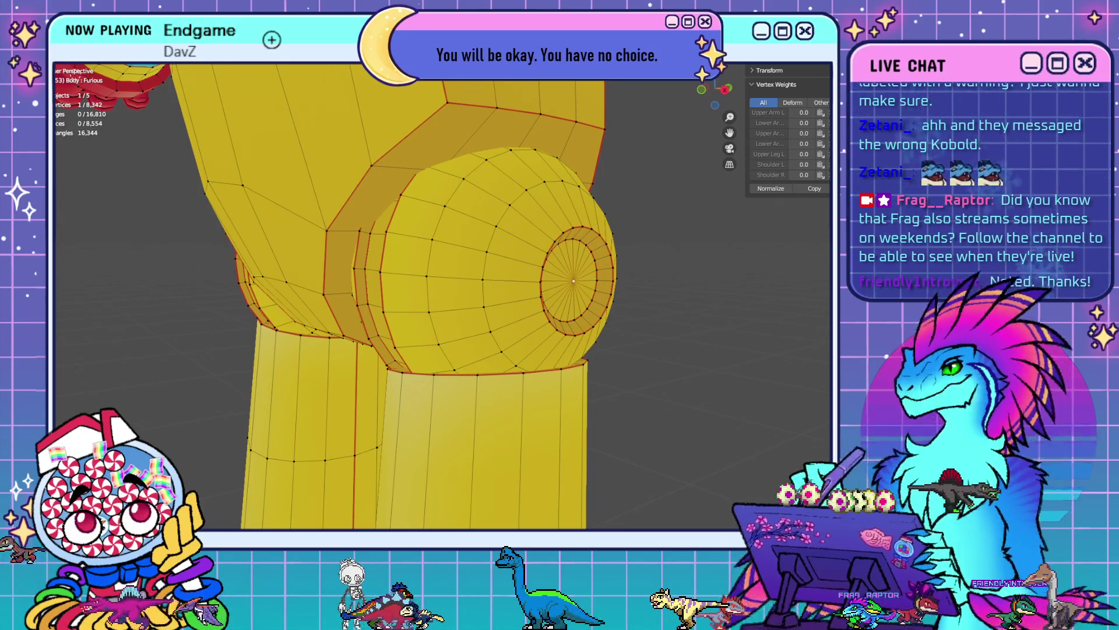
# - Frame the brows and eyes straight on in Front Orthographic view, zoomed onto the face marks
pyautogui.scroll(-6, 605, 197)
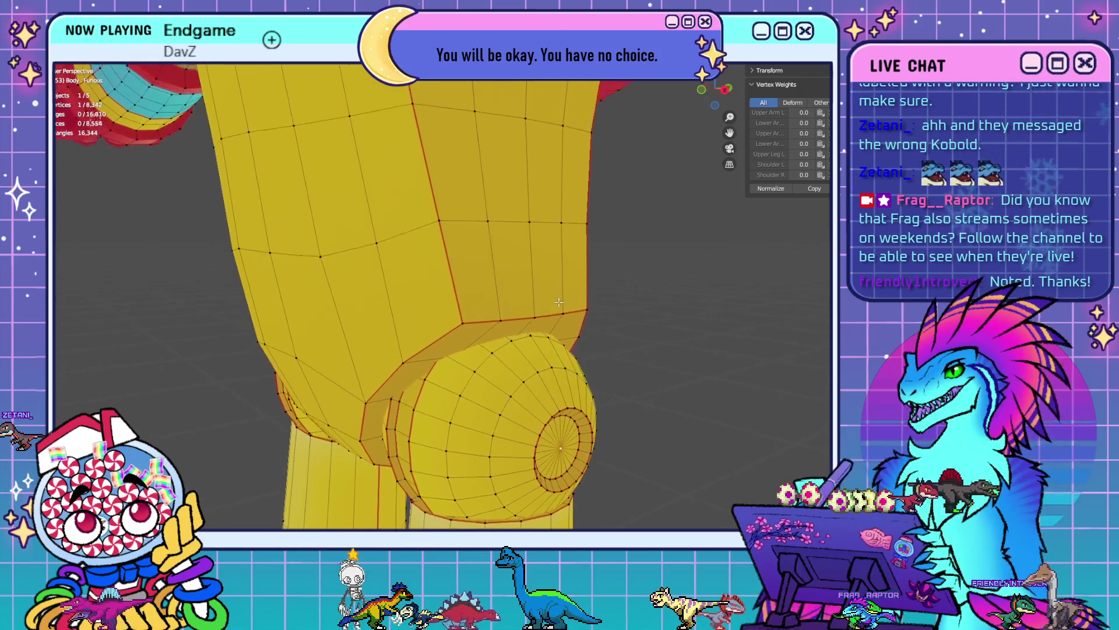
pyautogui.moveTo(534, 263); pyautogui.dragTo(538, 369, button='middle')
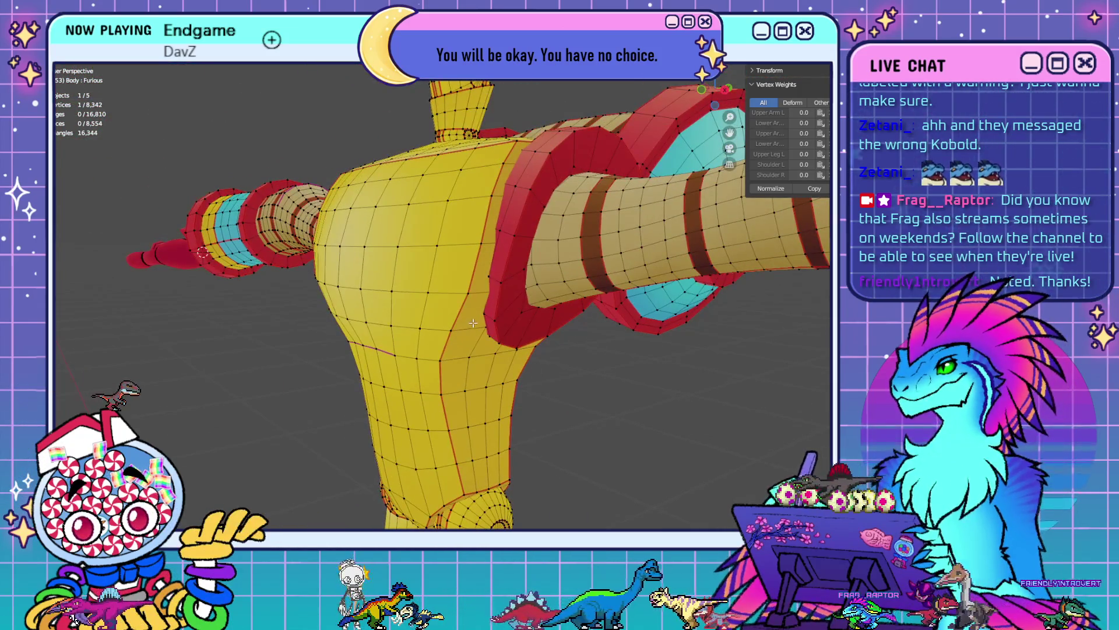
pyautogui.moveTo(473, 322)
pyautogui.mouseDown(button='middle')
pyautogui.moveTo(430, 234)
pyautogui.moveTo(479, 298)
pyautogui.mouseUp(button='middle')
pyautogui.press('KP_1')
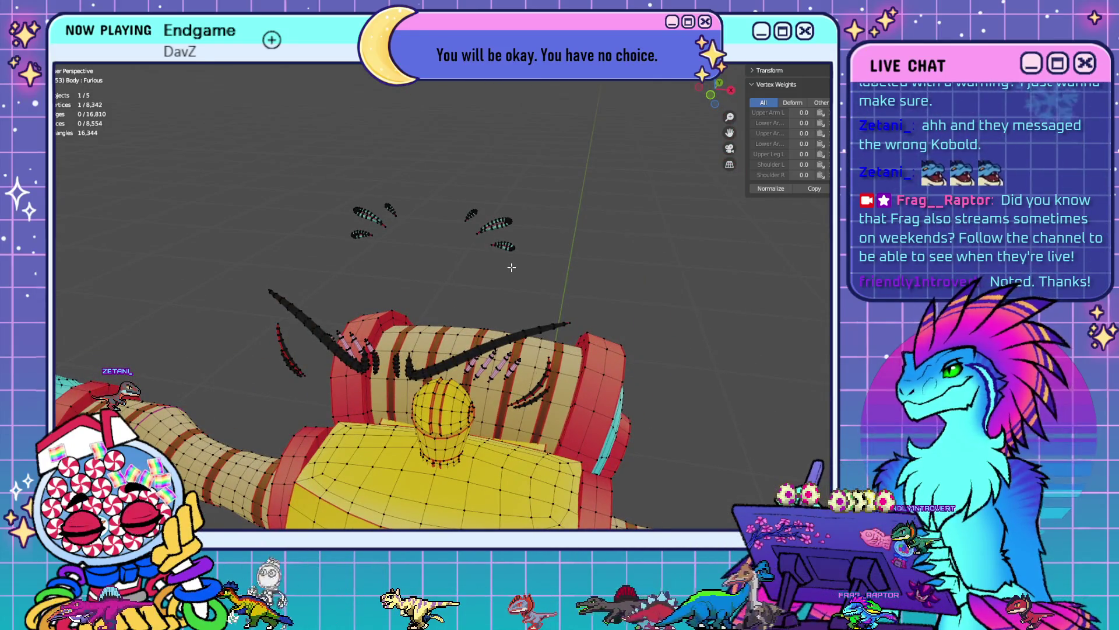
pyautogui.scroll(5, 507, 239)
pyautogui.keyDown('shift'); pyautogui.moveTo(473, 230); pyautogui.dragTo(550, 263, button='middle'); pyautogui.keyUp('shift')
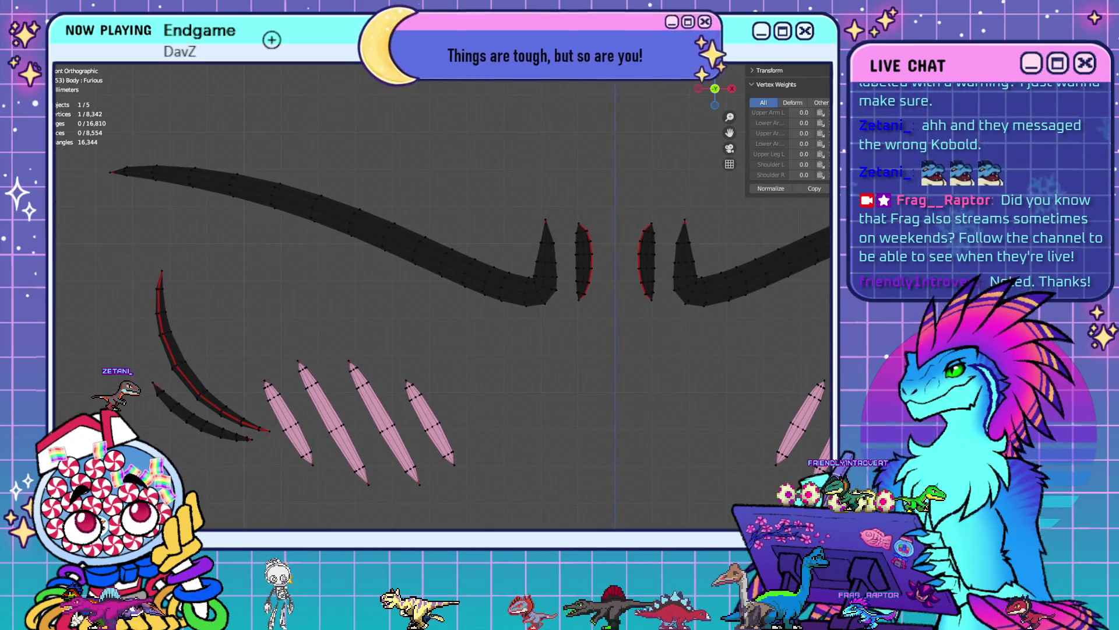
pyautogui.keyDown('shift'); pyautogui.moveTo(569, 225); pyautogui.dragTo(552, 354, button='middle'); pyautogui.keyUp('shift')
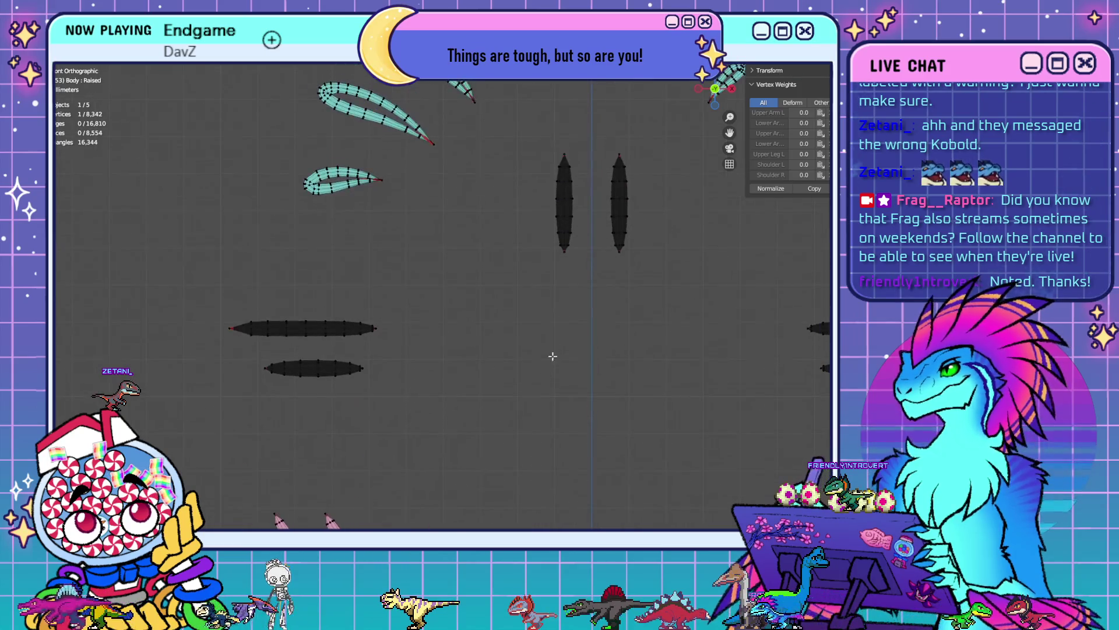
pyautogui.scroll(-4, 645, 343)
pyautogui.keyDown('shift'); pyautogui.moveTo(646, 343); pyautogui.dragTo(590, 447, button='middle'); pyautogui.keyUp('shift')
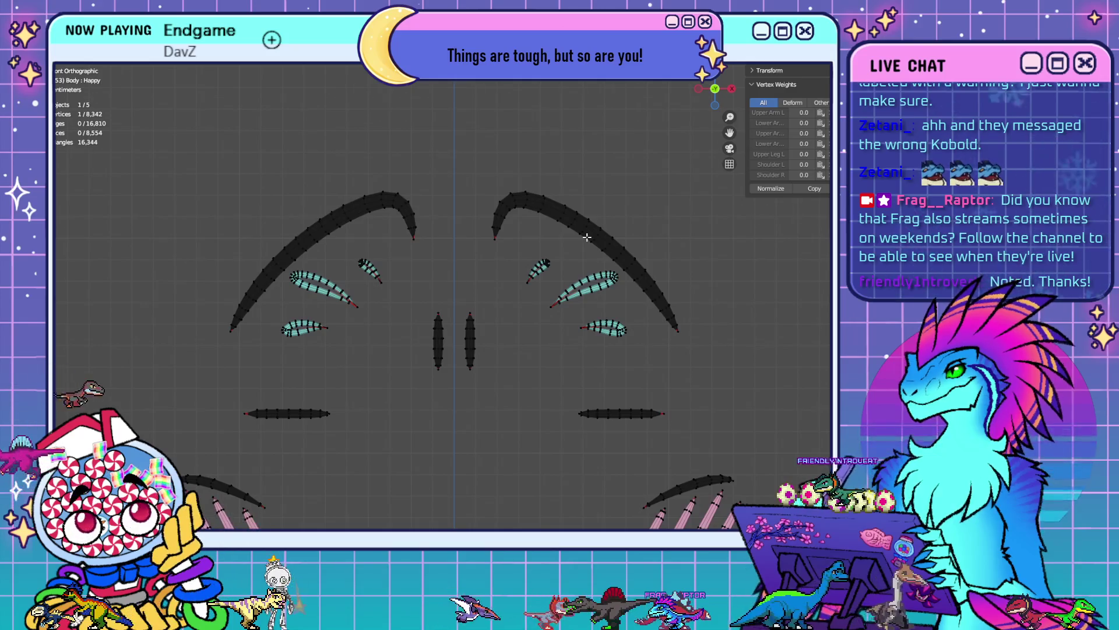
pyautogui.scroll(5, 547, 299)
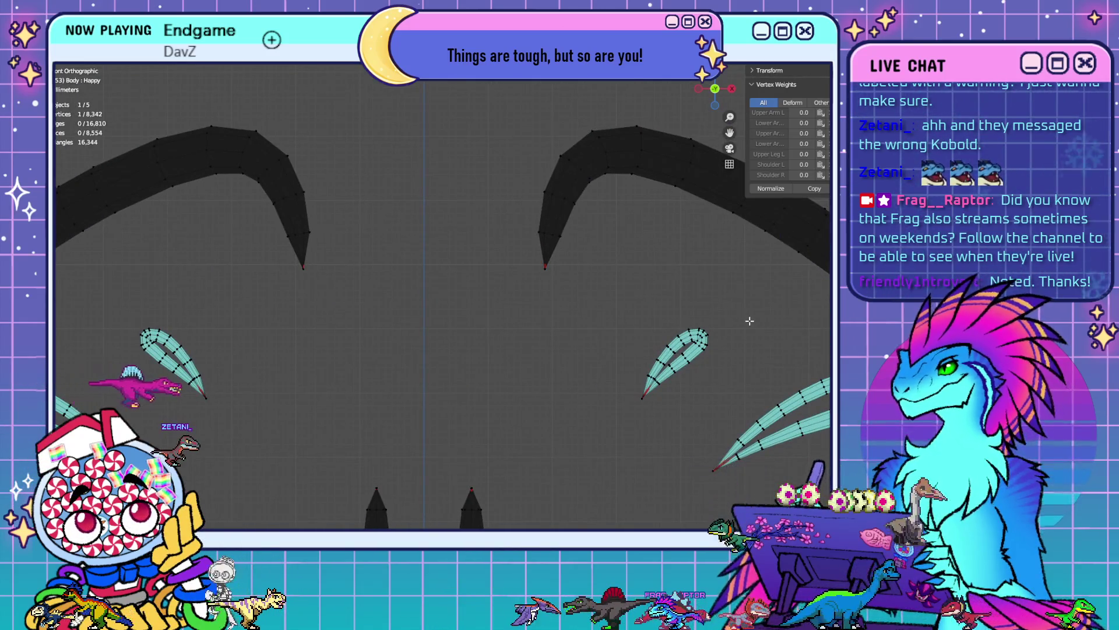
pyautogui.scroll(-4, 749, 321)
pyautogui.keyDown('shift'); pyautogui.moveTo(533, 228); pyautogui.dragTo(708, 223, button='middle'); pyautogui.keyUp('shift')
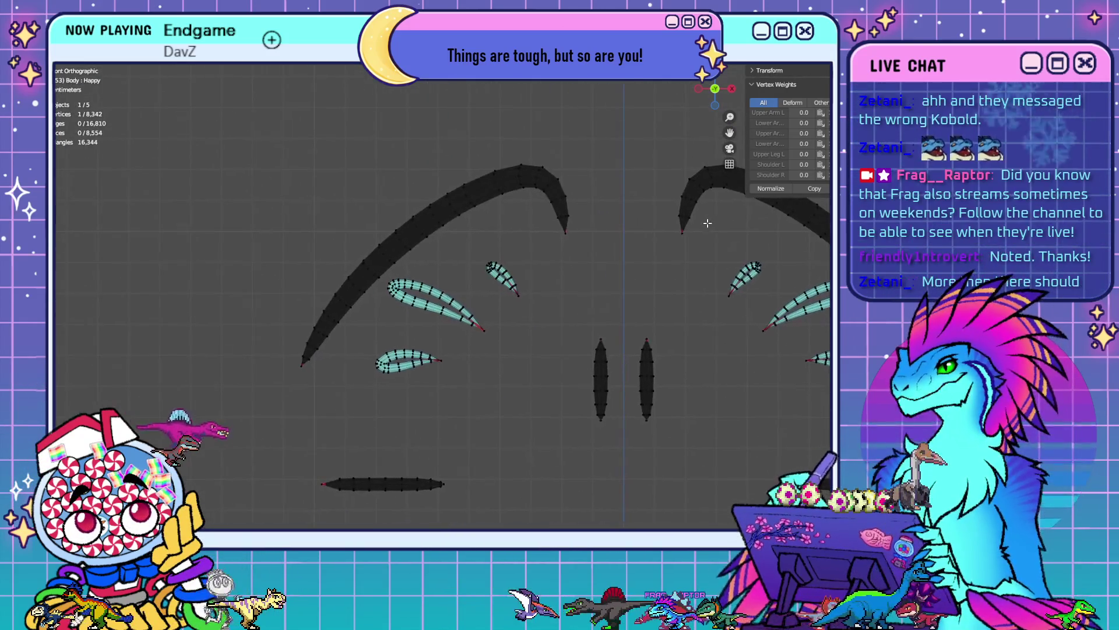
# - Select the extra edge loops across the left and right eyebrows and call up the delete menu
pyautogui.keyDown('alt'); pyautogui.click(450, 202); pyautogui.keyUp('alt')
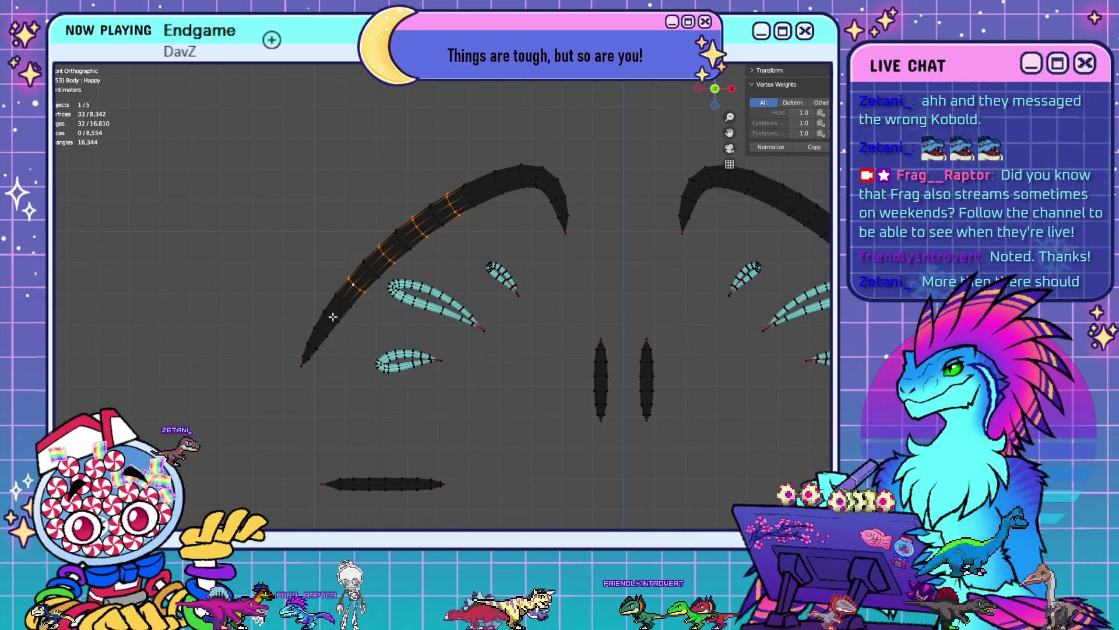
pyautogui.keyDown('ctrl'); pyautogui.click(312, 346); pyautogui.keyUp('ctrl')
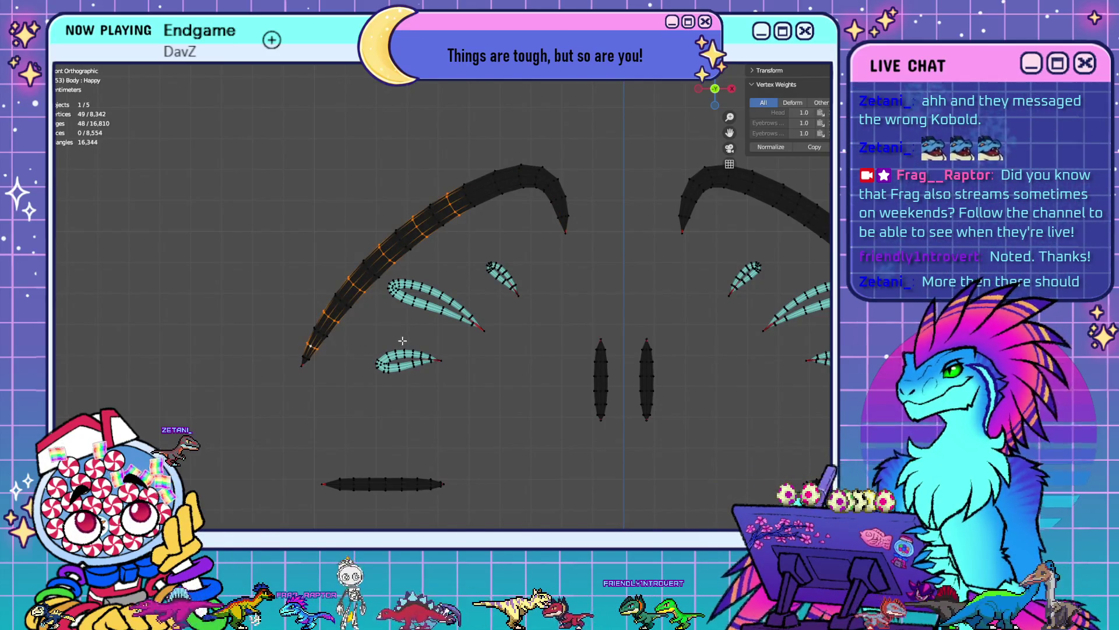
pyautogui.moveTo(624, 349)
pyautogui.keyDown('shift'); pyautogui.mouseDown(button='middle')
pyautogui.moveTo(508, 318)
pyautogui.moveTo(575, 225)
pyautogui.mouseUp(button='middle'); pyautogui.keyUp('shift')
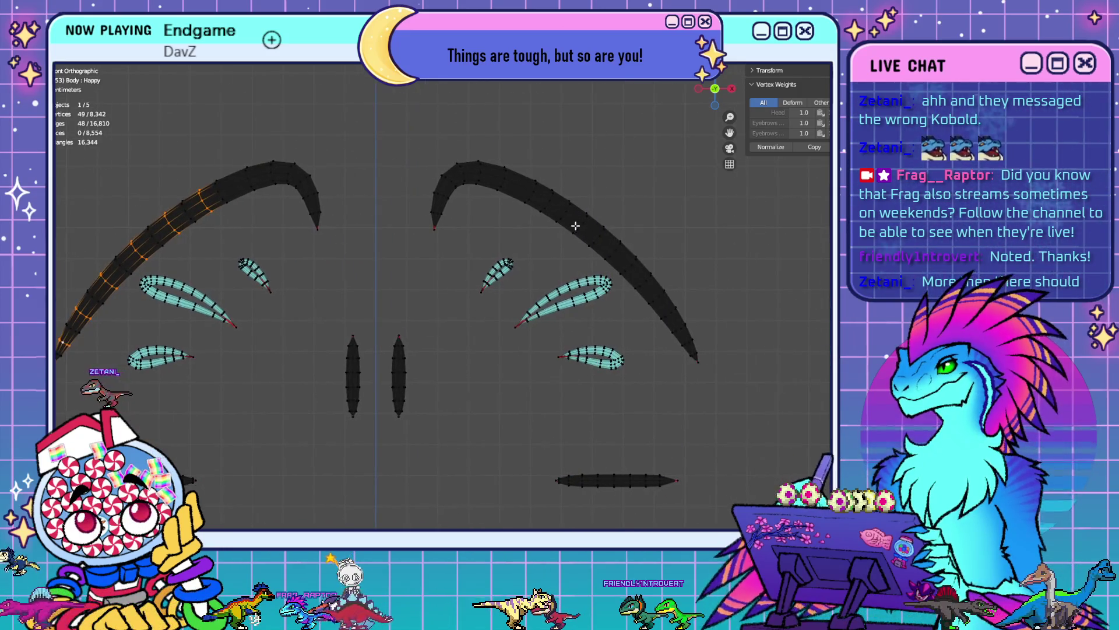
pyautogui.keyDown('ctrl'); pyautogui.click(583, 223); pyautogui.keyUp('ctrl')
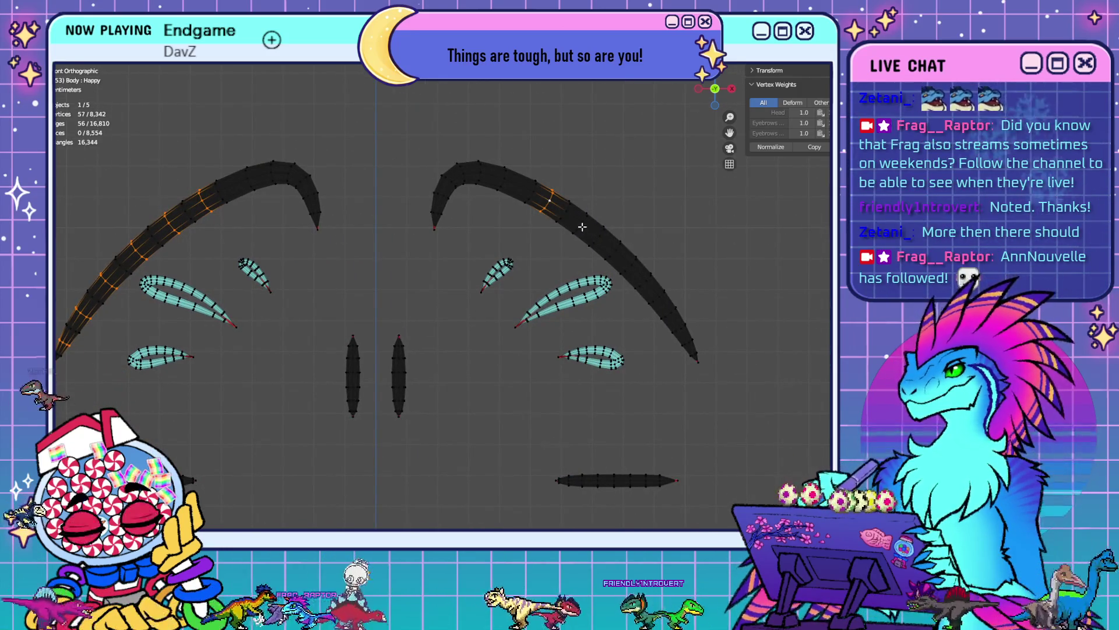
pyautogui.keyDown('ctrl'); pyautogui.click(611, 255); pyautogui.keyUp('ctrl')
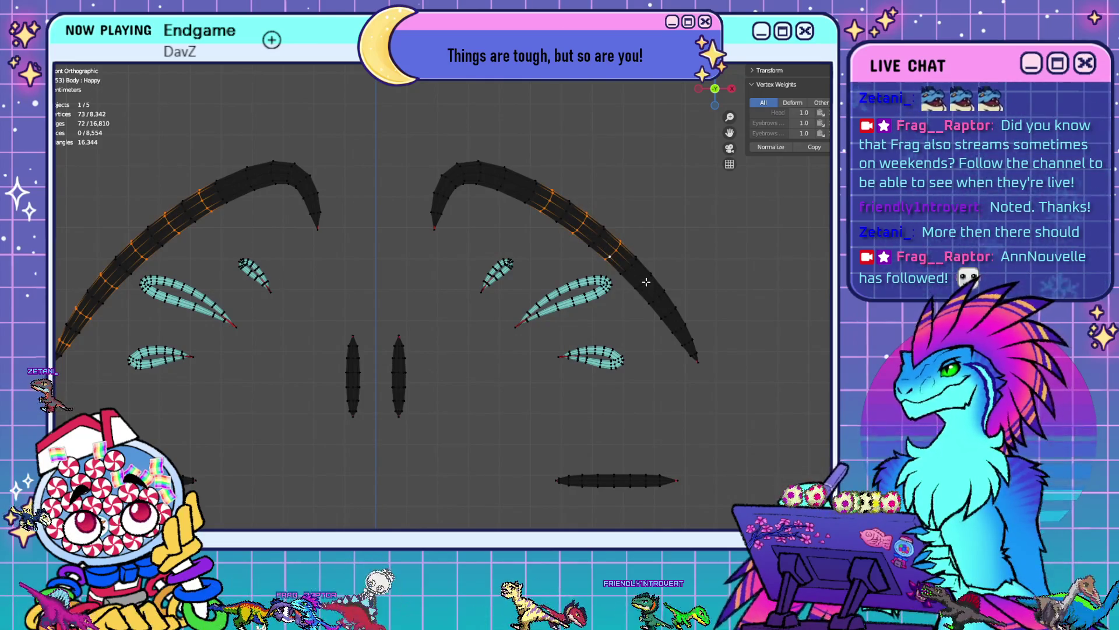
pyautogui.keyDown('ctrl'); pyautogui.click(690, 348); pyautogui.keyUp('ctrl')
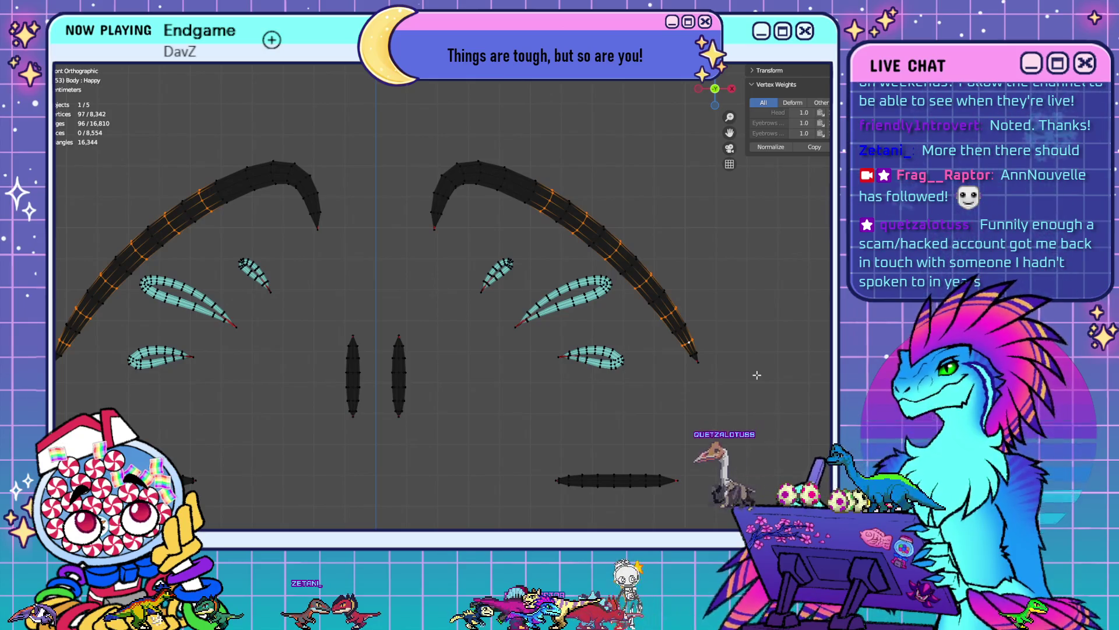
pyautogui.scroll(-1, 443, 317)
pyautogui.keyDown('shift'); pyautogui.moveTo(437, 300); pyautogui.dragTo(521, 313, button='middle'); pyautogui.keyUp('shift')
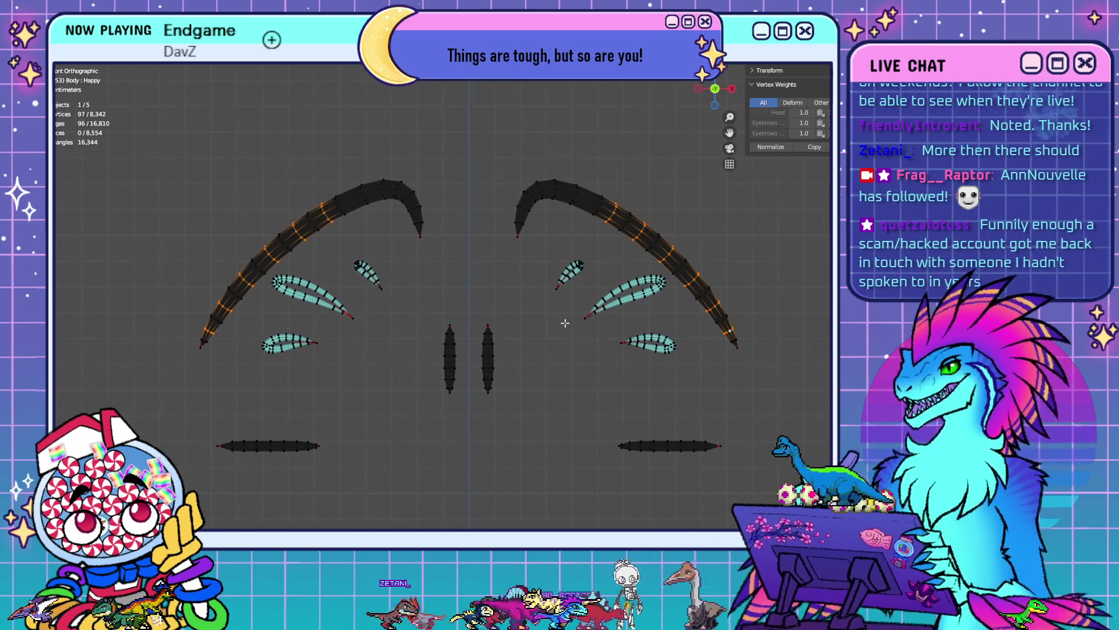
pyautogui.press('x')
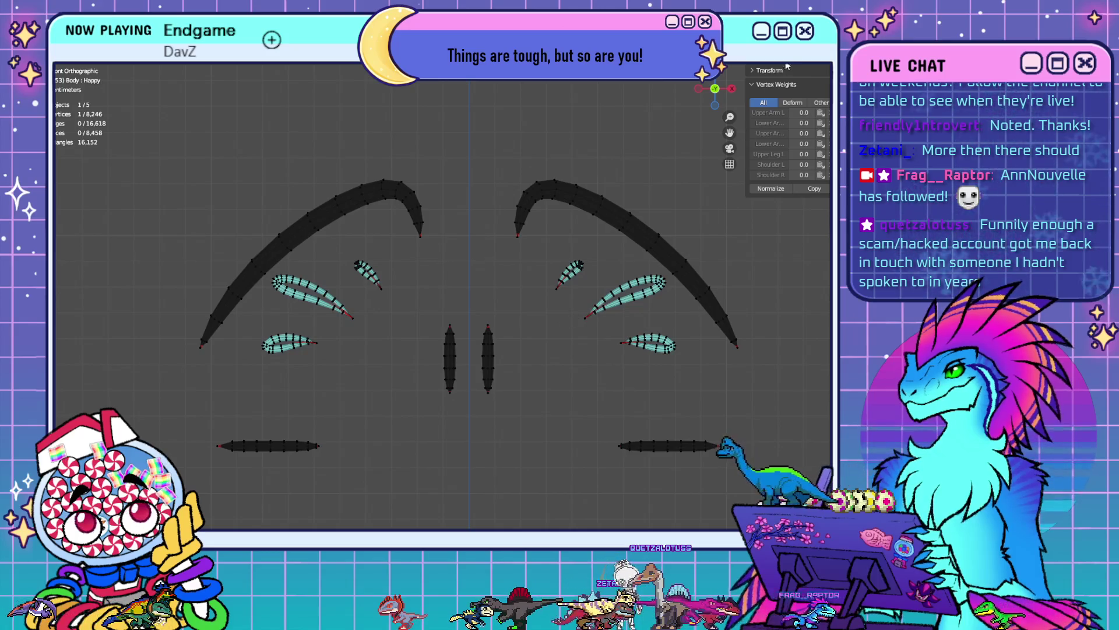
# - Preview the cleaned brows with overlays hidden, then bring the wireframe back
pyautogui.hotkey('shift', 'alt', 'z')
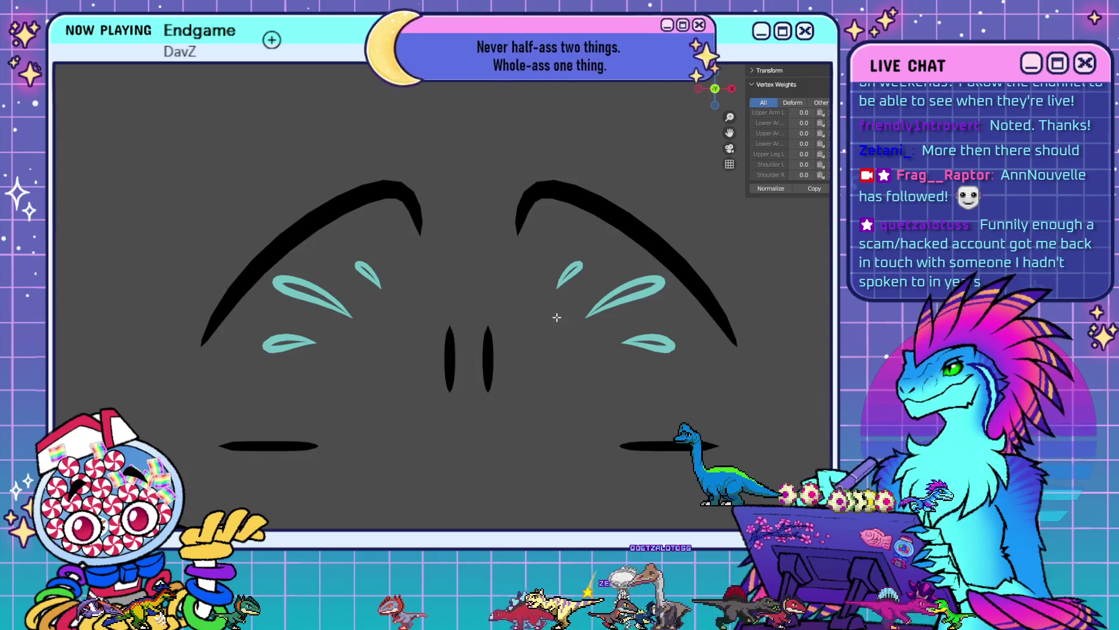
pyautogui.scroll(-2, 584, 334)
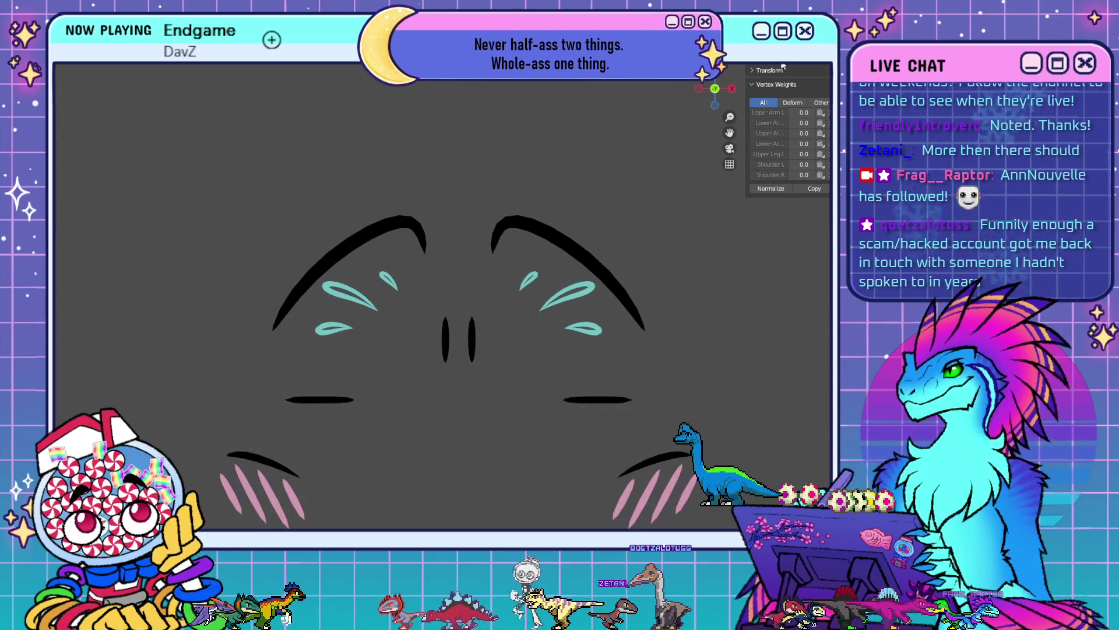
pyautogui.hotkey('shift', 'alt', 'z')
pyautogui.scroll(-2, 467, 375)
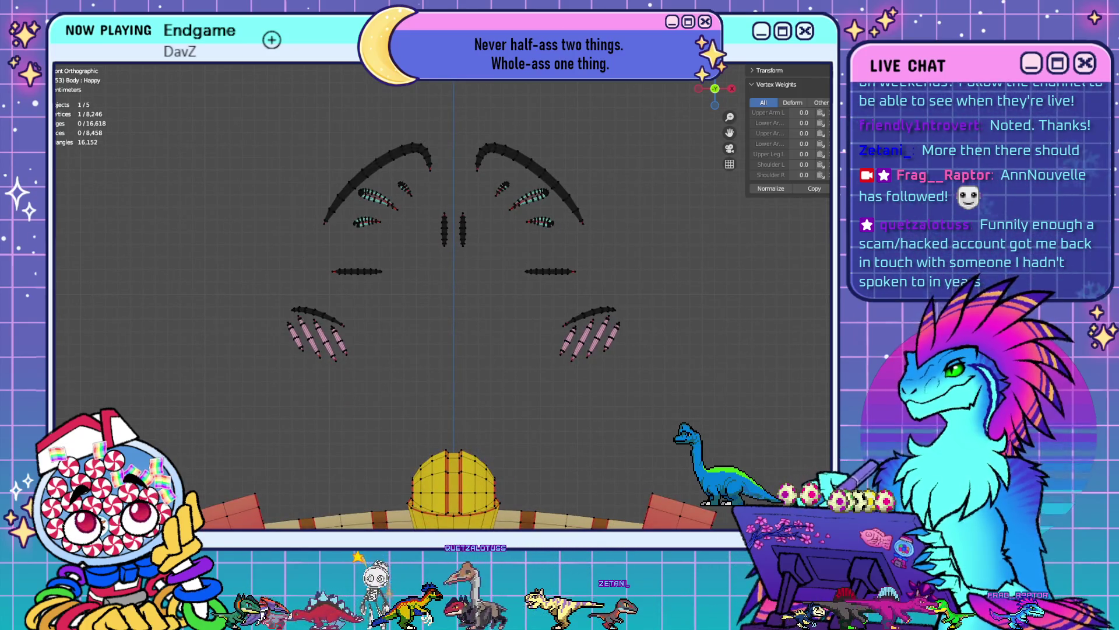
# - Step the face through the Raised, Furious and Scared expressions
pyautogui.press('Down')
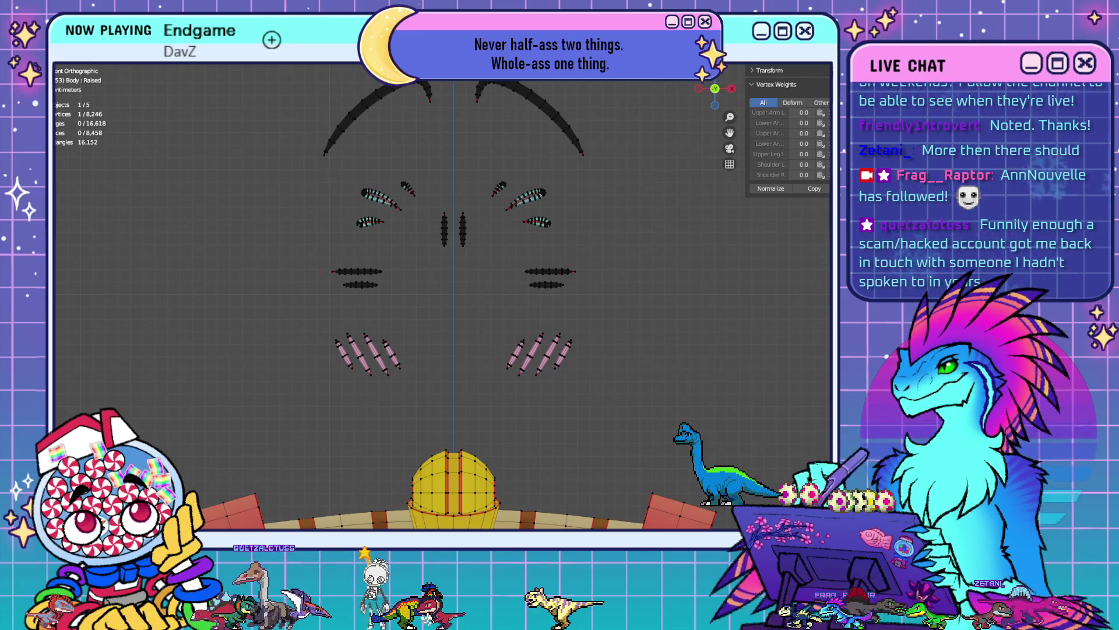
pyautogui.press('Down')
pyautogui.press('Down')
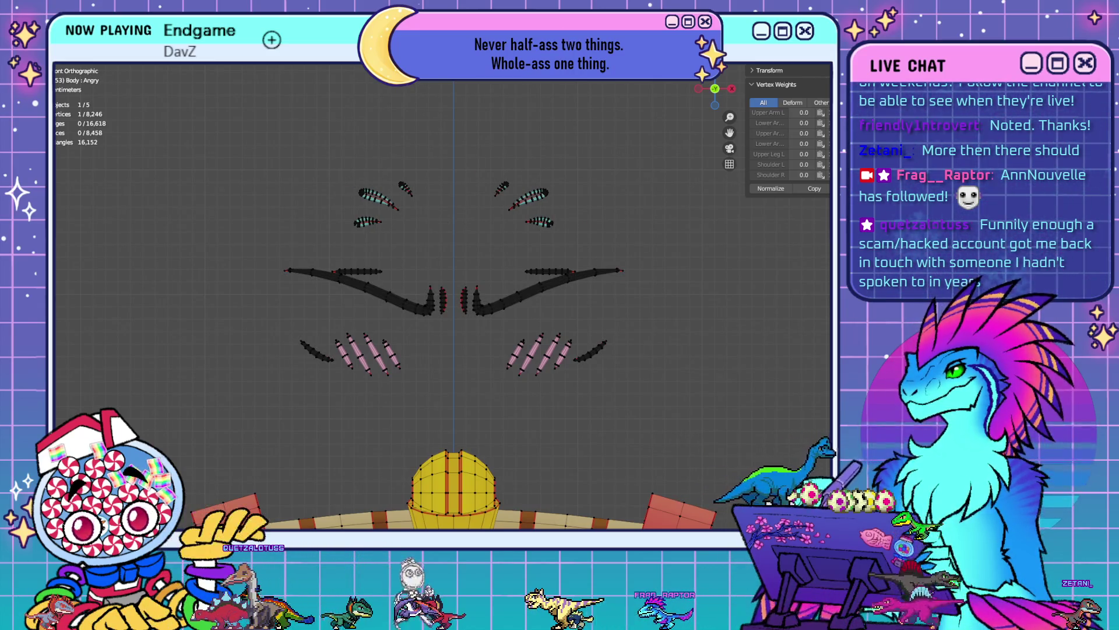
pyautogui.scroll(4, 570, 353)
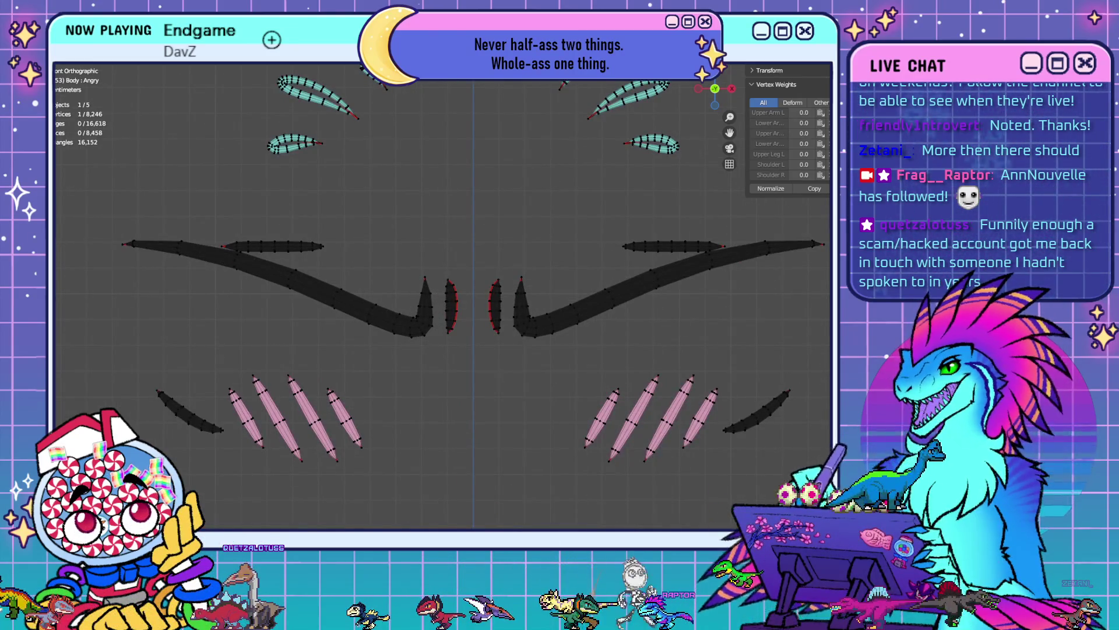
pyautogui.press('Down')
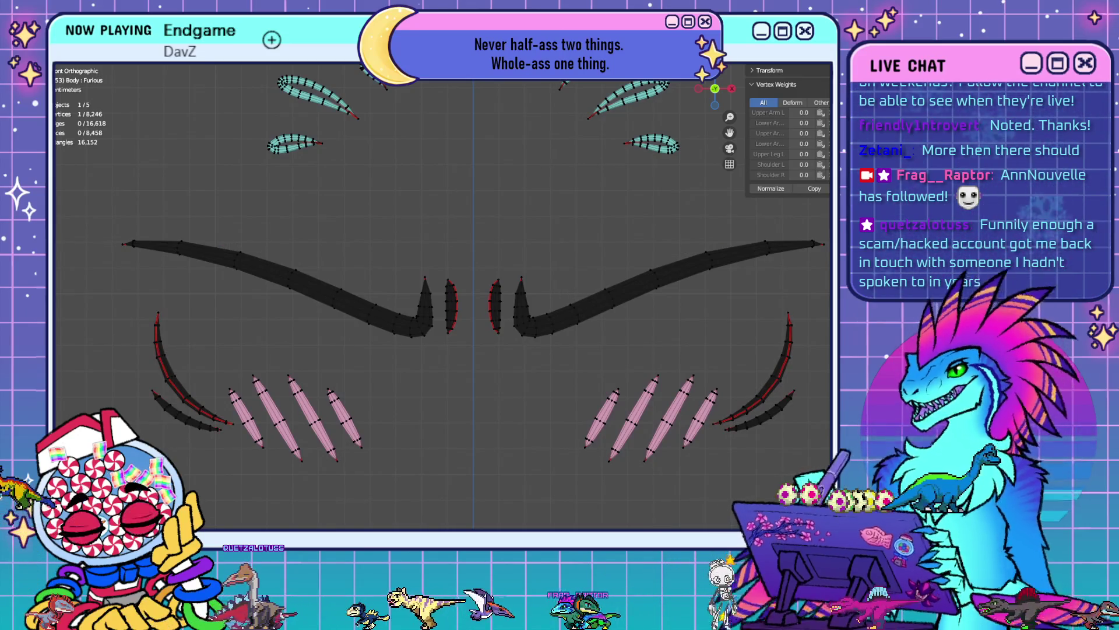
pyautogui.press('Down')
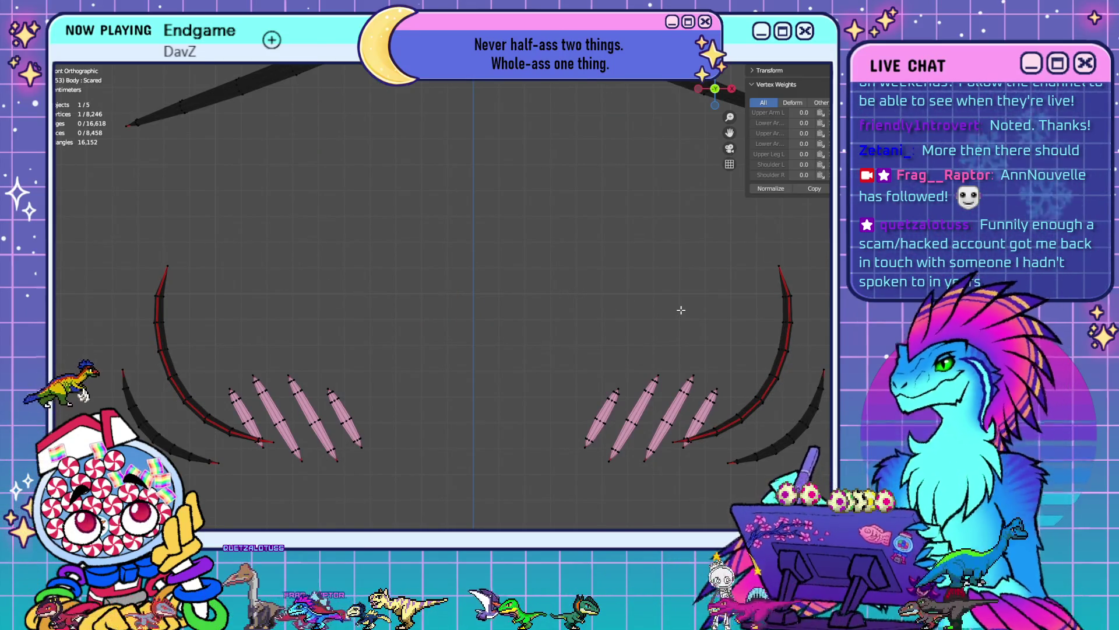
pyautogui.scroll(-3, 681, 309)
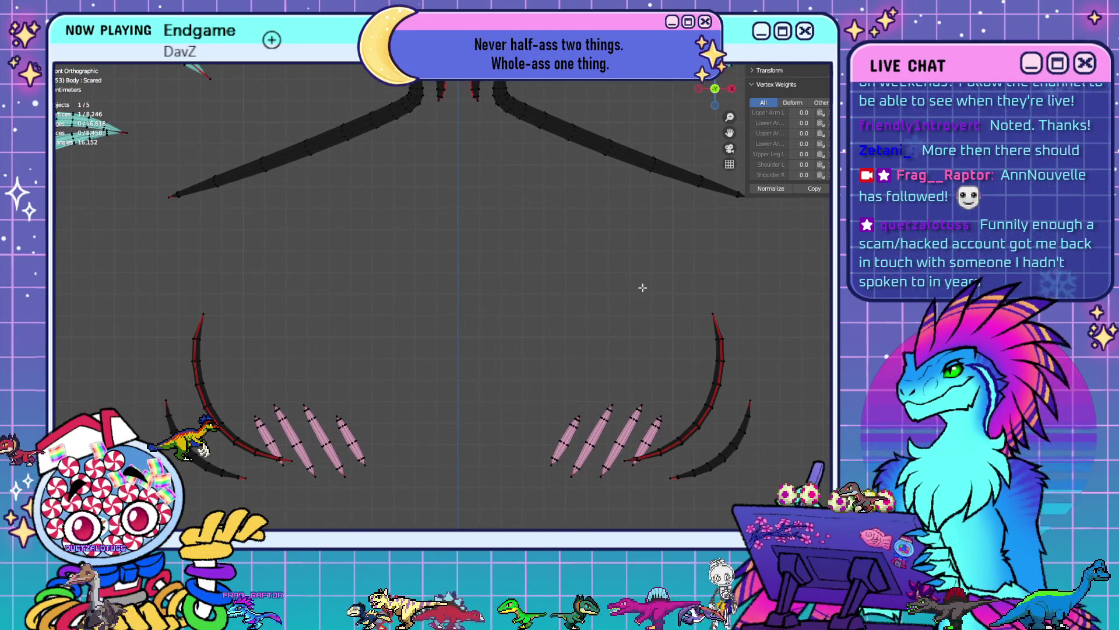
# - Preview the solid strokes without overlays on the next expression, then restore the wireframe
pyautogui.hotkey('shift', 'alt', 'z')
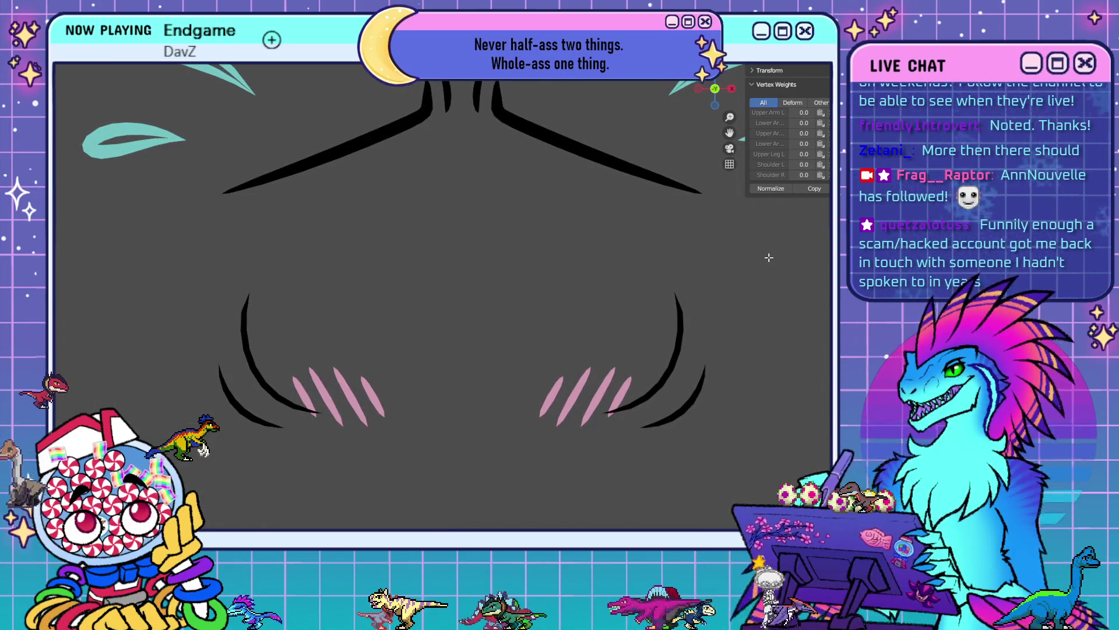
pyautogui.press('Right')
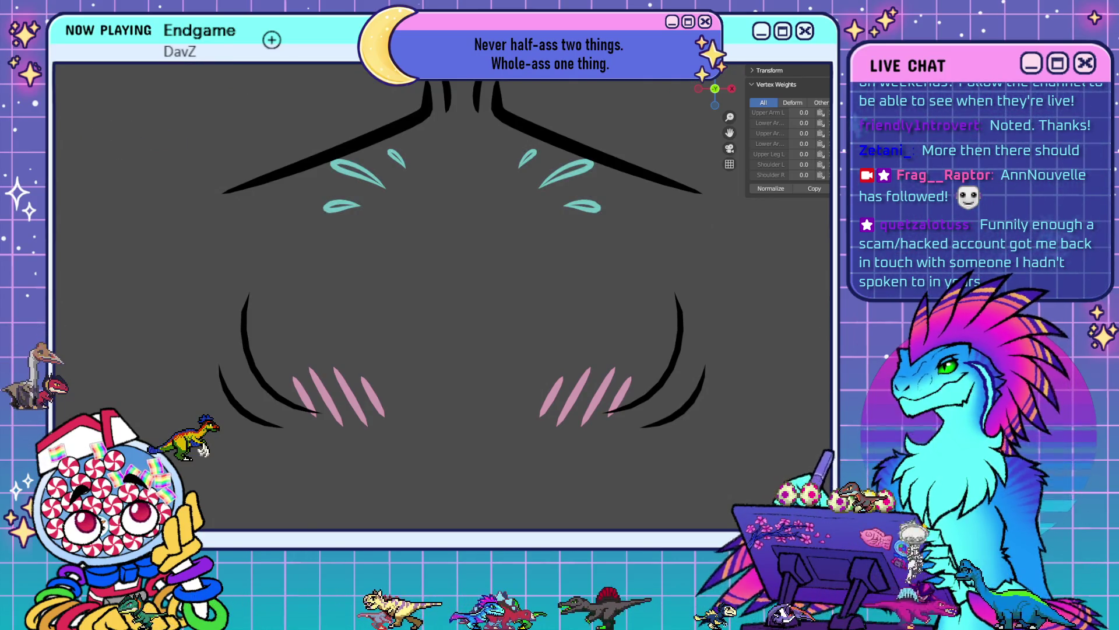
pyautogui.hotkey('shift', 'alt', 'z')
pyautogui.scroll(5, 455, 493)
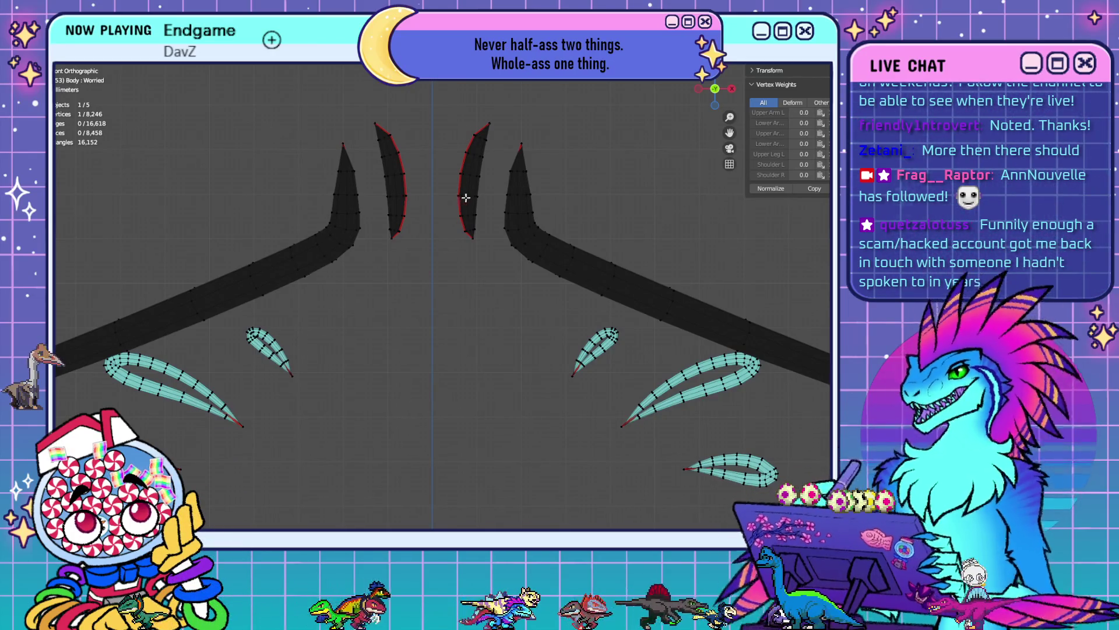
# - Mark seams on edge loops of both inner brow strokes, then view the shaded face in Object Mode
pyautogui.keyDown('shift'); pyautogui.moveTo(465, 198); pyautogui.dragTo(540, 308, button='middle'); pyautogui.keyUp('shift')
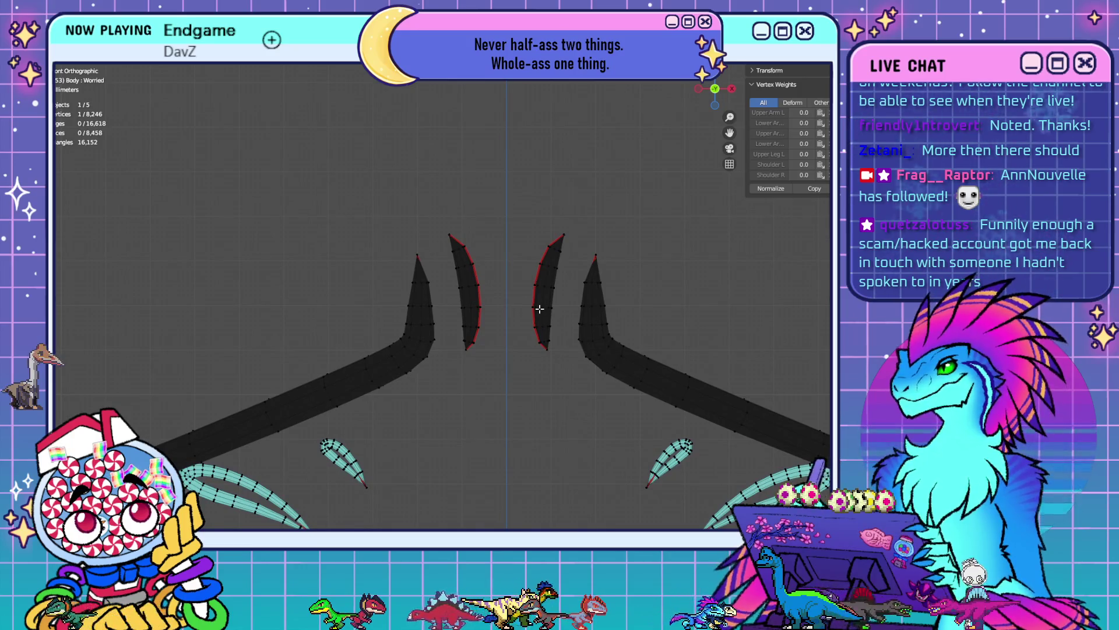
pyautogui.keyDown('alt'); pyautogui.click(537, 302); pyautogui.keyUp('alt')
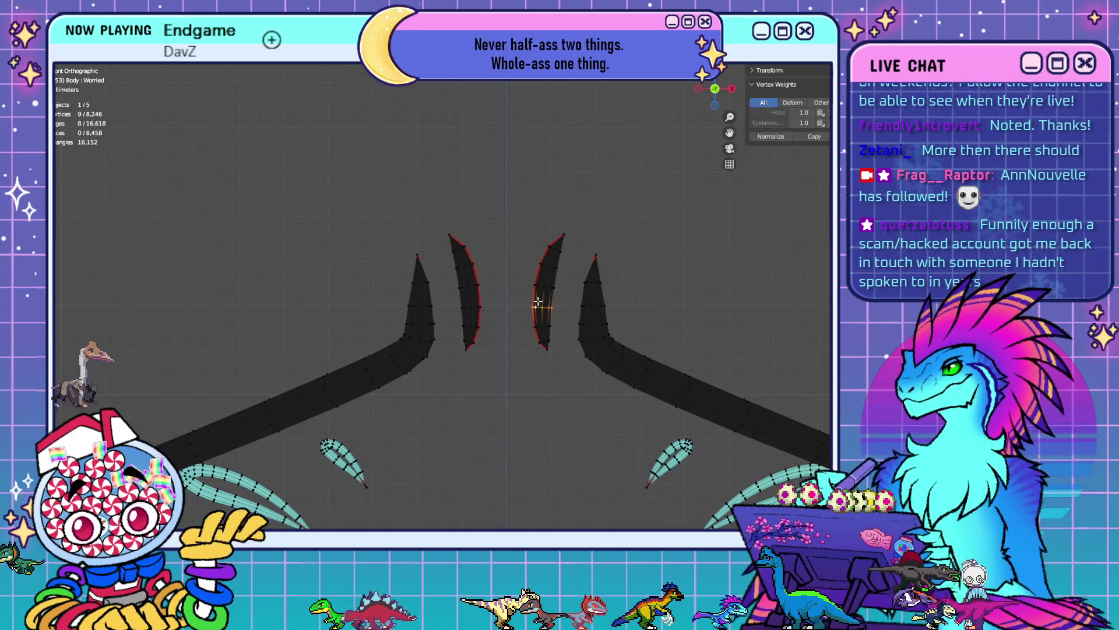
pyautogui.keyDown('alt'); pyautogui.keyDown('shift'); pyautogui.click(551, 266); pyautogui.keyUp('shift'); pyautogui.keyUp('alt')
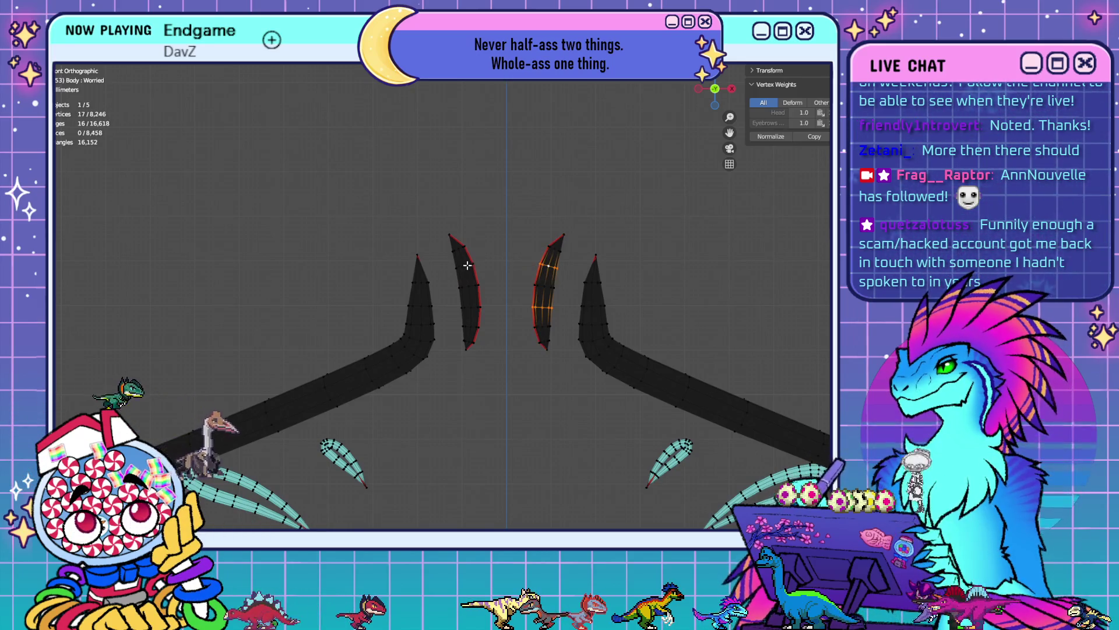
pyautogui.keyDown('alt'); pyautogui.keyDown('shift'); pyautogui.click(467, 265); pyautogui.keyUp('shift'); pyautogui.keyUp('alt')
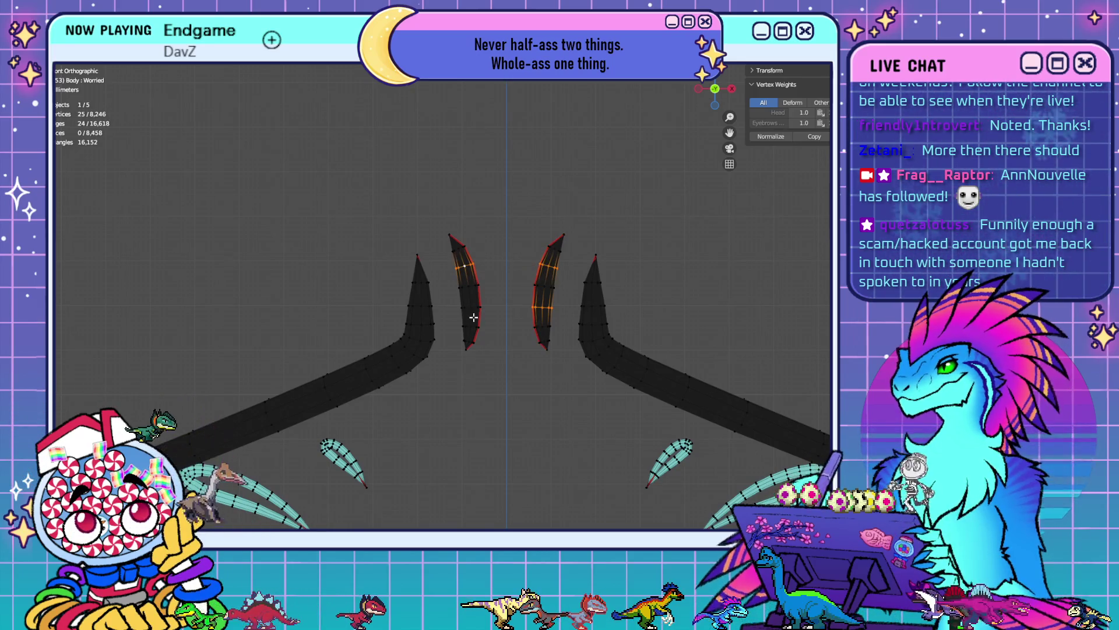
pyautogui.rightClick(575, 413)
pyautogui.click(575, 415)
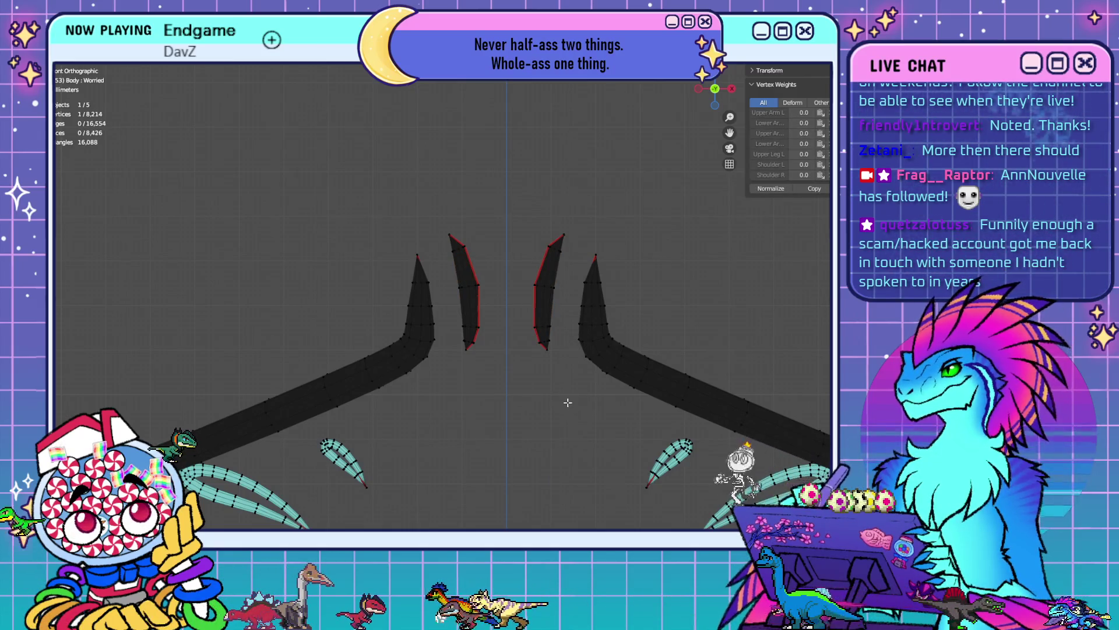
pyautogui.press('Tab')
pyautogui.press('Tab')
pyautogui.hotkey('shift', 'alt', 'z')
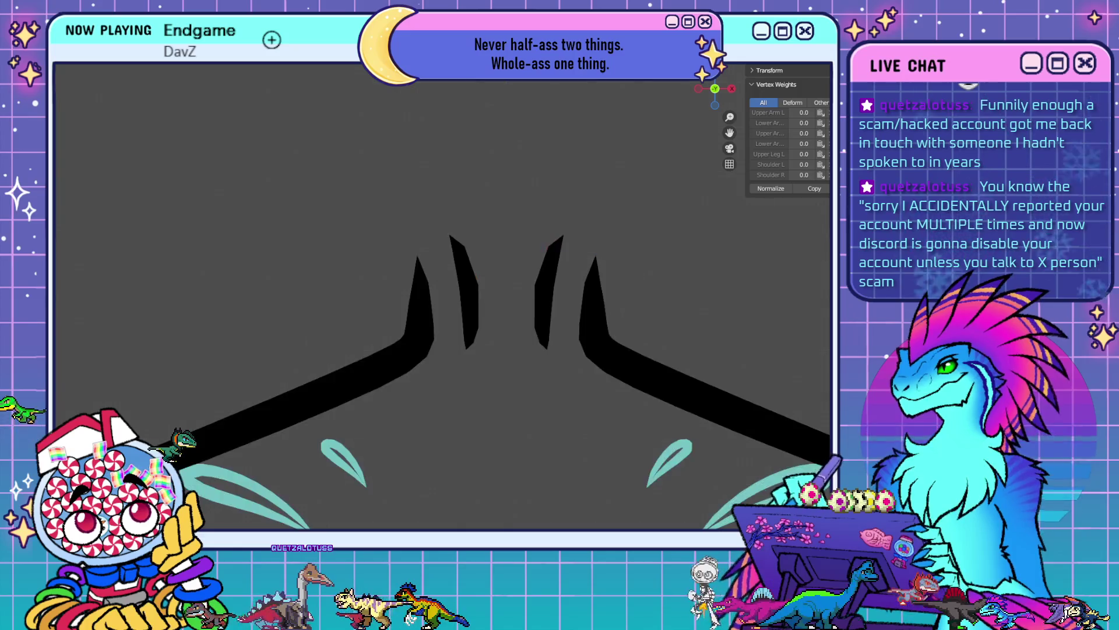
# - Zoom out to the whole T-posed character with overlays on and select every Body mesh vertex
pyautogui.keyDown('shift'); pyautogui.scroll(-3, 600, 408); pyautogui.keyUp('shift')
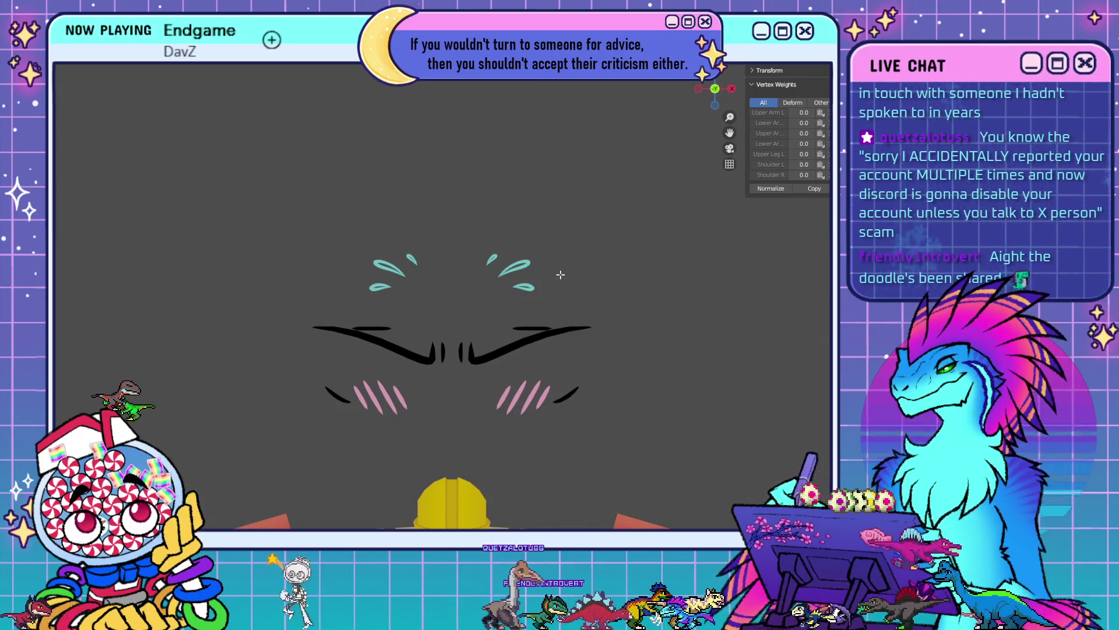
pyautogui.scroll(-6, 560, 309)
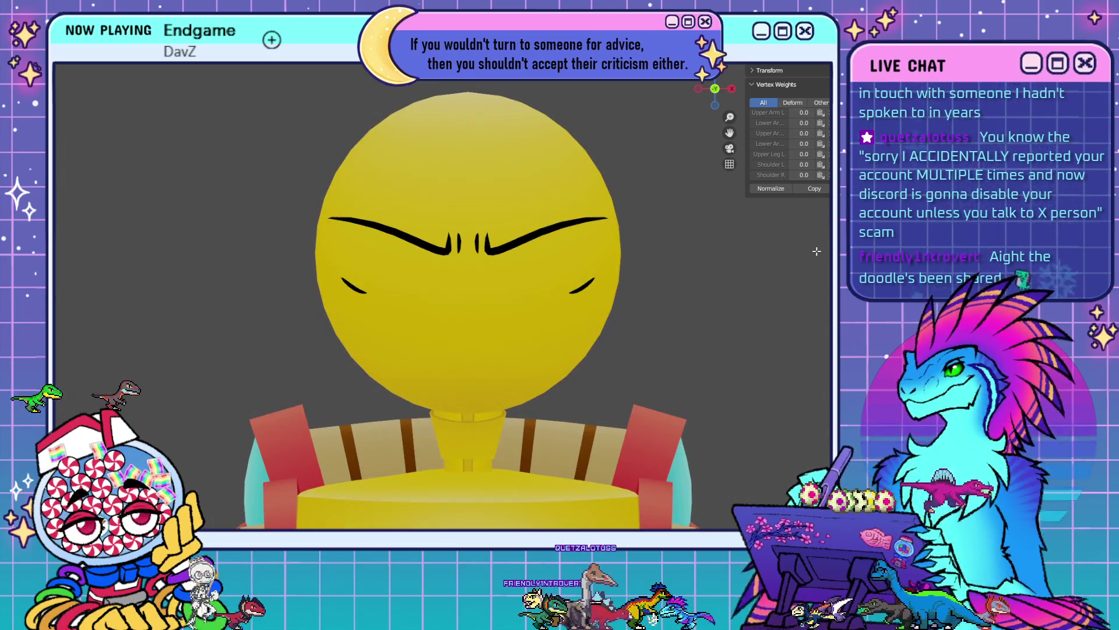
pyautogui.scroll(-5, 565, 315)
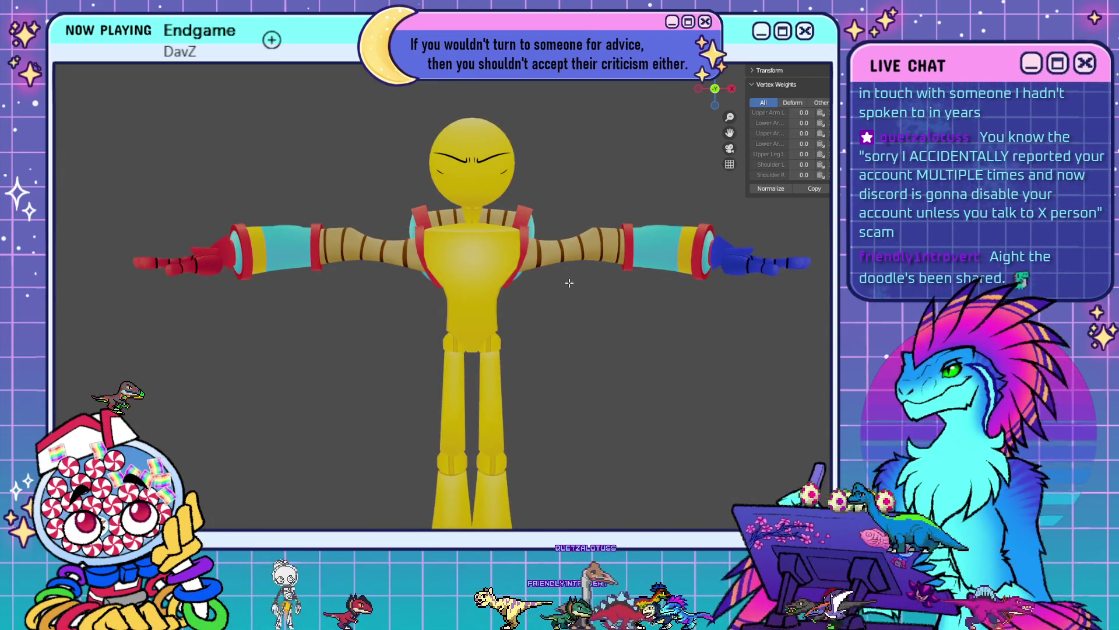
pyautogui.hotkey('shift', 'alt', 'z')
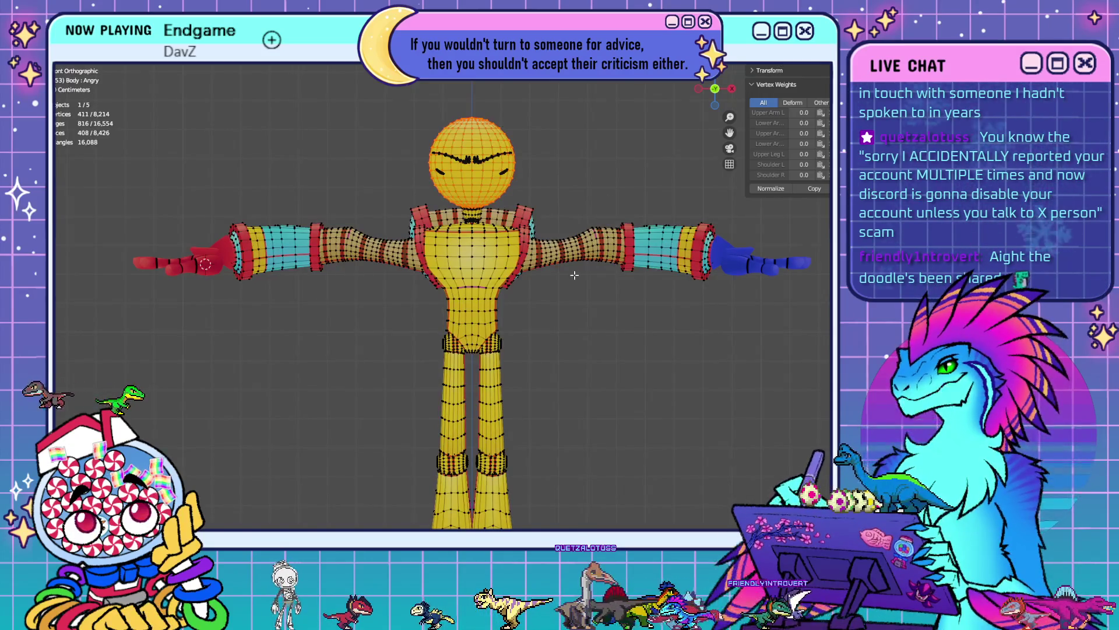
pyautogui.hotkey('alt', 'a')
pyautogui.scroll(-3, 643, 347)
pyautogui.press('a')
pyautogui.scroll(3, 488, 319)
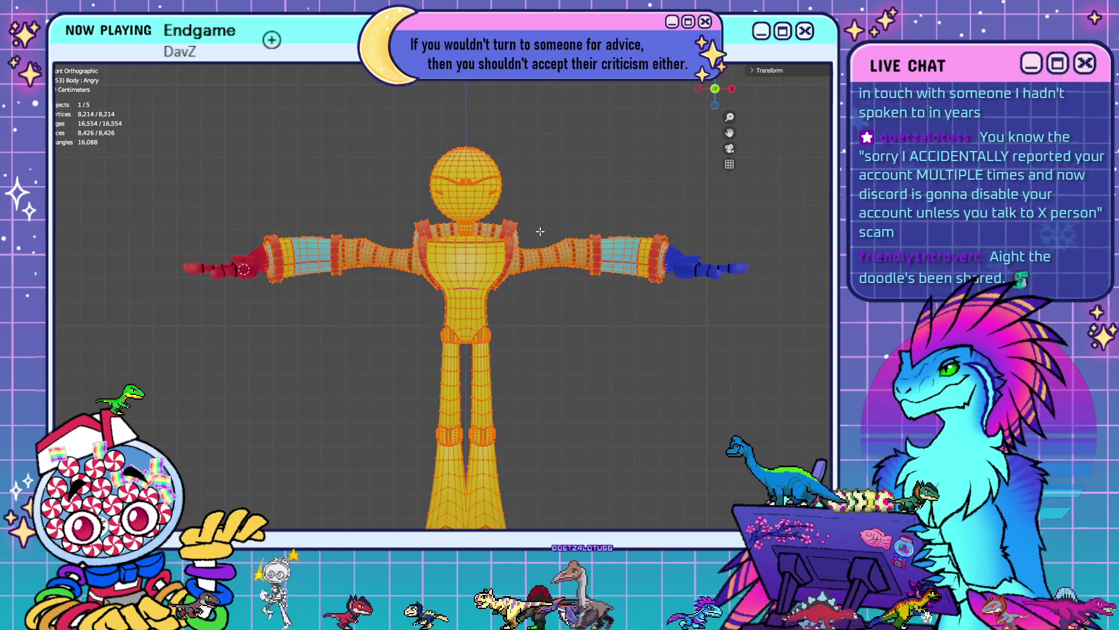
# - Clear the selection, then linked-select the leg cuffs and upper legs and move up to the hips and torso
pyautogui.hotkey('alt', 'a')
pyautogui.scroll(5, 481, 307)
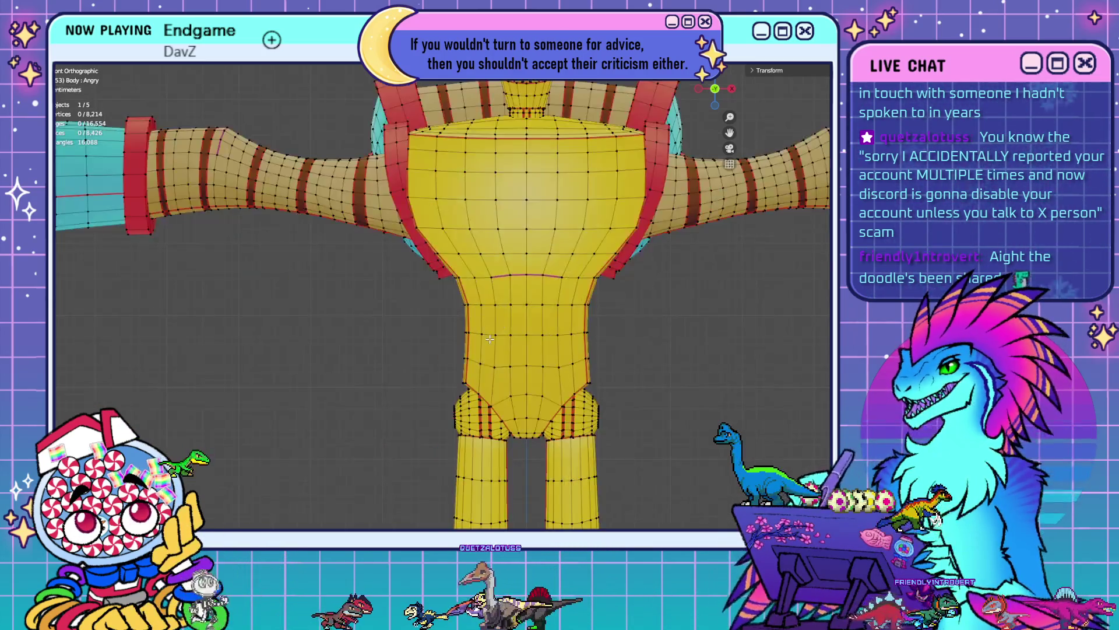
pyautogui.keyDown('shift'); pyautogui.scroll(-5, 488, 397); pyautogui.keyUp('shift')
pyautogui.keyDown('shift'); pyautogui.moveTo(487, 397); pyautogui.dragTo(463, 119, button='middle'); pyautogui.keyUp('shift')
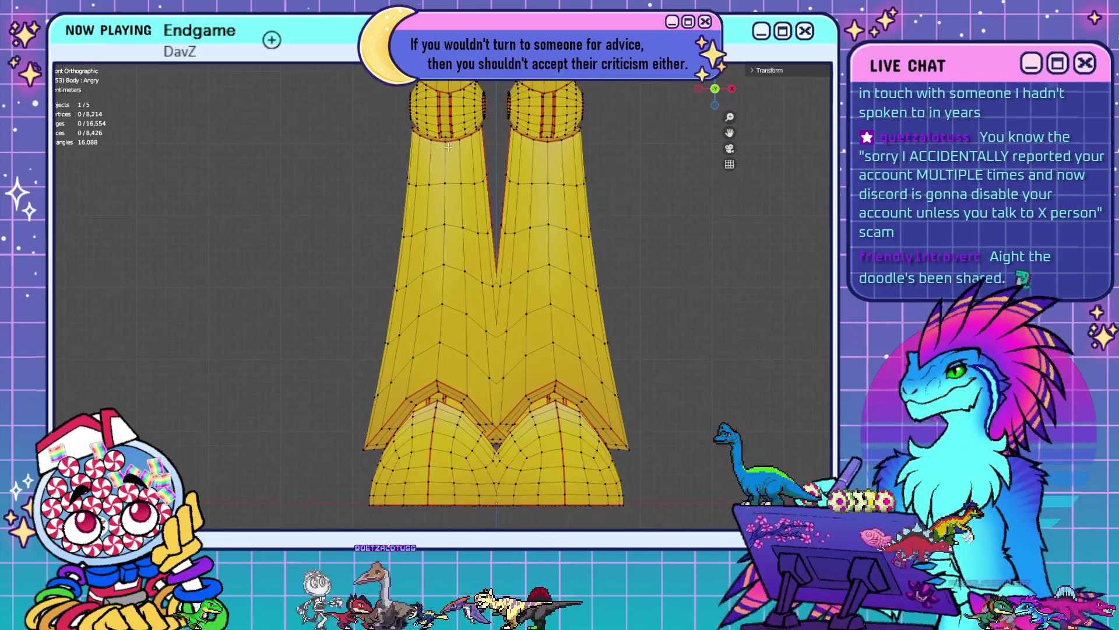
pyautogui.press('l')
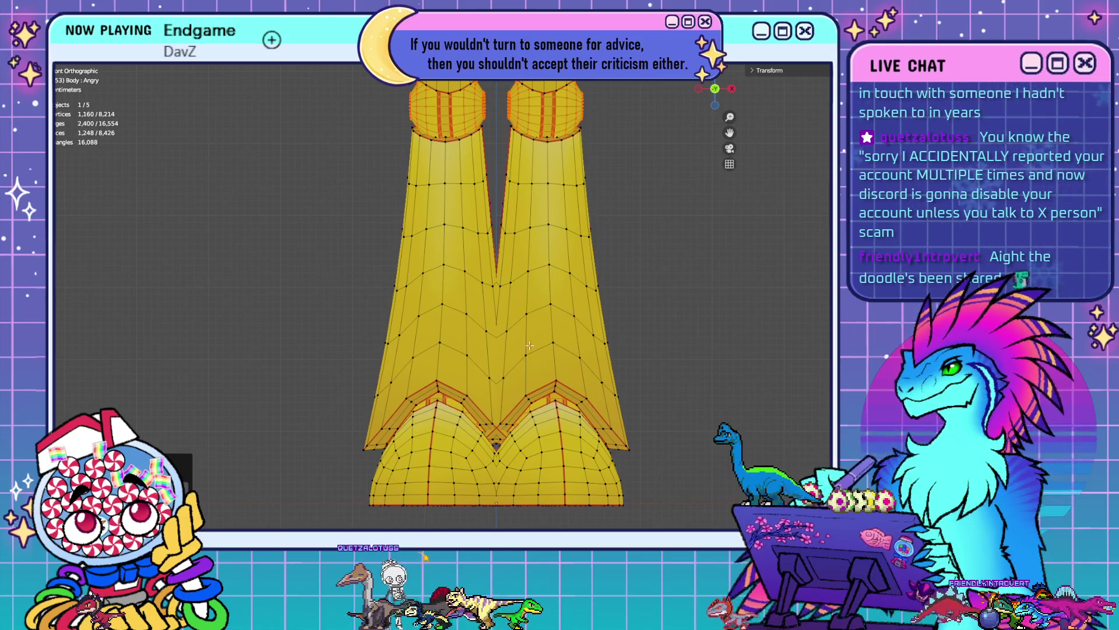
pyautogui.press('l')
pyautogui.press('KP_Decimal')
pyautogui.keyDown('shift'); pyautogui.moveTo(447, 94); pyautogui.dragTo(546, 304, button='middle'); pyautogui.keyUp('shift')
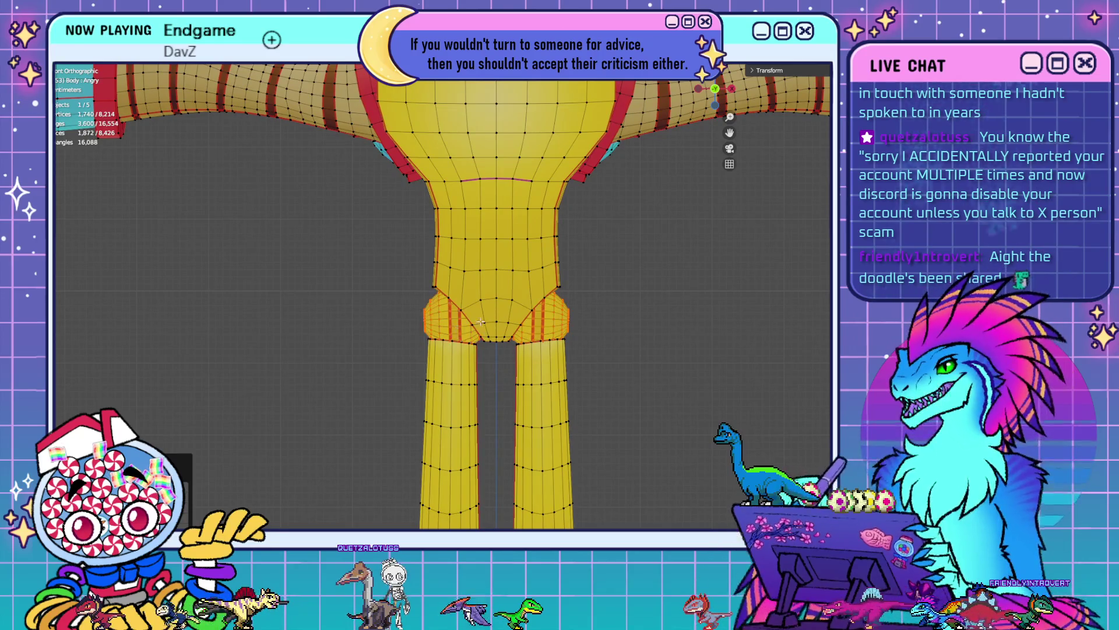
pyautogui.scroll(-3, 480, 321)
pyautogui.moveTo(481, 321); pyautogui.dragTo(530, 351, button='middle')
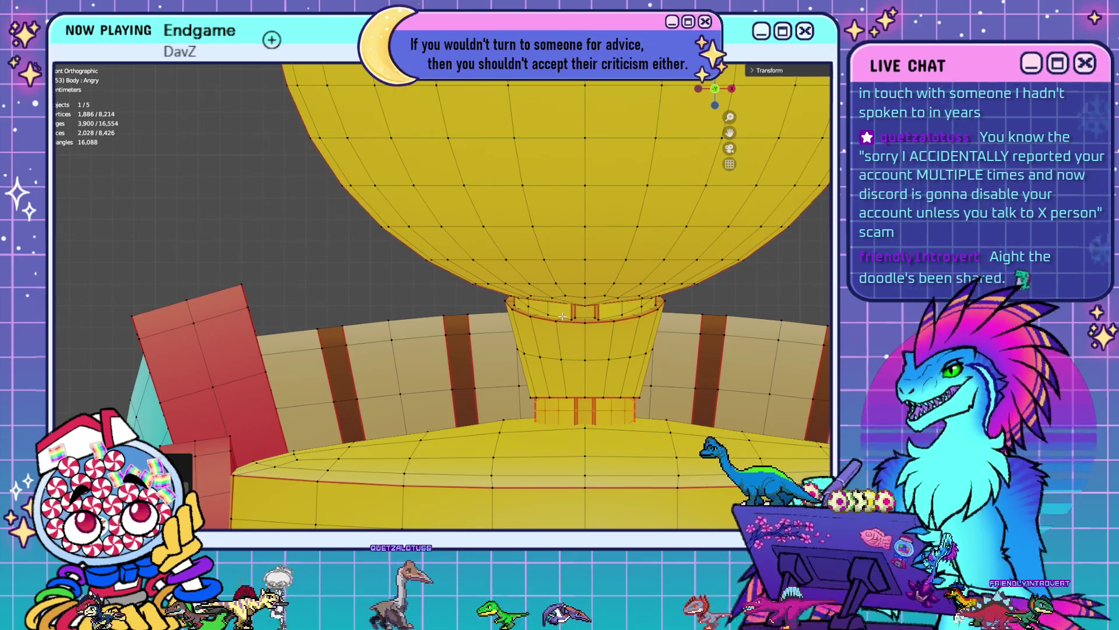
pyautogui.press('KP_1')
# - Zoom and orbit back to a near-front view of the head, torso and arms
pyautogui.scroll(-3, 570, 428)
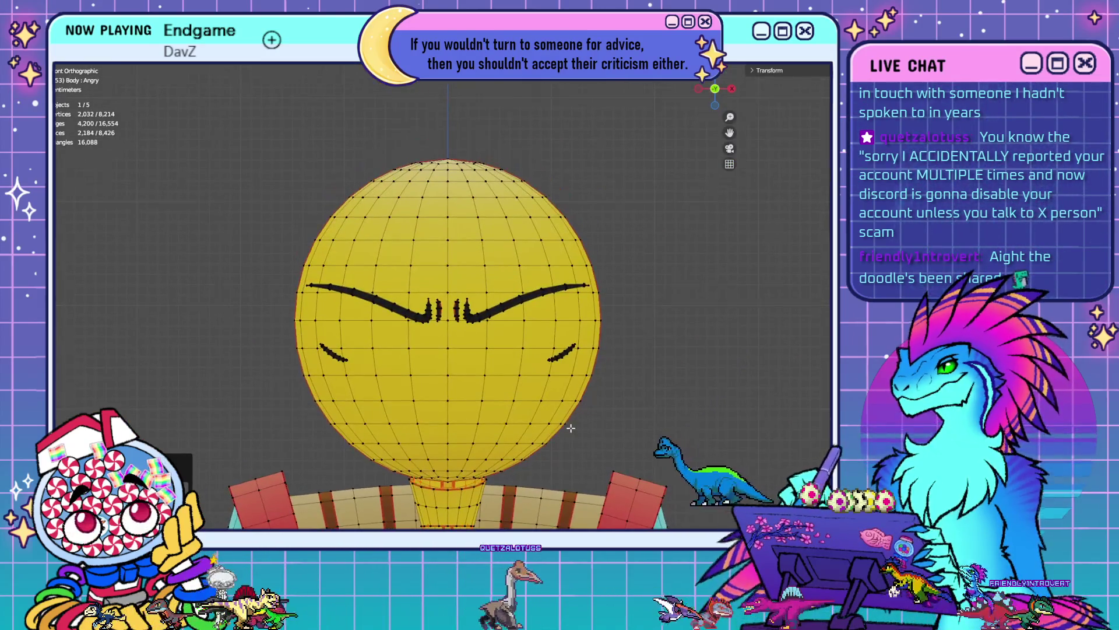
pyautogui.scroll(-2, 570, 428)
pyautogui.moveTo(571, 428)
pyautogui.keyDown('shift'); pyautogui.mouseDown(button='middle')
pyautogui.moveTo(601, 317)
pyautogui.moveTo(463, 334)
pyautogui.moveTo(606, 350)
pyautogui.moveTo(587, 359)
pyautogui.moveTo(429, 360)
pyautogui.mouseUp(button='middle'); pyautogui.keyUp('shift')
pyautogui.scroll(-2, 601, 317)
pyautogui.moveTo(533, 241); pyautogui.dragTo(538, 255, button='middle')
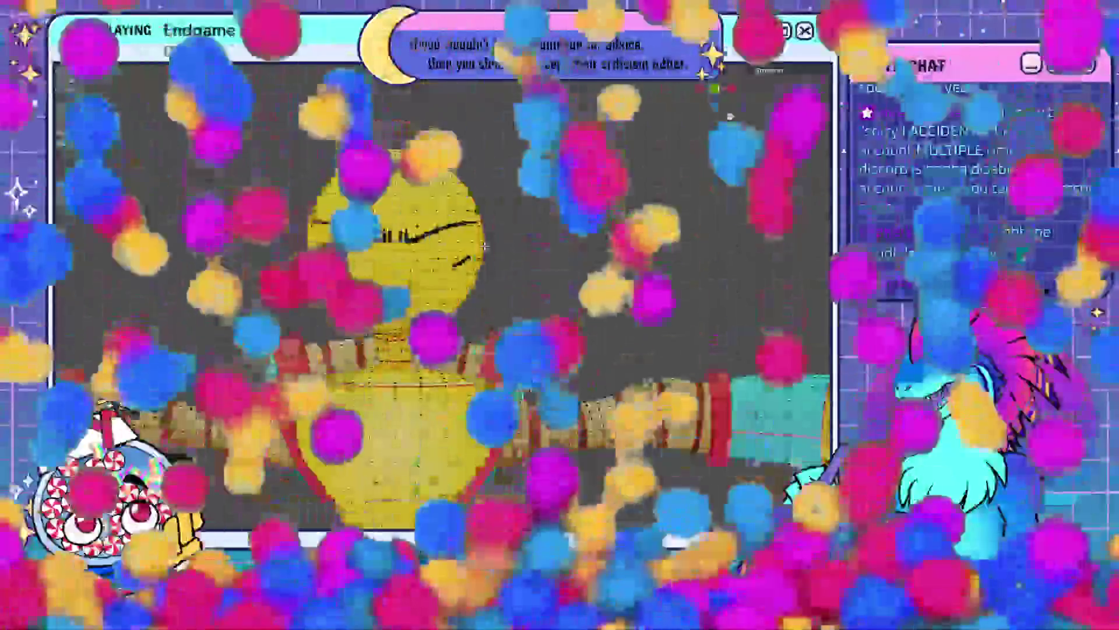
pyautogui.scroll(7, 539, 255)
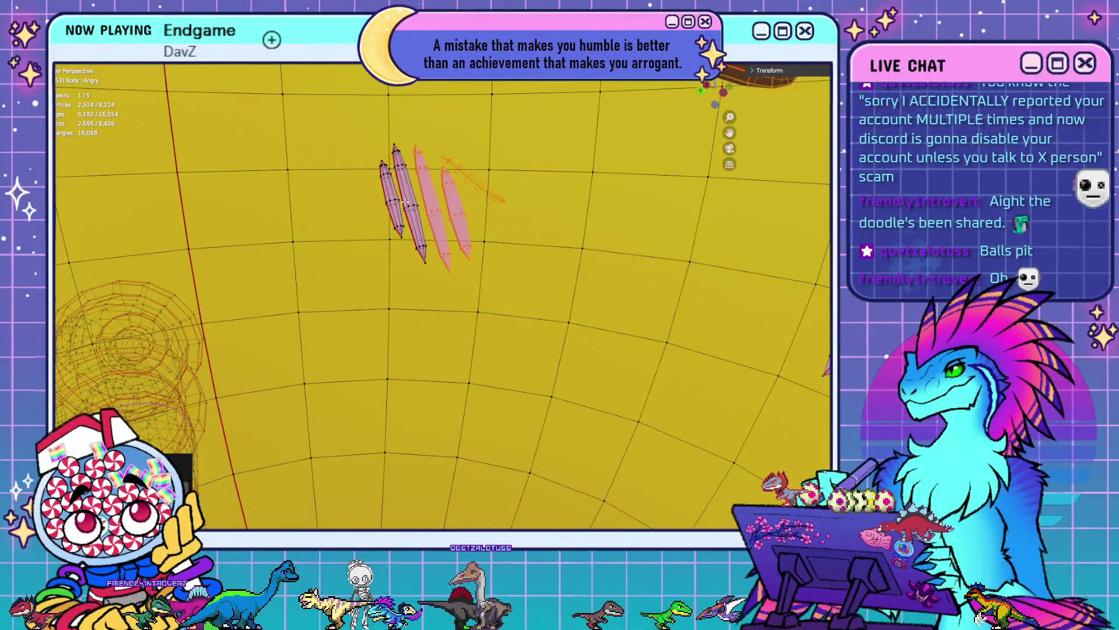
# - Linked-select the face's sweat-drop strokes around the brows and cheeks, then snap back to front view
pyautogui.moveTo(529, 304); pyautogui.dragTo(408, 255, button='middle')
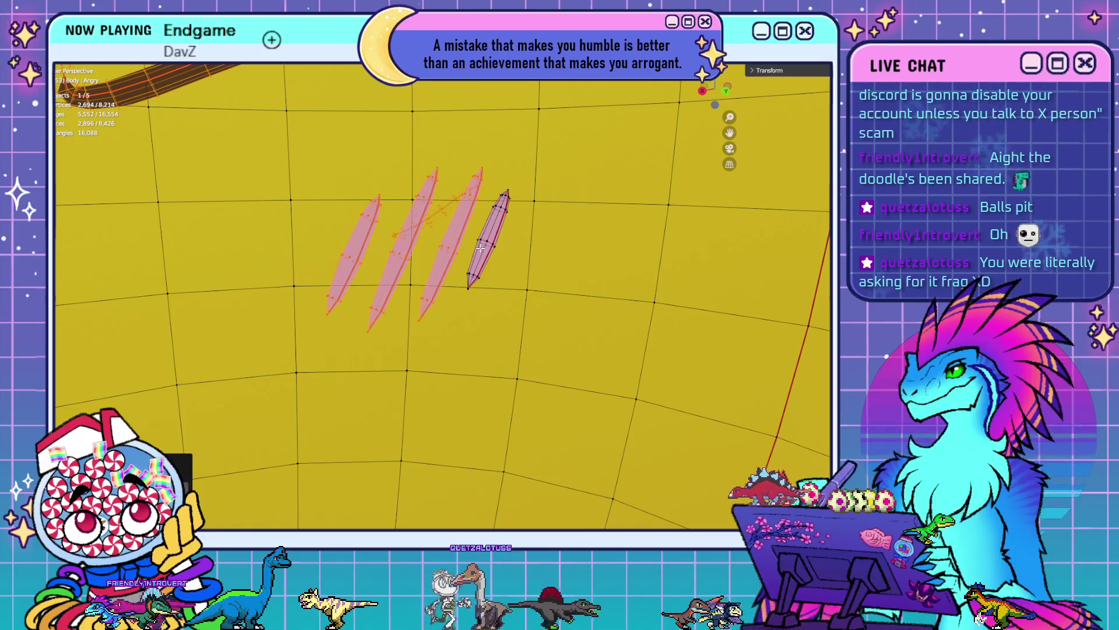
pyautogui.moveTo(287, 192)
pyautogui.keyDown('shift'); pyautogui.mouseDown(button='middle')
pyautogui.moveTo(390, 263)
pyautogui.moveTo(543, 401)
pyautogui.moveTo(575, 348)
pyautogui.moveTo(551, 274)
pyautogui.mouseUp(button='middle'); pyautogui.keyUp('shift')
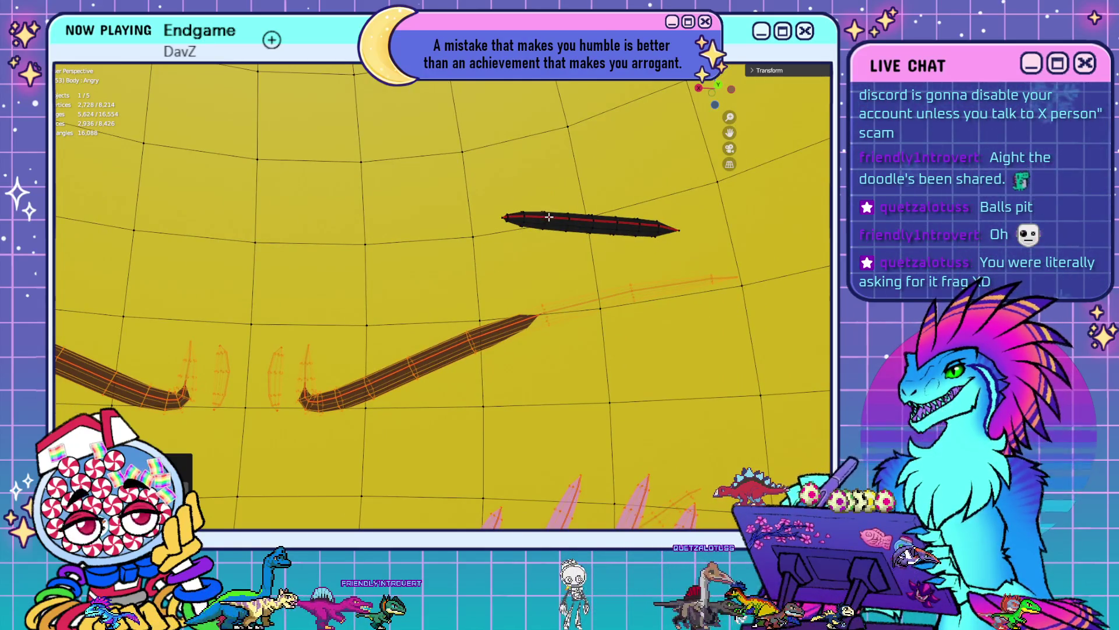
pyautogui.moveTo(549, 217)
pyautogui.mouseDown(button='middle')
pyautogui.moveTo(427, 224)
pyautogui.moveTo(407, 270)
pyautogui.moveTo(466, 315)
pyautogui.mouseUp(button='middle')
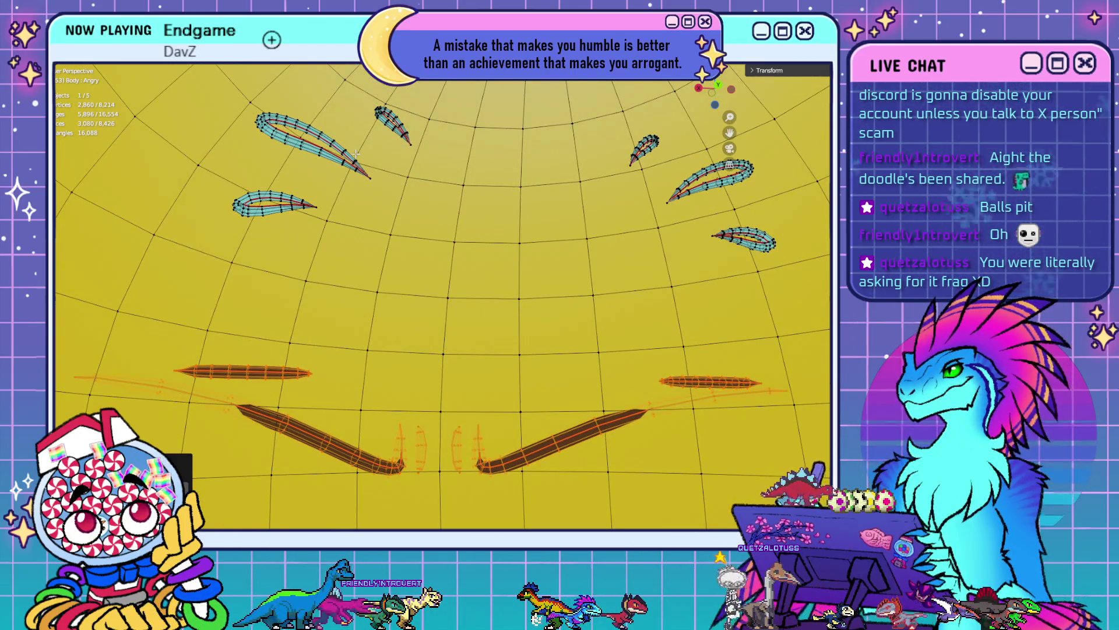
pyautogui.press('l')
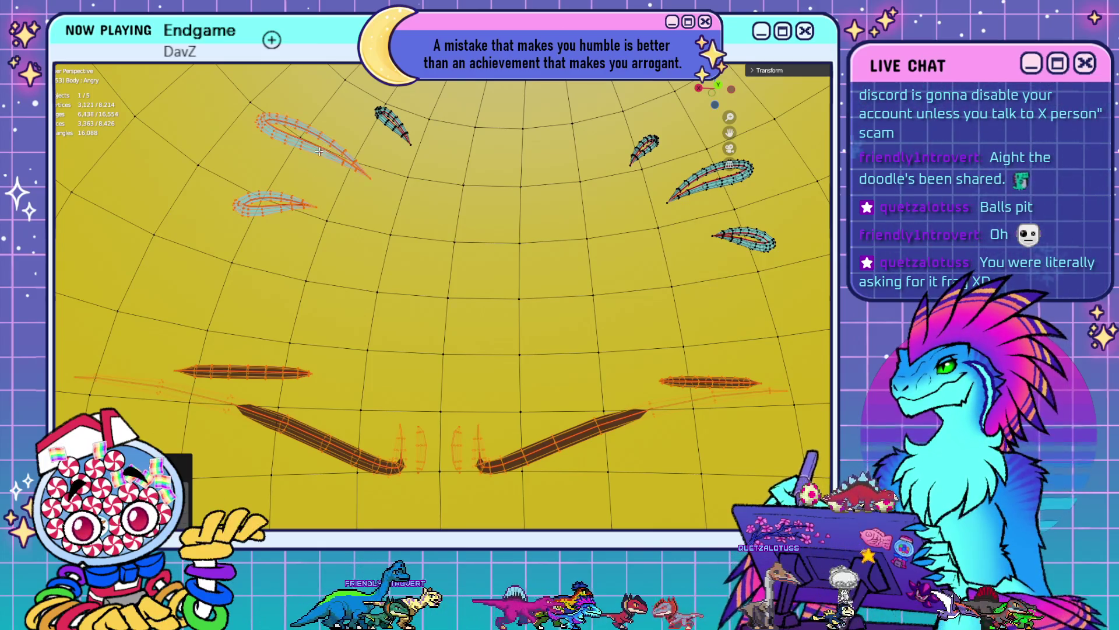
pyautogui.press('l')
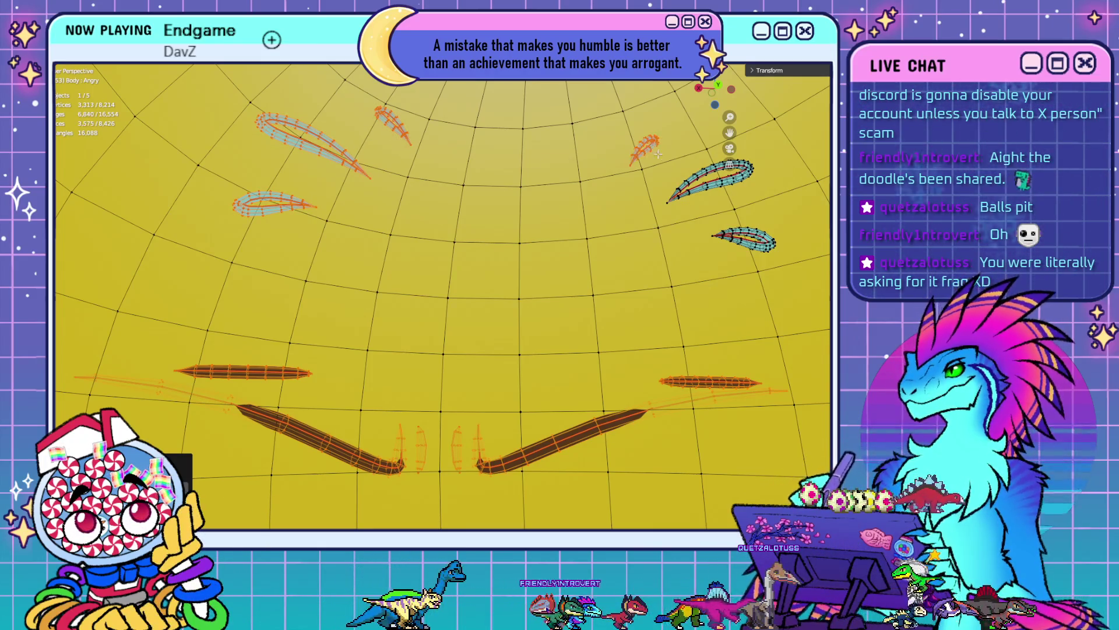
pyautogui.press('l')
pyautogui.press('l')
pyautogui.moveTo(746, 236); pyautogui.dragTo(537, 92, button='middle')
pyautogui.scroll(-10, 502, 293)
pyautogui.moveTo(502, 293); pyautogui.dragTo(602, 332, button='middle')
pyautogui.press('KP_1')
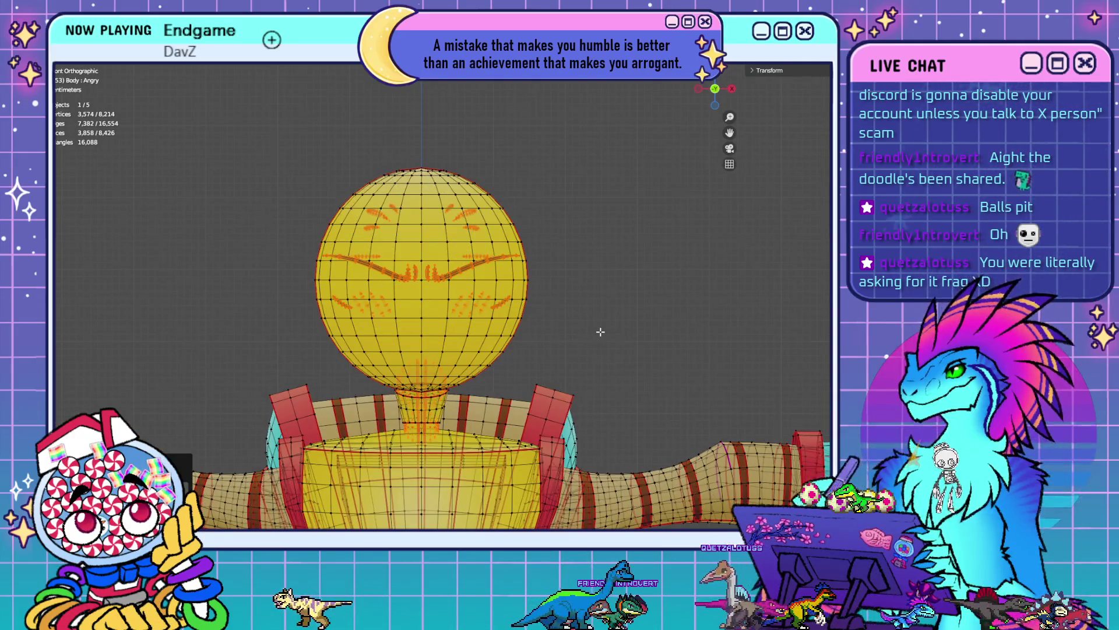
# - Pan and zoom across the full figure to check the selected regions, then deselect everything
pyautogui.scroll(-6, 601, 331)
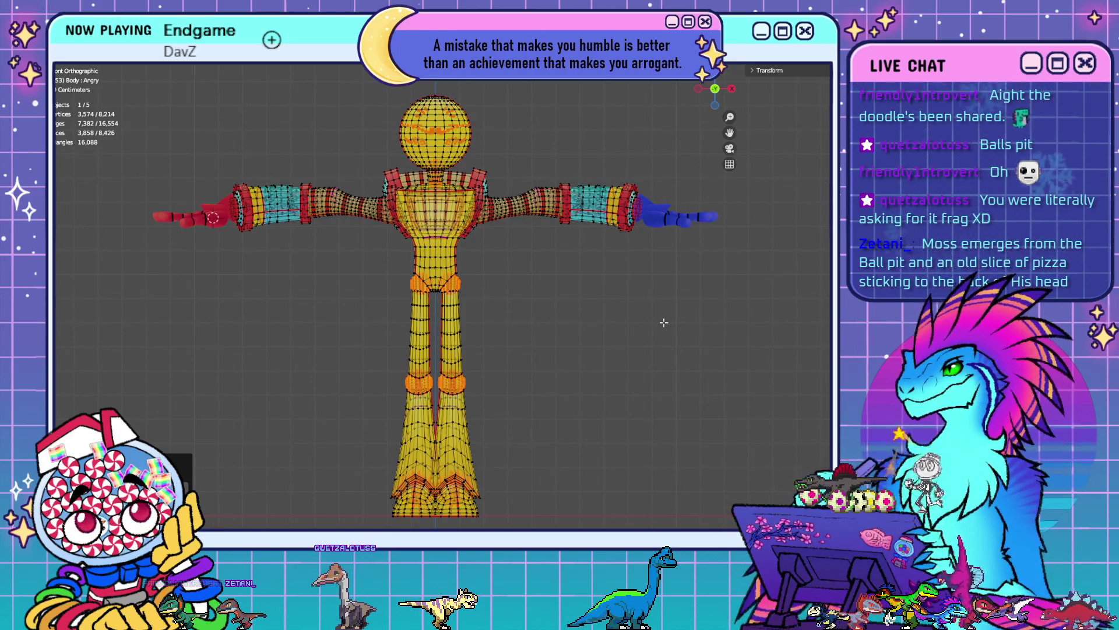
pyautogui.scroll(1, 664, 323)
pyautogui.keyDown('shift'); pyautogui.moveTo(560, 218); pyautogui.dragTo(608, 372, button='middle'); pyautogui.keyUp('shift')
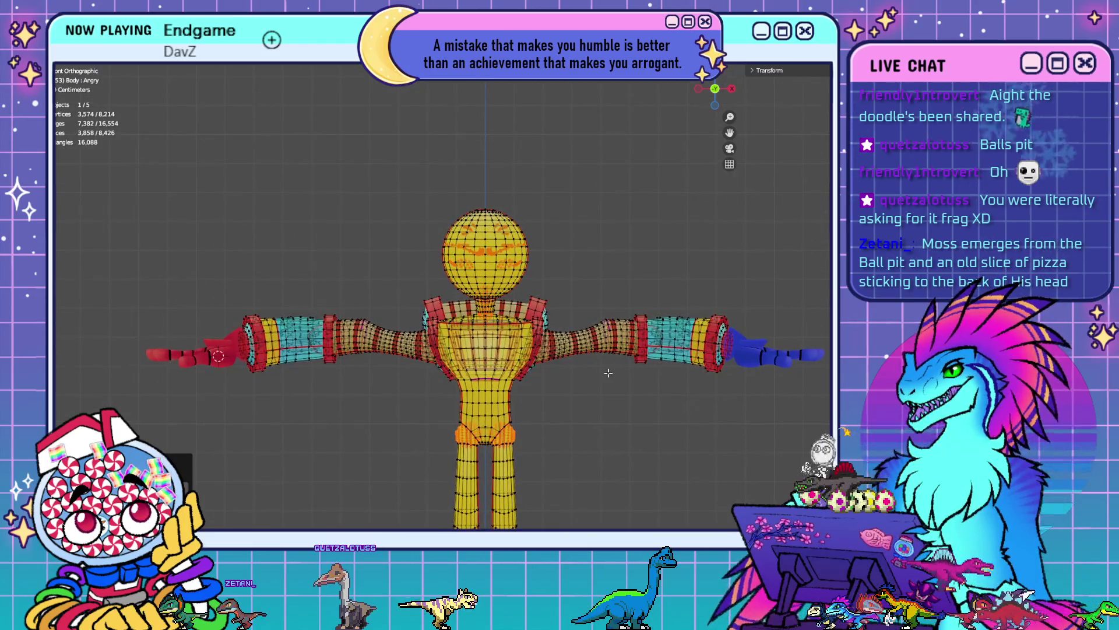
pyautogui.scroll(1, 608, 373)
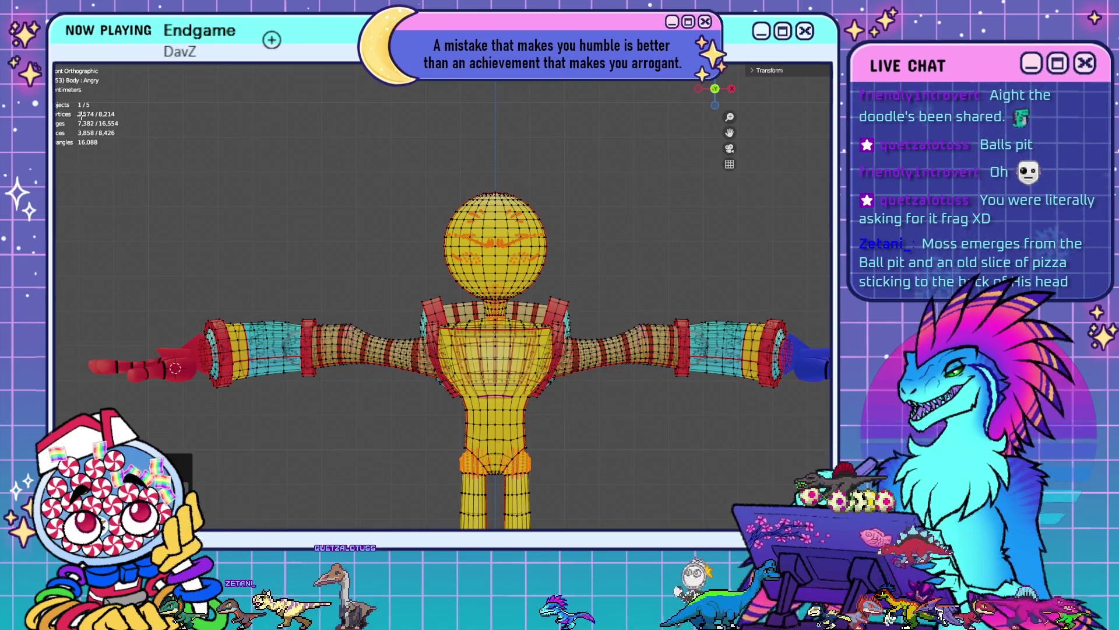
pyautogui.moveTo(587, 315)
pyautogui.keyDown('shift'); pyautogui.mouseDown(button='middle')
pyautogui.moveTo(565, 212)
pyautogui.moveTo(521, 213)
pyautogui.mouseUp(button='middle'); pyautogui.keyUp('shift')
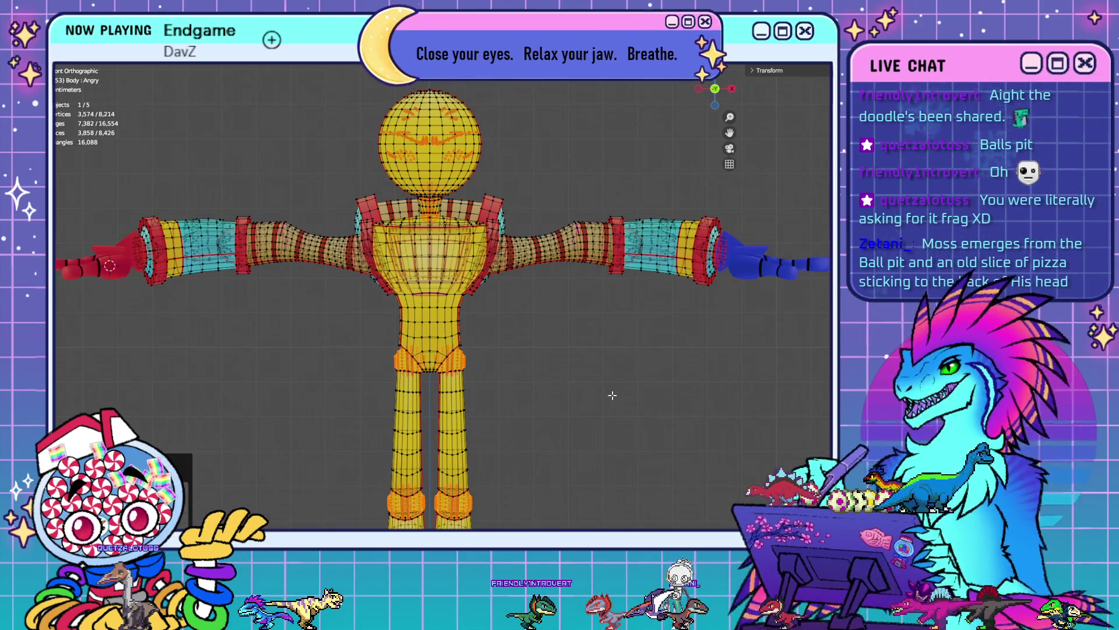
pyautogui.hotkey('alt', 'a')
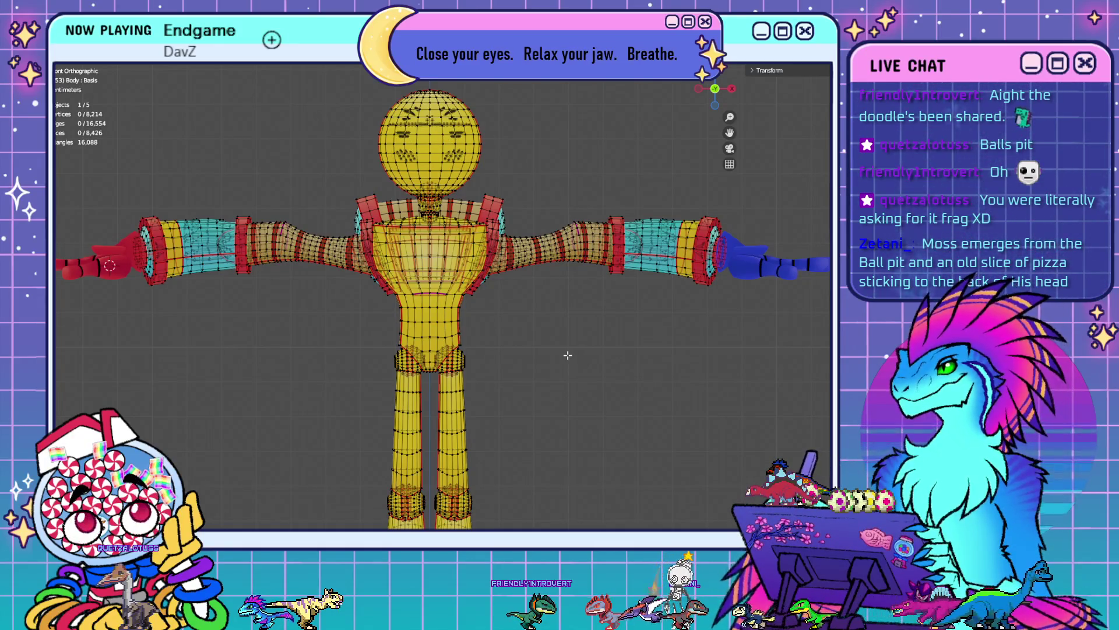
# - Zoom and orbit along the arm, then turn X-ray off to see it in solid shading
pyautogui.moveTo(568, 355)
pyautogui.keyDown('shift'); pyautogui.mouseDown(button='middle')
pyautogui.moveTo(533, 318)
pyautogui.moveTo(576, 369)
pyautogui.mouseUp(button='middle'); pyautogui.keyUp('shift')
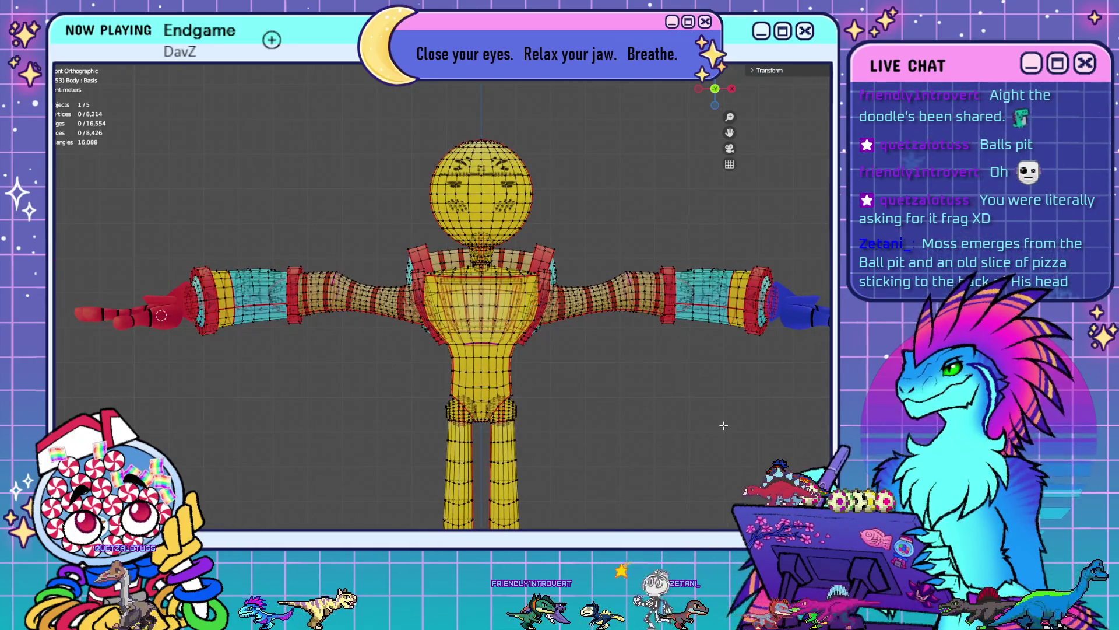
pyautogui.keyDown('shift'); pyautogui.moveTo(724, 426); pyautogui.dragTo(699, 324, button='middle'); pyautogui.keyUp('shift')
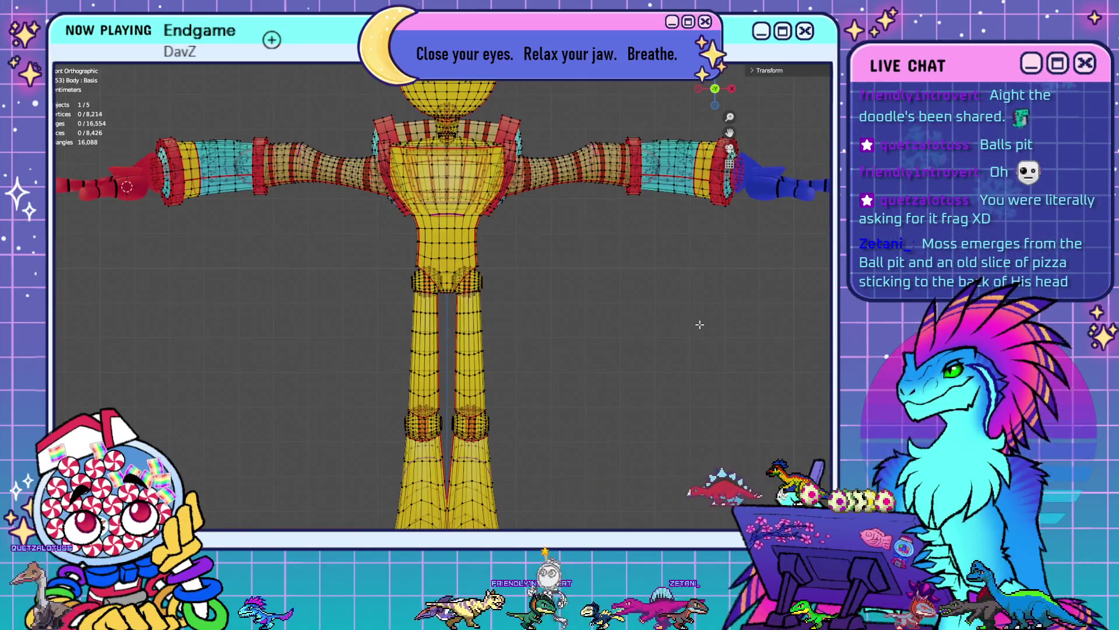
pyautogui.scroll(8, 607, 332)
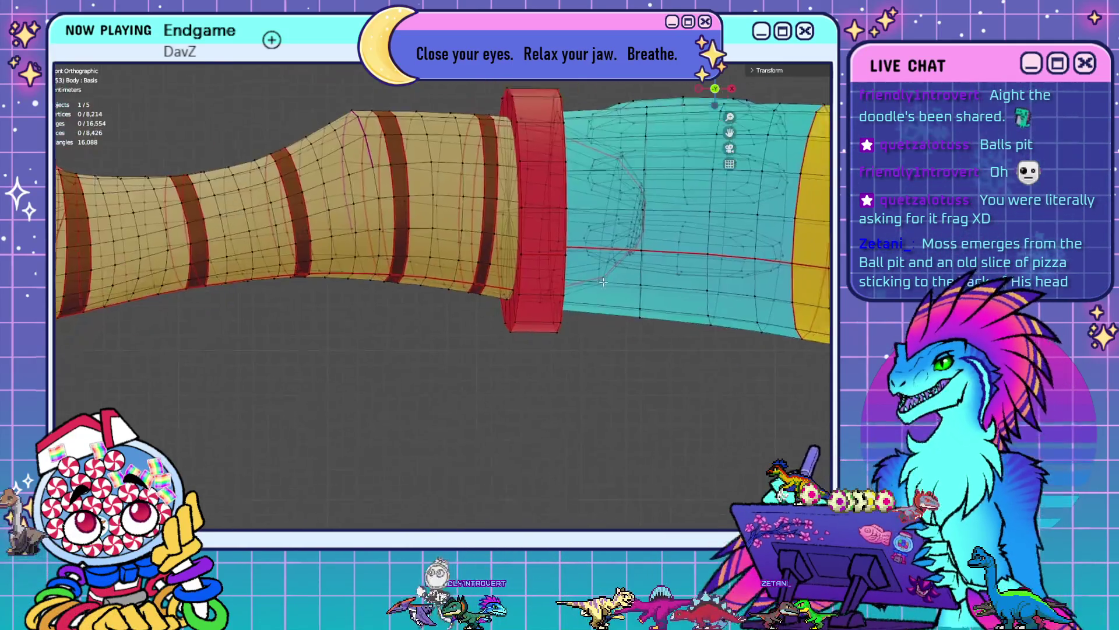
pyautogui.moveTo(603, 282)
pyautogui.mouseDown(button='middle')
pyautogui.moveTo(492, 360)
pyautogui.moveTo(467, 320)
pyautogui.mouseUp(button='middle')
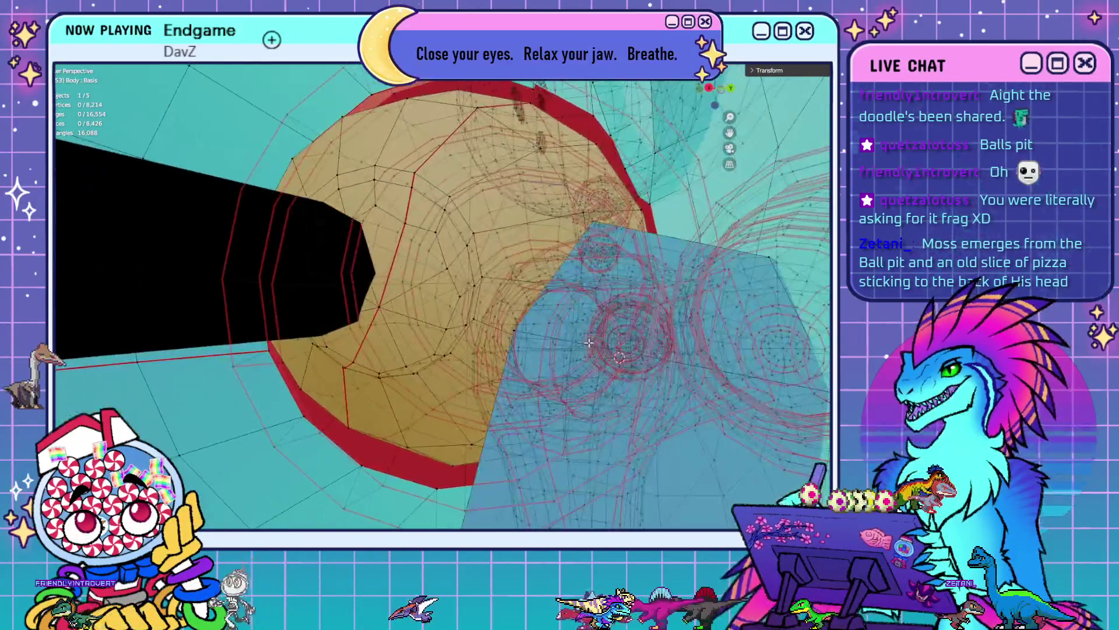
pyautogui.moveTo(589, 343)
pyautogui.mouseDown(button='middle')
pyautogui.moveTo(793, 379)
pyautogui.moveTo(626, 369)
pyautogui.moveTo(614, 325)
pyautogui.moveTo(577, 299)
pyautogui.moveTo(578, 275)
pyautogui.moveTo(486, 280)
pyautogui.moveTo(499, 279)
pyautogui.mouseUp(button='middle')
pyautogui.hotkey('alt', 'z')
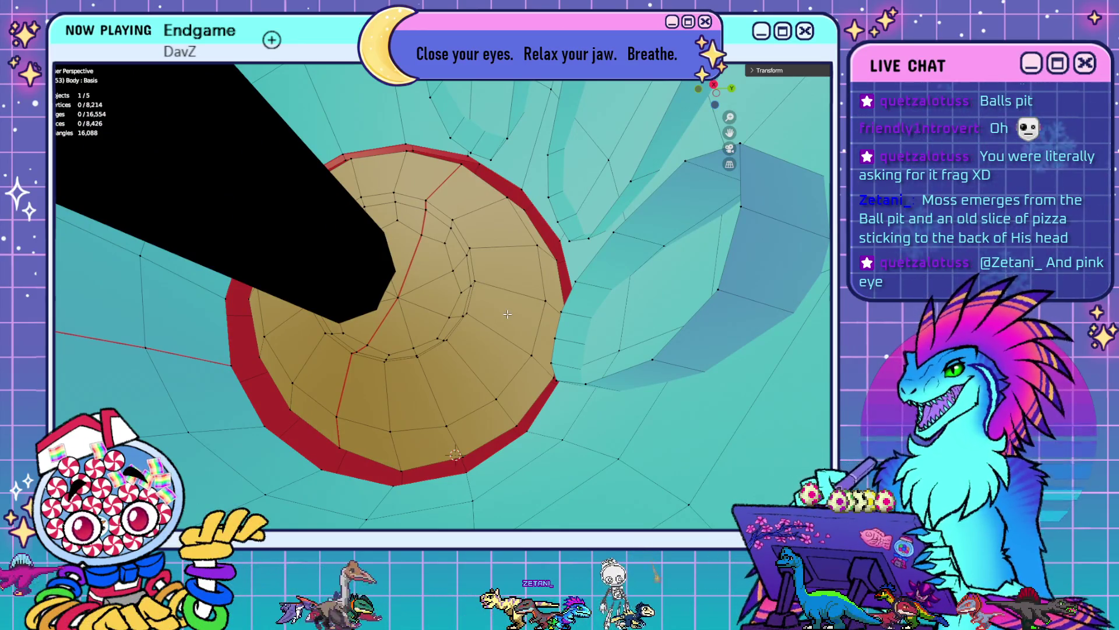
pyautogui.click(75, 59)
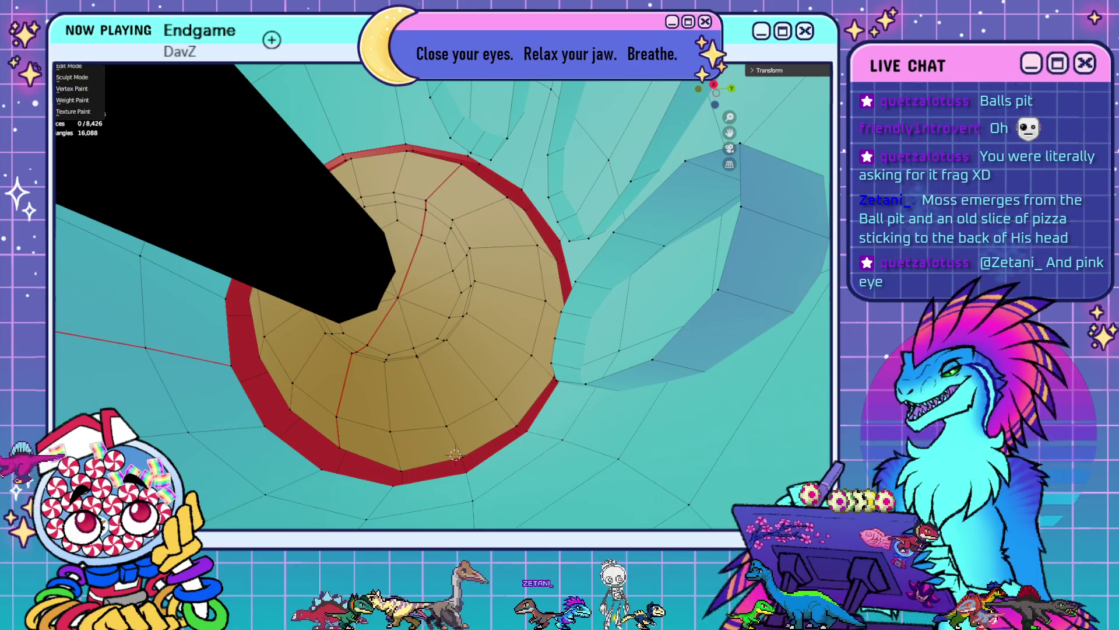
# - Return to Object Mode and select the armature, then add the Body mesh to the selection
pyautogui.click(72, 55)
pyautogui.scroll(-5, 337, 350)
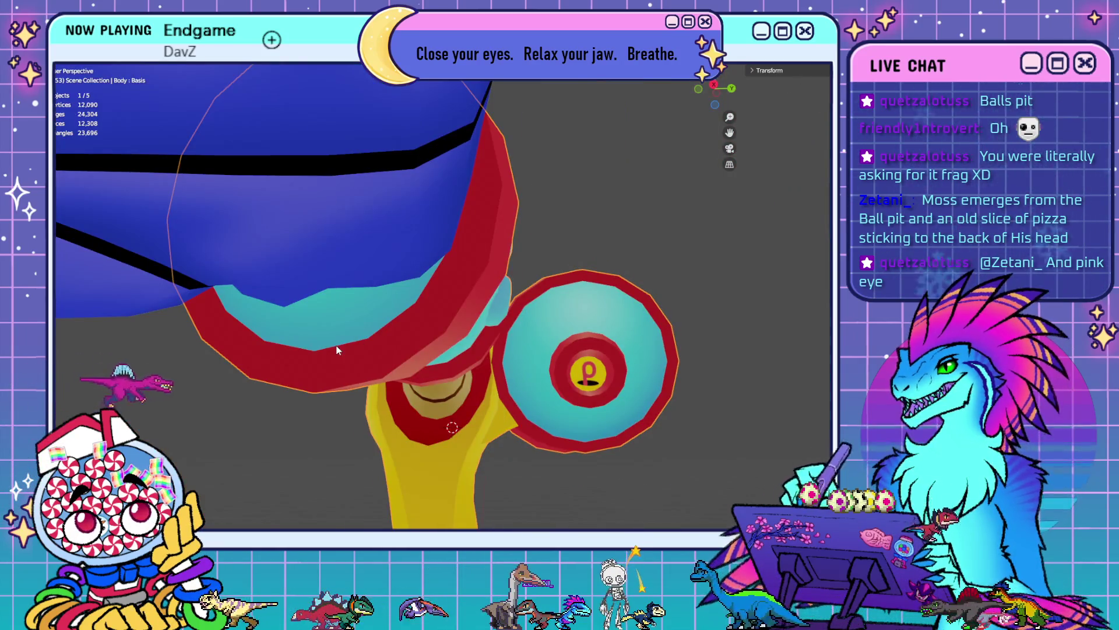
pyautogui.moveTo(337, 350); pyautogui.dragTo(436, 334, button='middle')
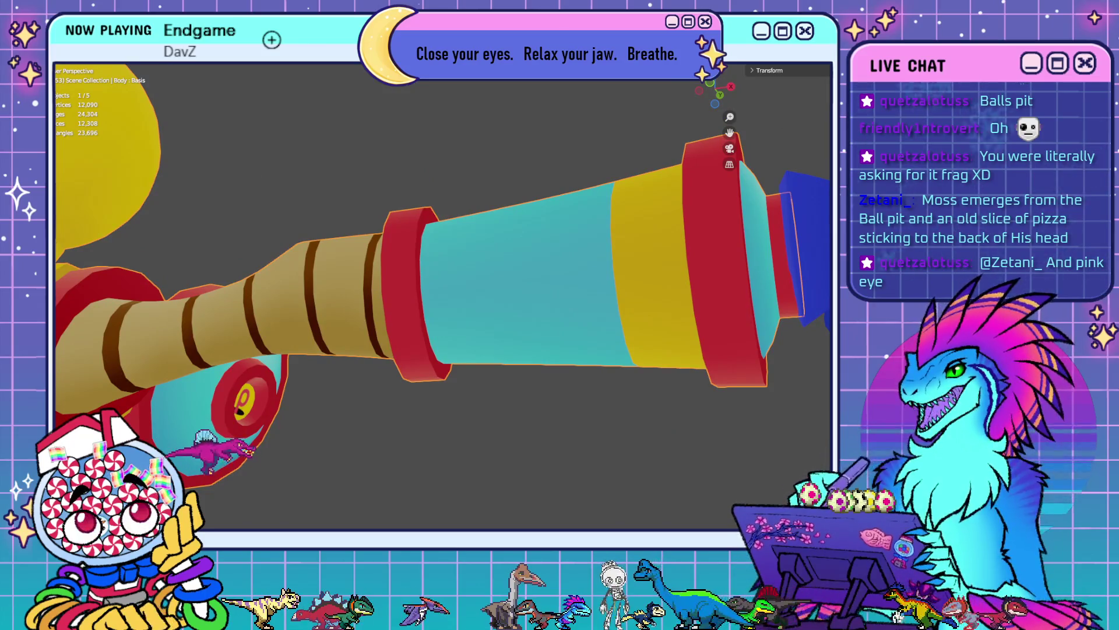
pyautogui.hotkey('alt', 'h')
pyautogui.click(367, 313)
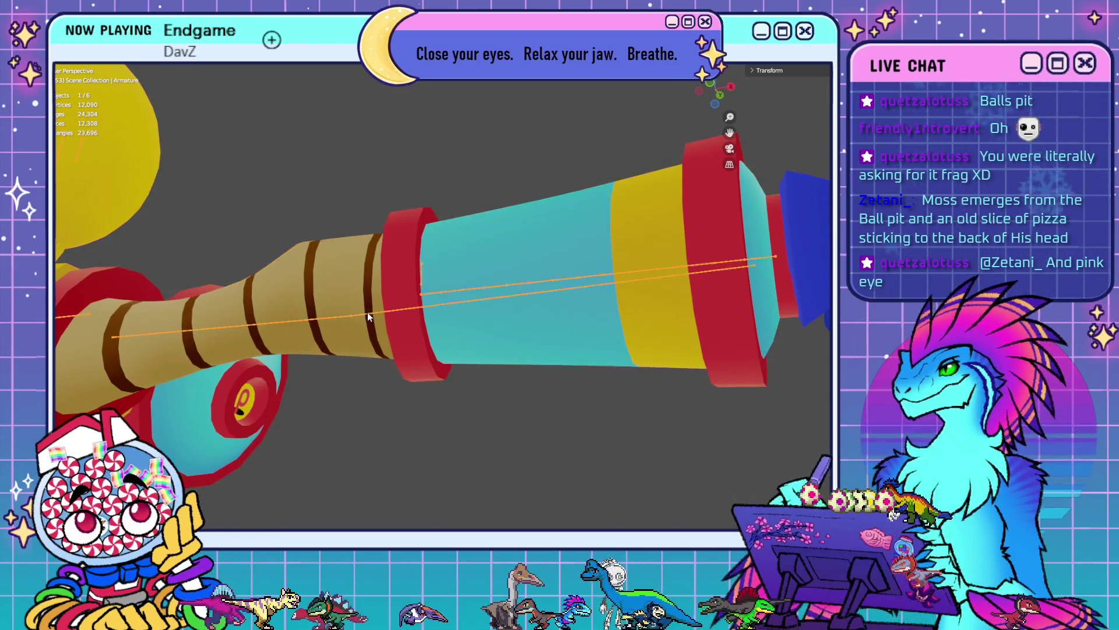
pyautogui.keyDown('shift'); pyautogui.click(330, 291); pyautogui.keyUp('shift')
# - Put the Body into Weight Paint mode showing the Lower Arm L bone's weights
pyautogui.keyDown('shift'); pyautogui.moveTo(170, 387); pyautogui.dragTo(445, 405, button='middle'); pyautogui.keyUp('shift')
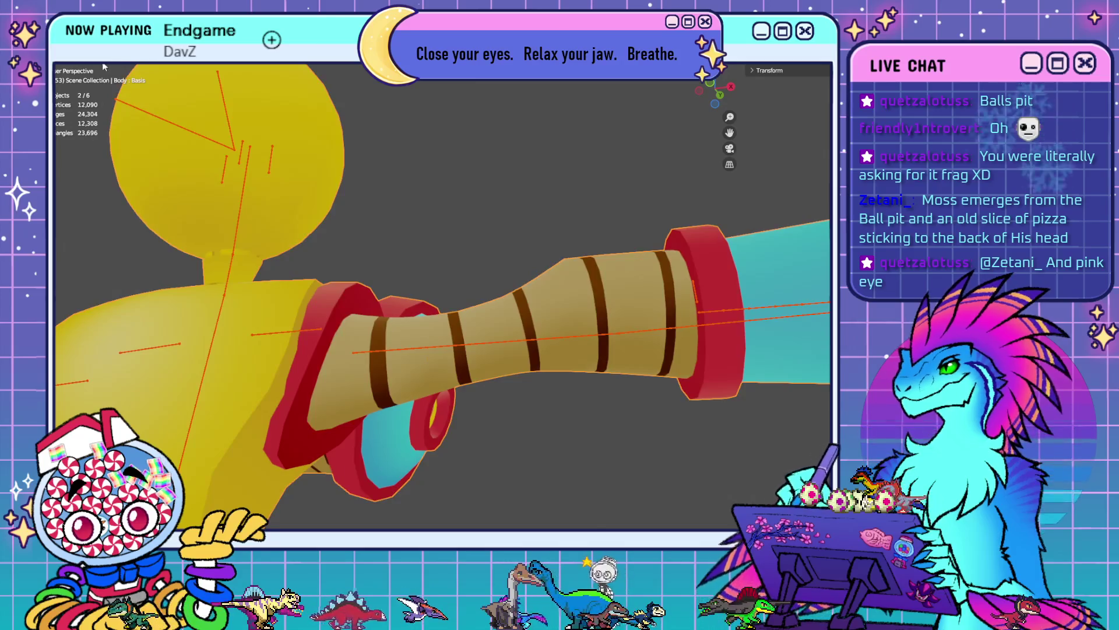
pyautogui.click(88, 58)
pyautogui.click(76, 103)
pyautogui.keyDown('ctrl'); pyautogui.click(702, 338); pyautogui.keyUp('ctrl')
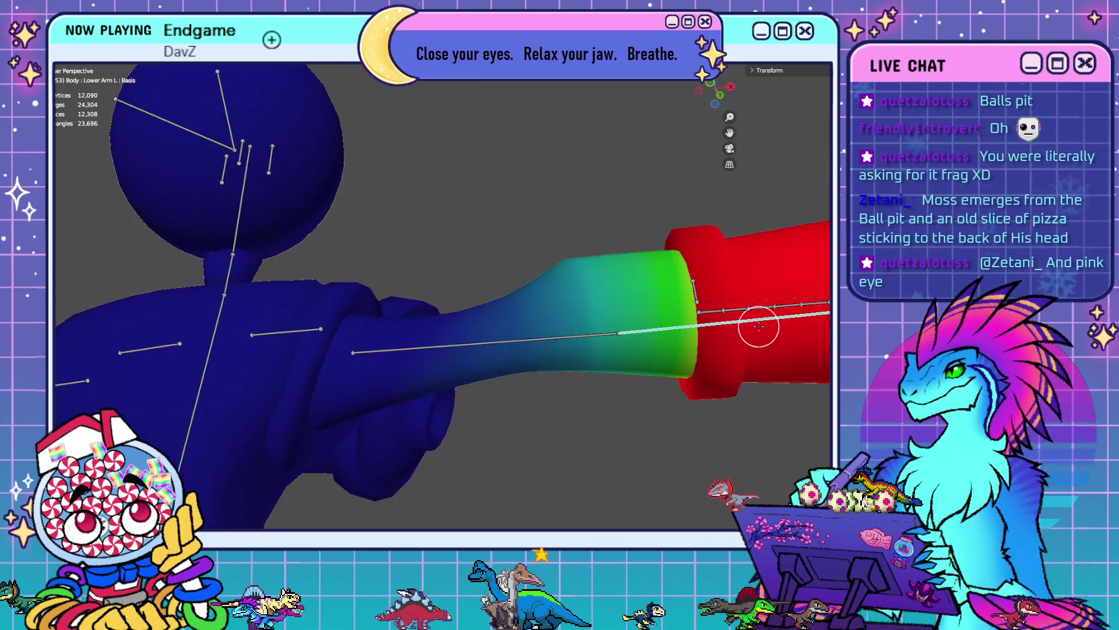
pyautogui.moveTo(703, 338)
pyautogui.mouseDown(button='middle')
pyautogui.moveTo(606, 370)
pyautogui.moveTo(632, 412)
pyautogui.moveTo(609, 404)
pyautogui.mouseUp(button='middle')
pyautogui.scroll(6, 607, 370)
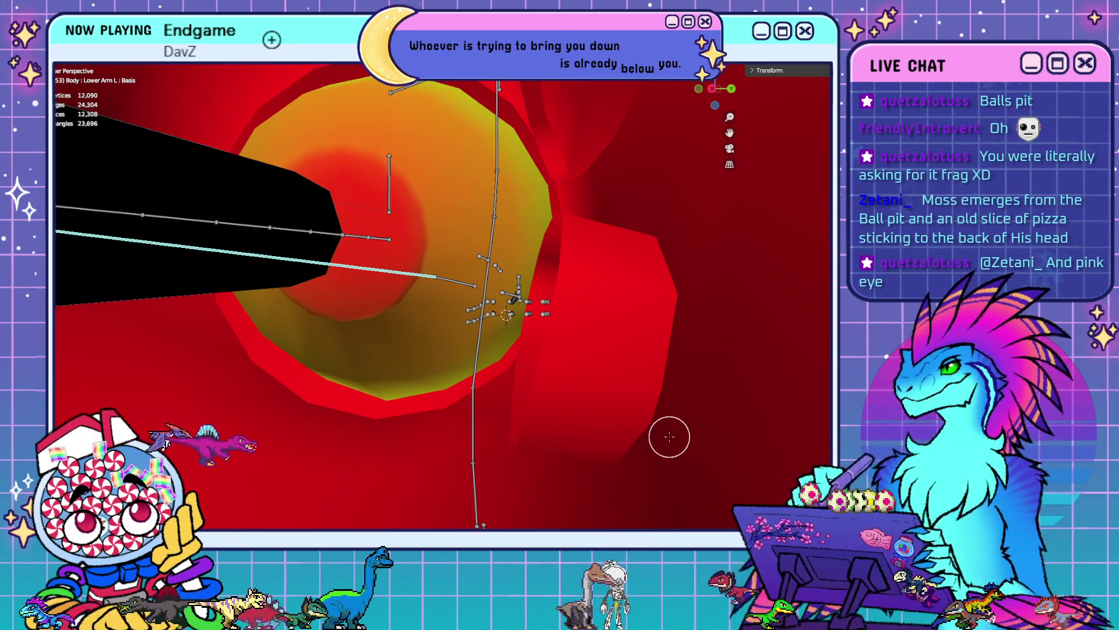
pyautogui.moveTo(408, 385); pyautogui.dragTo(439, 391, button='middle')
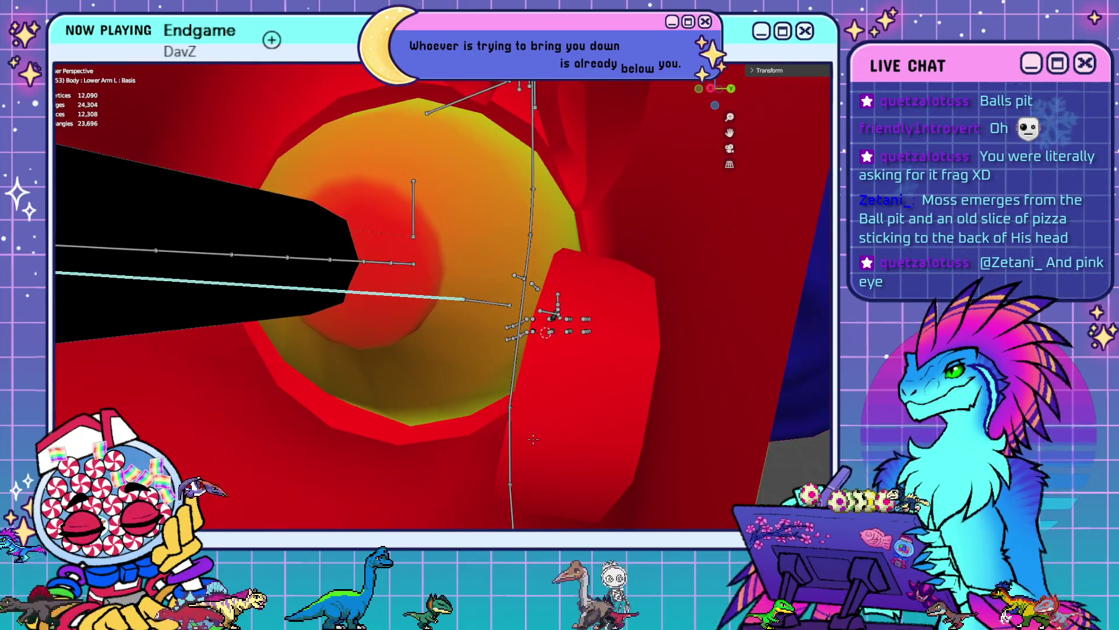
pyautogui.moveTo(394, 358); pyautogui.dragTo(437, 342, button='middle')
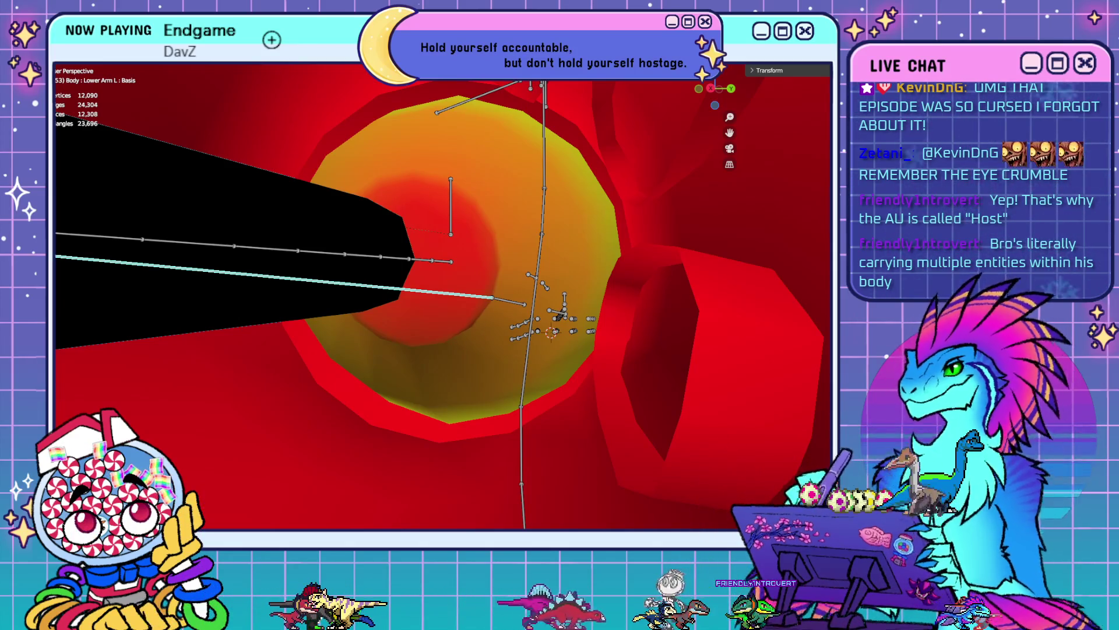
# - Compare the Upper Arm L, rope root and Lower Arm L bone weights on the torso
pyautogui.moveTo(526, 292)
pyautogui.mouseDown(button='middle')
pyautogui.moveTo(662, 276)
pyautogui.moveTo(758, 300)
pyautogui.mouseUp(button='middle')
pyautogui.scroll(-6, 667, 305)
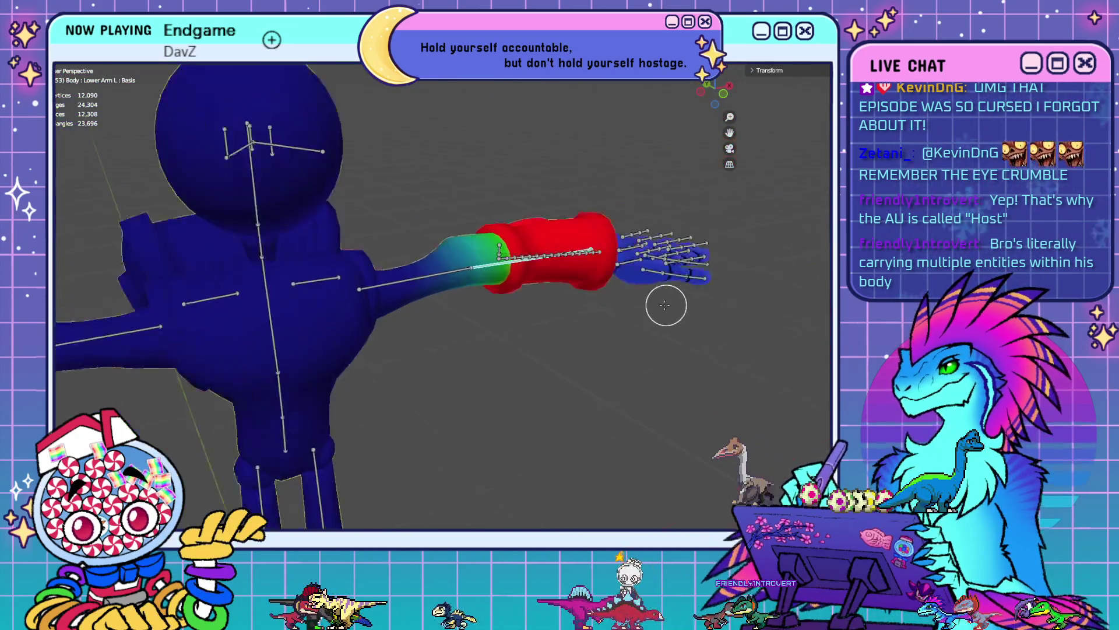
pyautogui.moveTo(667, 305)
pyautogui.mouseDown(button='middle')
pyautogui.moveTo(557, 280)
pyautogui.moveTo(595, 286)
pyautogui.moveTo(577, 295)
pyautogui.moveTo(605, 278)
pyautogui.moveTo(626, 363)
pyautogui.mouseUp(button='middle')
pyautogui.keyDown('ctrl'); pyautogui.click(556, 279); pyautogui.keyUp('ctrl')
pyautogui.keyDown('ctrl'); pyautogui.click(609, 335); pyautogui.keyUp('ctrl')
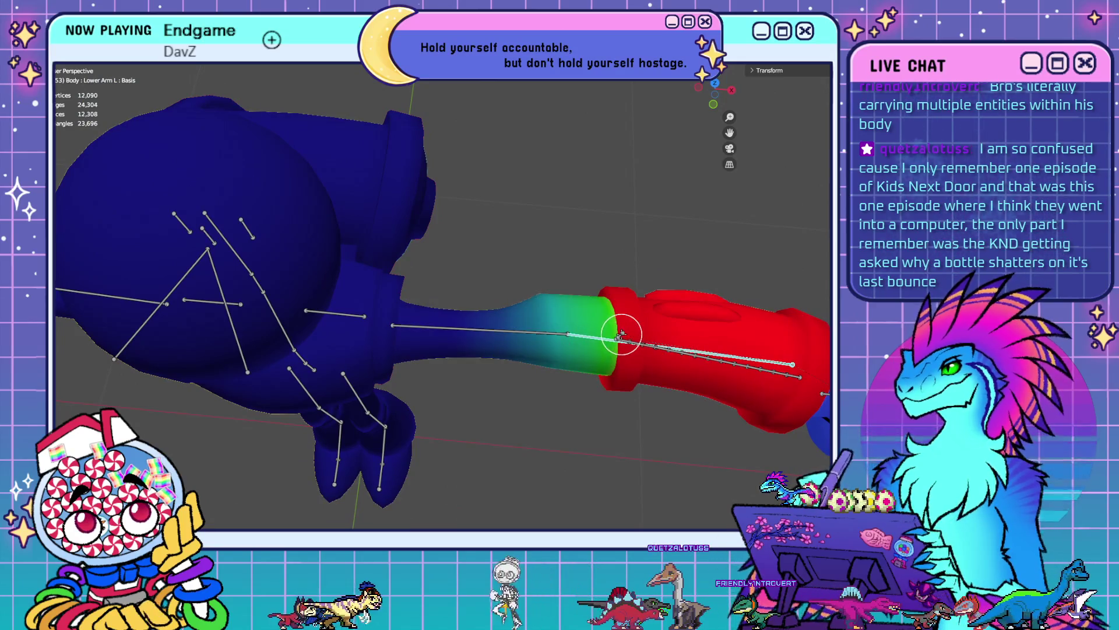
pyautogui.keyDown('ctrl'); pyautogui.click(620, 336); pyautogui.keyUp('ctrl')
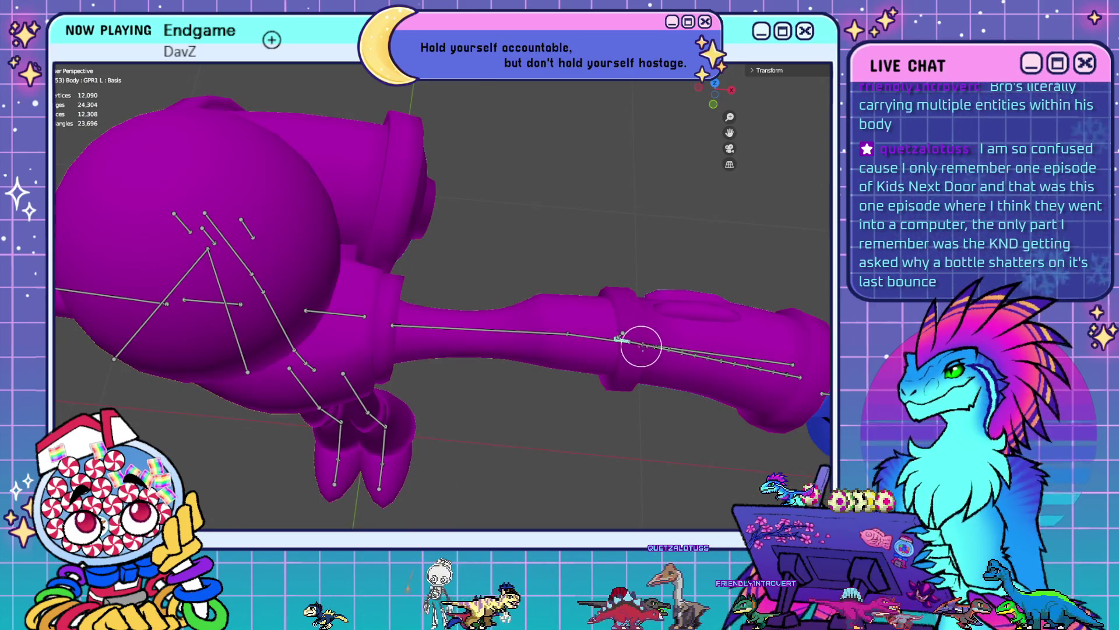
pyautogui.keyDown('ctrl'); pyautogui.click(612, 344); pyautogui.keyUp('ctrl')
pyautogui.moveTo(659, 371)
pyautogui.mouseDown(button='middle')
pyautogui.moveTo(674, 303)
pyautogui.moveTo(607, 297)
pyautogui.moveTo(644, 357)
pyautogui.moveTo(637, 383)
pyautogui.mouseUp(button='middle')
# - From the top orthographic view, show the mesh wireframe over the weight paint
pyautogui.press('KP_7')
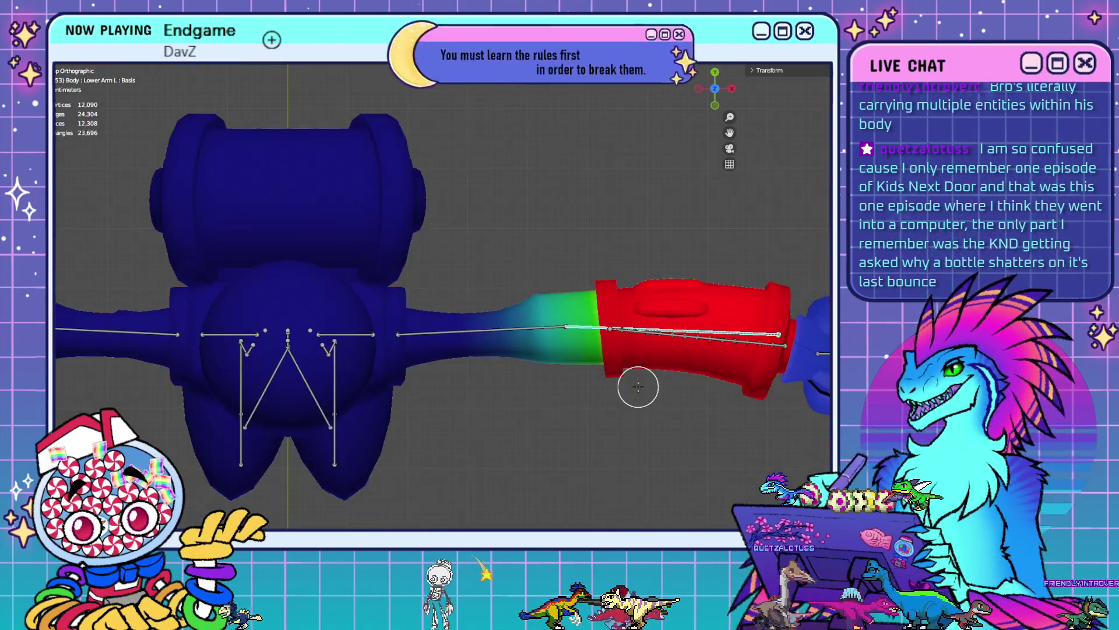
pyautogui.click(708, 69)
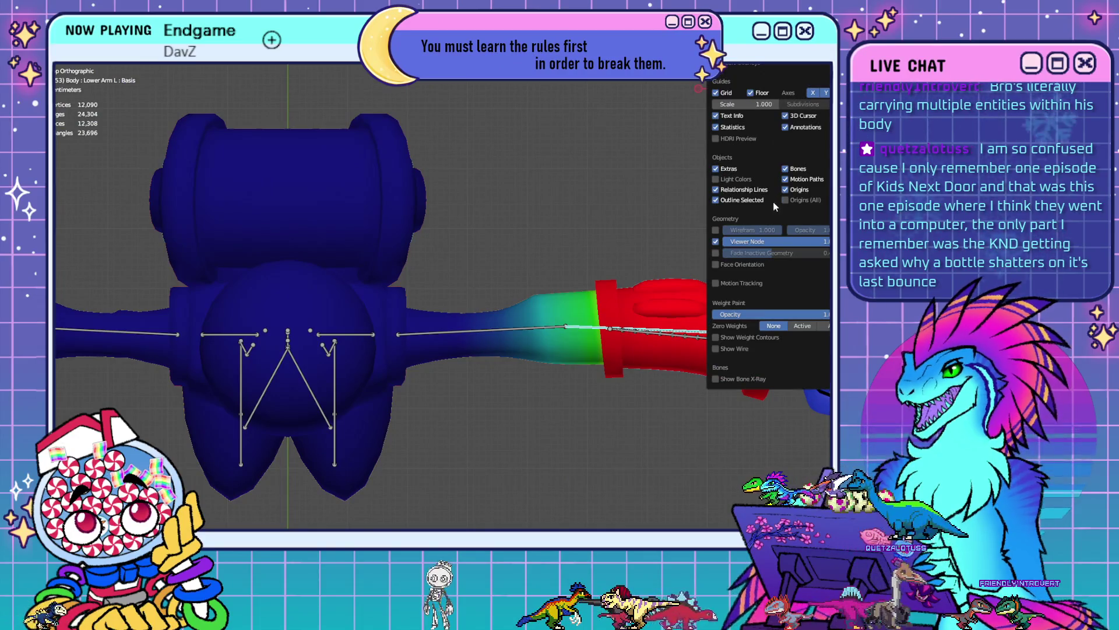
pyautogui.click(716, 230)
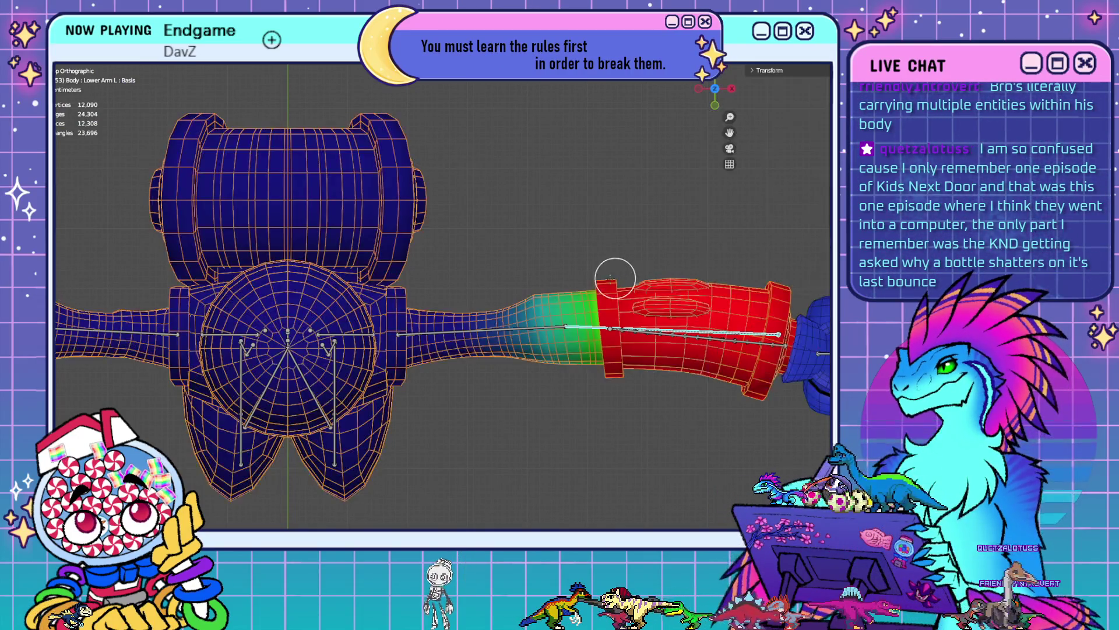
pyautogui.scroll(5, 612, 270)
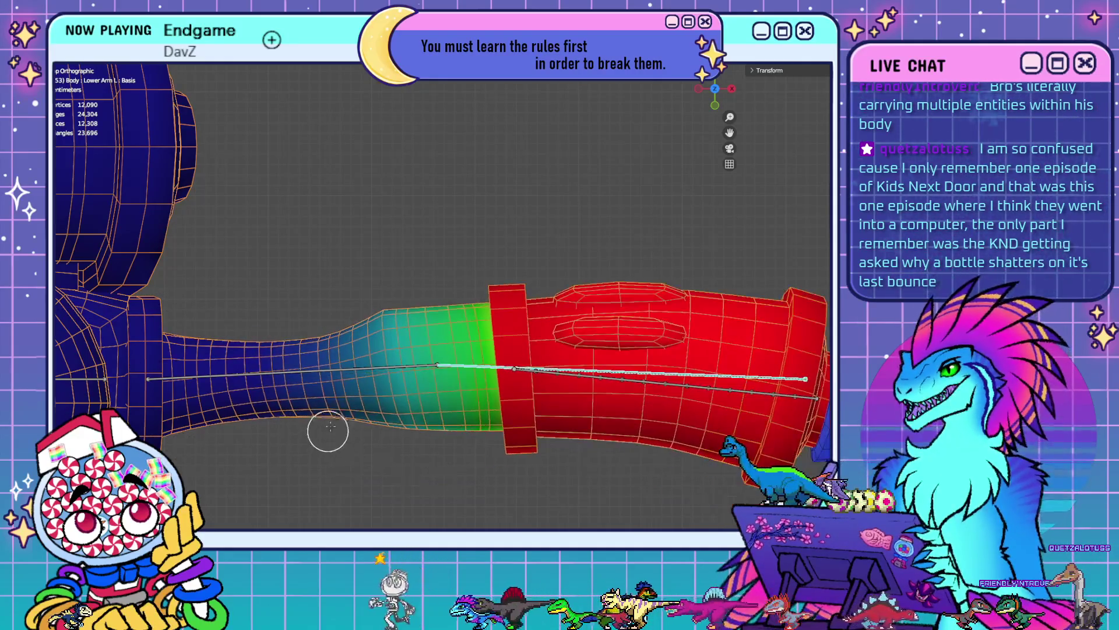
pyautogui.scroll(-10, 328, 430)
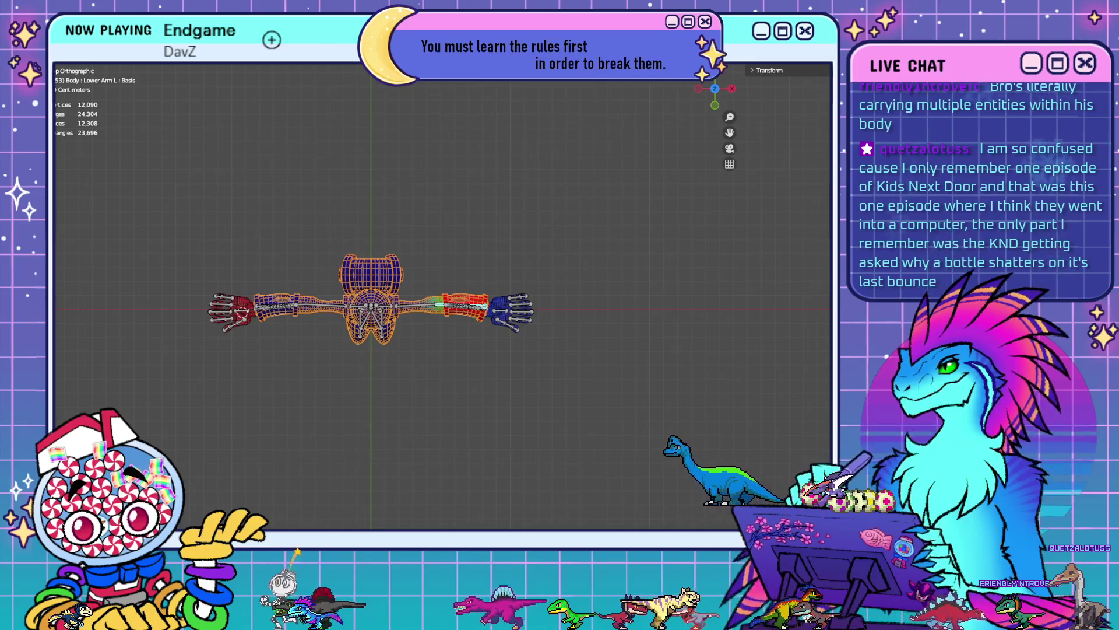
# - With a Median Point pivot, bend both forearms downward and inspect the forearm's inside
pyautogui.click(439, 73)
pyautogui.click(472, 93)
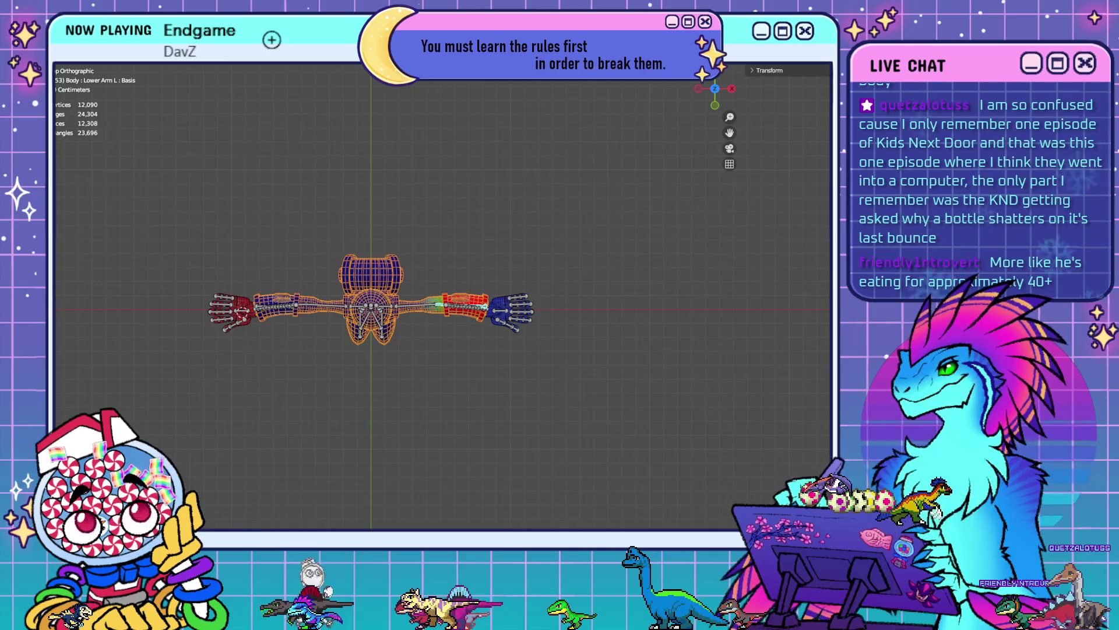
pyautogui.press('r')
pyautogui.click(475, 350)
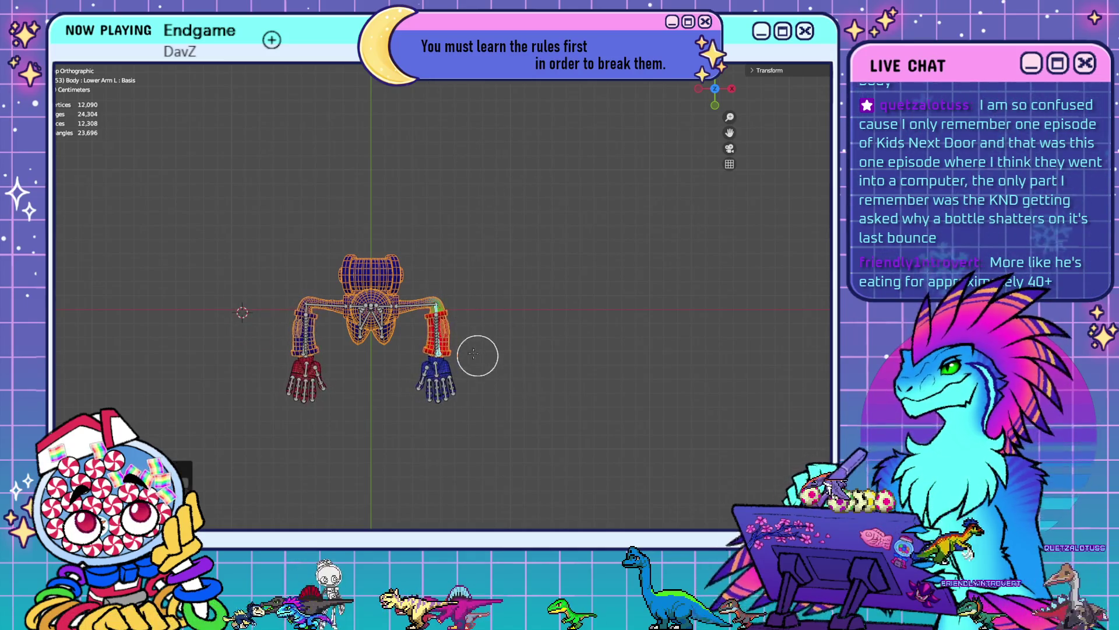
pyautogui.scroll(10, 475, 350)
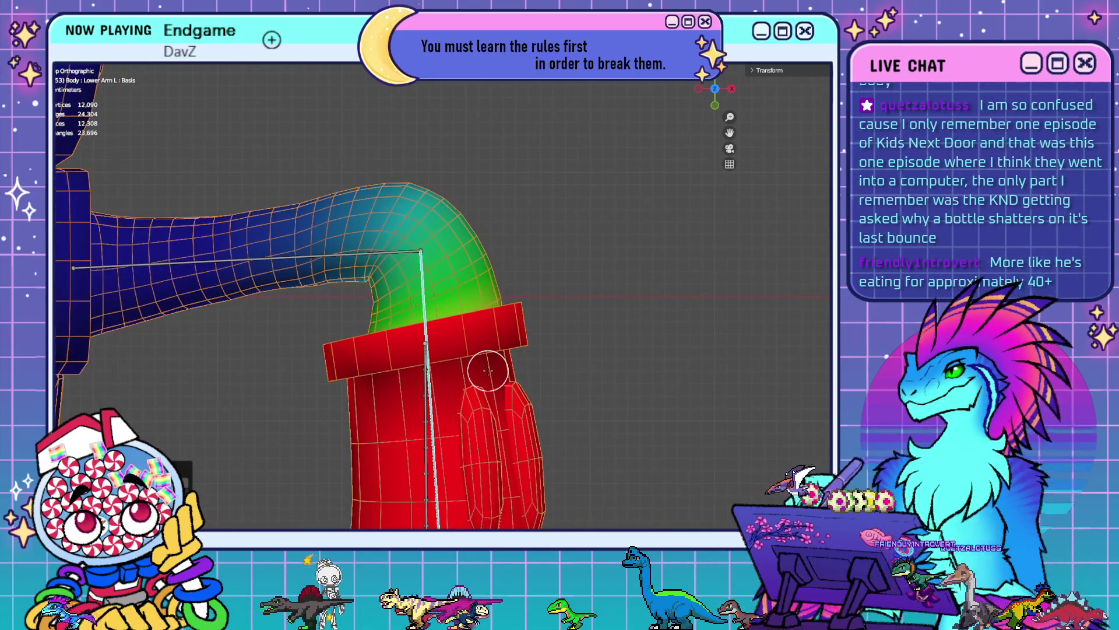
pyautogui.moveTo(488, 370); pyautogui.dragTo(618, 353, button='middle')
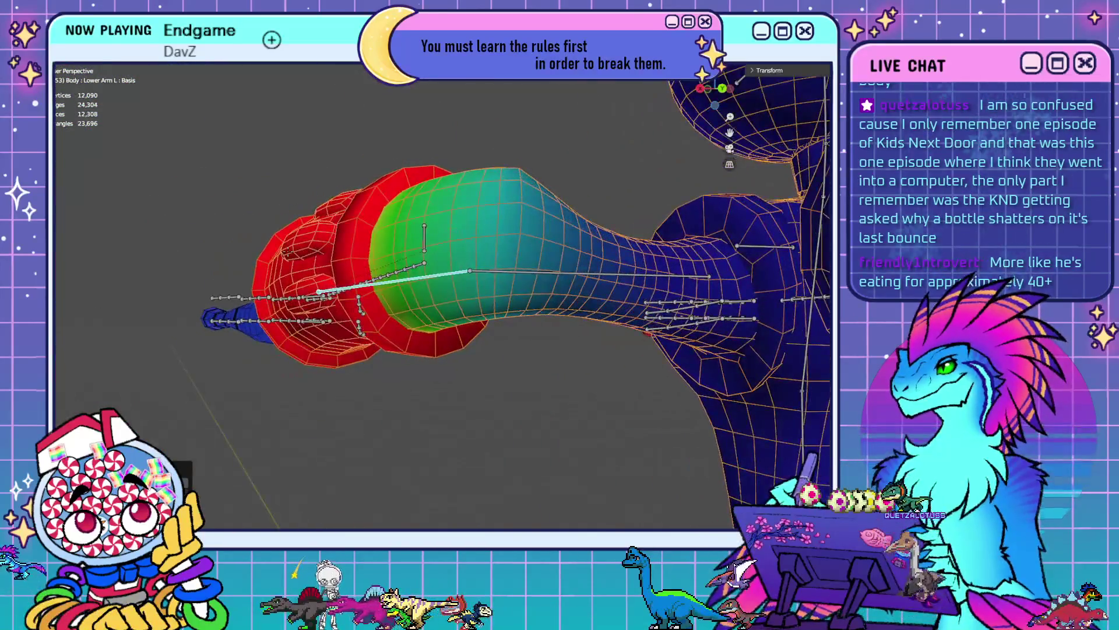
pyautogui.scroll(10, 505, 262)
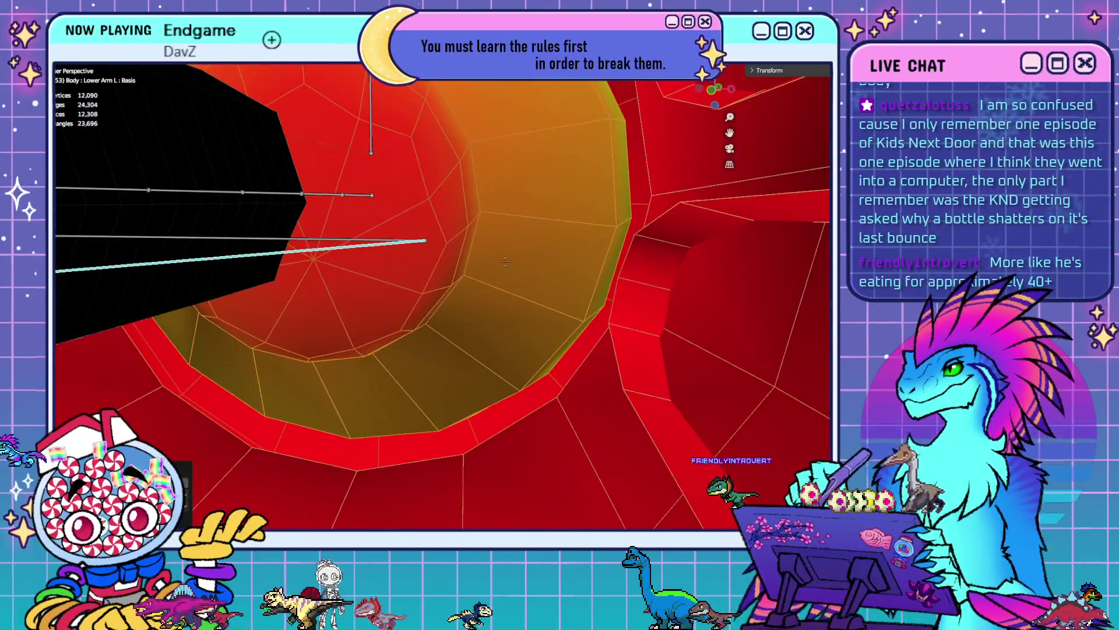
pyautogui.moveTo(505, 262)
pyautogui.mouseDown(button='middle')
pyautogui.moveTo(538, 283)
pyautogui.moveTo(526, 297)
pyautogui.mouseUp(button='middle')
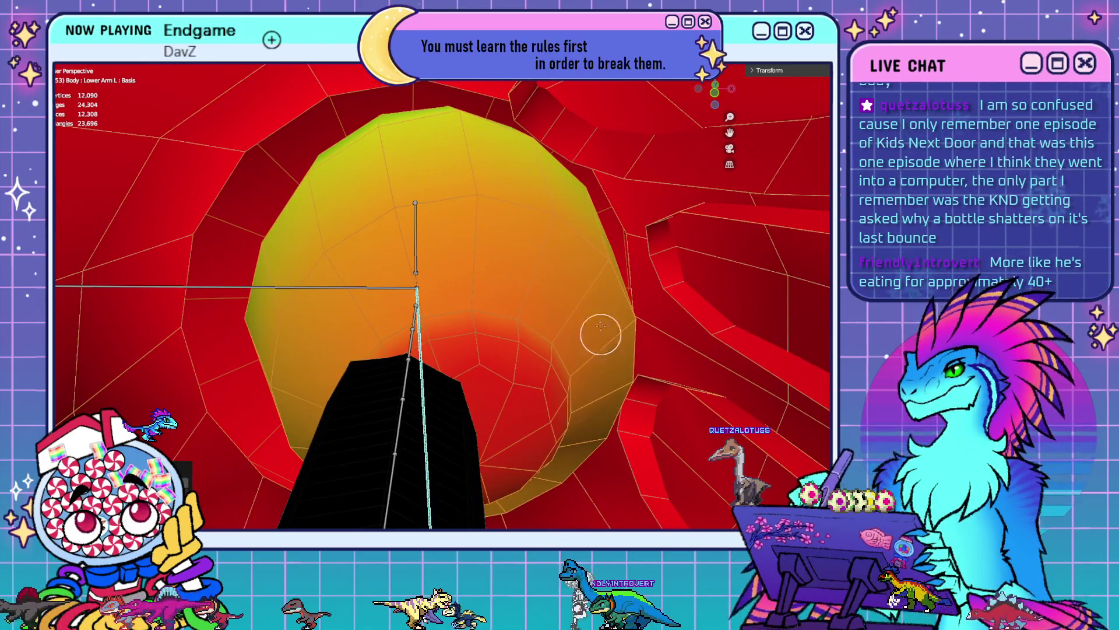
pyautogui.moveTo(601, 334)
pyautogui.mouseDown(button='middle')
pyautogui.moveTo(606, 239)
pyautogui.moveTo(478, 332)
pyautogui.moveTo(479, 347)
pyautogui.mouseUp(button='middle')
pyautogui.press('Tab')
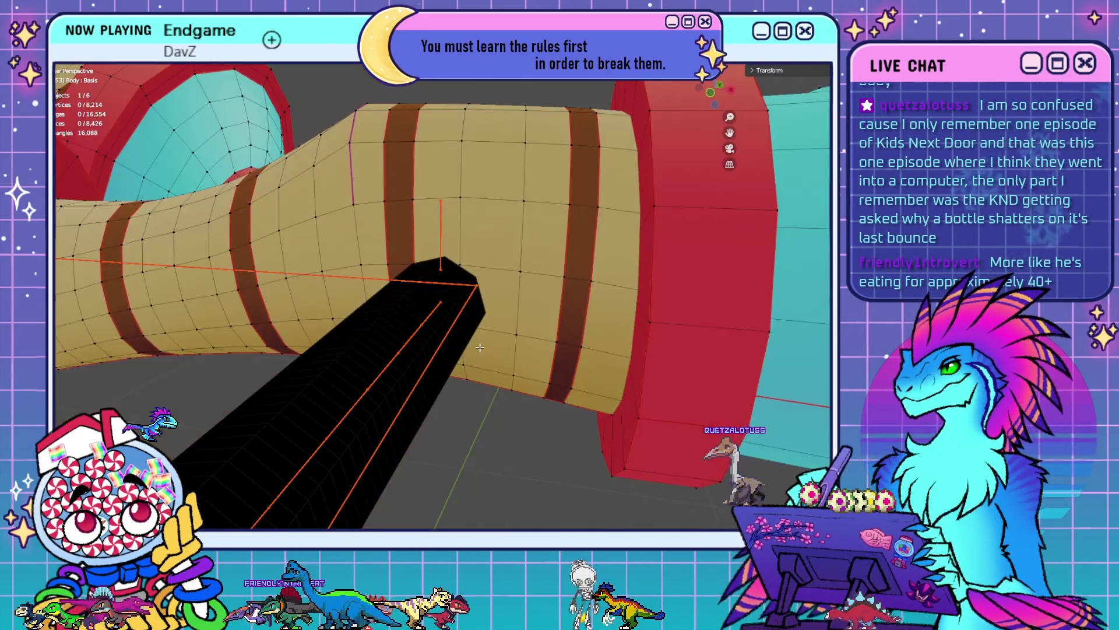
# - Select the rings of faces on the arm's dome cap and delete them
pyautogui.scroll(-5, 527, 343)
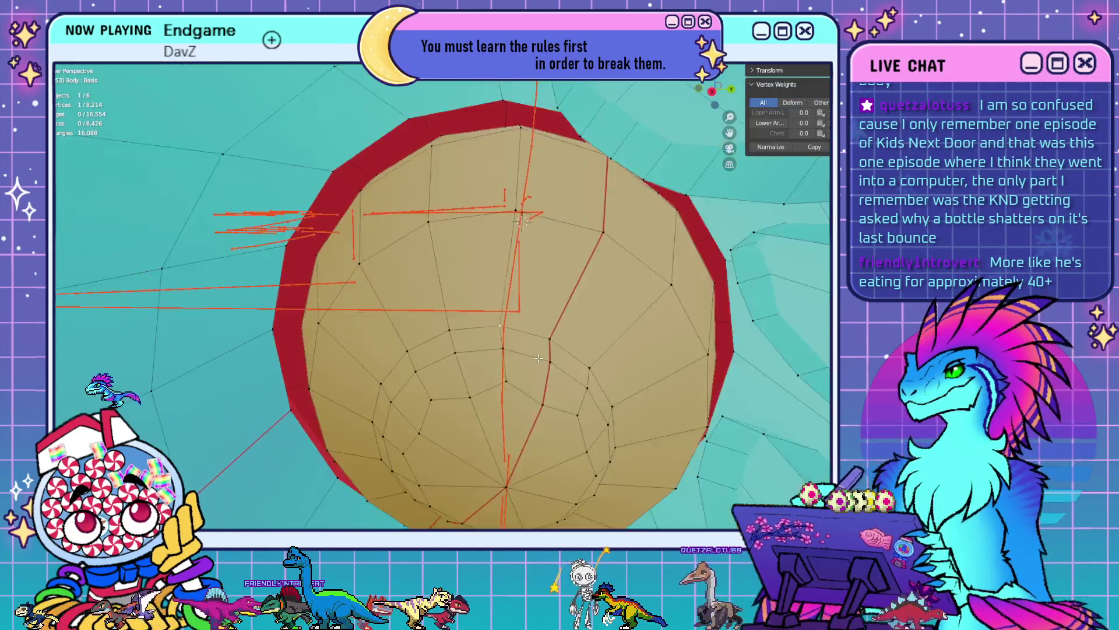
pyautogui.click(484, 286)
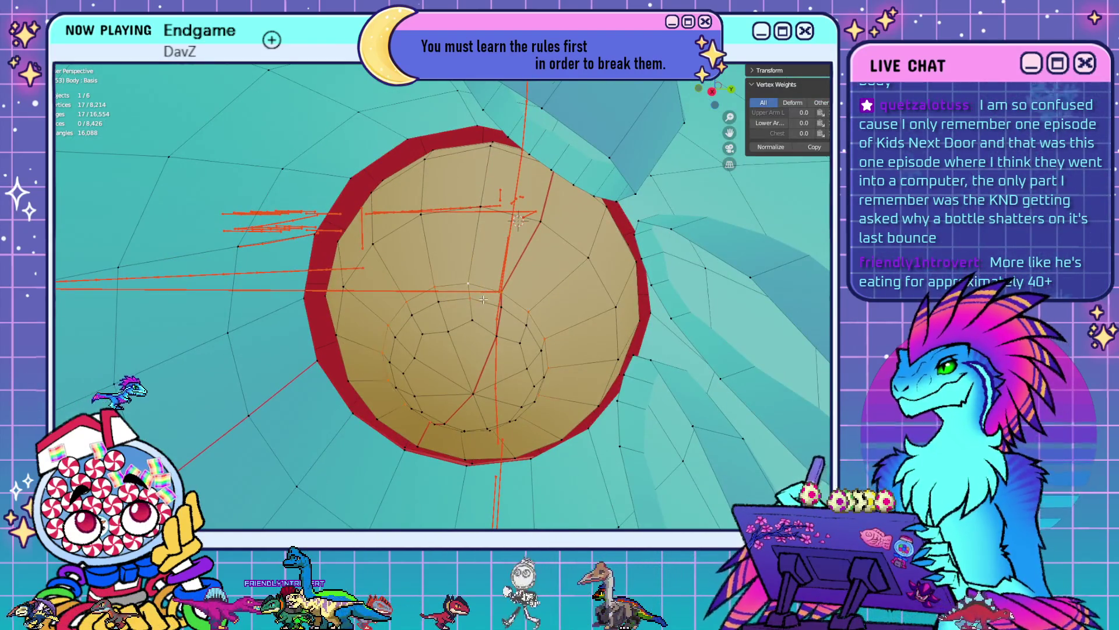
pyautogui.keyDown('alt'); pyautogui.keyDown('shift'); pyautogui.click(483, 320); pyautogui.keyUp('shift'); pyautogui.keyUp('alt')
pyautogui.keyDown('shift'); pyautogui.click(475, 322); pyautogui.keyUp('shift')
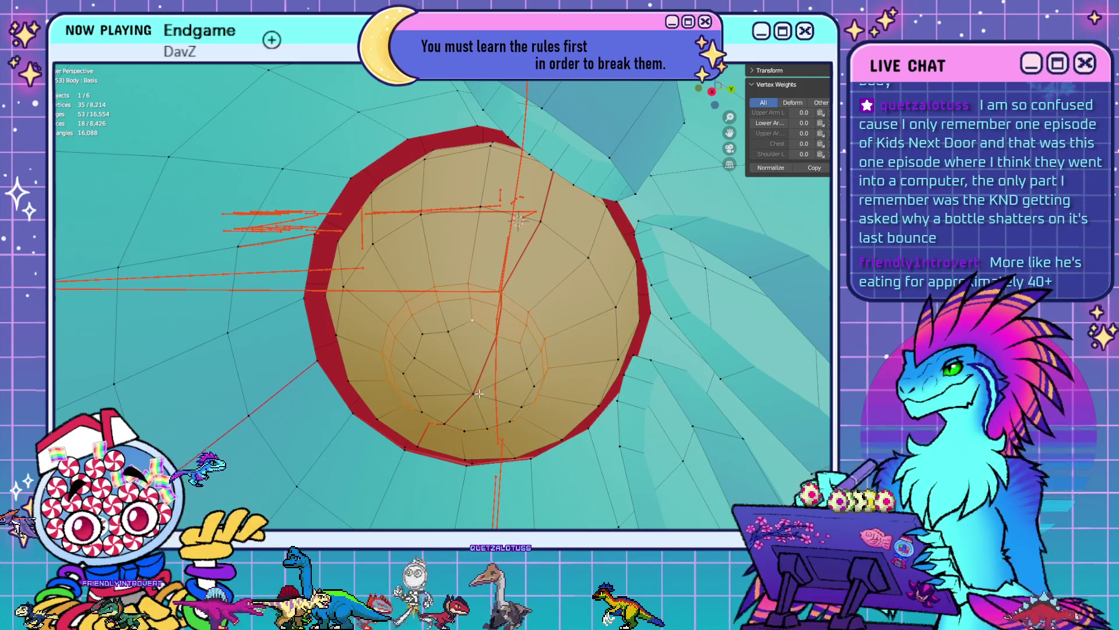
pyautogui.moveTo(478, 394); pyautogui.dragTo(422, 257, button='middle')
pyautogui.keyDown('shift'); pyautogui.click(422, 257); pyautogui.keyUp('shift')
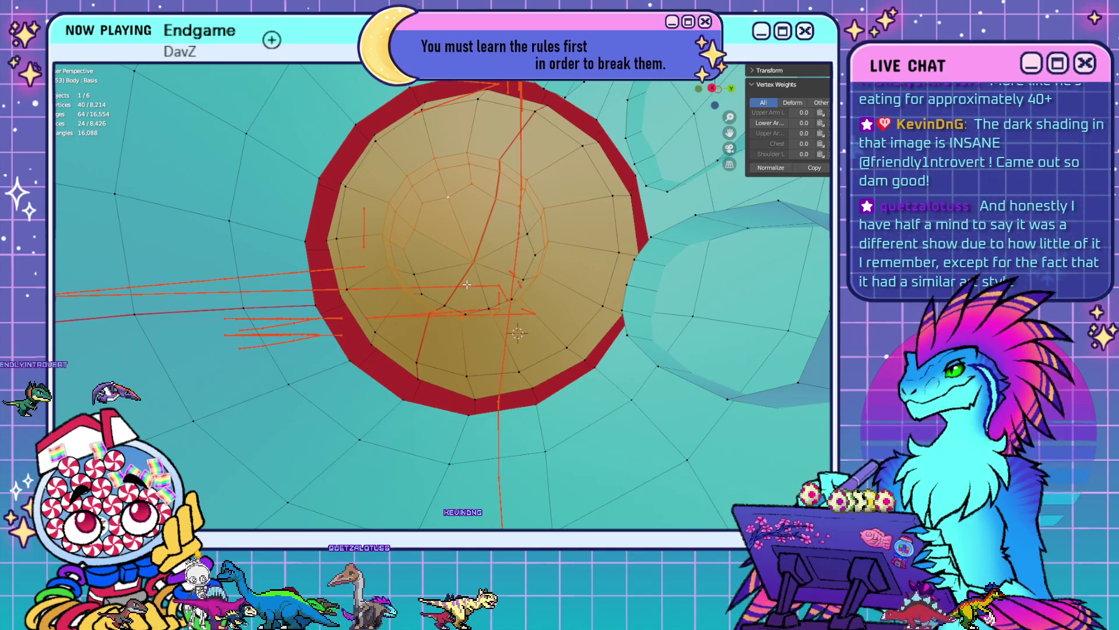
pyautogui.keyDown('shift'); pyautogui.click(424, 278); pyautogui.keyUp('shift')
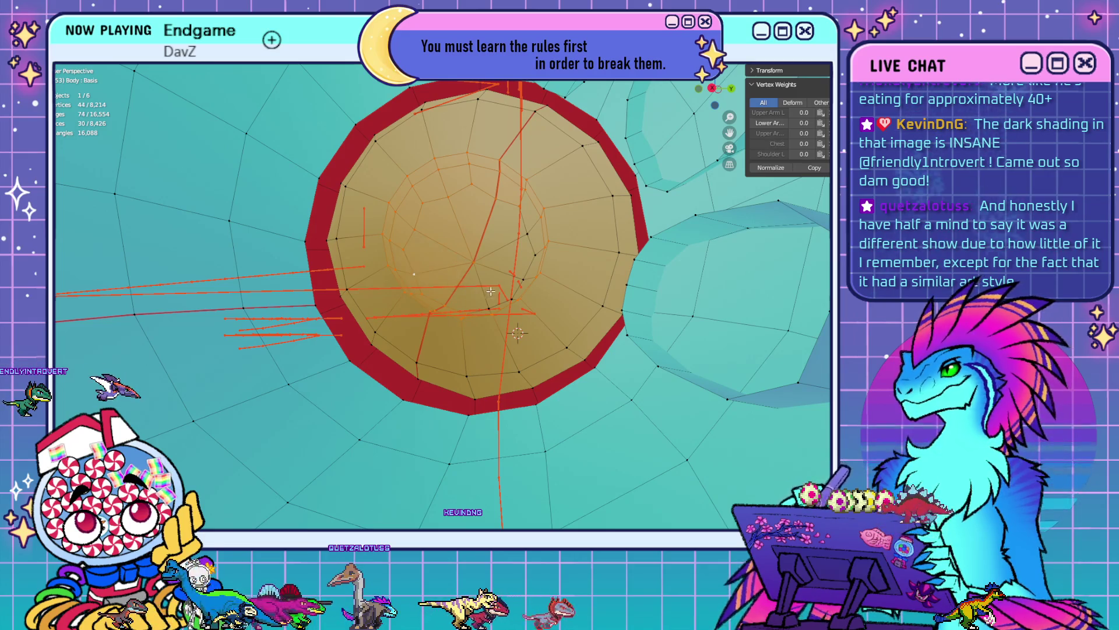
pyautogui.keyDown('shift'); pyautogui.click(494, 314); pyautogui.keyUp('shift')
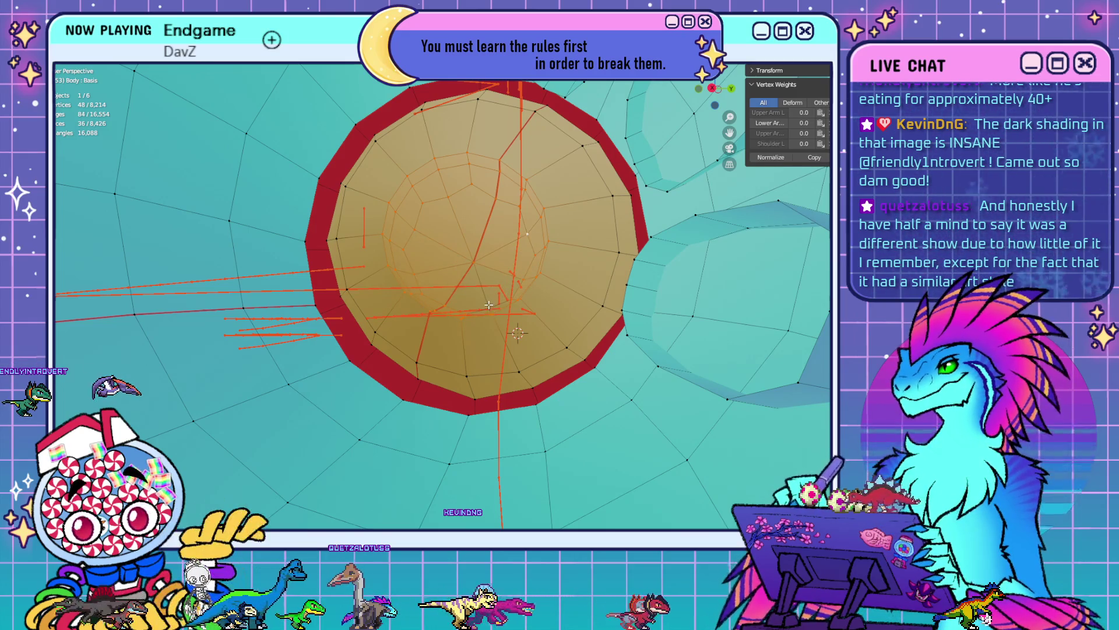
pyautogui.press('x')
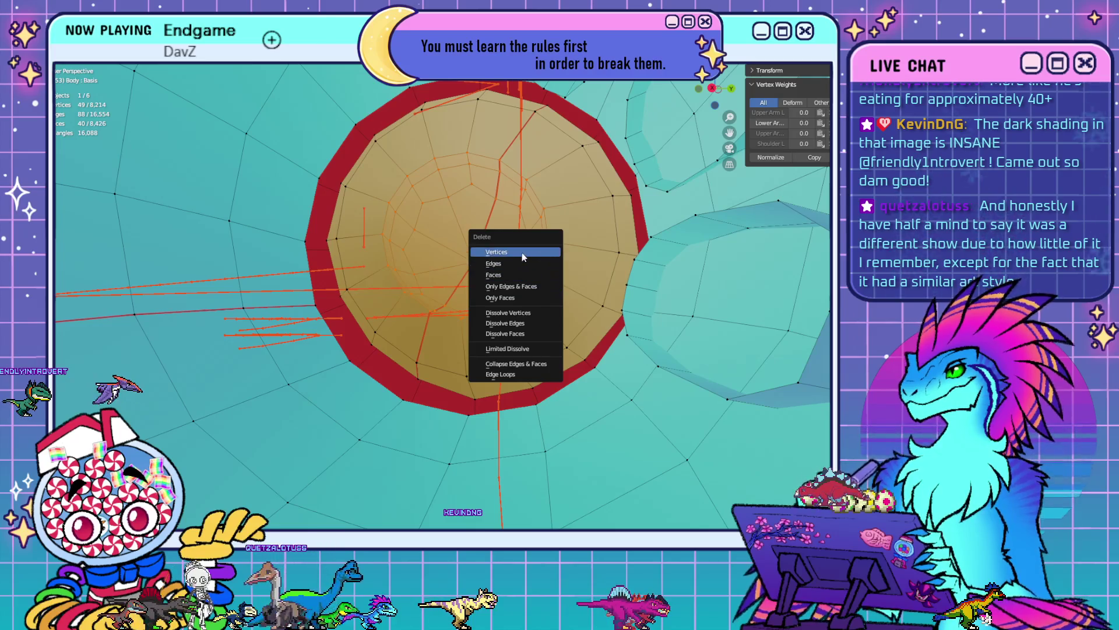
pyautogui.click(522, 253)
# - Delete the 16 remaining rounded-cap vertices to open a hole in the limb
pyautogui.moveTo(521, 309)
pyautogui.mouseDown(button='middle')
pyautogui.moveTo(404, 329)
pyautogui.moveTo(480, 343)
pyautogui.mouseUp(button='middle')
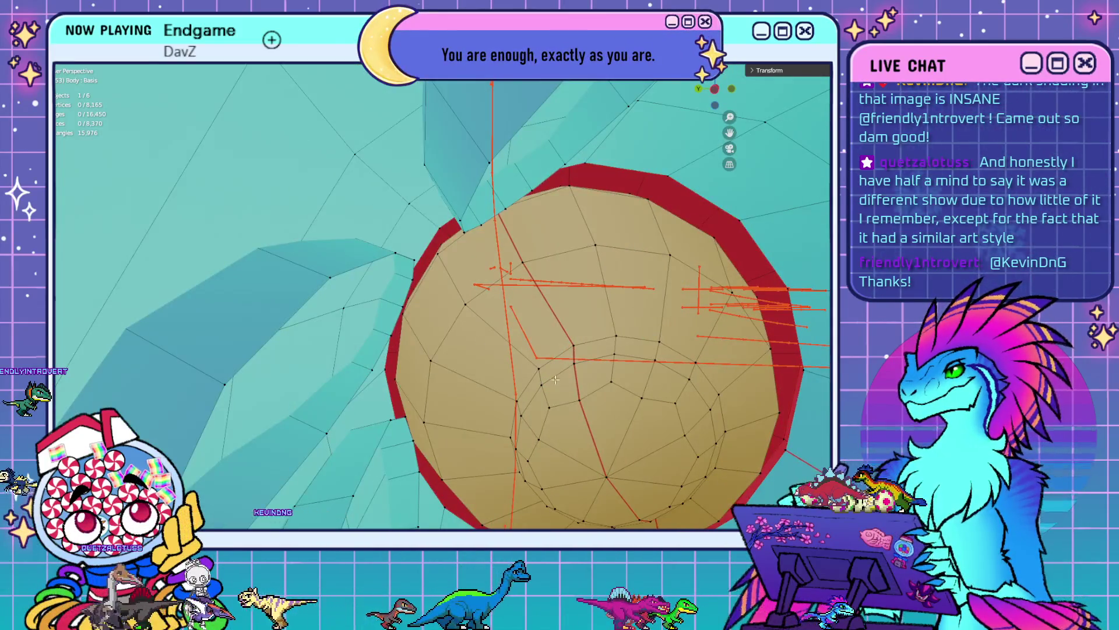
pyautogui.moveTo(555, 380); pyautogui.dragTo(527, 341, button='middle')
pyautogui.click(533, 362)
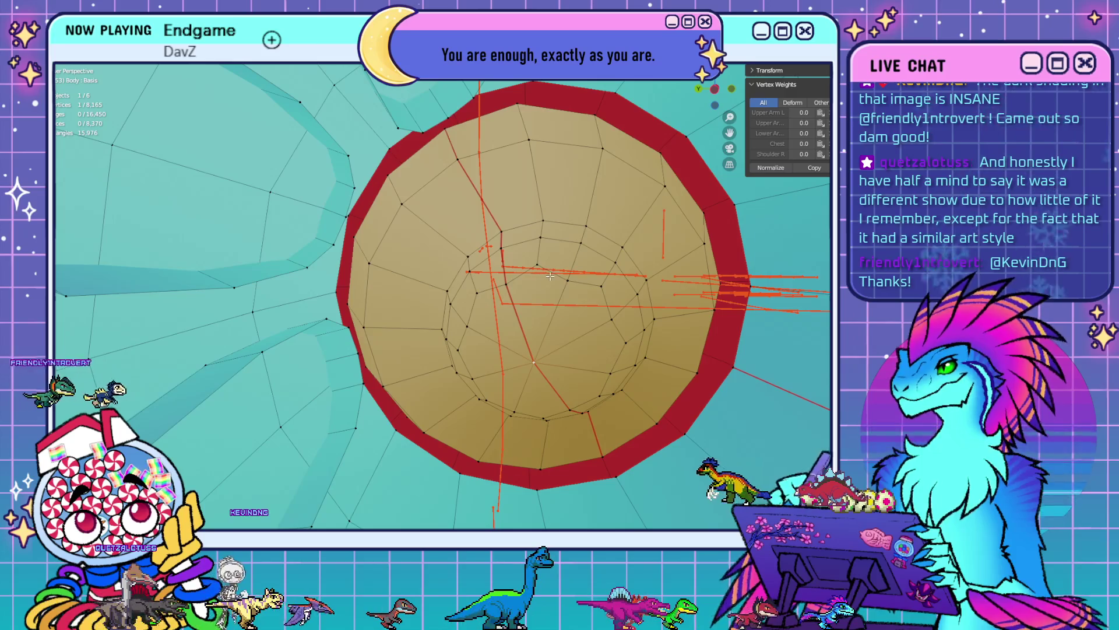
pyautogui.click(562, 220)
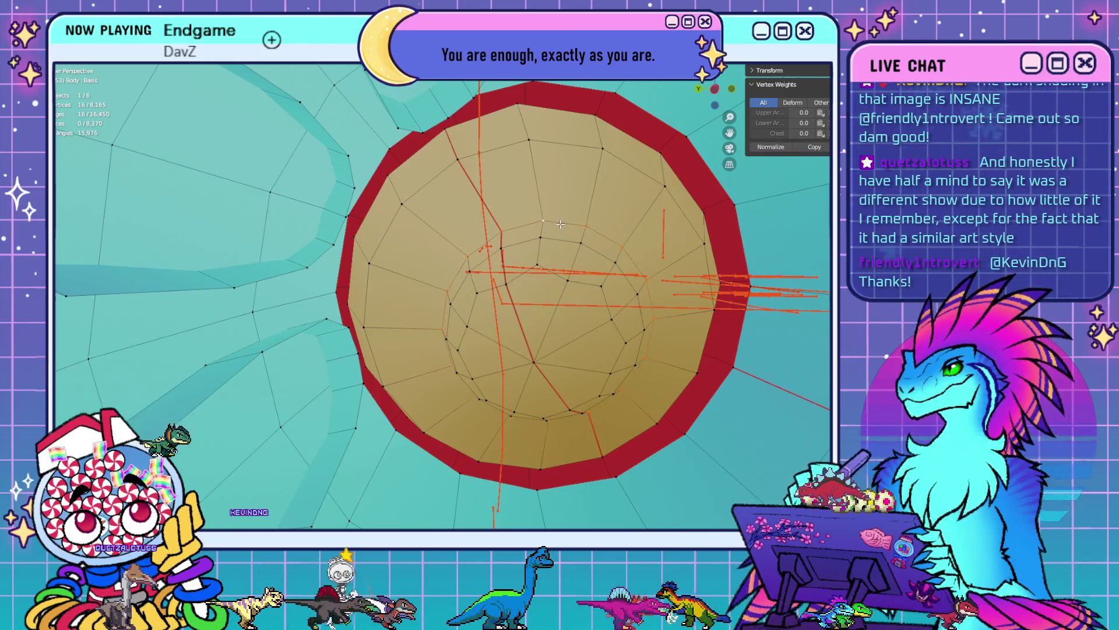
pyautogui.press('x')
pyautogui.click(561, 224)
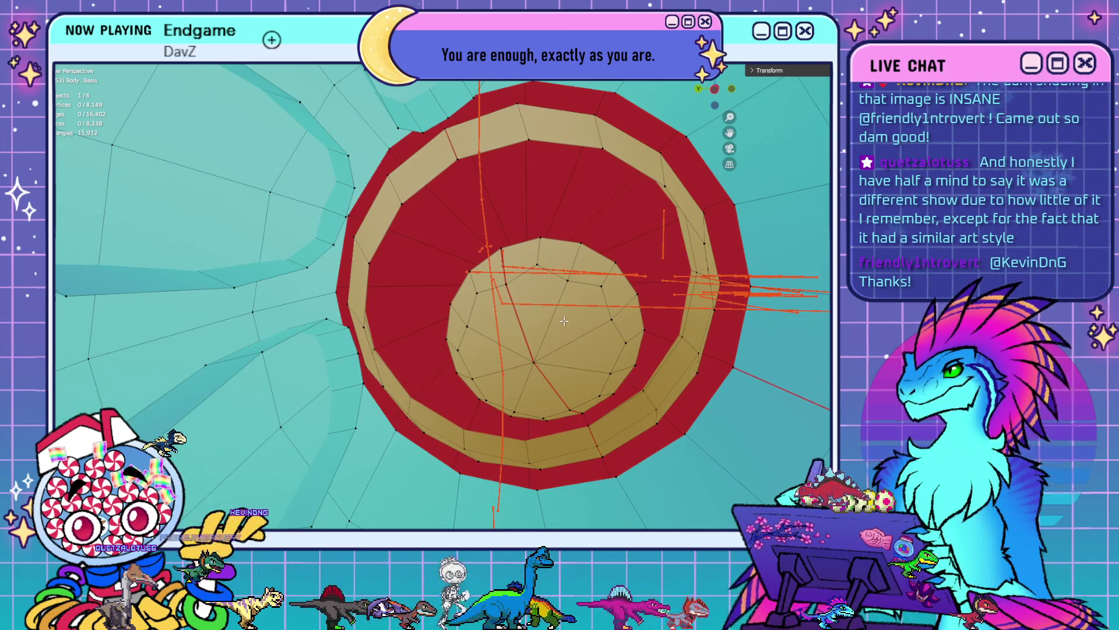
# - Delete the inner ring vertices and return to Weight Paint mode
pyautogui.press('x')
pyautogui.press('Escape')
pyautogui.click(565, 283)
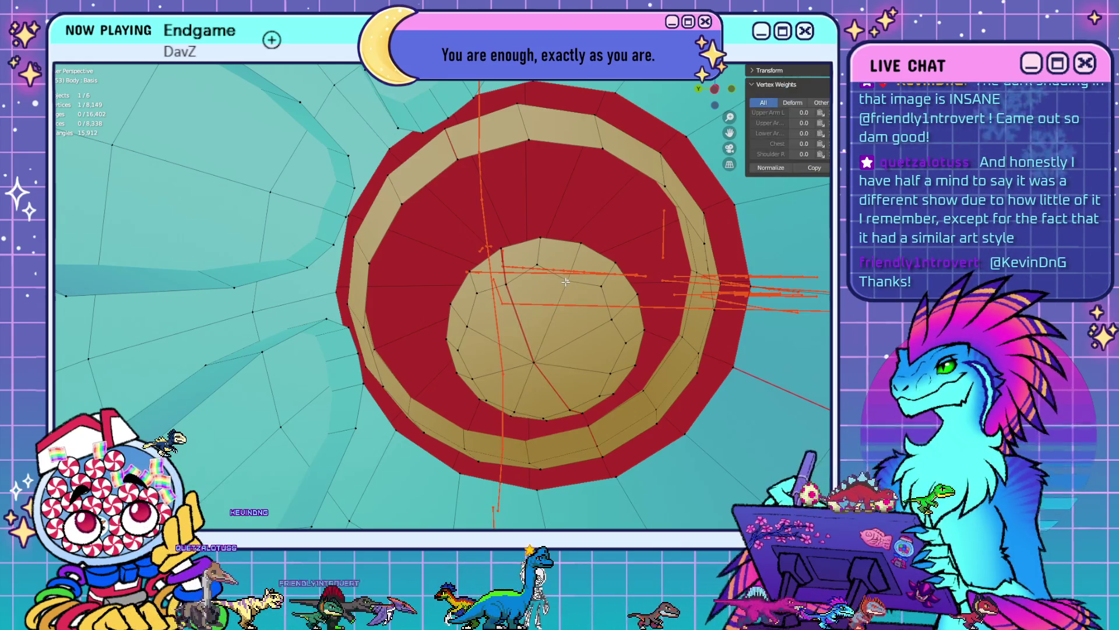
pyautogui.press('x')
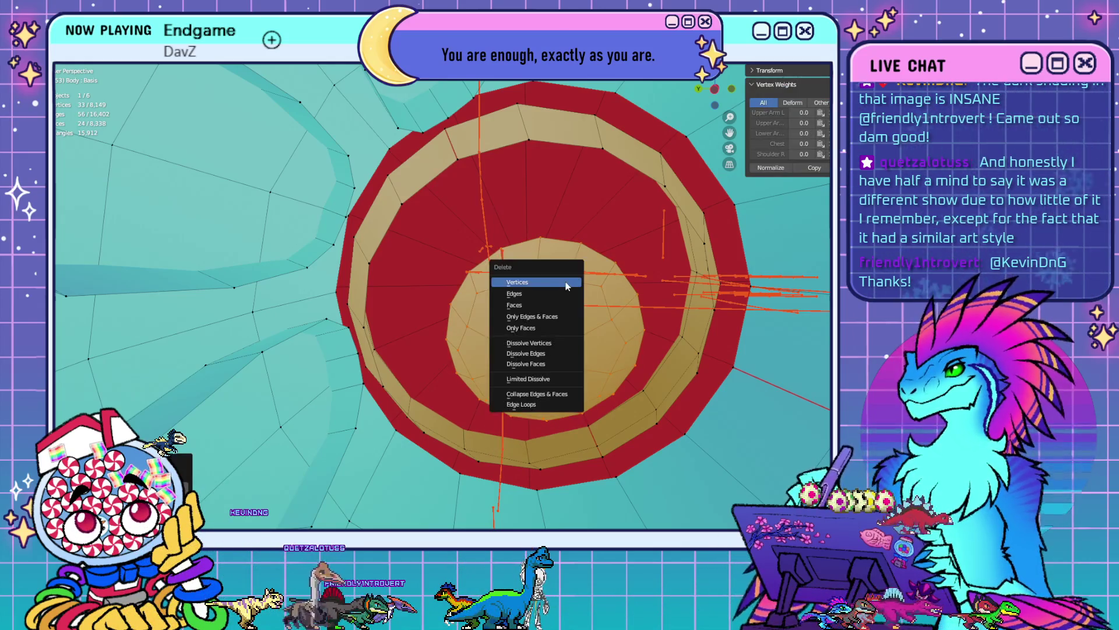
pyautogui.click(566, 282)
pyautogui.hotkey('ctrl', 'Tab')
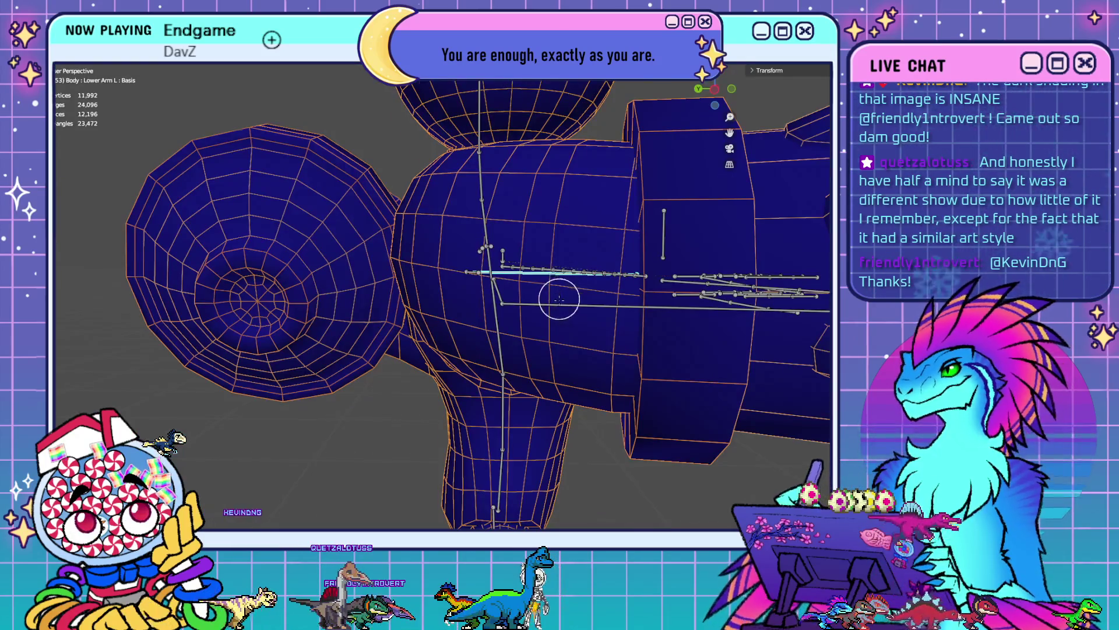
# - Orbit around the red weighted arm and inside it toward the bone block
pyautogui.scroll(-5, 559, 300)
pyautogui.moveTo(559, 299); pyautogui.dragTo(485, 387, button='middle')
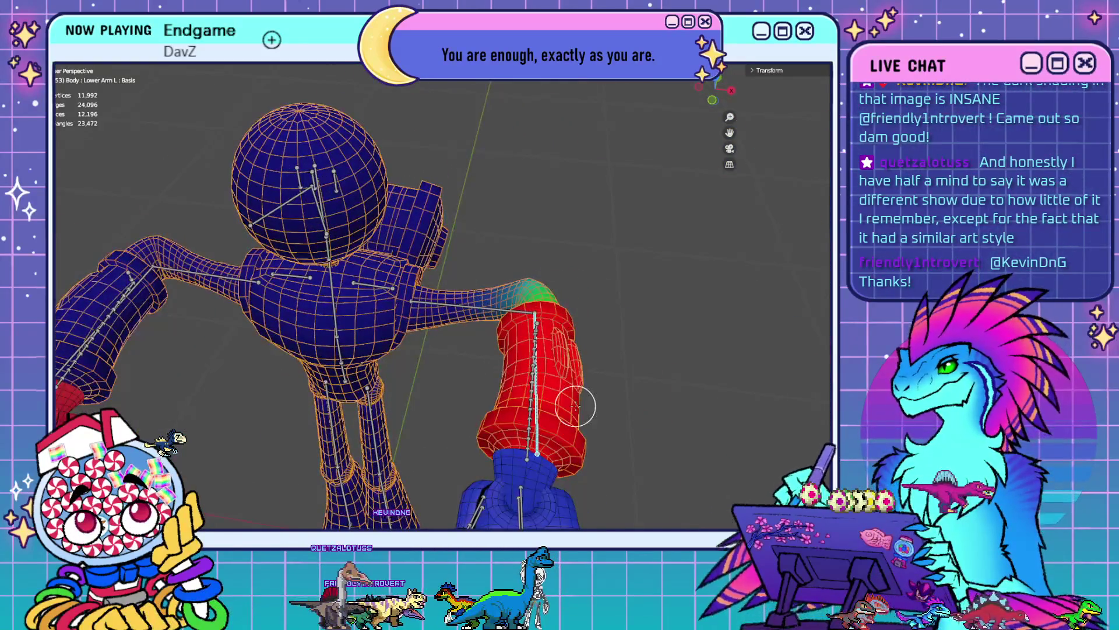
pyautogui.scroll(5, 576, 406)
pyautogui.moveTo(576, 406); pyautogui.dragTo(516, 412, button='middle')
pyautogui.scroll(5, 543, 367)
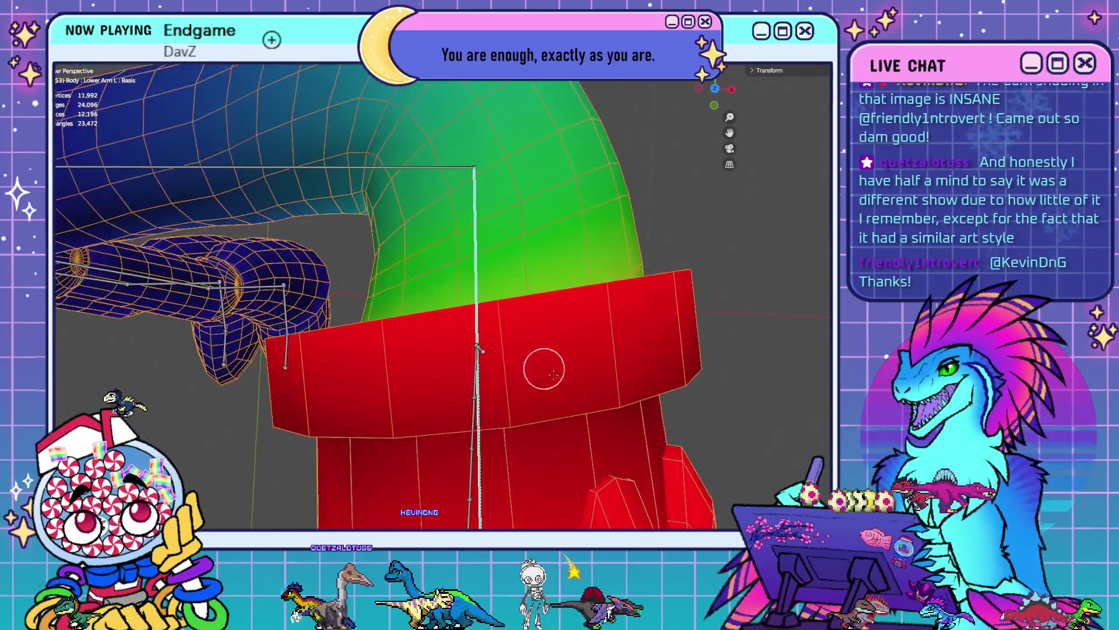
pyautogui.moveTo(636, 401); pyautogui.dragTo(630, 385, button='middle')
pyautogui.press('c')
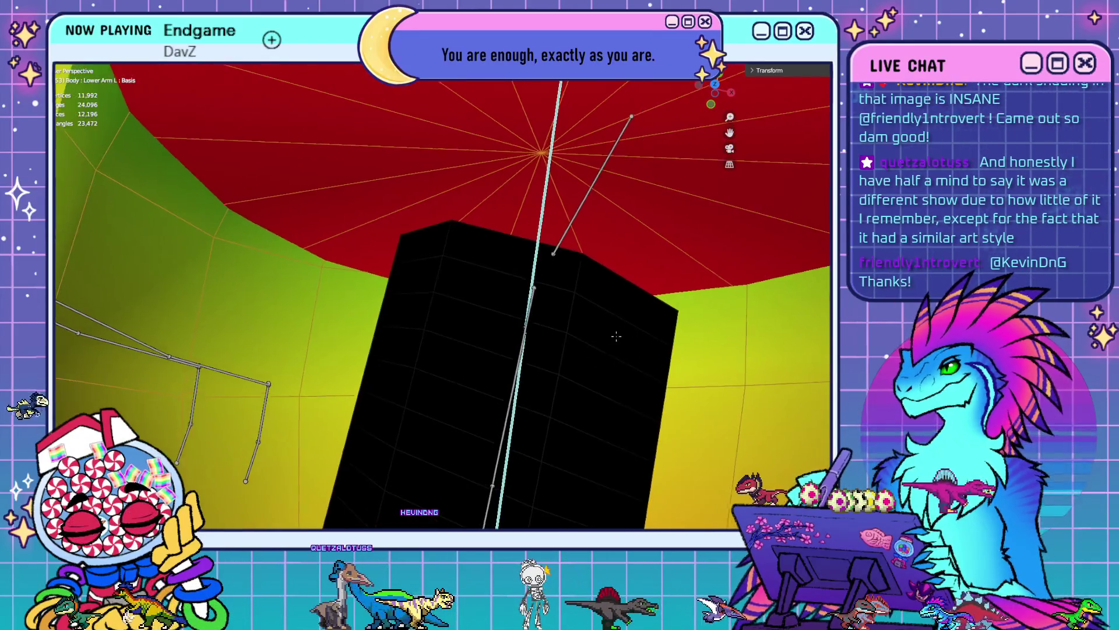
pyautogui.moveTo(613, 340)
pyautogui.mouseDown(button='middle')
pyautogui.moveTo(617, 397)
pyautogui.moveTo(558, 380)
pyautogui.moveTo(557, 357)
pyautogui.moveTo(531, 334)
pyautogui.mouseUp(button='middle')
# - In Edit Mode, select the inner ring edge loop, then return to weight painting
pyautogui.press('Tab')
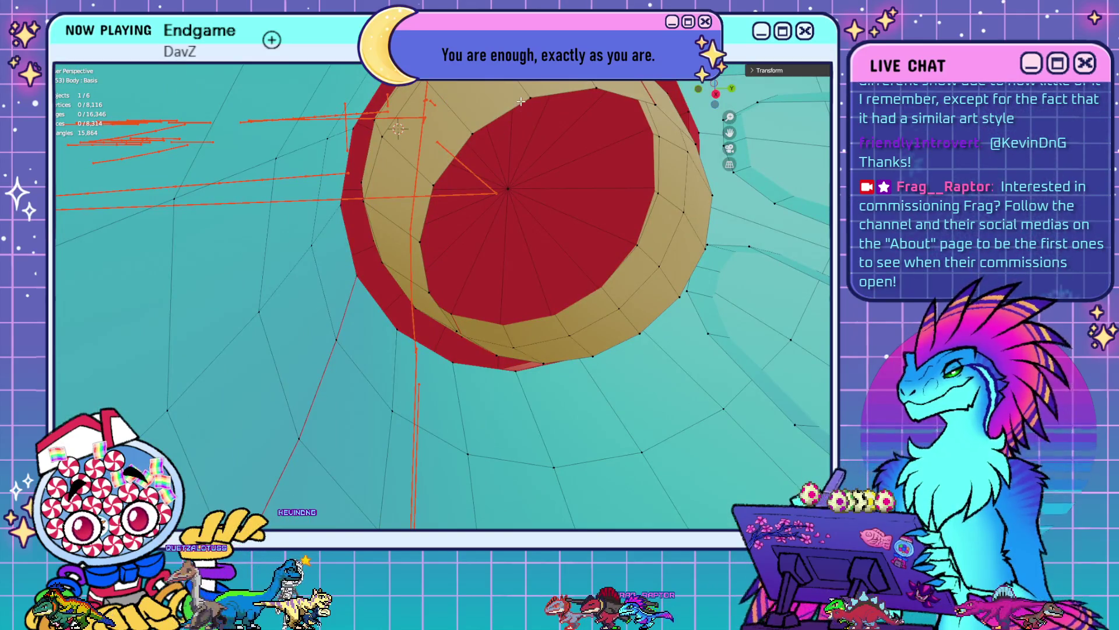
pyautogui.click(521, 102)
pyautogui.moveTo(521, 101); pyautogui.dragTo(527, 171, button='middle')
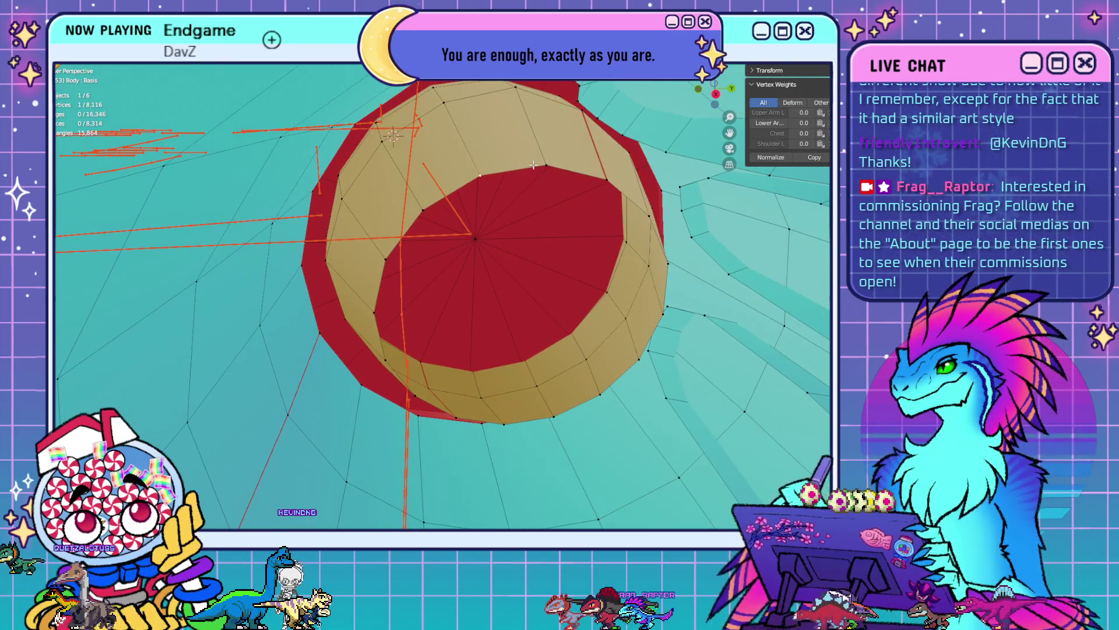
pyautogui.keyDown('alt'); pyautogui.click(533, 165); pyautogui.keyUp('alt')
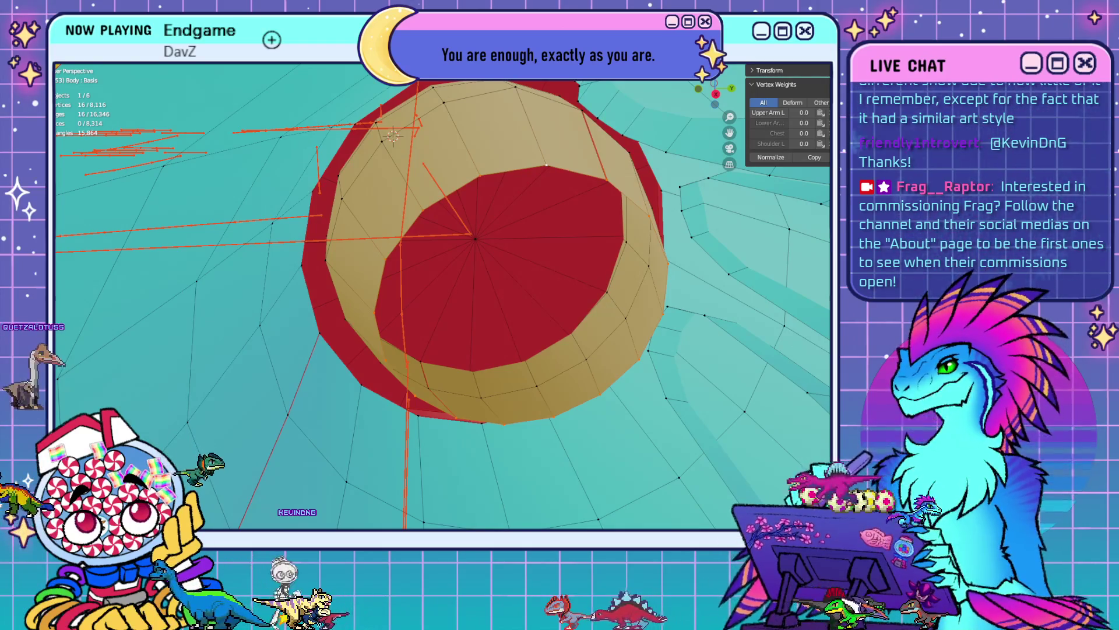
pyautogui.press('Tab')
# - View the forearm and upper arm bone weights, then deselect all vertices in Edit Mode
pyautogui.moveTo(504, 350)
pyautogui.mouseDown(button='middle')
pyautogui.moveTo(480, 350)
pyautogui.moveTo(442, 380)
pyautogui.moveTo(599, 332)
pyautogui.mouseUp(button='middle')
pyautogui.scroll(6, 572, 325)
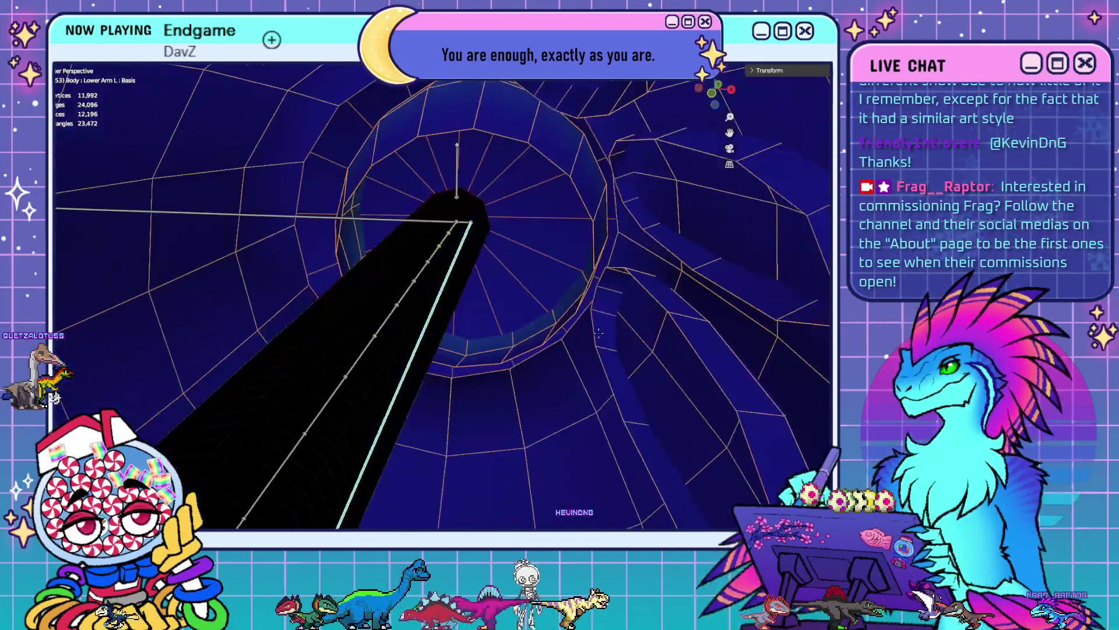
pyautogui.keyDown('ctrl'); pyautogui.click(456, 244); pyautogui.keyUp('ctrl')
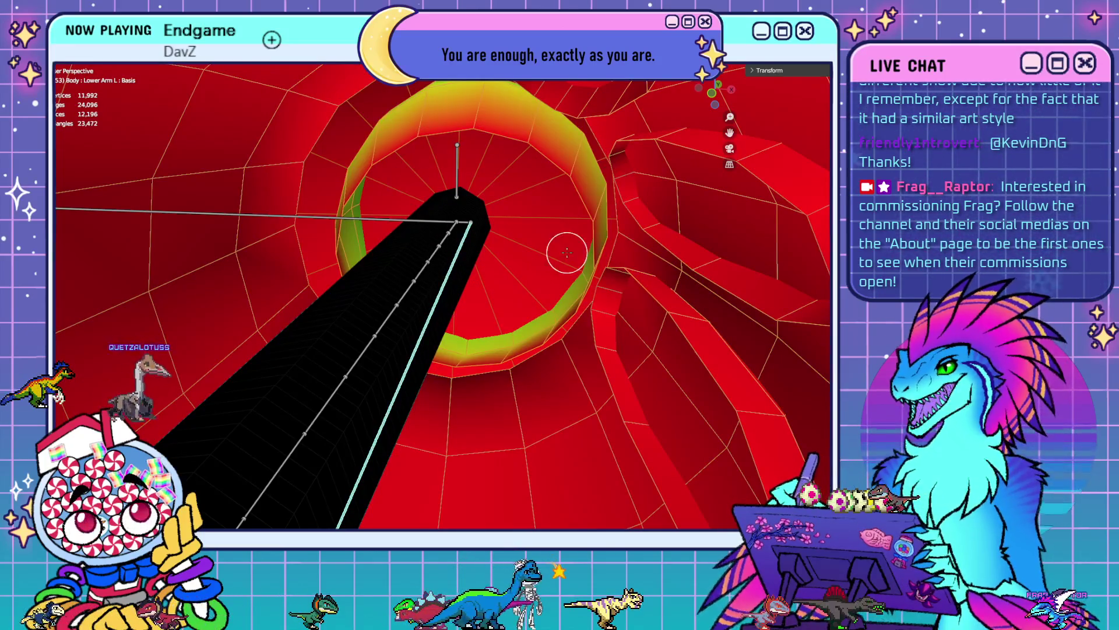
pyautogui.moveTo(614, 223)
pyautogui.mouseDown(button='middle')
pyautogui.moveTo(475, 242)
pyautogui.moveTo(624, 298)
pyautogui.moveTo(548, 338)
pyautogui.moveTo(601, 349)
pyautogui.moveTo(583, 405)
pyautogui.mouseUp(button='middle')
pyautogui.keyDown('ctrl'); pyautogui.click(605, 327); pyautogui.keyUp('ctrl')
pyautogui.press('Tab')
pyautogui.click(595, 404)
pyautogui.scroll(5, 629, 387)
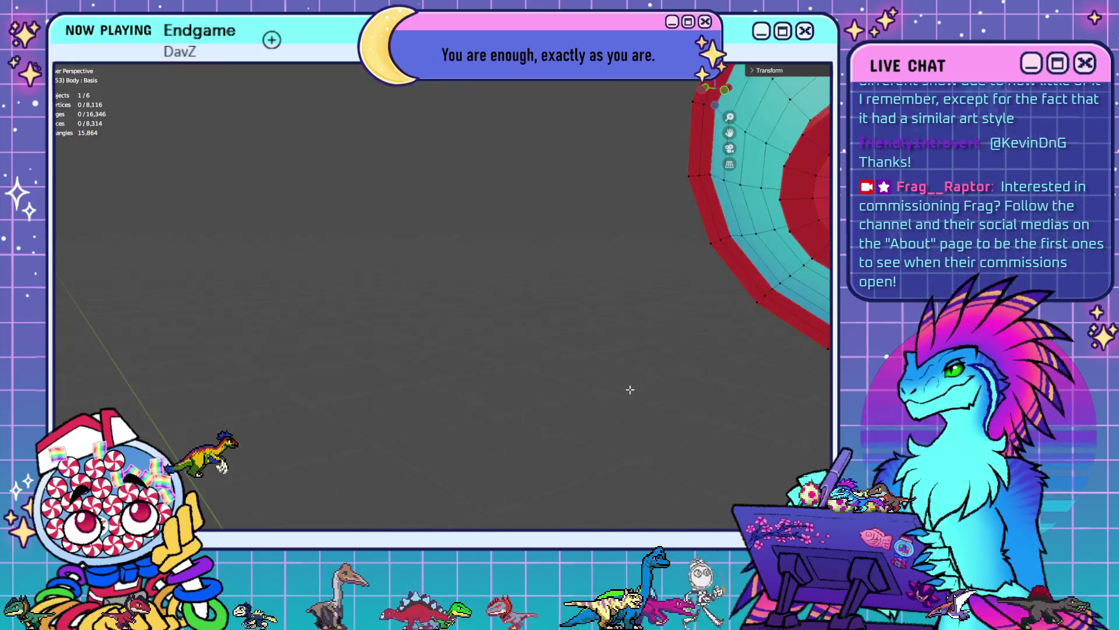
# - Reselect the inner ring at the arm's end, then exit to Object Mode facing the torso
pyautogui.scroll(-8, 658, 392)
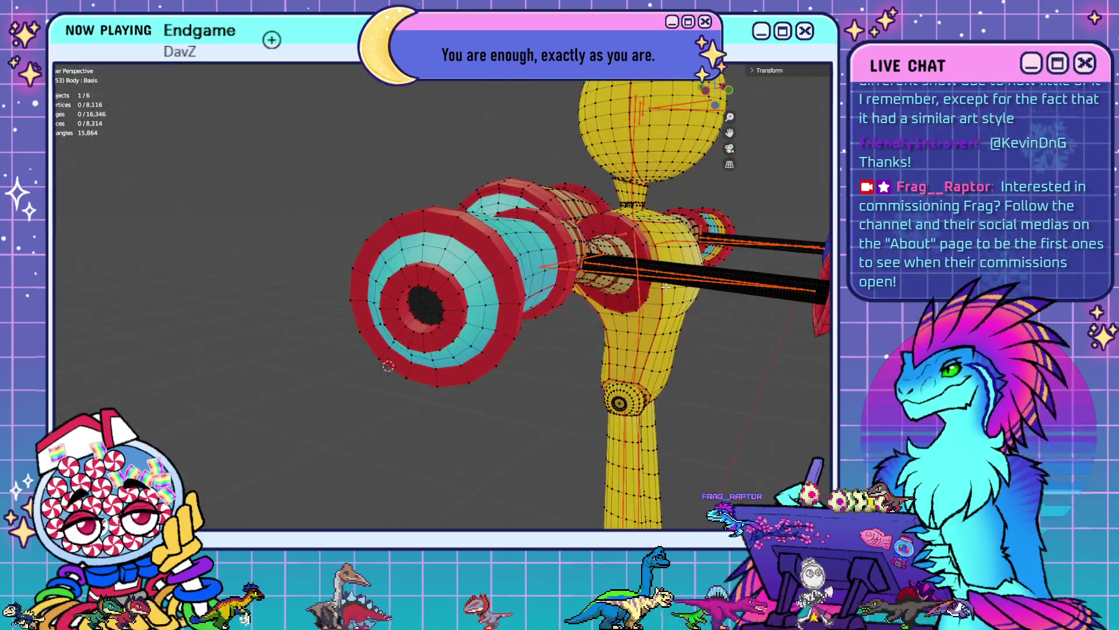
pyautogui.press('Tab')
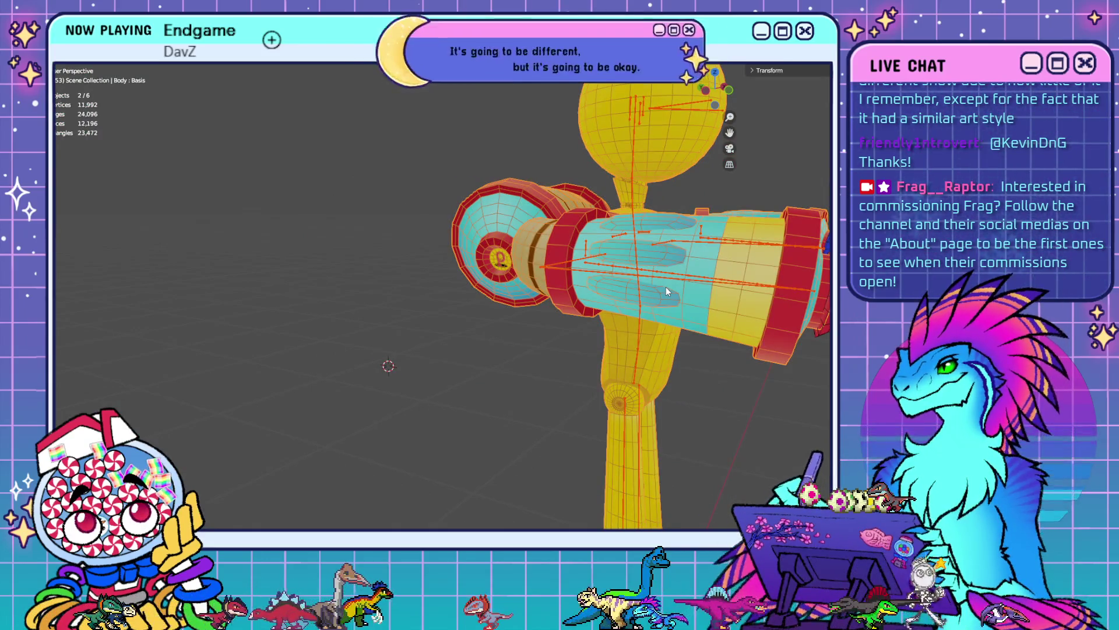
pyautogui.press('Tab')
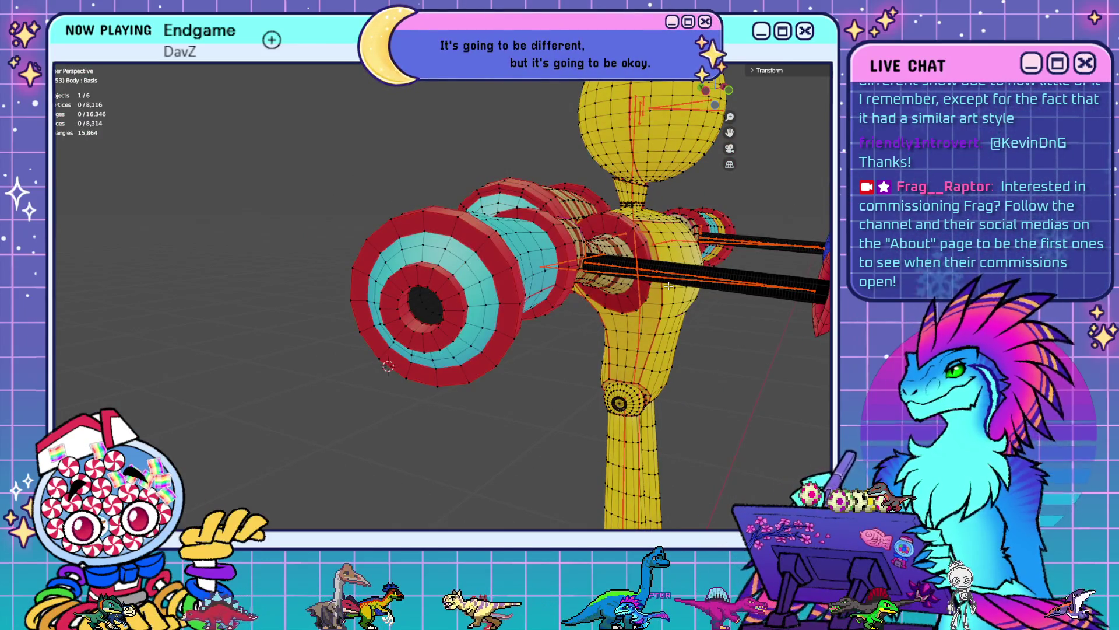
pyautogui.moveTo(691, 290)
pyautogui.mouseDown(button='middle')
pyautogui.moveTo(589, 191)
pyautogui.moveTo(559, 187)
pyautogui.moveTo(607, 131)
pyautogui.mouseUp(button='middle')
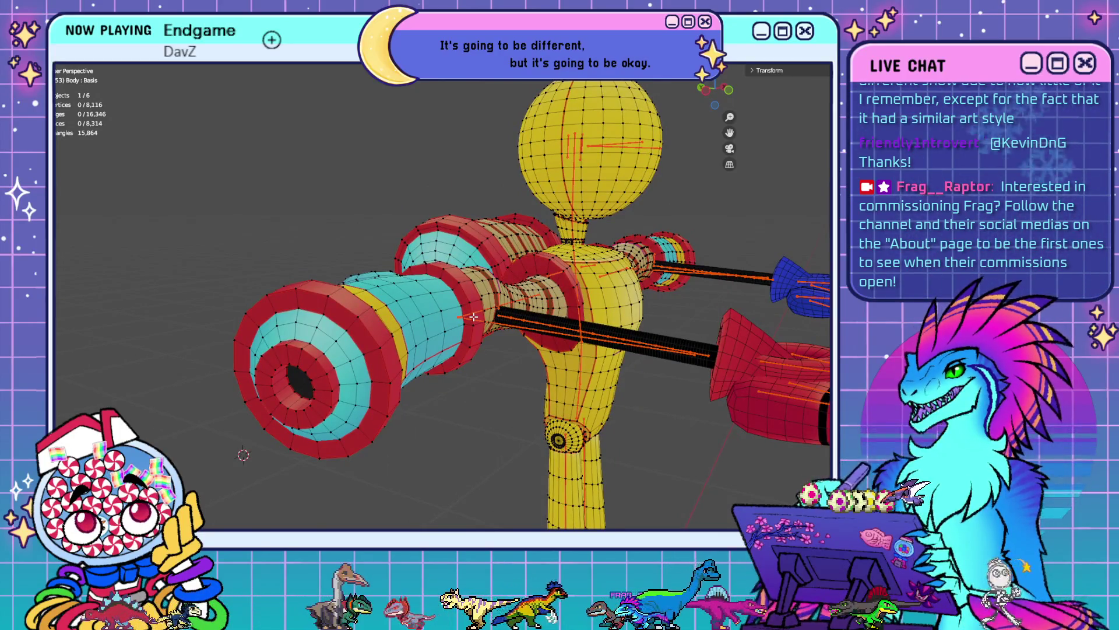
pyautogui.scroll(2, 461, 323)
pyautogui.scroll(6, 653, 352)
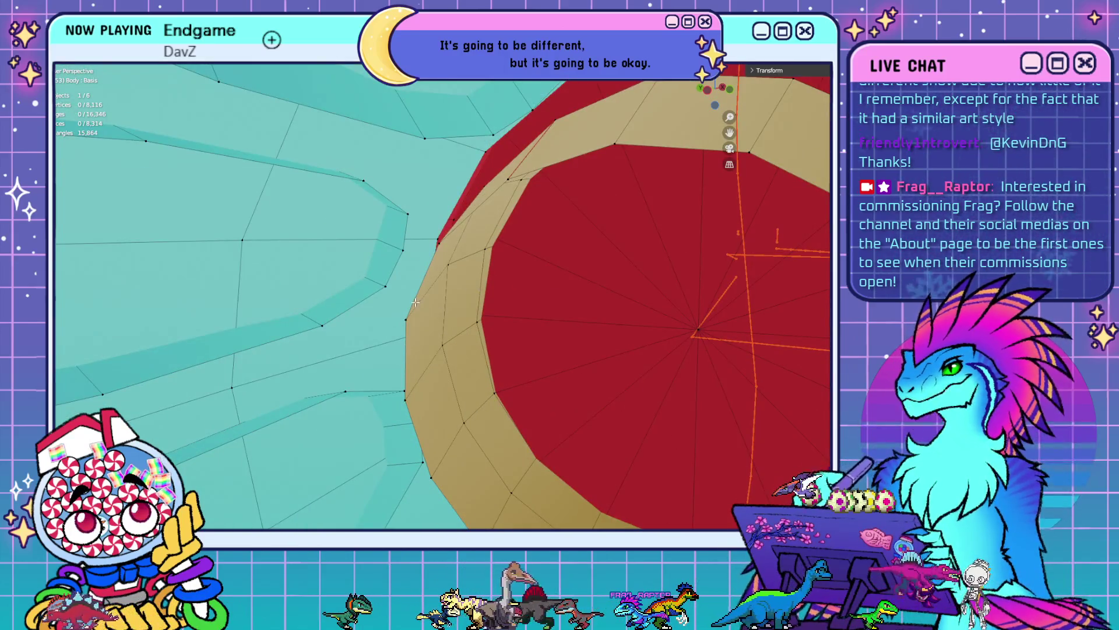
pyautogui.keyDown('alt'); pyautogui.click(416, 302); pyautogui.keyUp('alt')
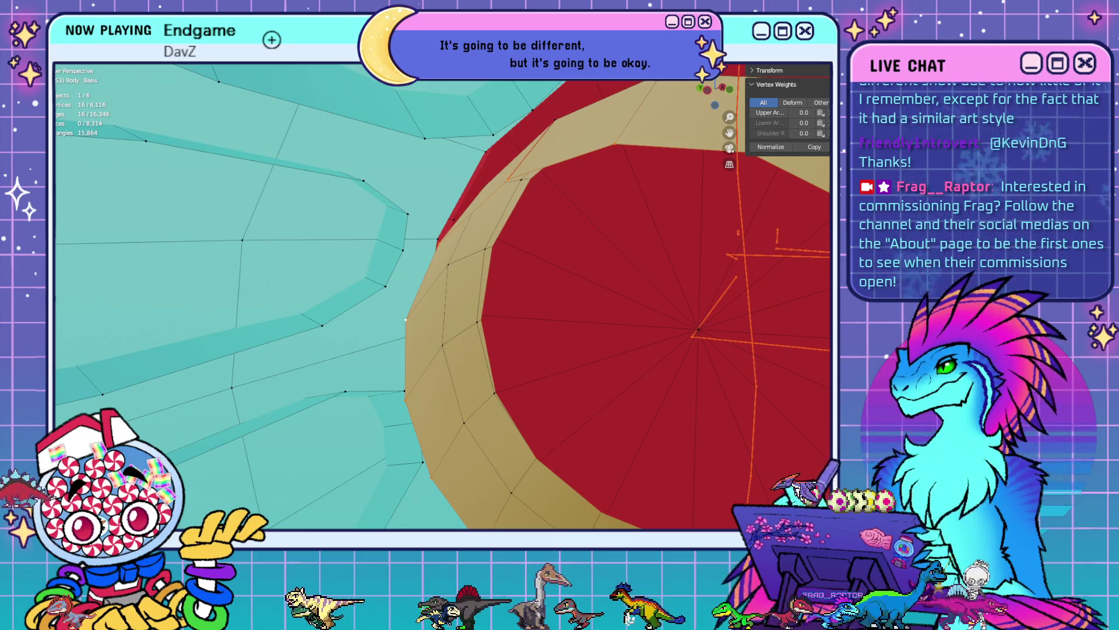
pyautogui.press('Tab')
pyautogui.scroll(-8, 644, 369)
pyautogui.moveTo(644, 347); pyautogui.dragTo(452, 369, button='middle')
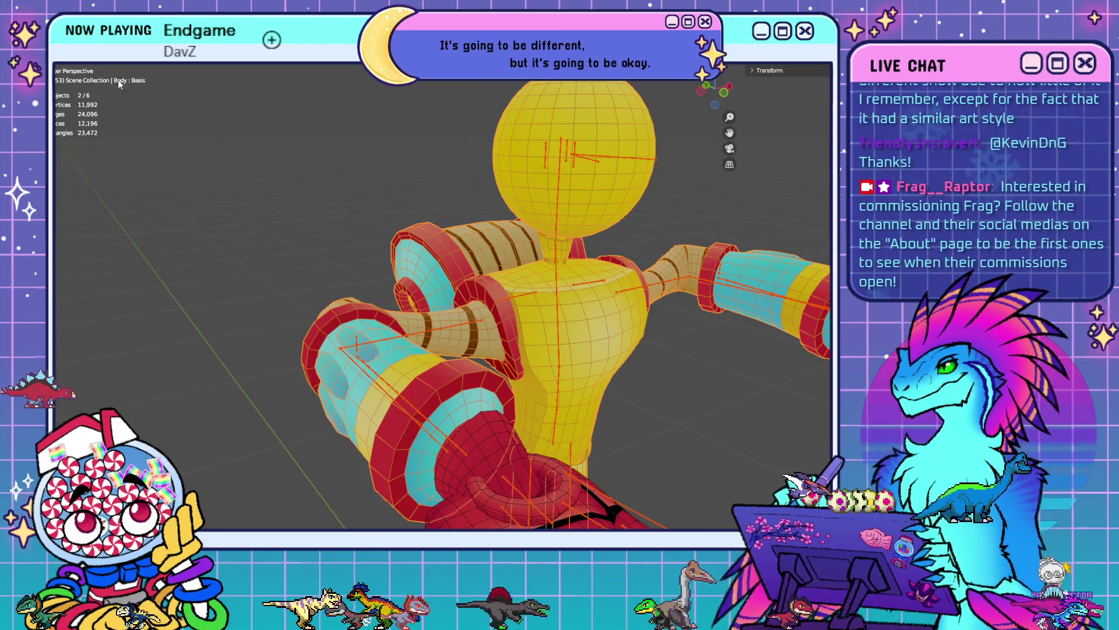
# - In Weight Paint mode, inspect the upper arm and lower arm bone weights
pyautogui.hotkey('ctrl', 'Tab')
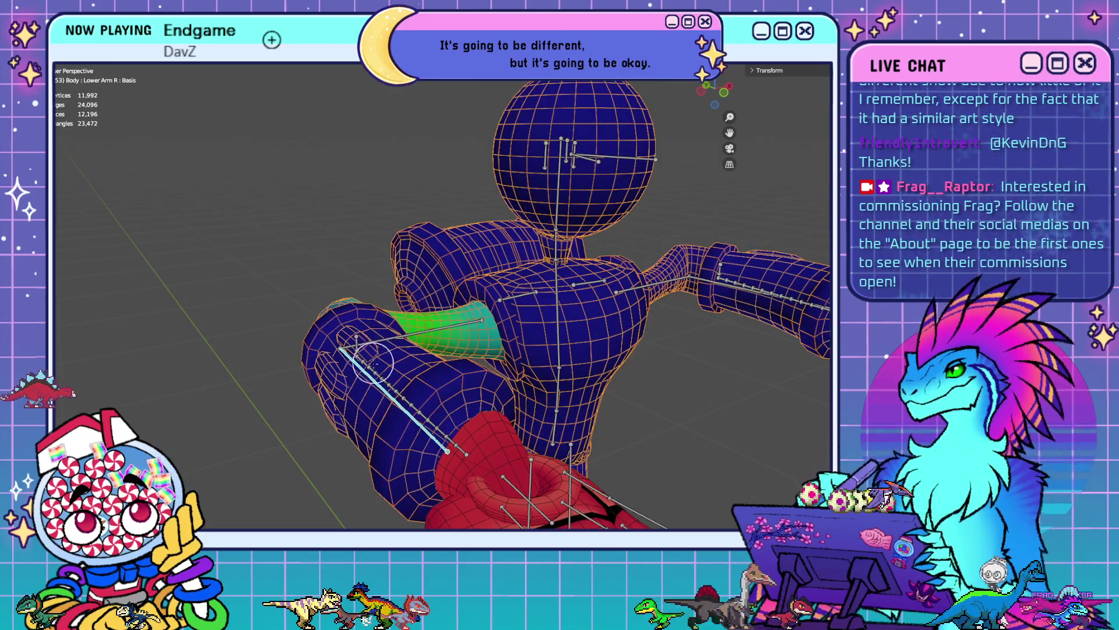
pyautogui.scroll(10, 374, 363)
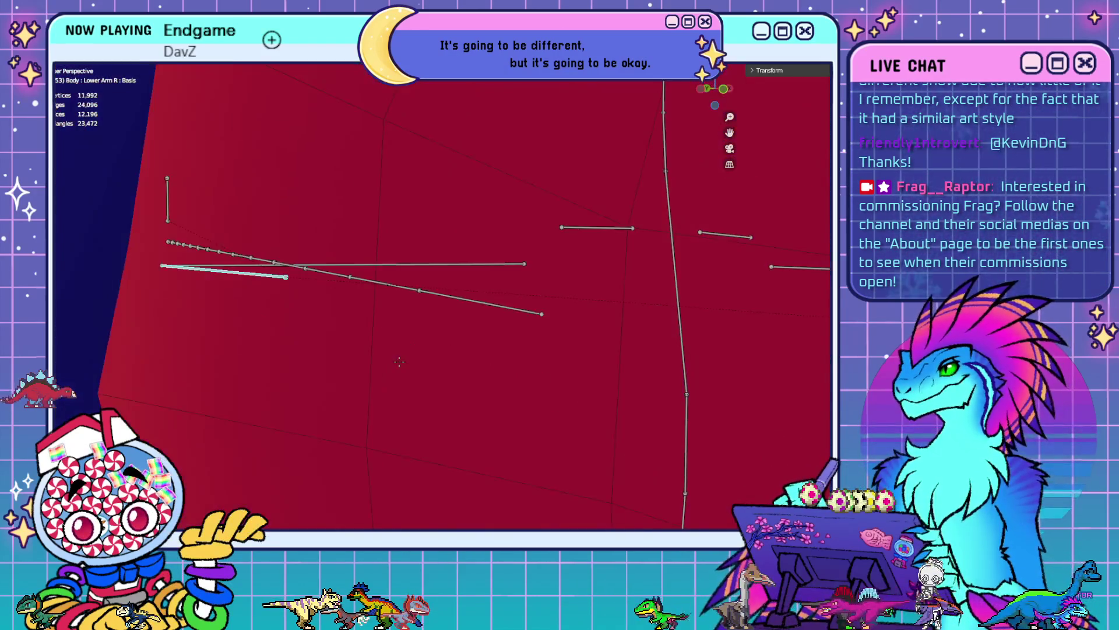
pyautogui.scroll(6, 399, 361)
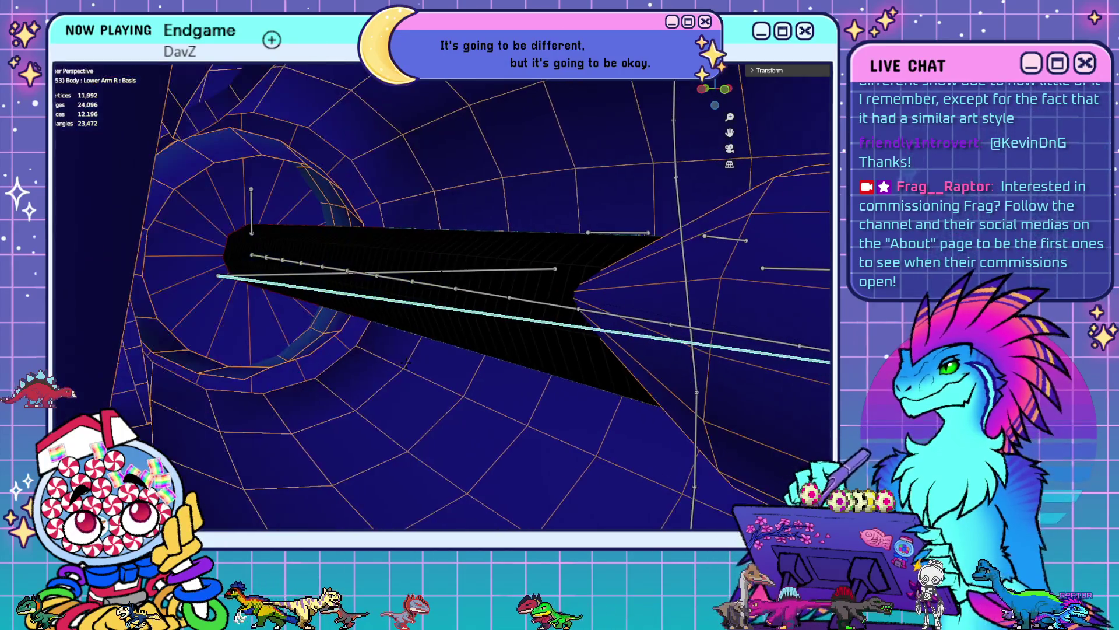
pyautogui.keyDown('ctrl'); pyautogui.click(284, 274); pyautogui.keyUp('ctrl')
pyautogui.keyDown('ctrl'); pyautogui.click(285, 285); pyautogui.keyUp('ctrl')
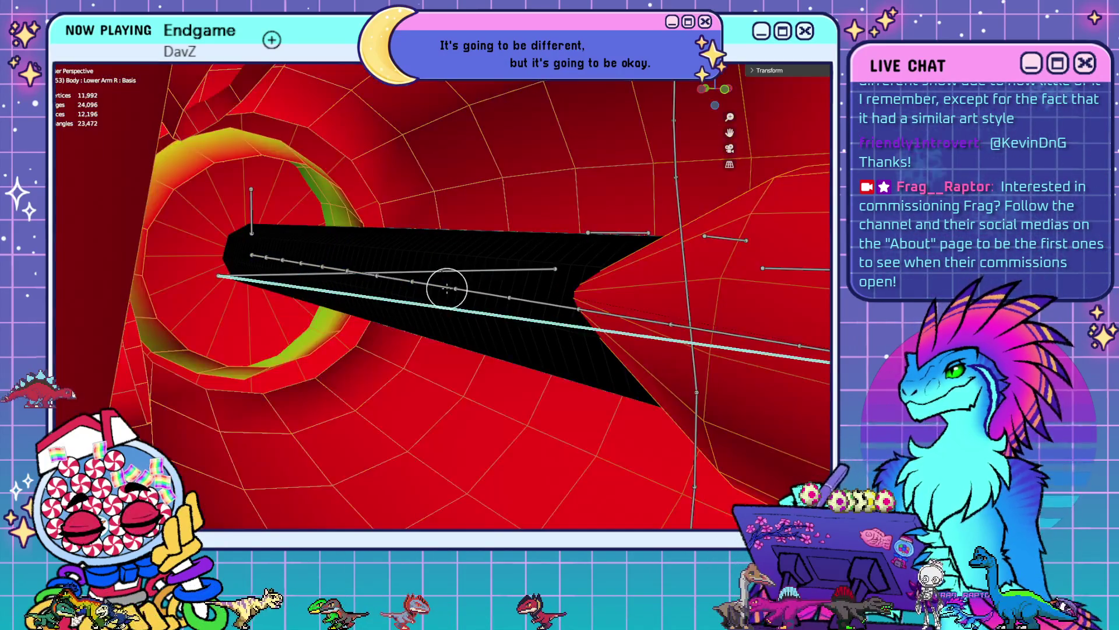
pyautogui.scroll(-10, 447, 288)
pyautogui.scroll(3, 523, 341)
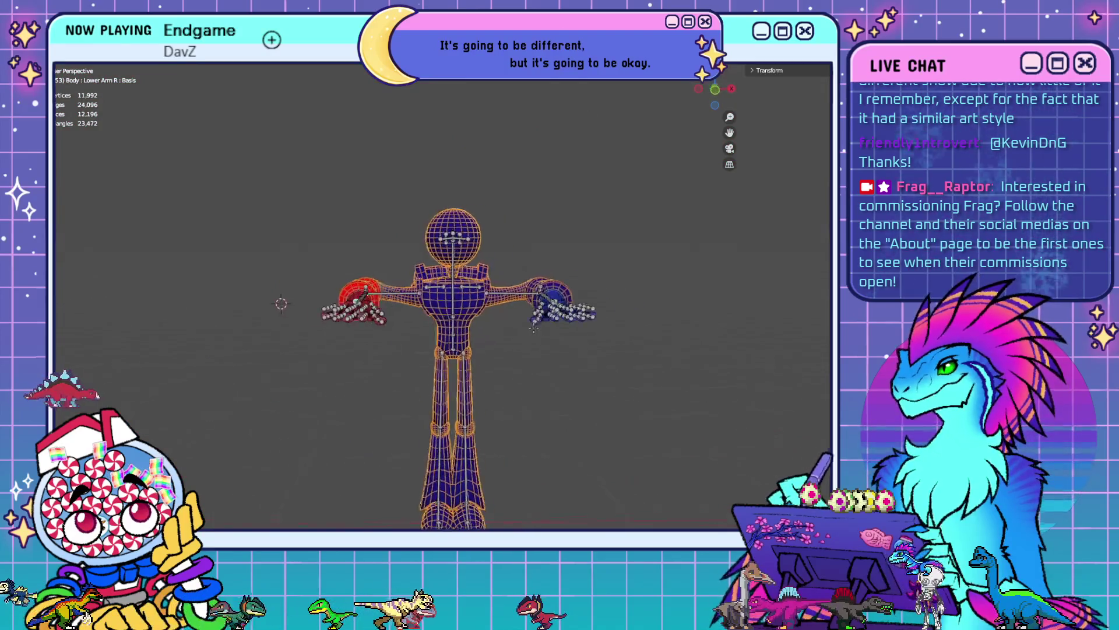
# - From the top view, rotate the forearms to point straight out
pyautogui.keyDown('shift'); pyautogui.moveTo(522, 341); pyautogui.dragTo(533, 315, button='middle'); pyautogui.keyUp('shift')
pyautogui.press('KP_7')
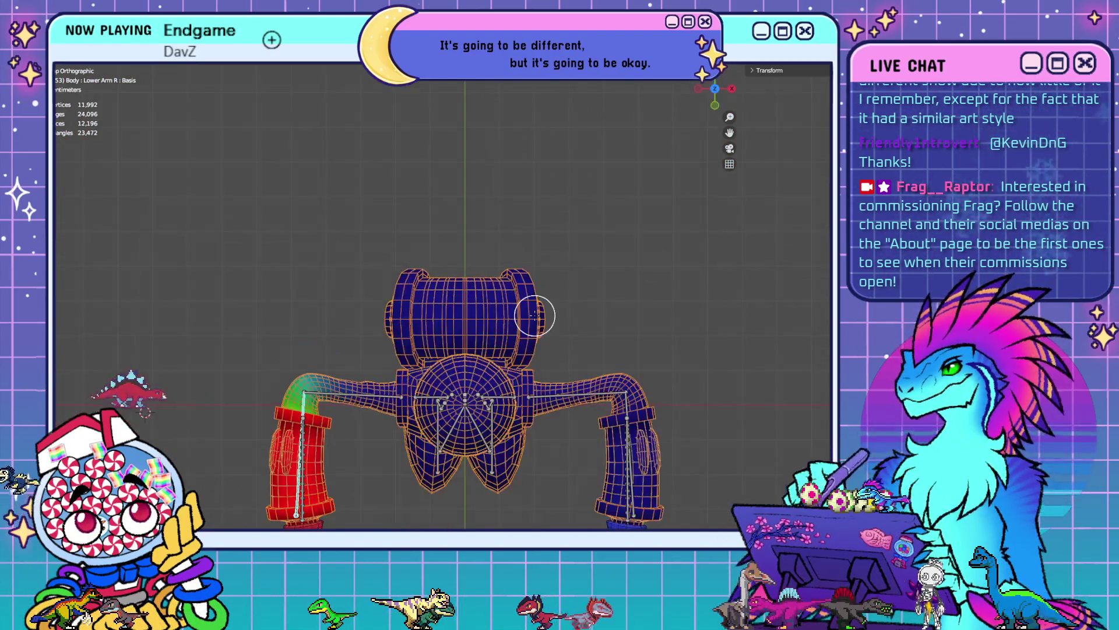
pyautogui.press('r')
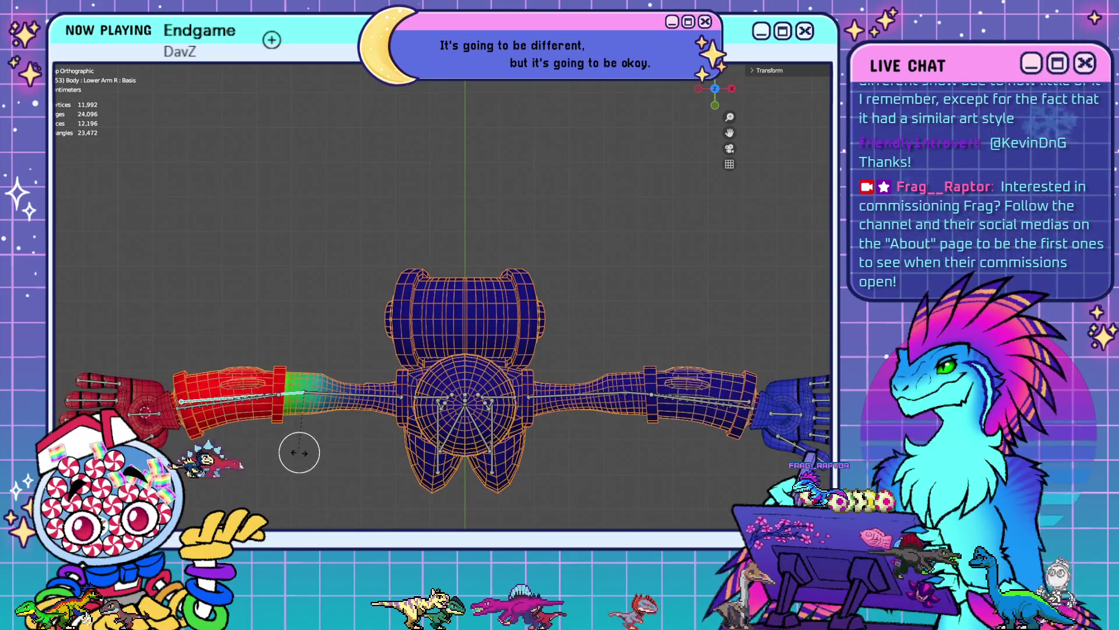
pyautogui.click(315, 451)
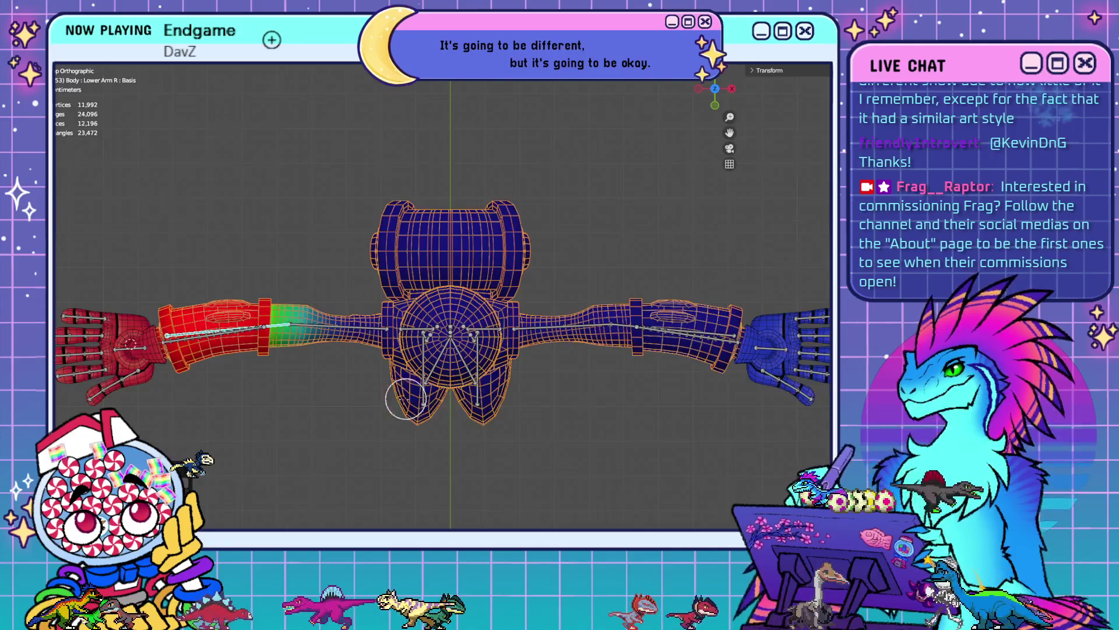
# - Show the Upper Arm R bone's weights along the straightened forearm
pyautogui.scroll(5, 402, 337)
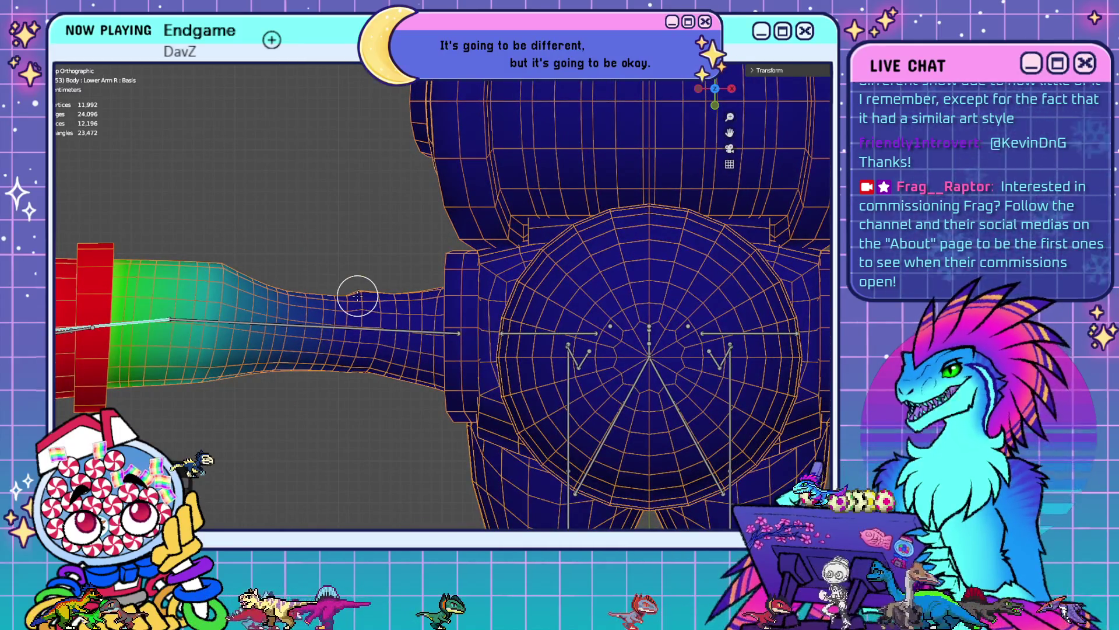
pyautogui.scroll(4, 358, 295)
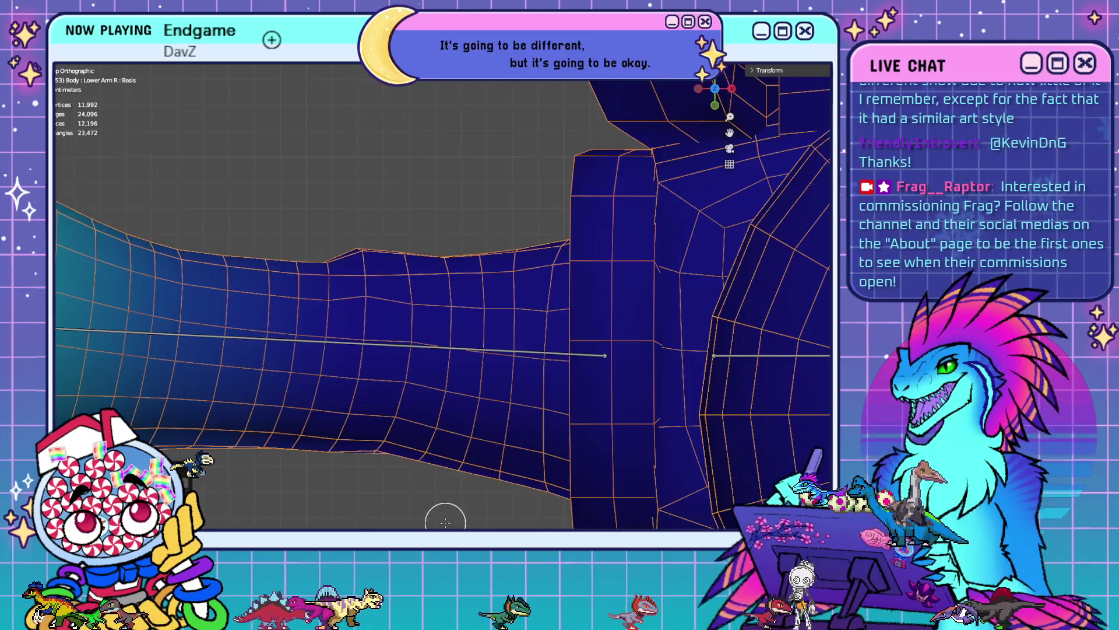
pyautogui.keyDown('shift'); pyautogui.moveTo(445, 522); pyautogui.dragTo(446, 205, button='middle'); pyautogui.keyUp('shift')
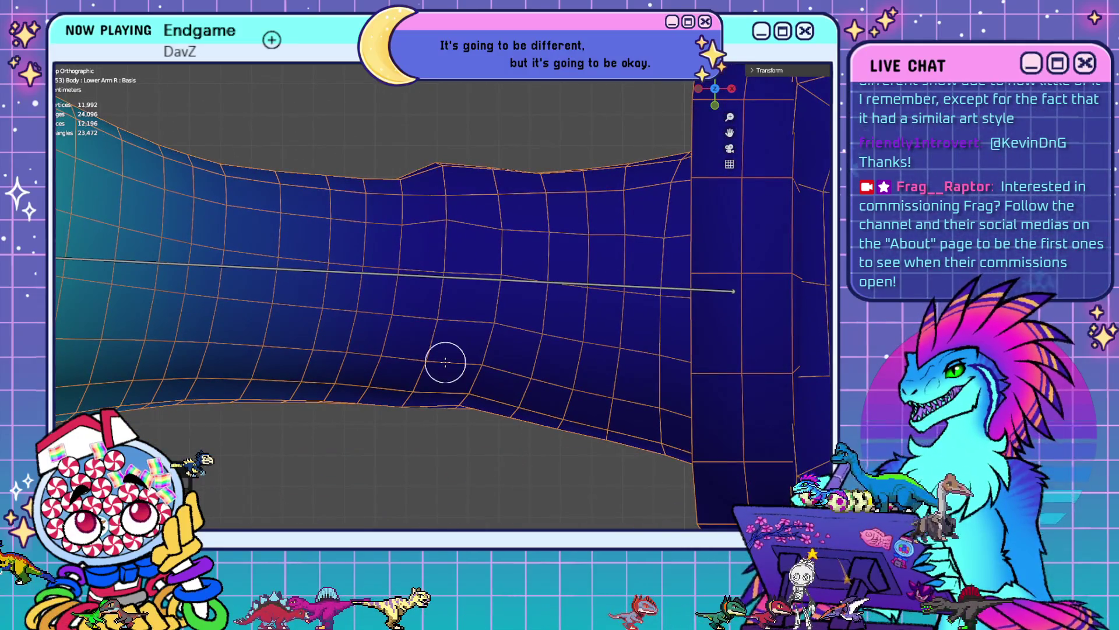
pyautogui.scroll(-3, 445, 363)
pyautogui.keyDown('ctrl'); pyautogui.click(450, 286); pyautogui.keyUp('ctrl')
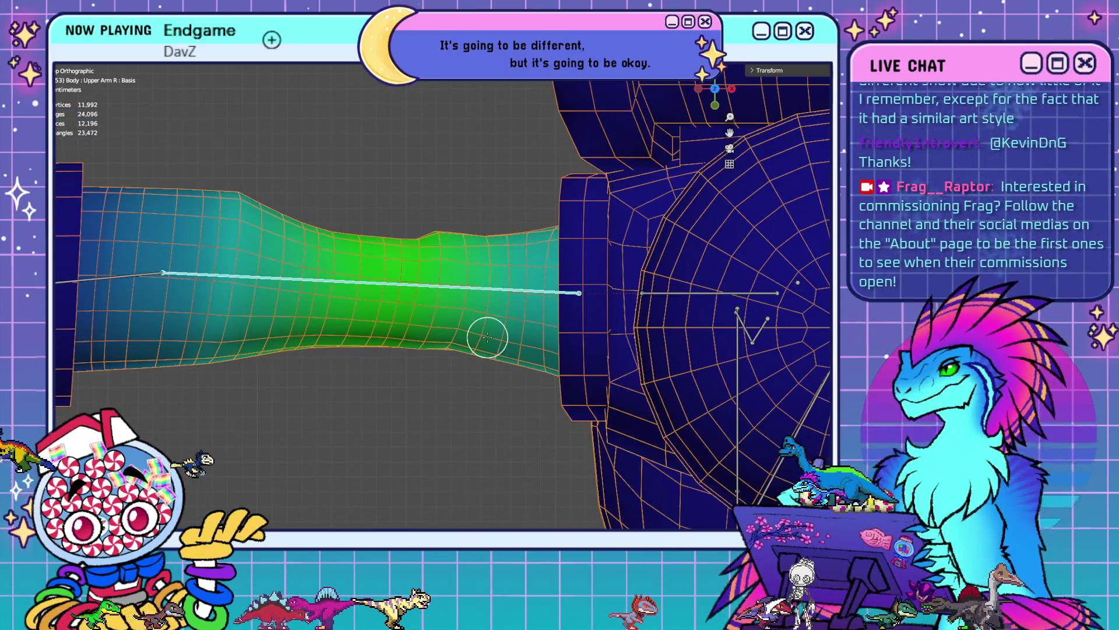
pyautogui.press('Tab')
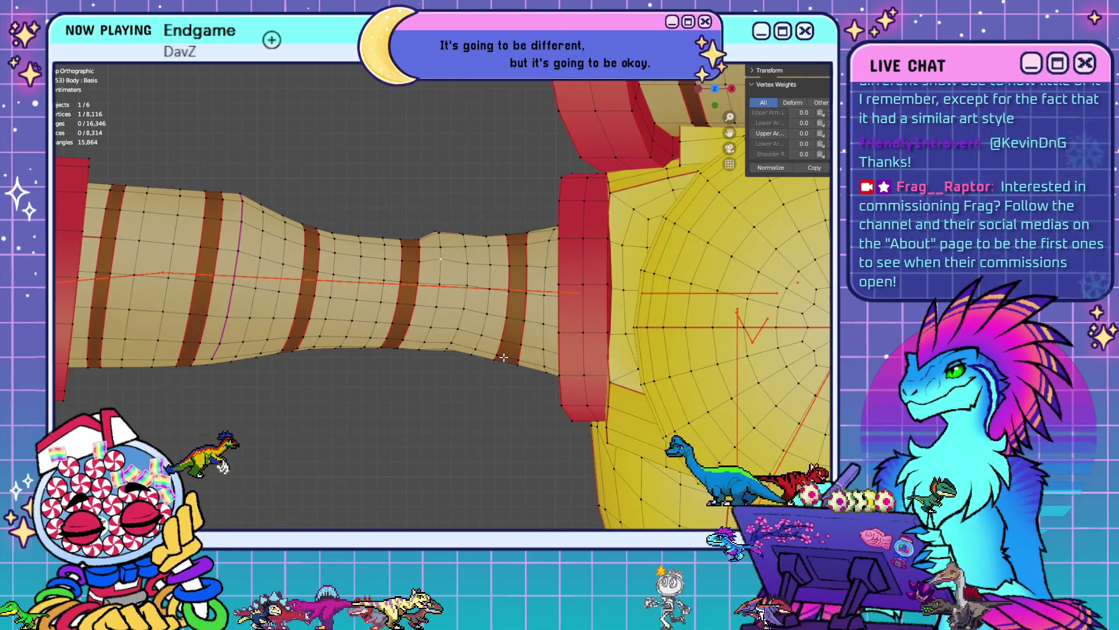
# - Select all Body vertices, return to Object Mode, and select the armature
pyautogui.scroll(-6, 504, 358)
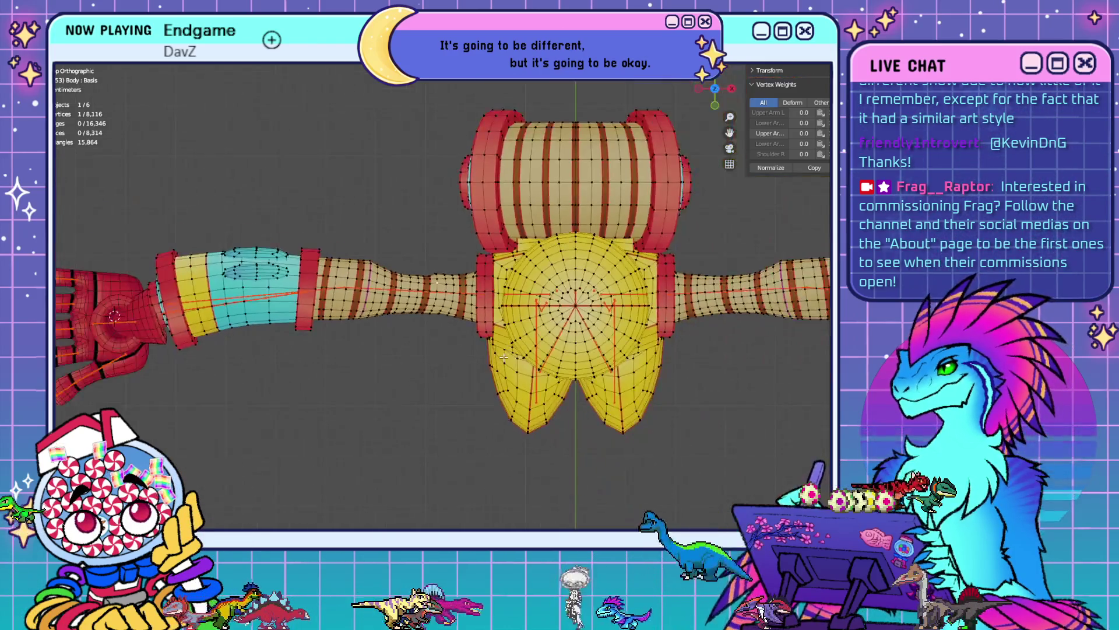
pyautogui.press('a')
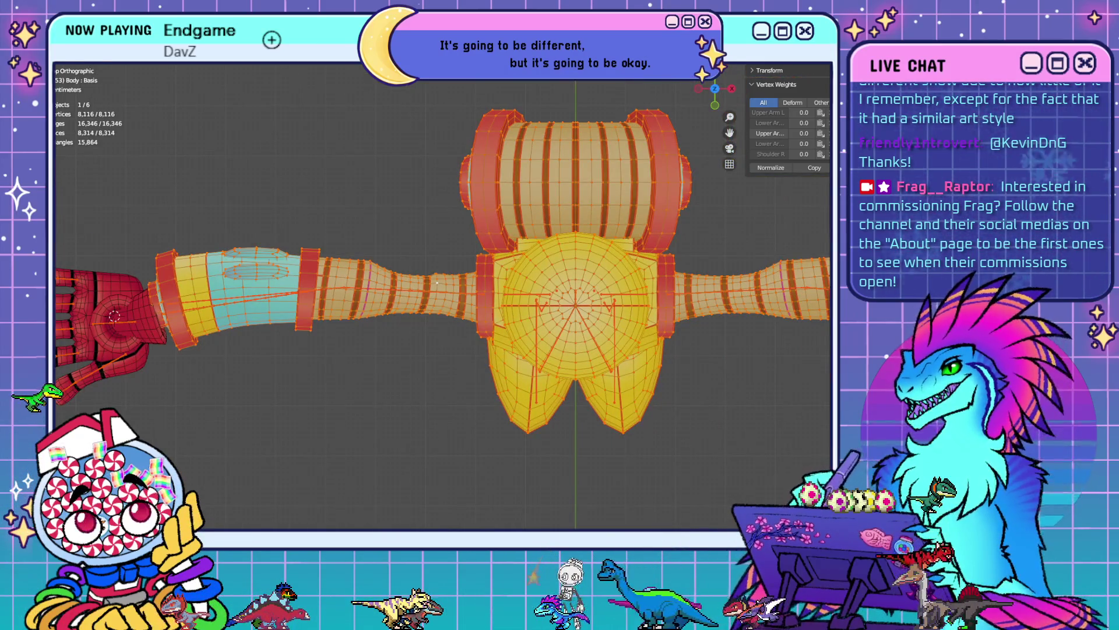
pyautogui.press('Tab')
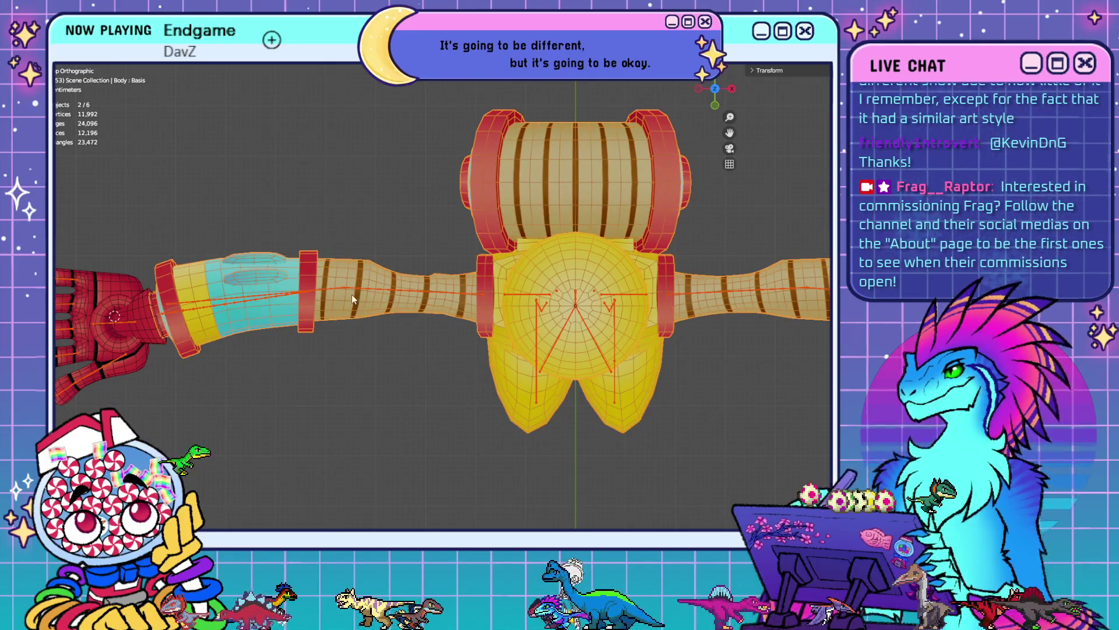
pyautogui.click(348, 289)
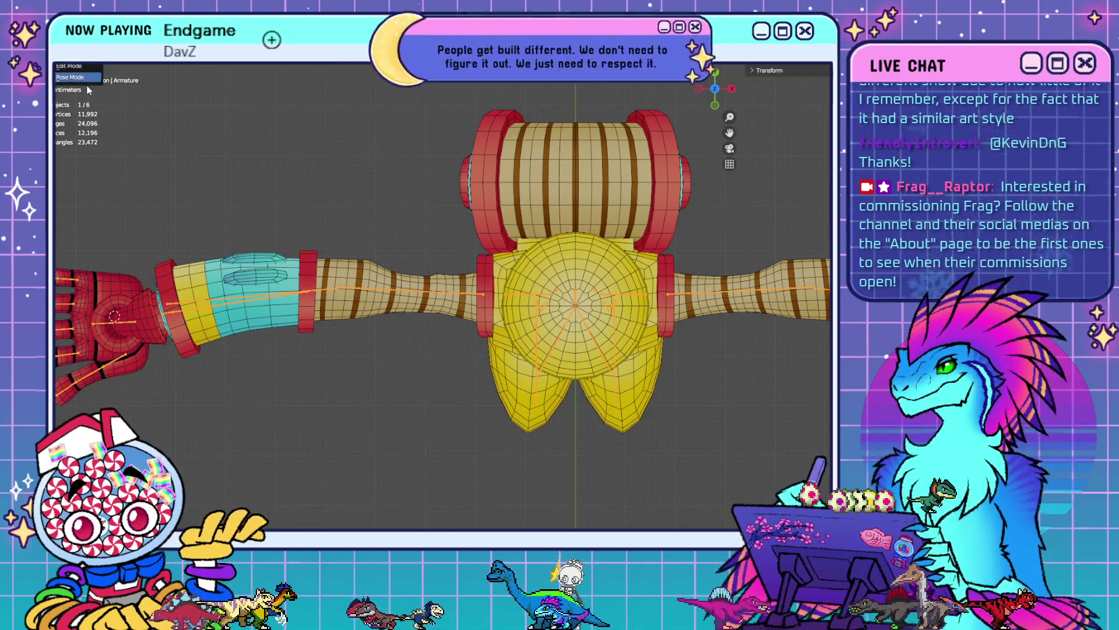
# - In Pose Mode, apply the current pose as the rest pose and deselect all bones
pyautogui.hotkey('ctrl', 'Tab')
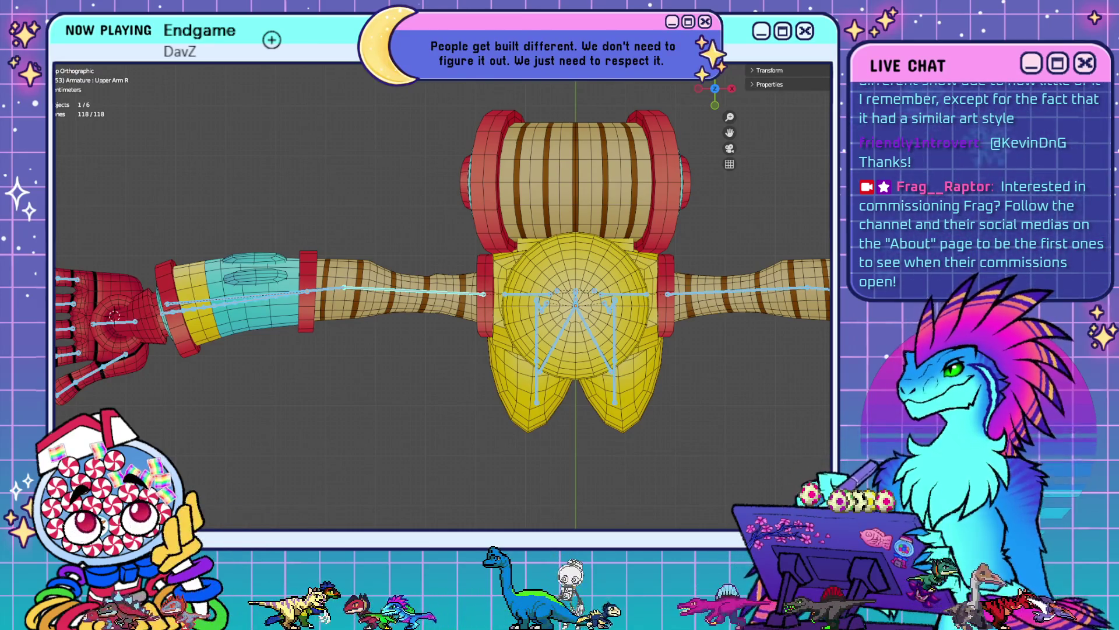
pyautogui.click(153, 55)
pyautogui.moveTo(195, 78)
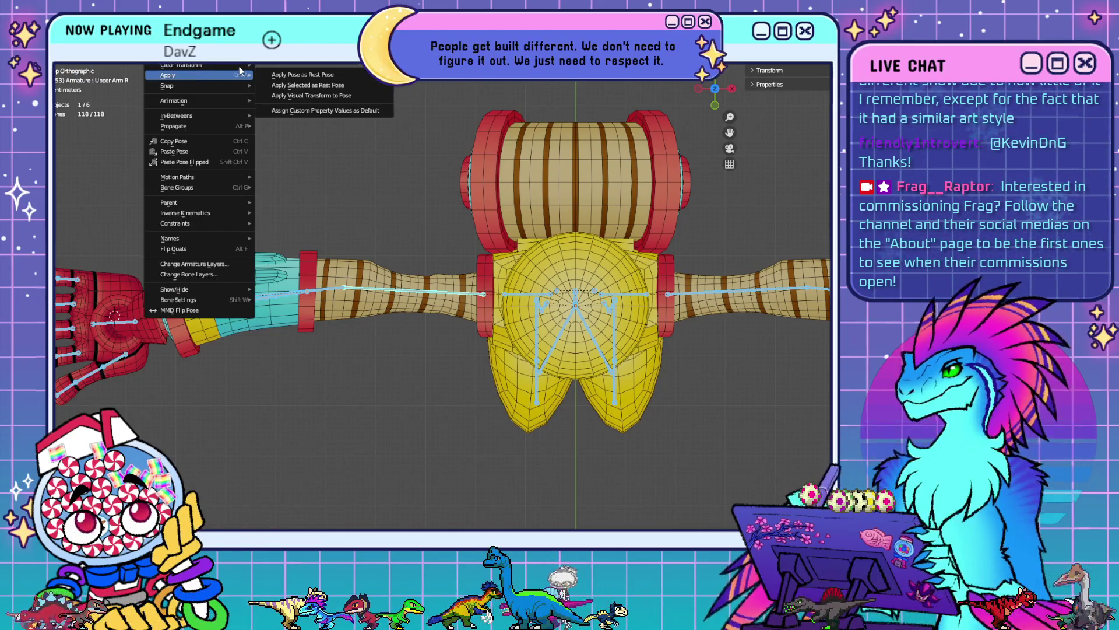
pyautogui.click(279, 74)
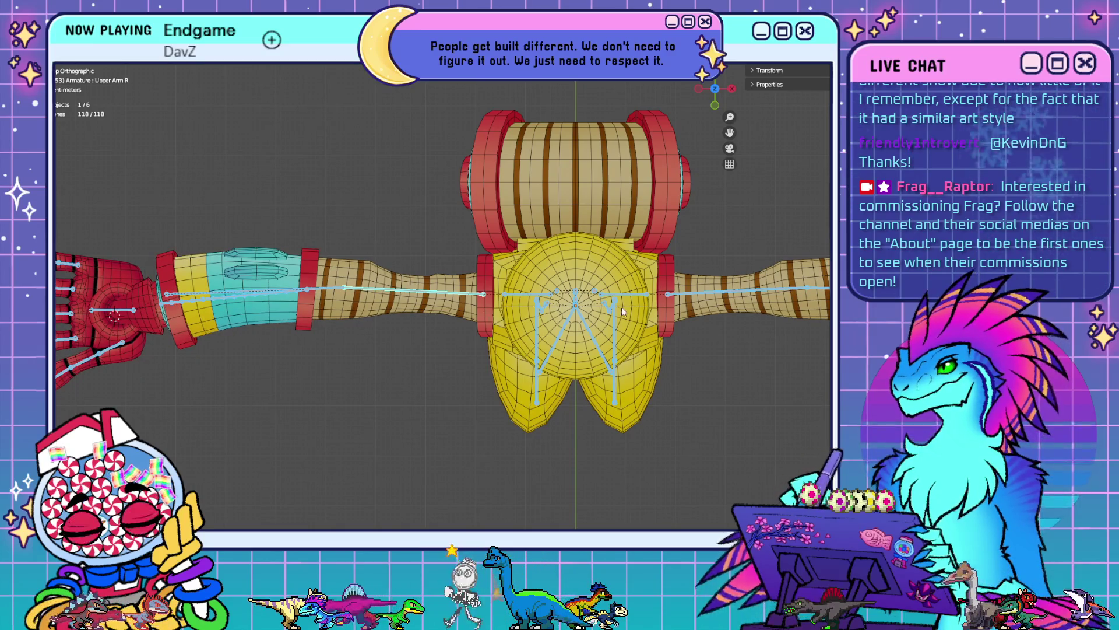
pyautogui.press('alt+KP_Decimal')
pyautogui.hotkey('alt', 'a')
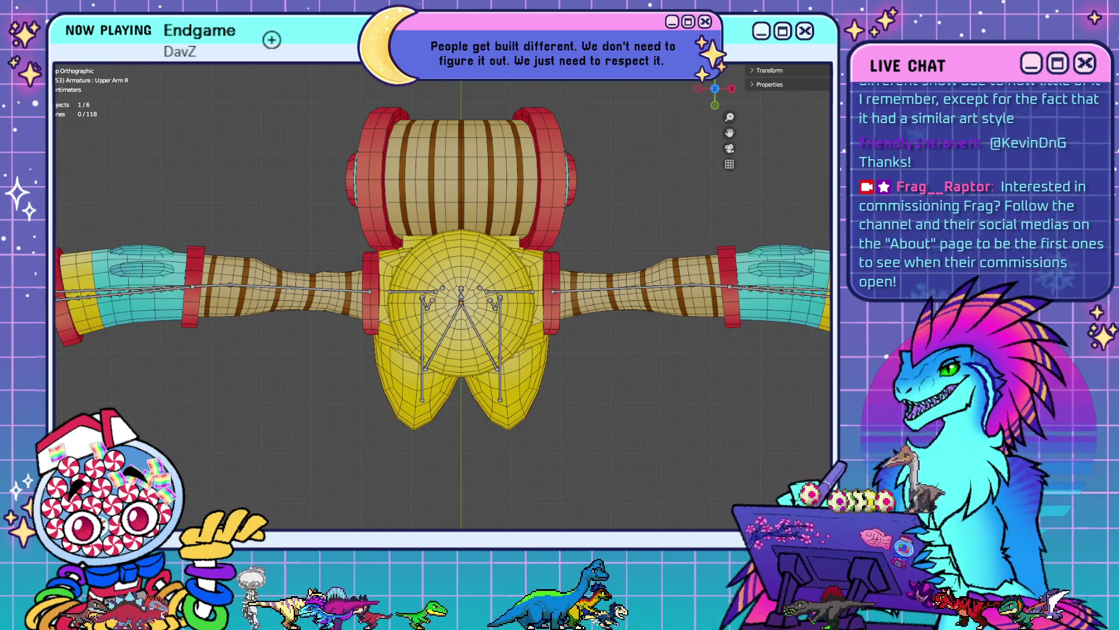
# - Select the Body mesh in Object Mode, enter Edit Mode, and pick one arm vertex
pyautogui.click(70, 57)
pyautogui.click(354, 291)
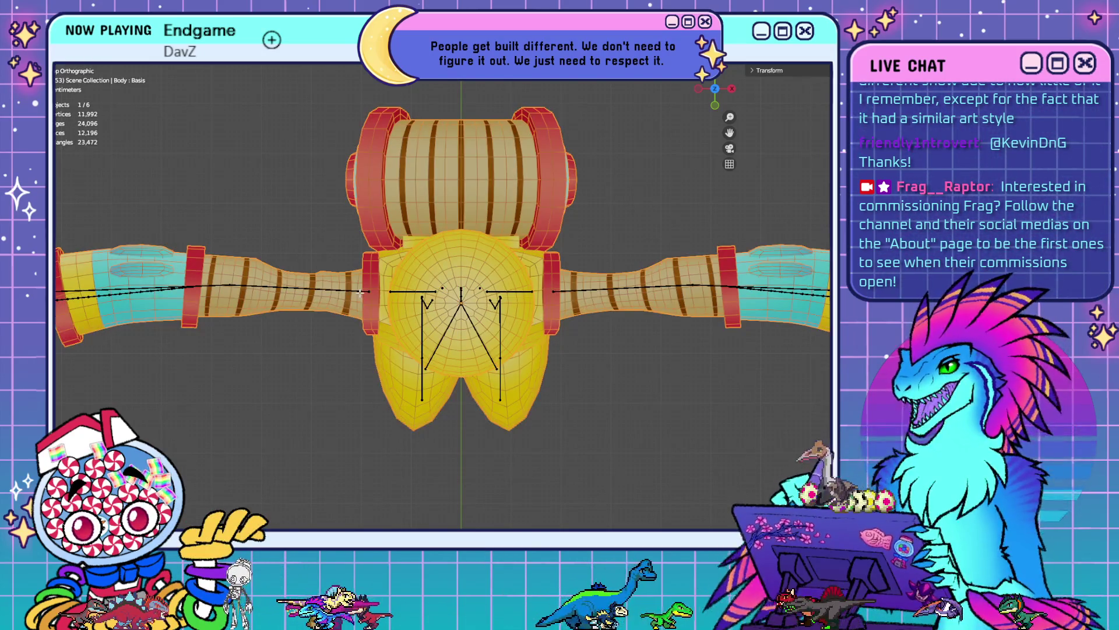
pyautogui.press('Tab')
pyautogui.scroll(3, 293, 291)
pyautogui.click(239, 251)
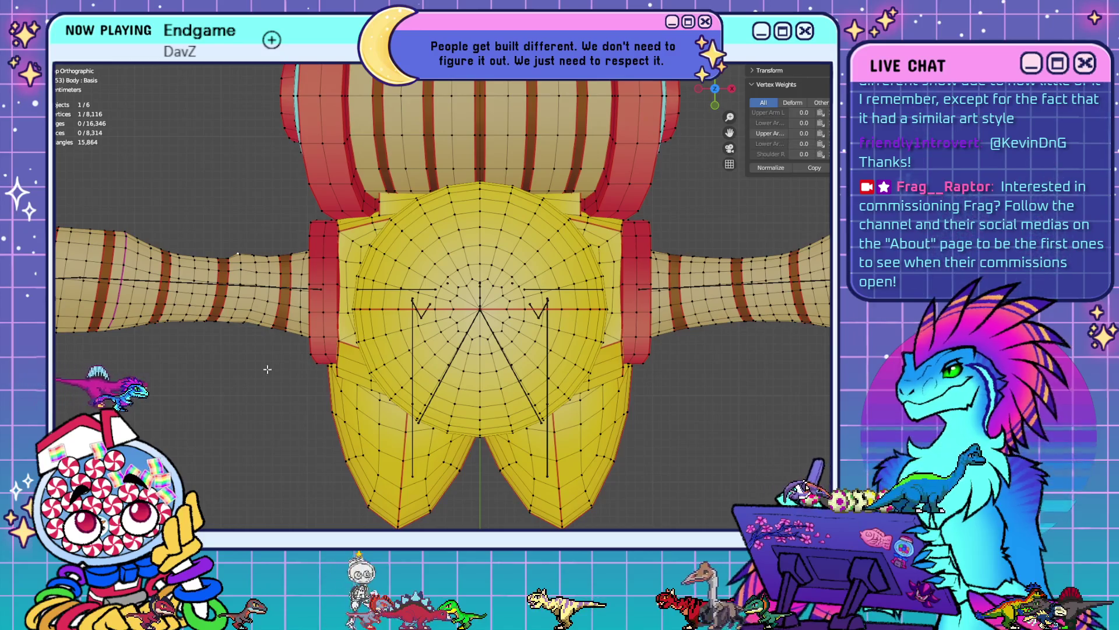
# - Select all geometry linked to the arm vertex (4,583 of 8,116) and view the T-pose body
pyautogui.keyDown('shift'); pyautogui.moveTo(263, 369); pyautogui.dragTo(489, 357, button='middle'); pyautogui.keyUp('shift')
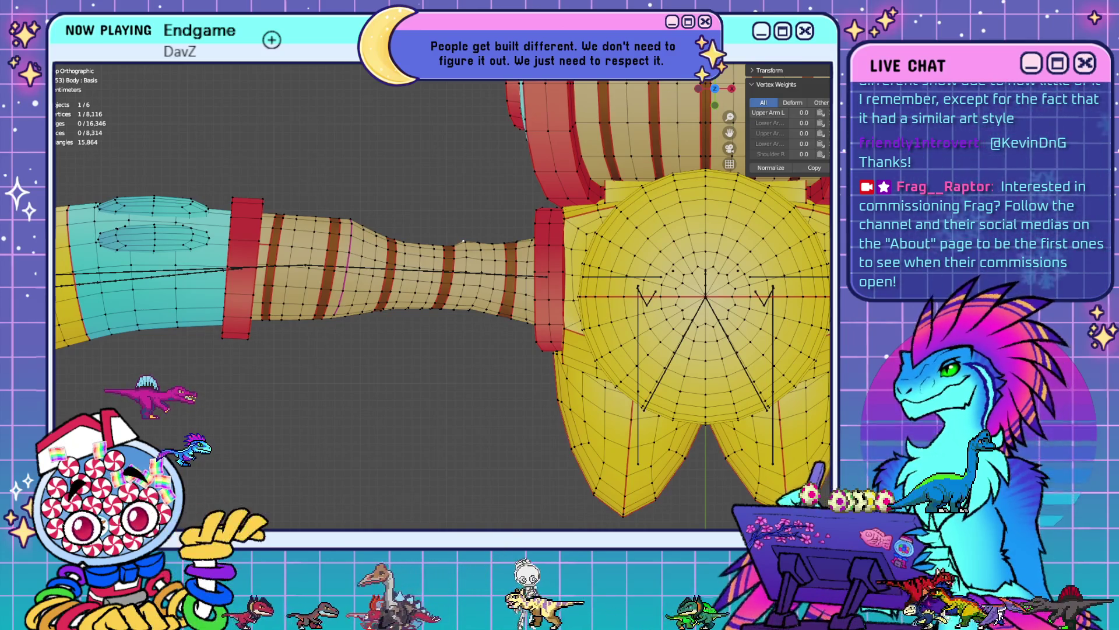
pyautogui.press('l')
pyautogui.scroll(-5, 451, 391)
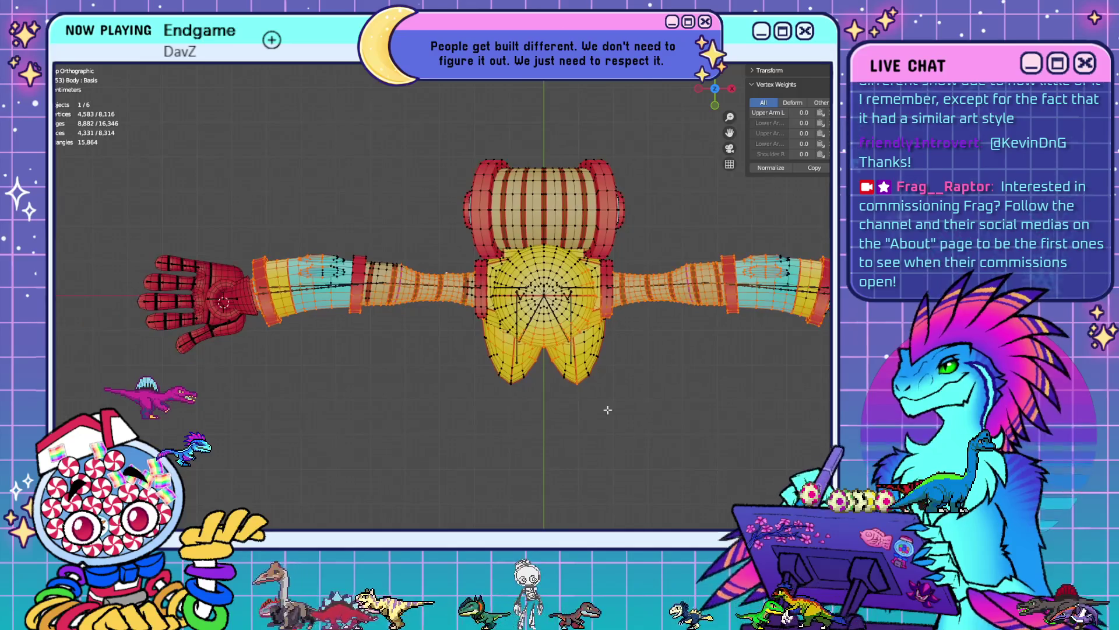
pyautogui.moveTo(642, 452)
pyautogui.mouseDown(button='middle')
pyautogui.moveTo(615, 412)
pyautogui.moveTo(637, 370)
pyautogui.moveTo(666, 342)
pyautogui.moveTo(693, 383)
pyautogui.moveTo(637, 380)
pyautogui.mouseUp(button='middle')
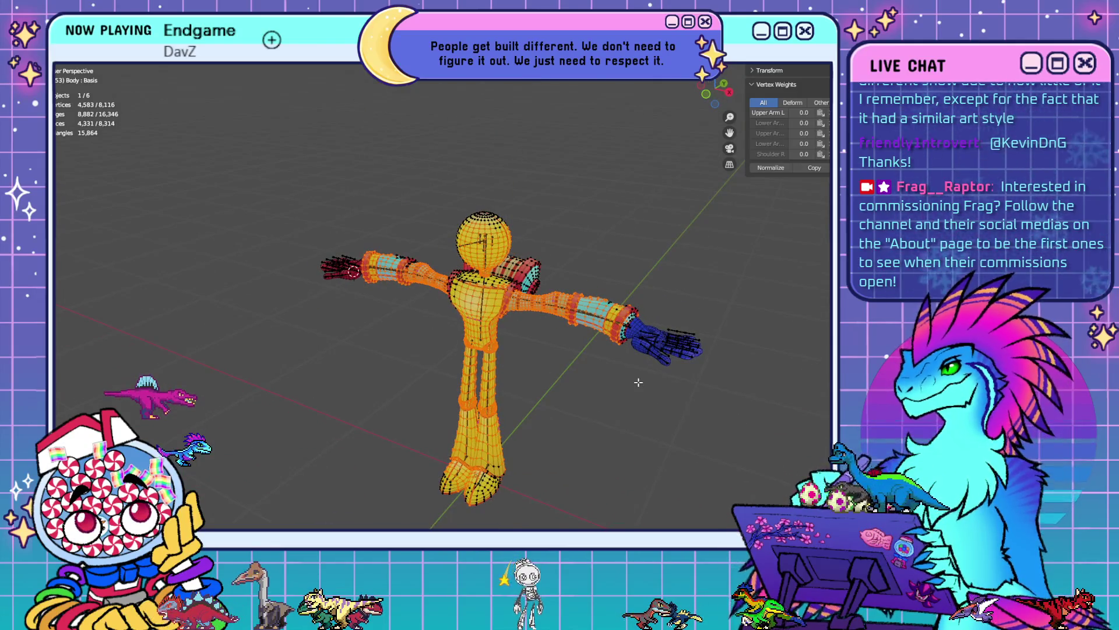
# - From the front view, deselect the upper-arm sections leaving ~3,712 vertices, then clear the selection
pyautogui.press('KP_1')
pyautogui.scroll(4, 633, 382)
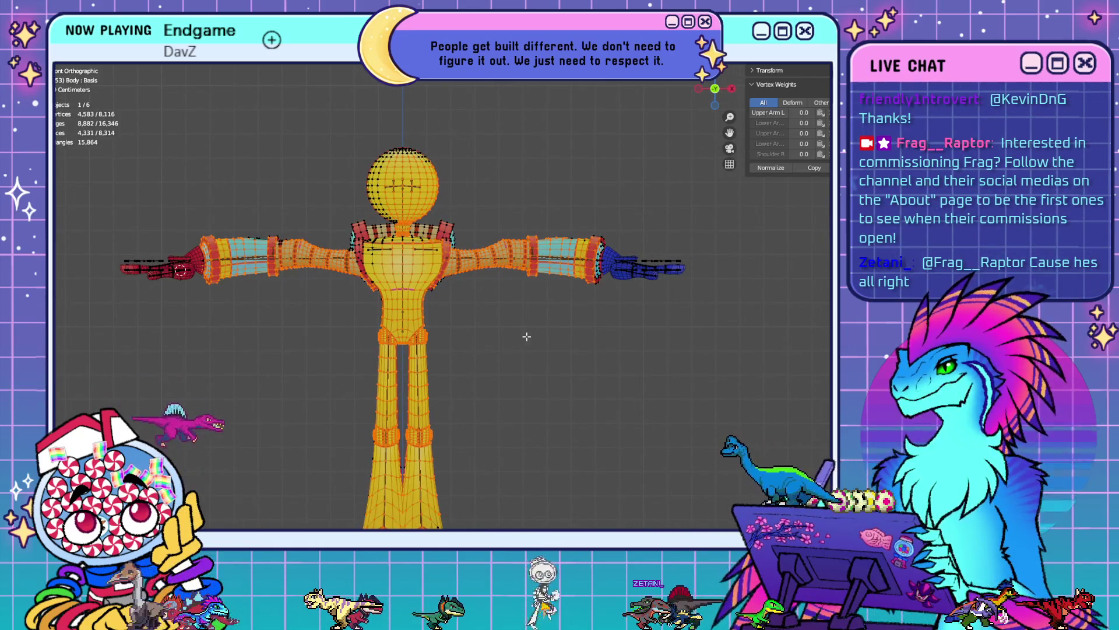
pyautogui.scroll(4, 530, 321)
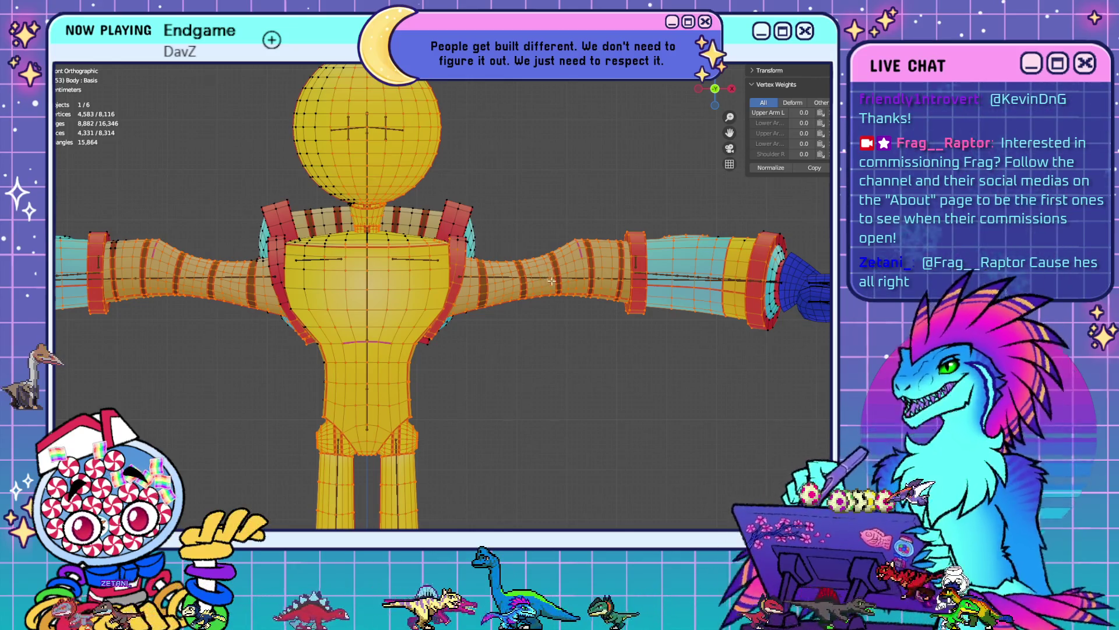
pyautogui.hotkey('shift', 'l')
pyautogui.hotkey('shift', 'l')
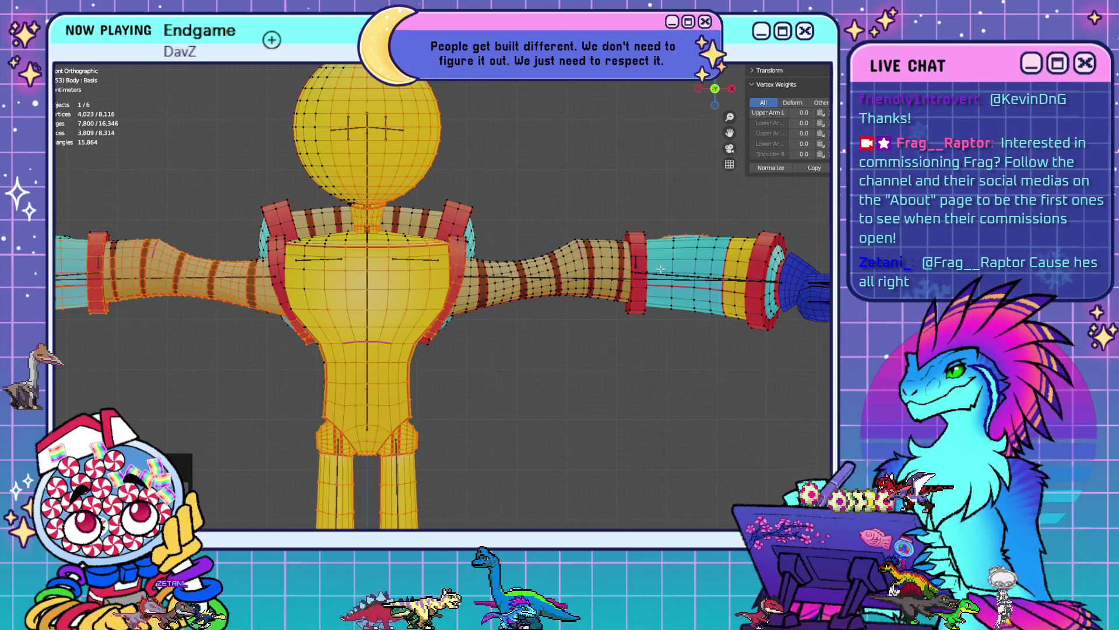
pyautogui.hotkey('shift', 'l')
pyautogui.moveTo(457, 274)
pyautogui.mouseDown(button='middle')
pyautogui.moveTo(378, 282)
pyautogui.moveTo(540, 318)
pyautogui.moveTo(532, 295)
pyautogui.moveTo(393, 297)
pyautogui.mouseUp(button='middle')
pyautogui.scroll(-3, 506, 312)
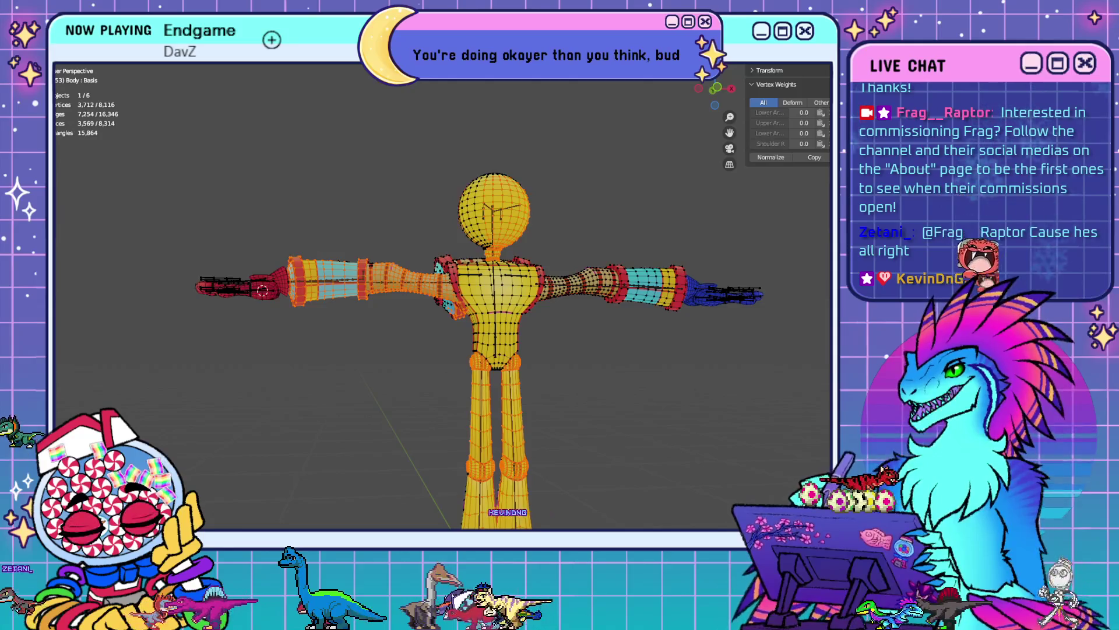
pyautogui.hotkey('alt', 'a')
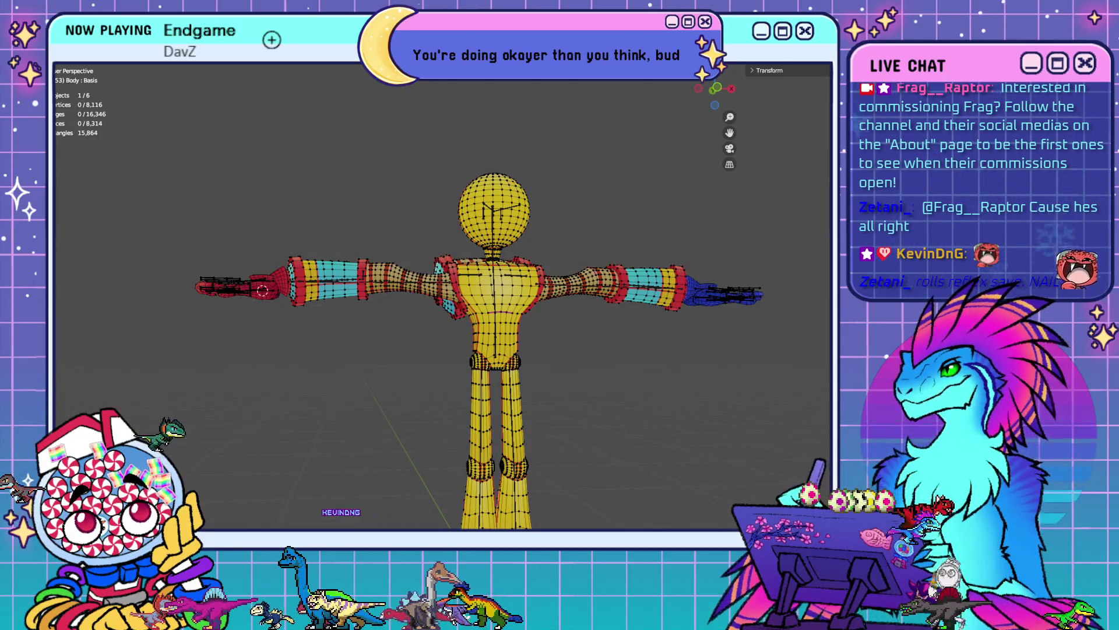
# - Select the upper-body region with linked selection, then deselect the forearm pieces
pyautogui.press('l')
pyautogui.moveTo(560, 417)
pyautogui.mouseDown(button='middle')
pyautogui.moveTo(689, 408)
pyautogui.moveTo(641, 402)
pyautogui.moveTo(567, 437)
pyautogui.moveTo(595, 367)
pyautogui.moveTo(569, 370)
pyautogui.mouseUp(button='middle')
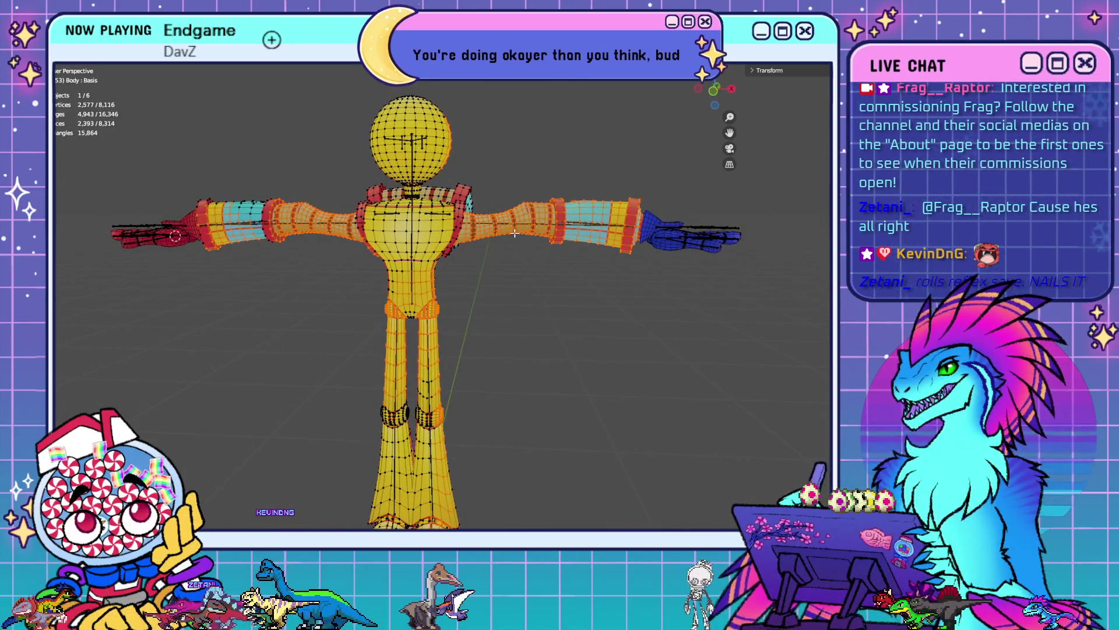
pyautogui.hotkey('shift', 'l')
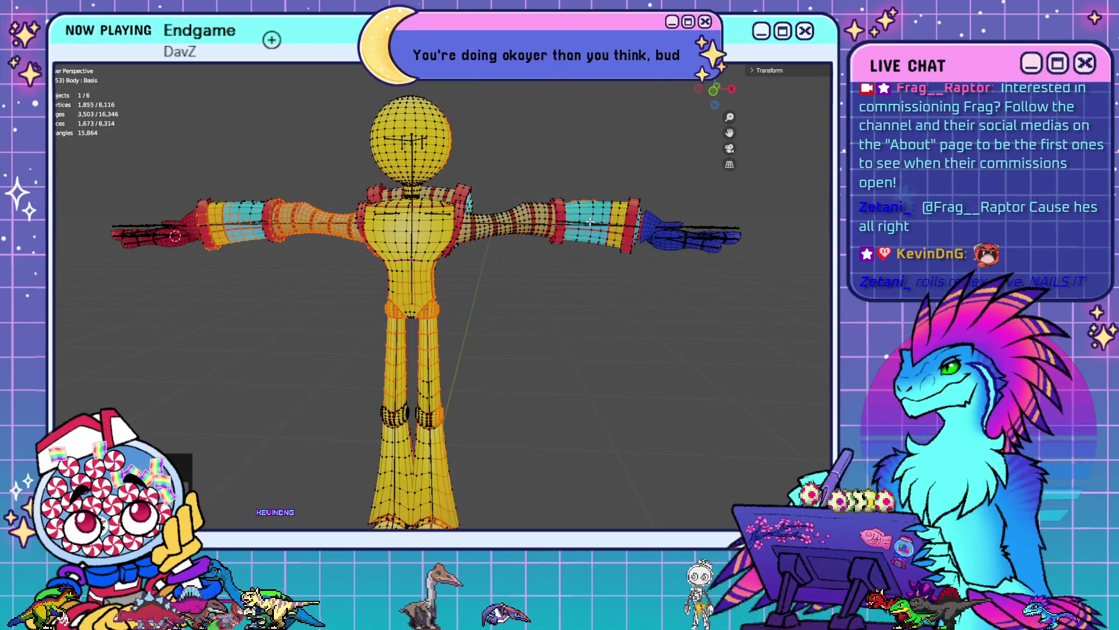
pyautogui.moveTo(558, 217); pyautogui.dragTo(404, 247, button='middle')
pyautogui.hotkey('shift', 'l')
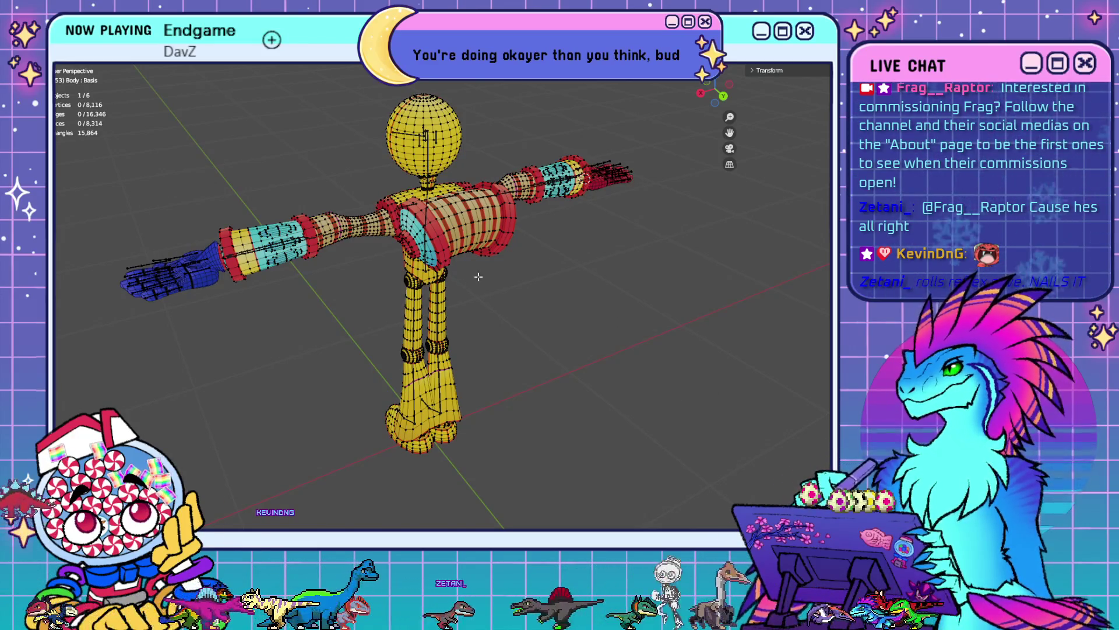
# - Clear the mesh selection and pick a single upper-arm vertex to check its weights
pyautogui.hotkey('alt', 'a')
pyautogui.moveTo(475, 274)
pyautogui.mouseDown(button='middle')
pyautogui.moveTo(532, 315)
pyautogui.moveTo(555, 309)
pyautogui.moveTo(525, 271)
pyautogui.mouseUp(button='middle')
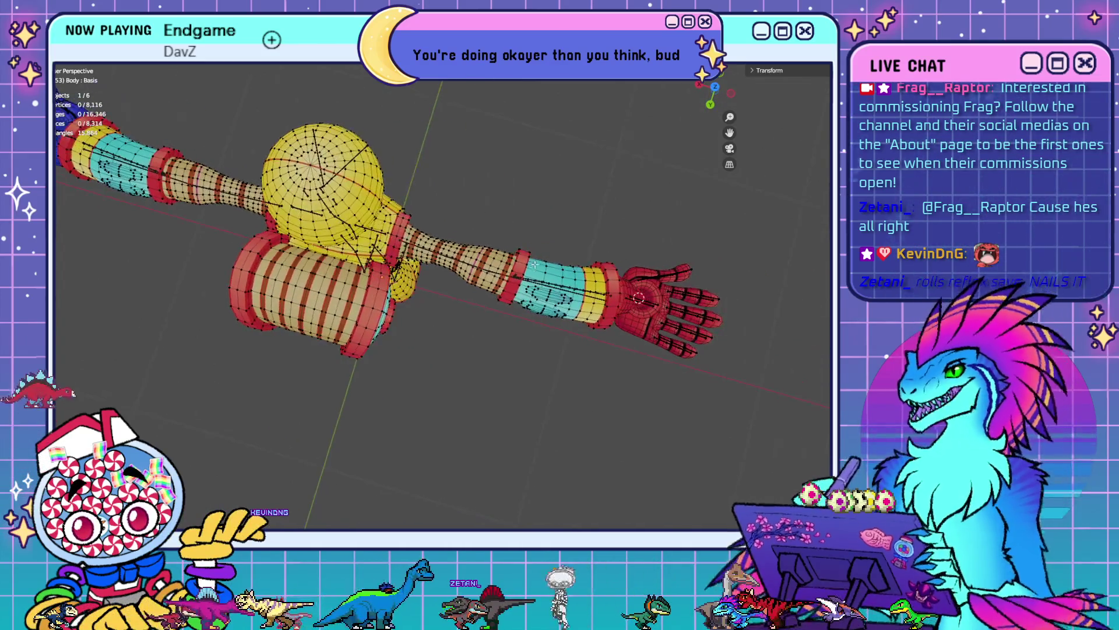
pyautogui.scroll(6, 513, 242)
pyautogui.moveTo(499, 227); pyautogui.dragTo(504, 277, button='middle')
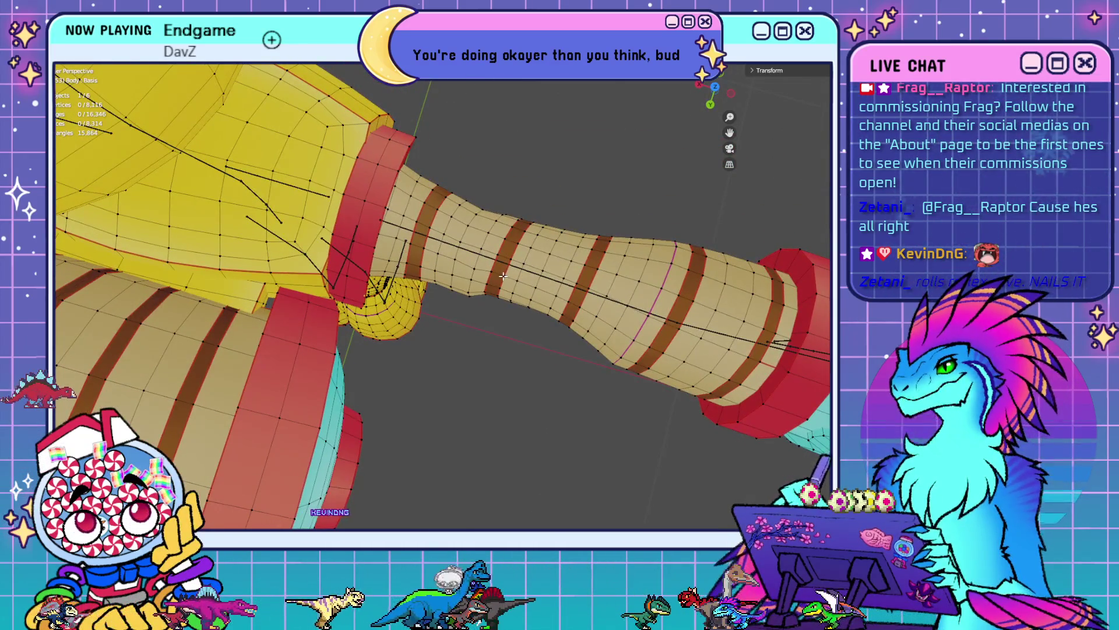
pyautogui.click(521, 270)
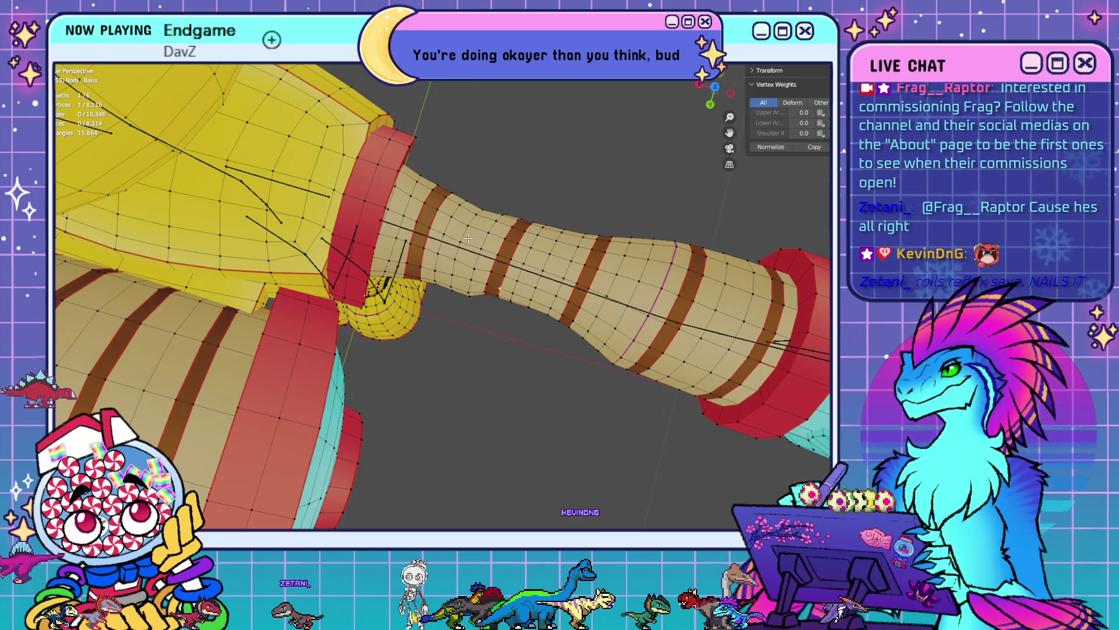
# - Exit Edit Mode, then select the armature and add the Body mesh
pyautogui.press('Tab')
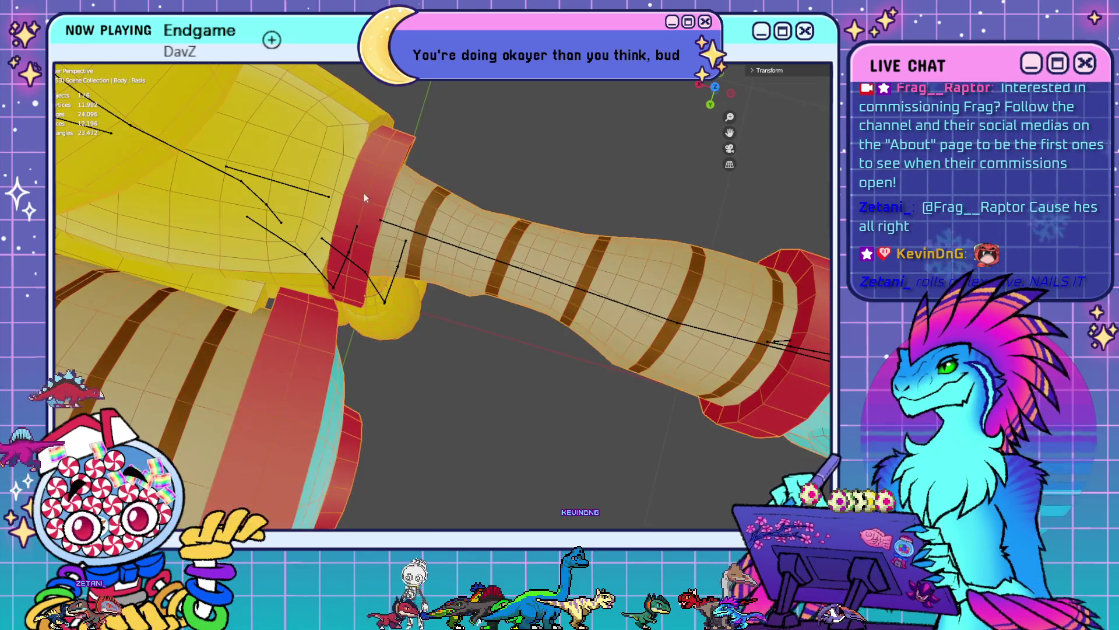
pyautogui.click(480, 261)
pyautogui.keyDown('shift'); pyautogui.click(479, 261); pyautogui.keyUp('shift')
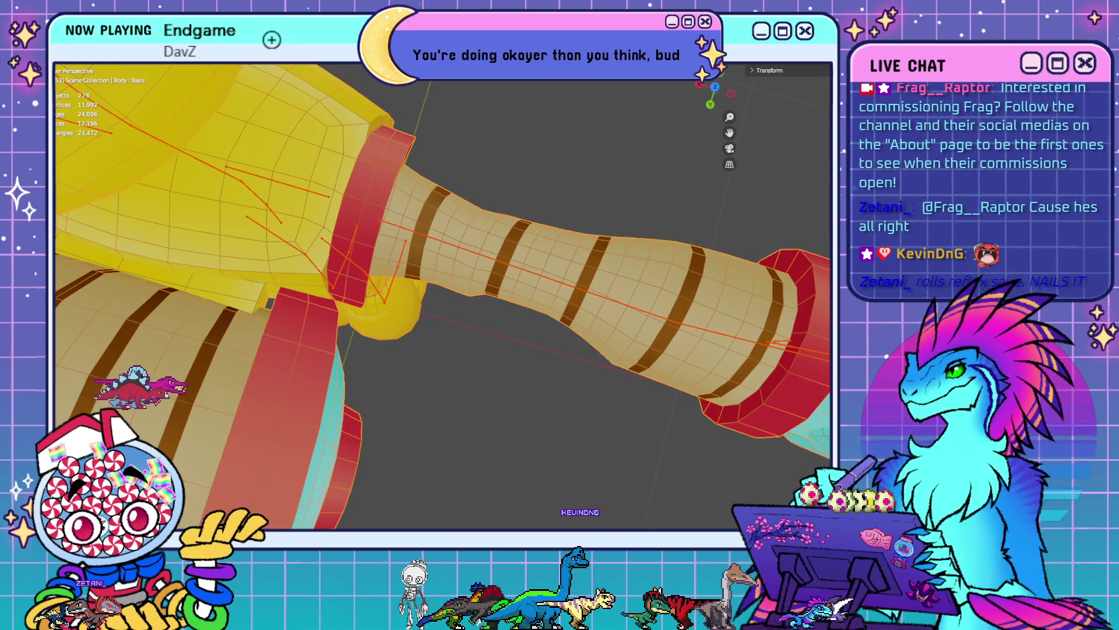
# - Enter Weight Paint mode and view the Upper Arm R and Shoulder R weights
pyautogui.hotkey('ctrl', 'Tab')
pyautogui.keyDown('ctrl'); pyautogui.click(440, 236); pyautogui.keyUp('ctrl')
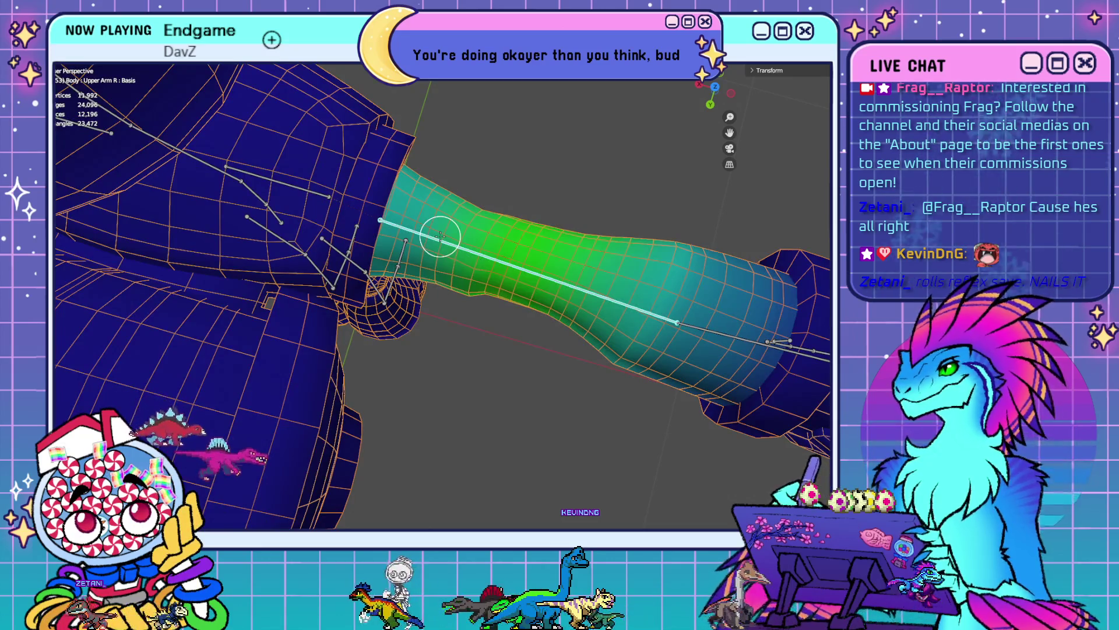
pyautogui.keyDown('shift'); pyautogui.moveTo(440, 237); pyautogui.dragTo(449, 158, button='middle'); pyautogui.keyUp('shift')
pyautogui.keyDown('ctrl'); pyautogui.click(300, 180); pyautogui.keyUp('ctrl')
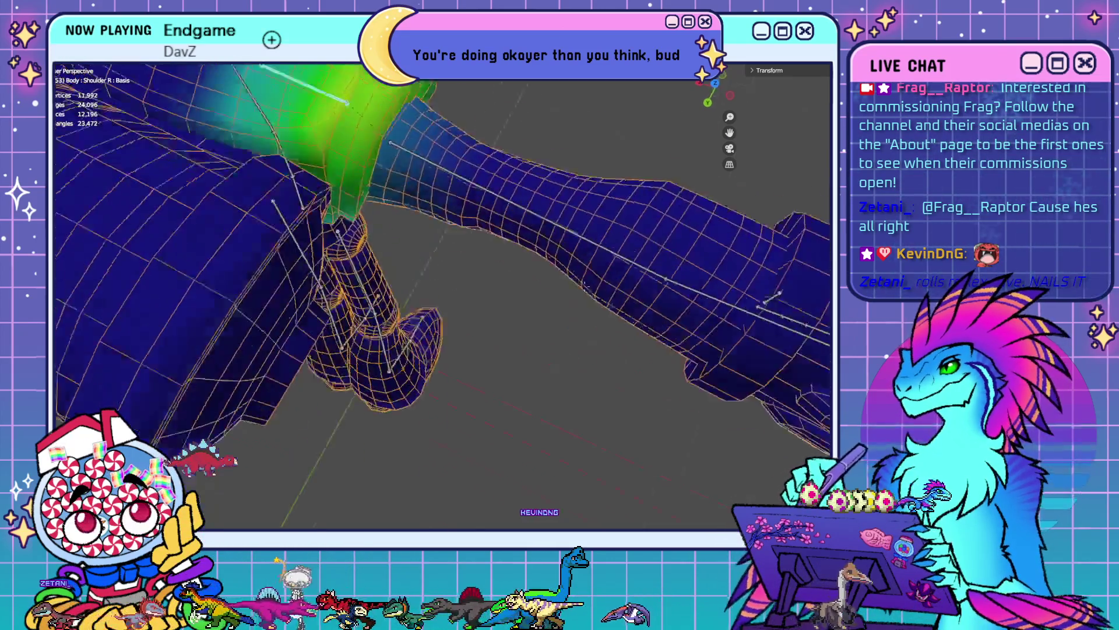
pyautogui.moveTo(300, 180); pyautogui.dragTo(596, 253, button='middle')
pyautogui.moveTo(516, 172); pyautogui.dragTo(491, 286, button='middle')
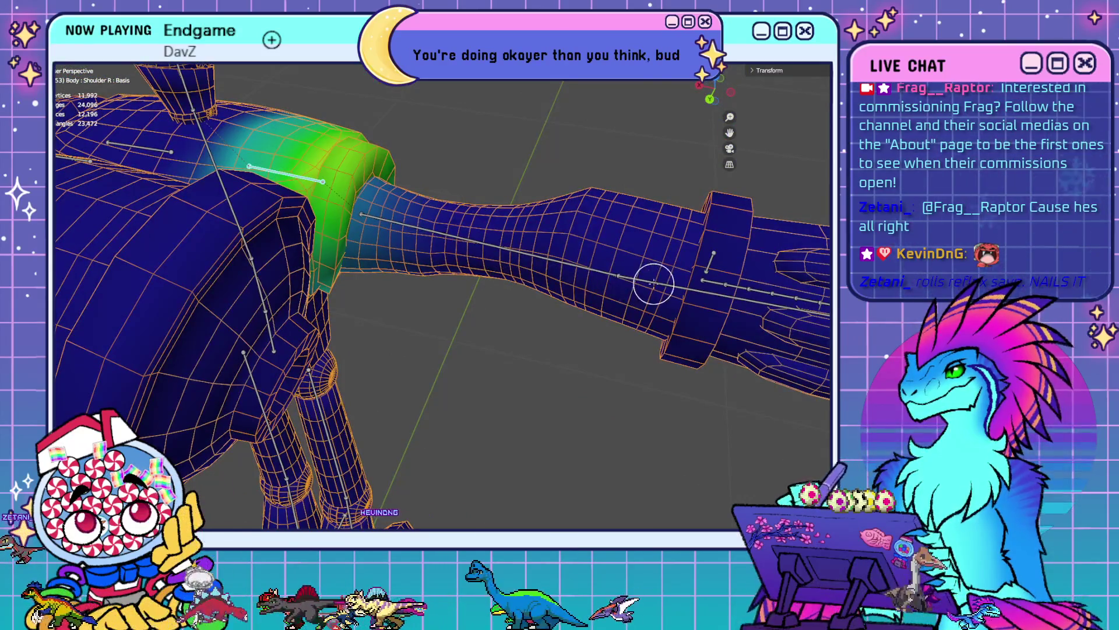
# - Show the Lower Arm R weights and orbit around before snapping to Front view
pyautogui.keyDown('ctrl'); pyautogui.click(654, 284); pyautogui.keyUp('ctrl')
pyautogui.moveTo(654, 284); pyautogui.dragTo(493, 246, button='middle')
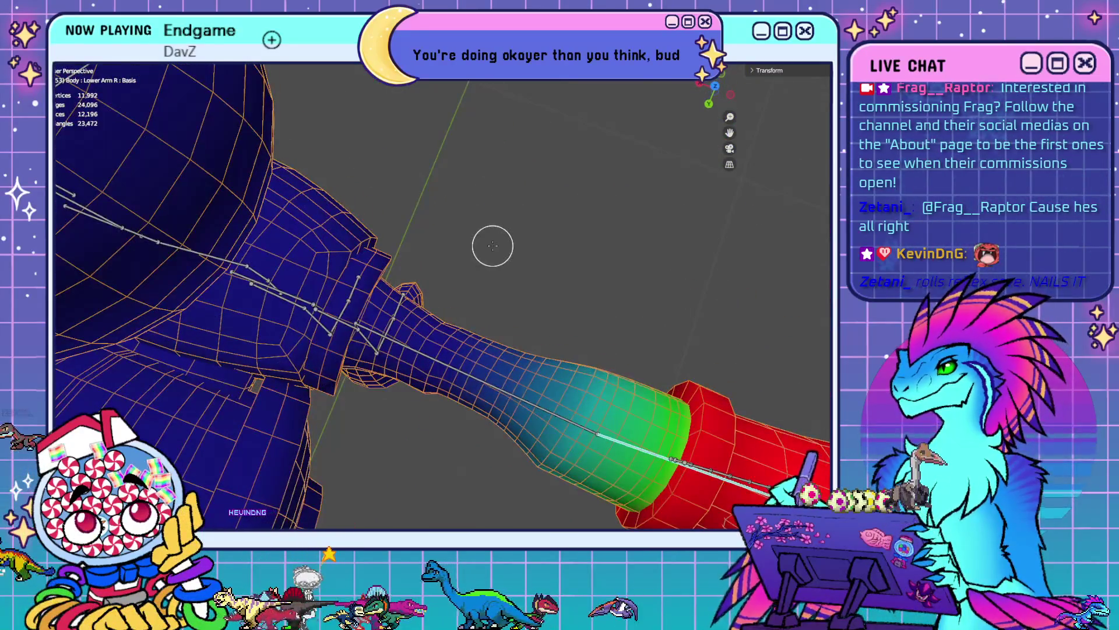
pyautogui.scroll(-5, 493, 245)
pyautogui.moveTo(500, 287)
pyautogui.mouseDown(button='middle')
pyautogui.moveTo(461, 268)
pyautogui.moveTo(565, 224)
pyautogui.mouseUp(button='middle')
pyautogui.scroll(2, 459, 269)
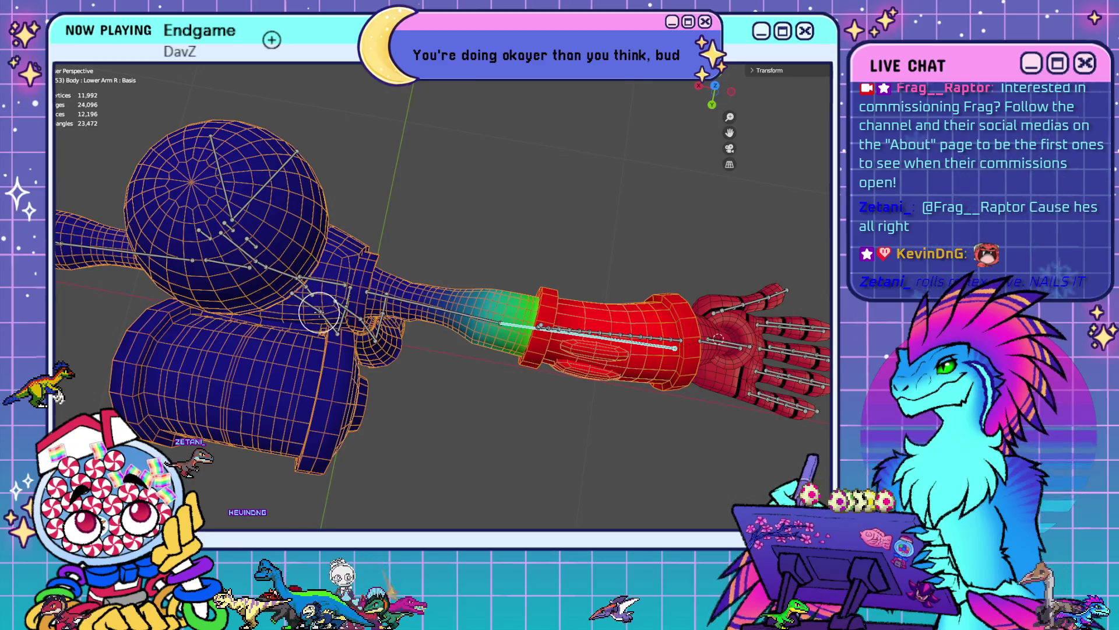
pyautogui.moveTo(323, 312); pyautogui.dragTo(551, 319, button='middle')
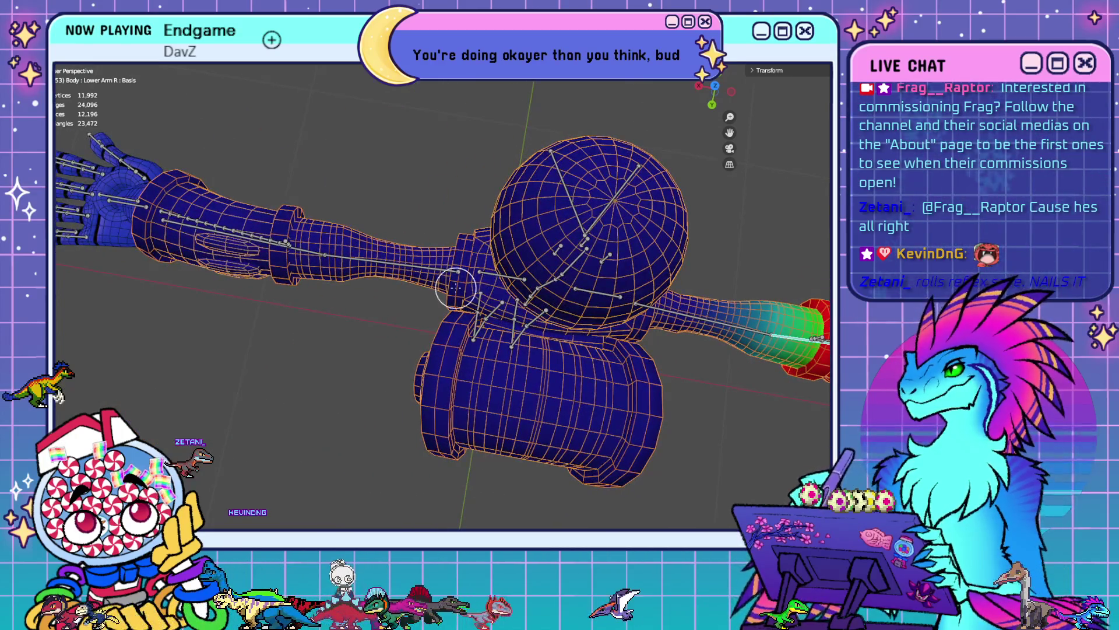
pyautogui.moveTo(455, 288); pyautogui.dragTo(444, 269, button='middle')
pyautogui.press('KP_1')
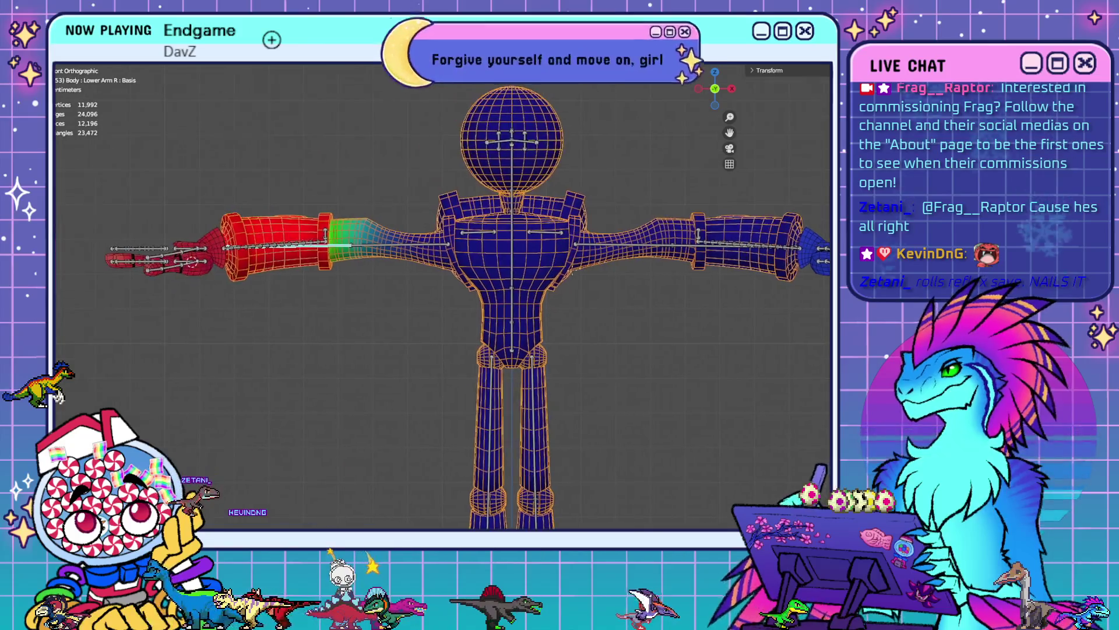
pyautogui.keyDown('shift'); pyautogui.moveTo(571, 271); pyautogui.dragTo(558, 296, button='middle'); pyautogui.keyUp('shift')
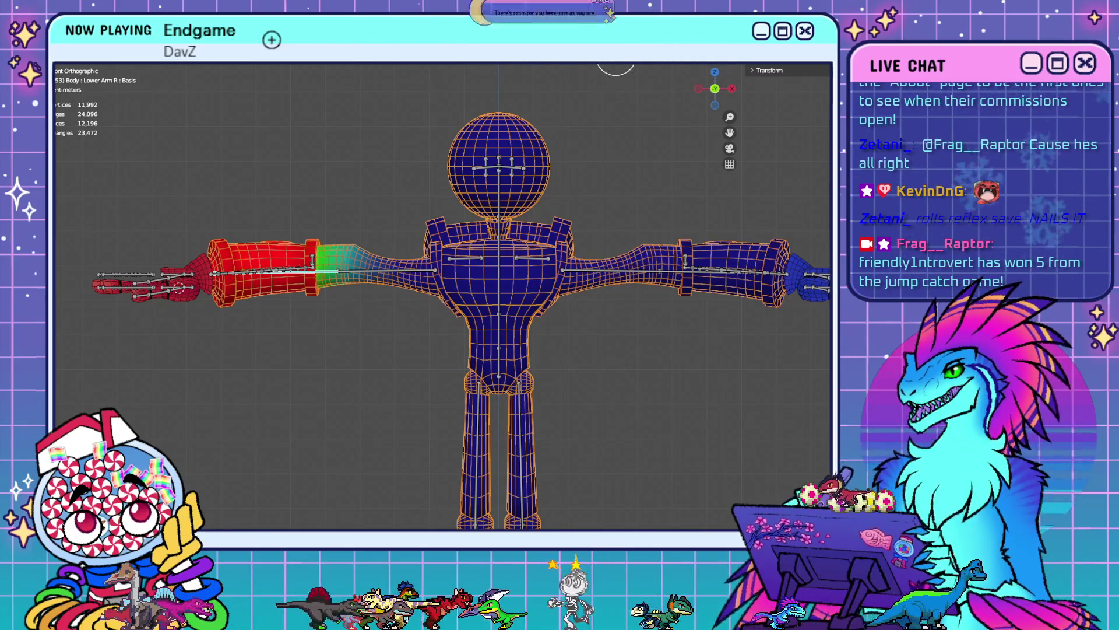
pyautogui.moveTo(644, 330)
pyautogui.keyDown('shift'); pyautogui.mouseDown(button='middle')
pyautogui.moveTo(637, 259)
pyautogui.moveTo(618, 291)
pyautogui.mouseUp(button='middle'); pyautogui.keyUp('shift')
# - Inspect the Shoulder R, Shoulder L, Chest and Spine bone weights, then Tab into Edit Mode
pyautogui.keyDown('ctrl'); pyautogui.click(449, 226); pyautogui.keyUp('ctrl')
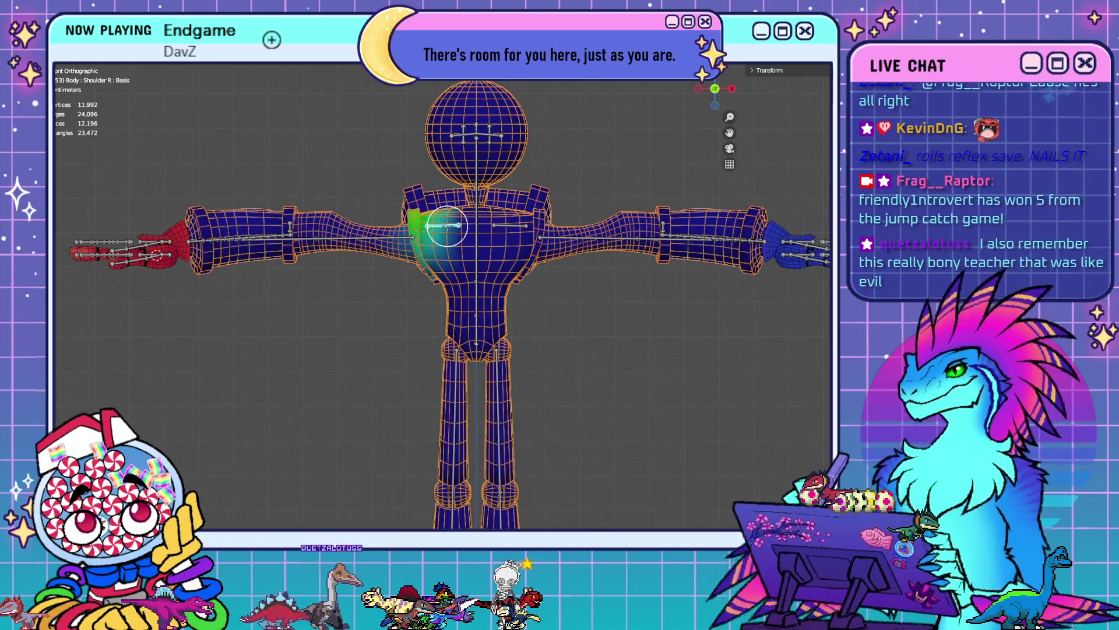
pyautogui.keyDown('ctrl'); pyautogui.click(512, 225); pyautogui.keyUp('ctrl')
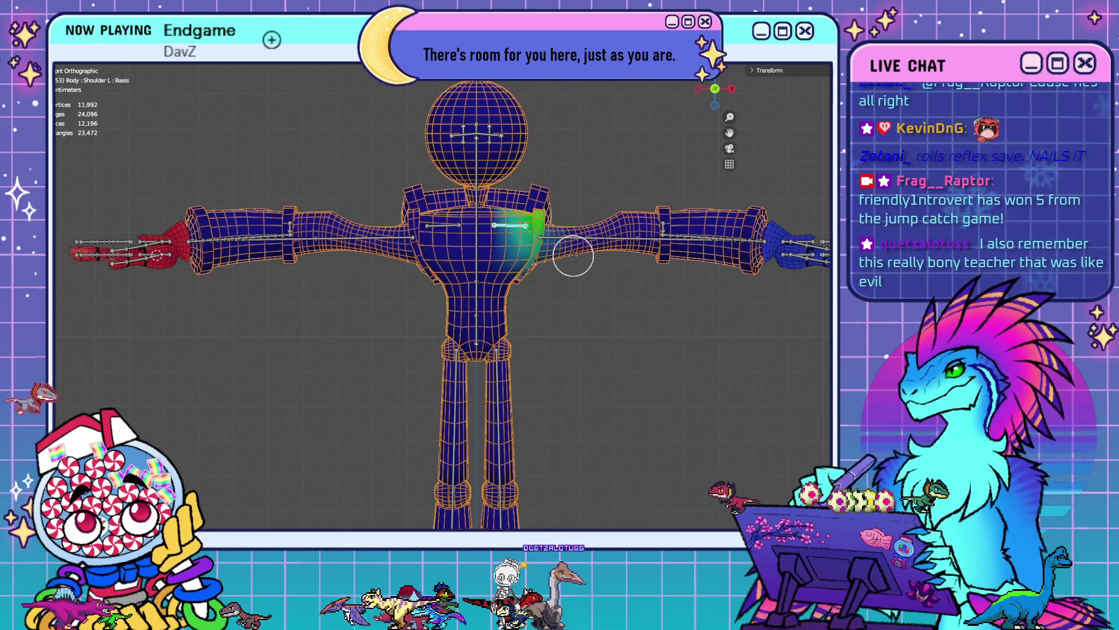
pyautogui.keyDown('ctrl'); pyautogui.click(477, 216); pyautogui.keyUp('ctrl')
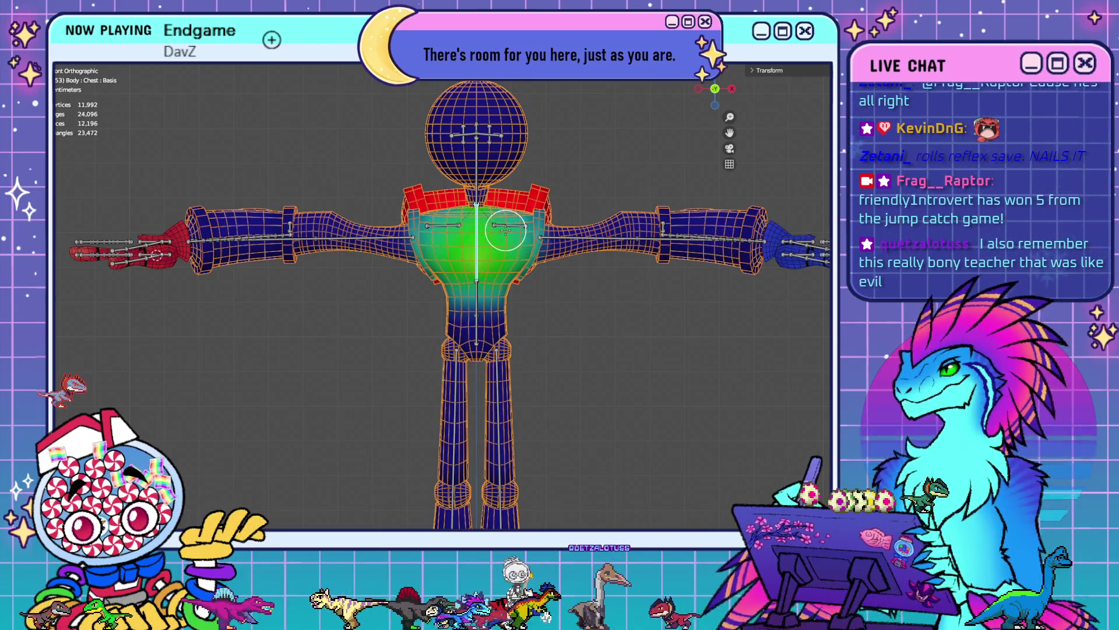
pyautogui.scroll(4, 505, 231)
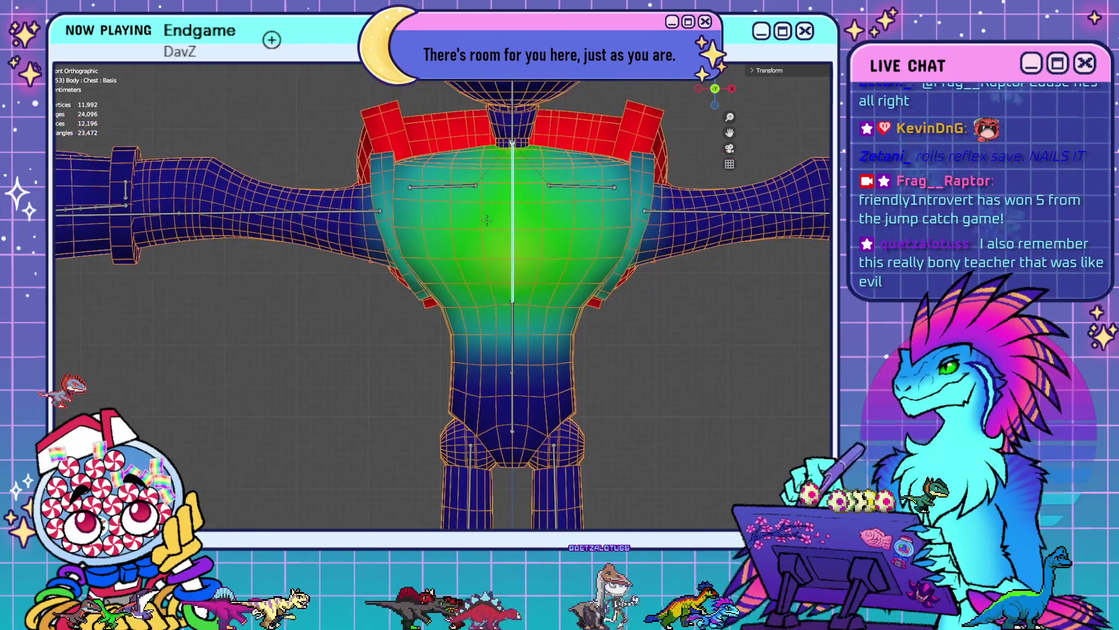
pyautogui.keyDown('ctrl'); pyautogui.click(518, 334); pyautogui.keyUp('ctrl')
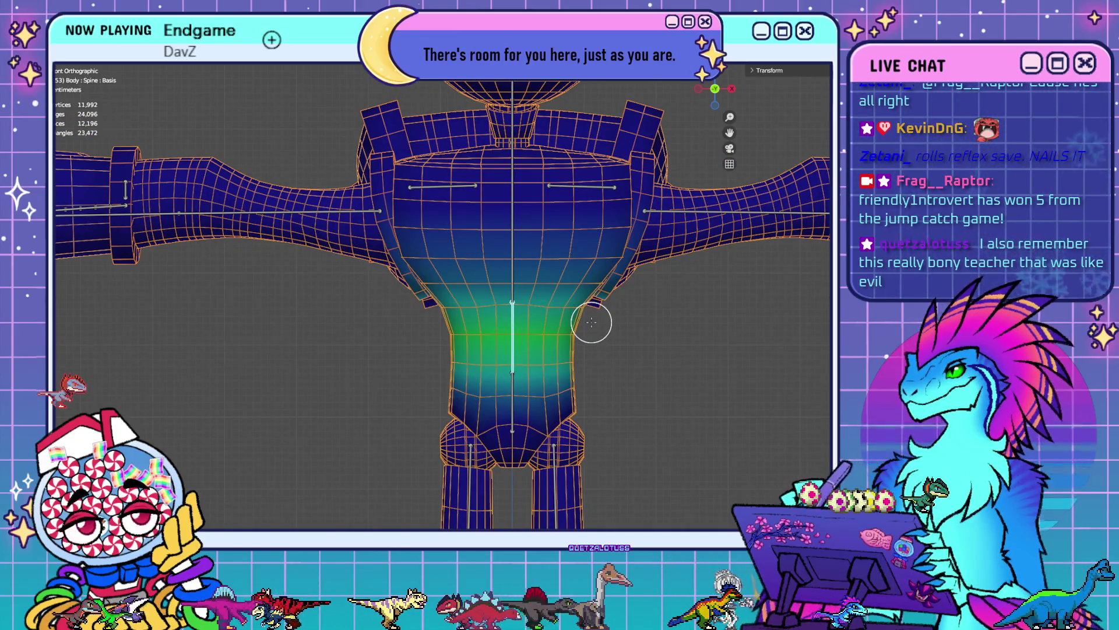
pyautogui.press('Tab')
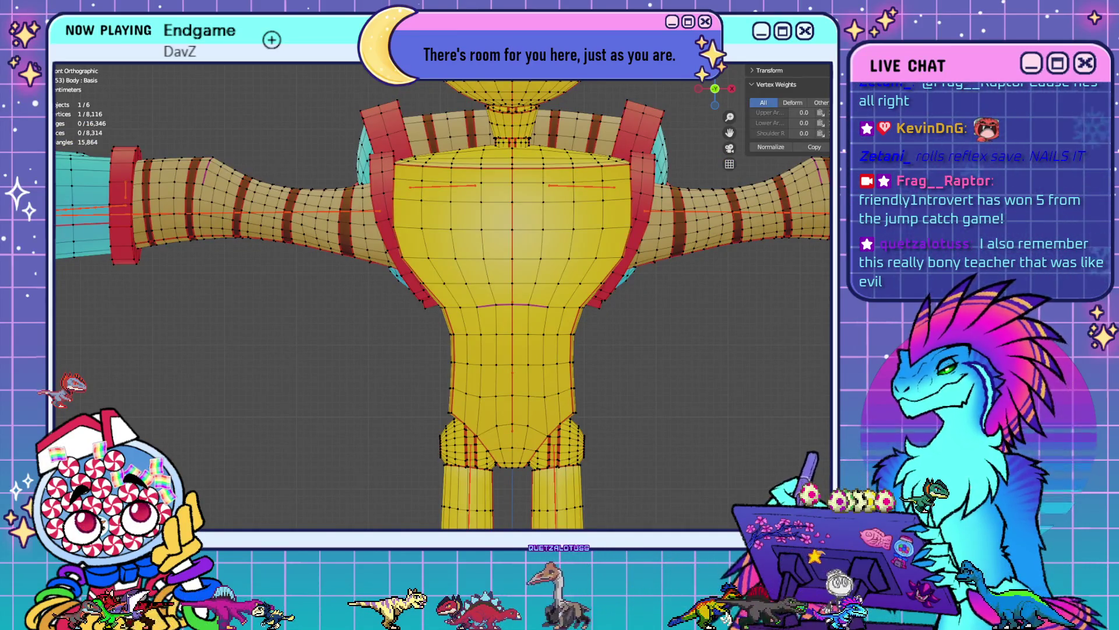
# - Test linked selection on the neck and head sphere, clearing each afterwards
pyautogui.scroll(-3, 692, 331)
pyautogui.moveTo(501, 326)
pyautogui.keyDown('shift'); pyautogui.mouseDown(button='middle')
pyautogui.moveTo(692, 331)
pyautogui.moveTo(567, 315)
pyautogui.mouseUp(button='middle'); pyautogui.keyUp('shift')
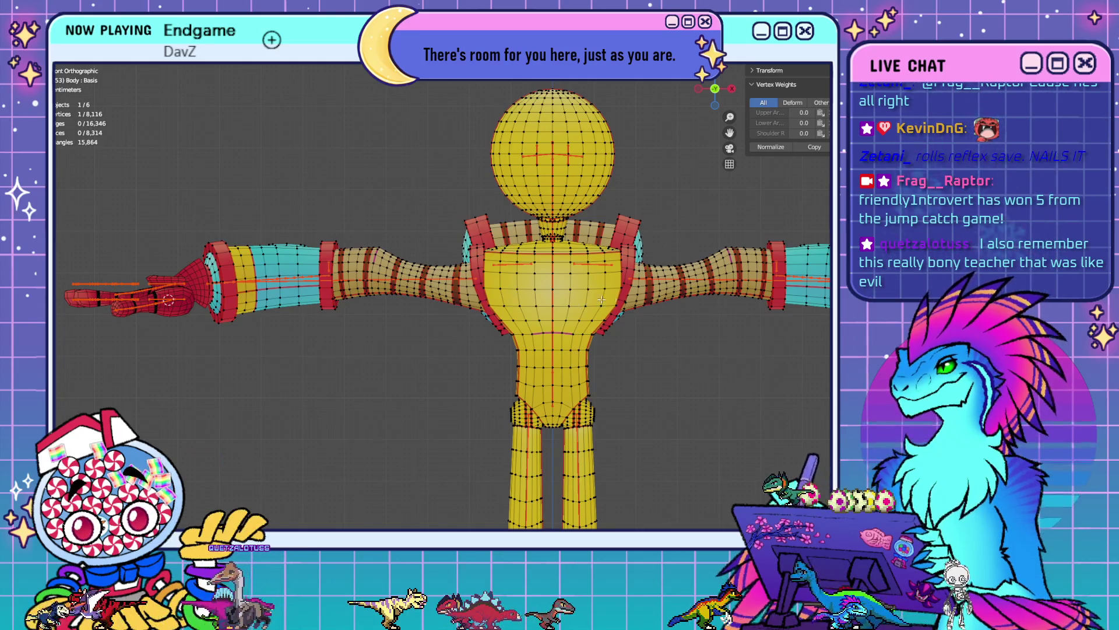
pyautogui.scroll(-3, 309, 199)
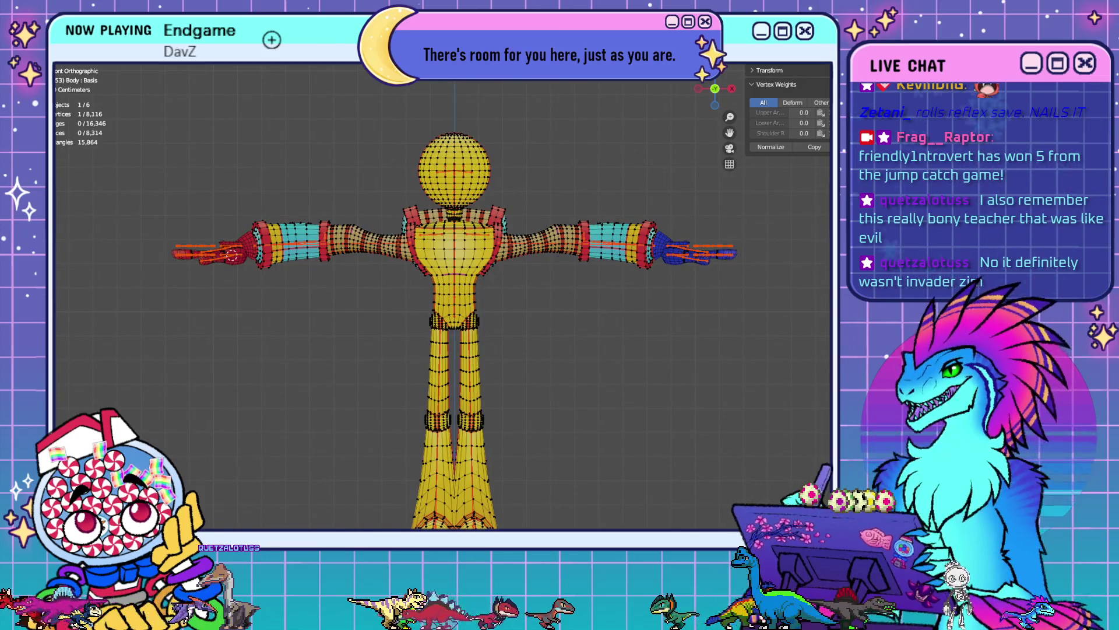
pyautogui.scroll(-3, 662, 342)
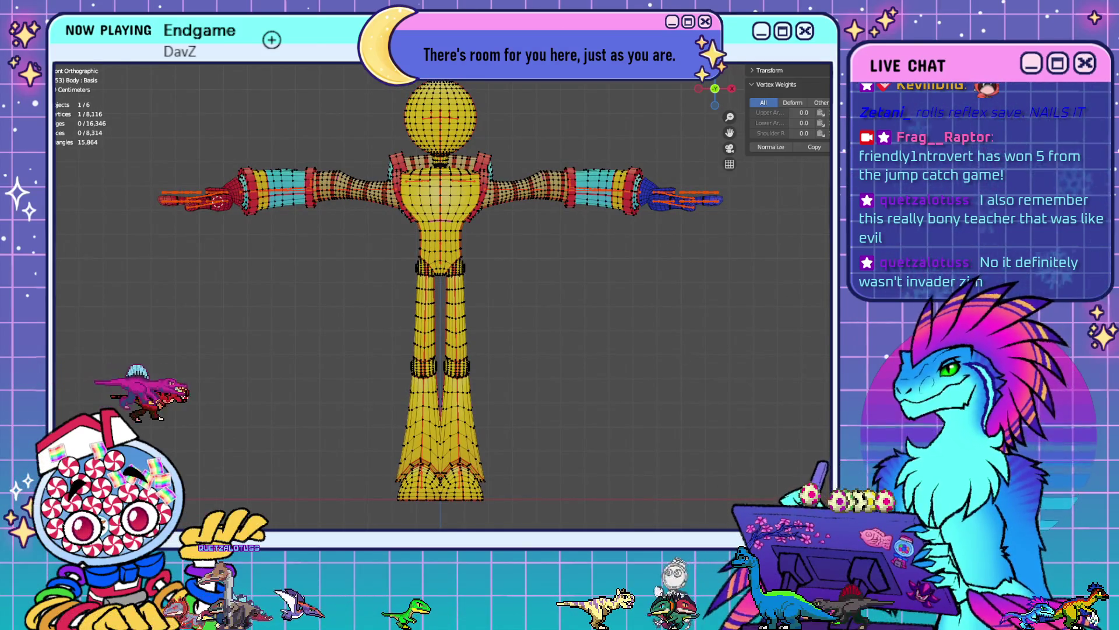
pyautogui.hotkey('ctrl', 'l')
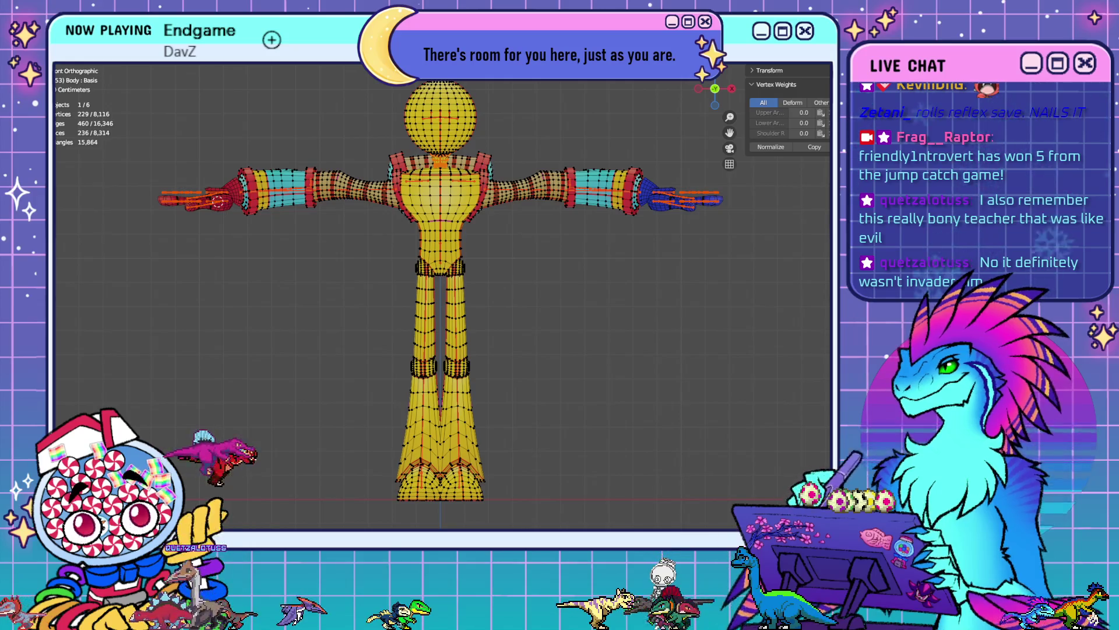
pyautogui.hotkey('alt', 'a')
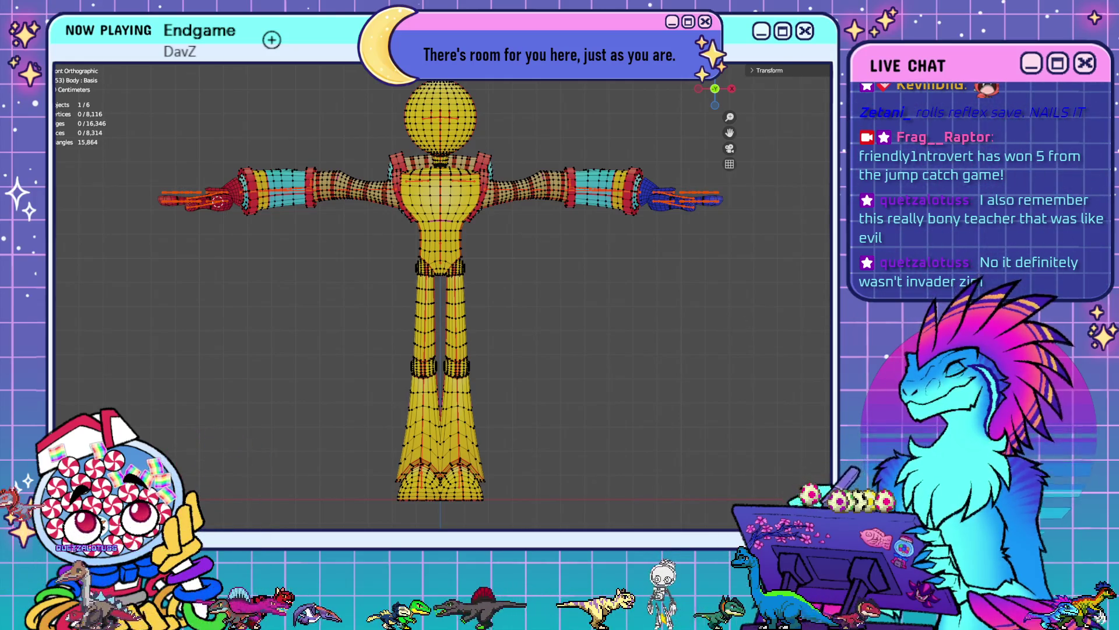
pyautogui.press('l')
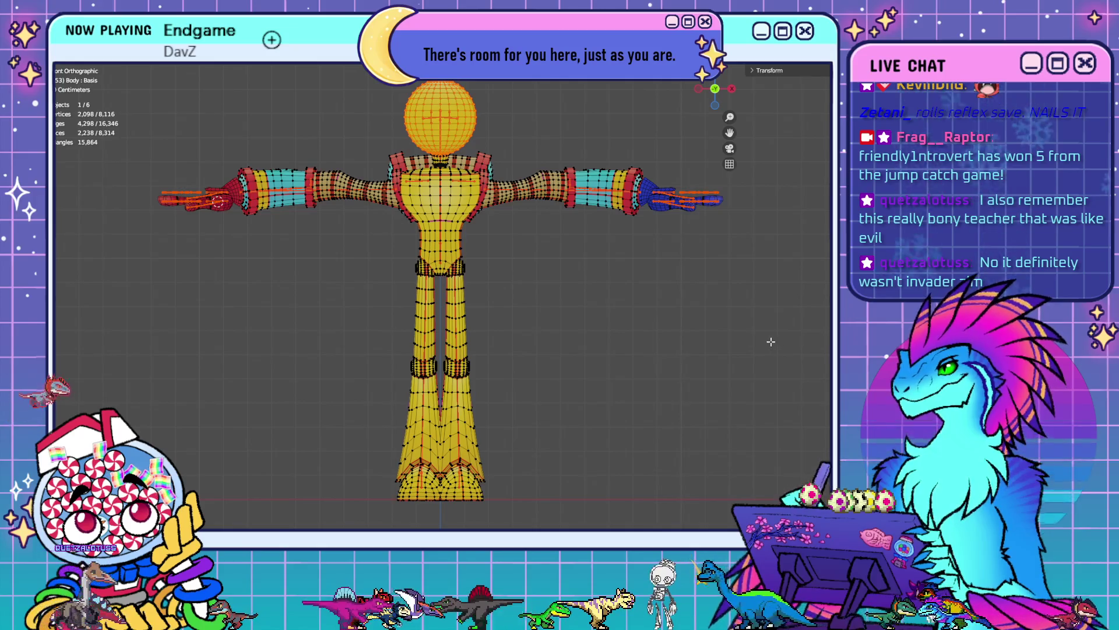
pyautogui.hotkey('alt', 'a')
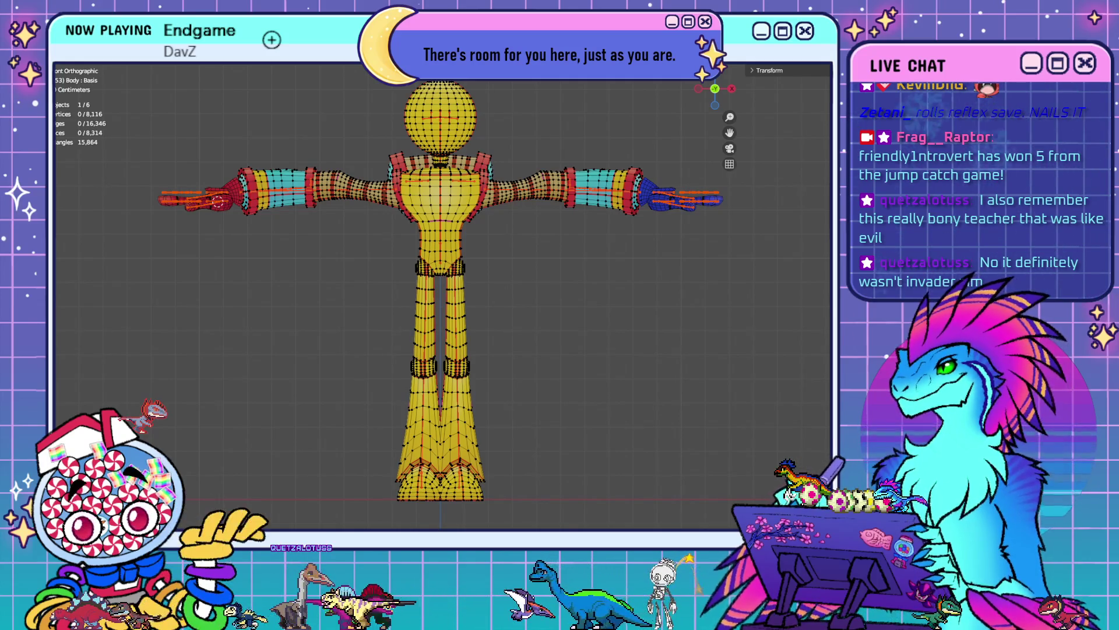
# - Select the torso with its arm, deselect the right arm, and turn on X-ray
pyautogui.press('l')
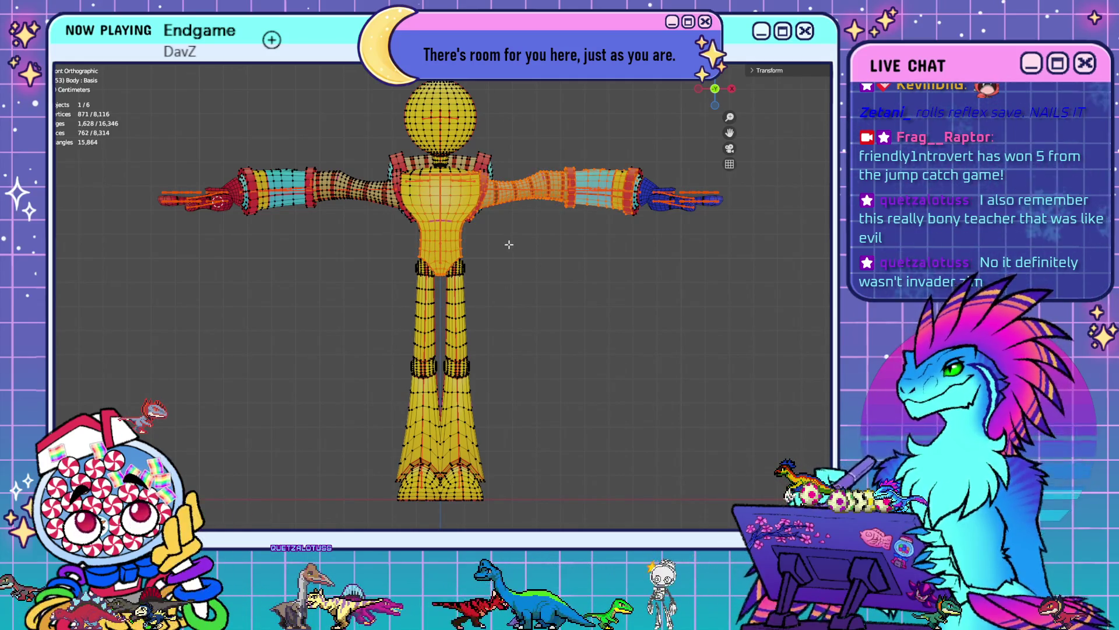
pyautogui.scroll(5, 524, 337)
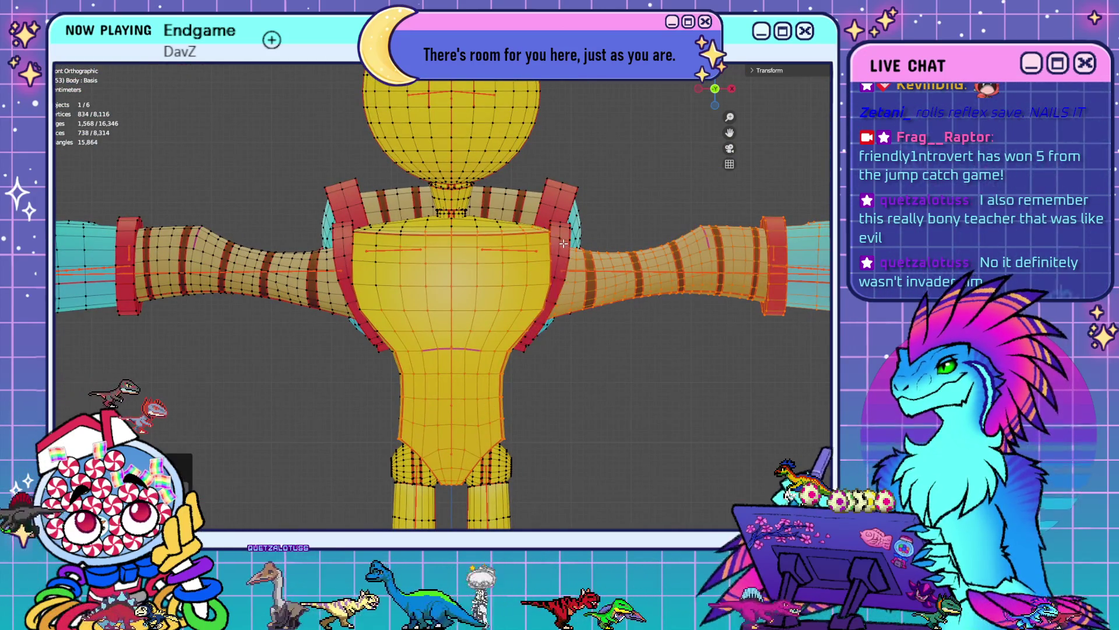
pyautogui.hotkey('shift', 'l')
pyautogui.hotkey('shift', 'l')
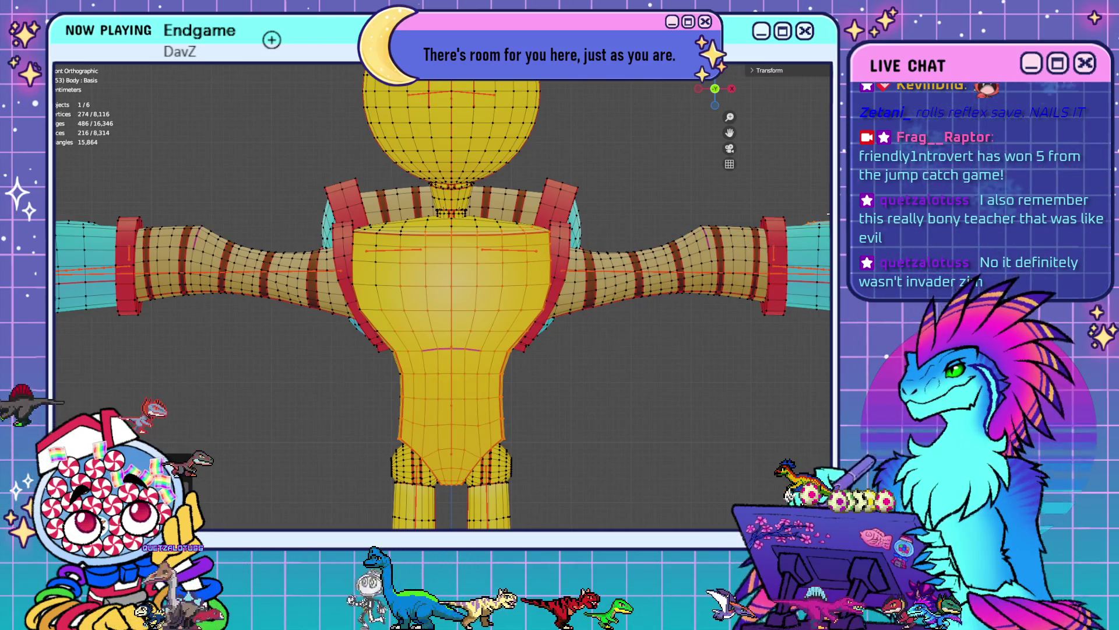
pyautogui.scroll(-5, 760, 221)
pyautogui.hotkey('alt', 'z')
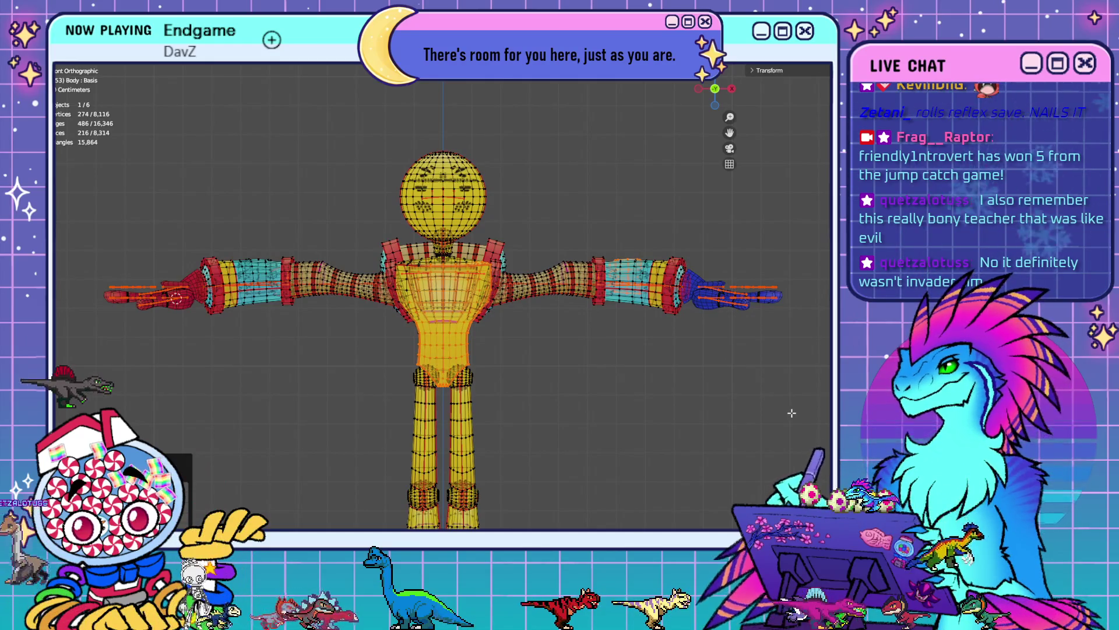
# - Deselect the right hand and a torso patch, then test-select the right arm island
pyautogui.moveTo(807, 419); pyautogui.dragTo(638, 214)
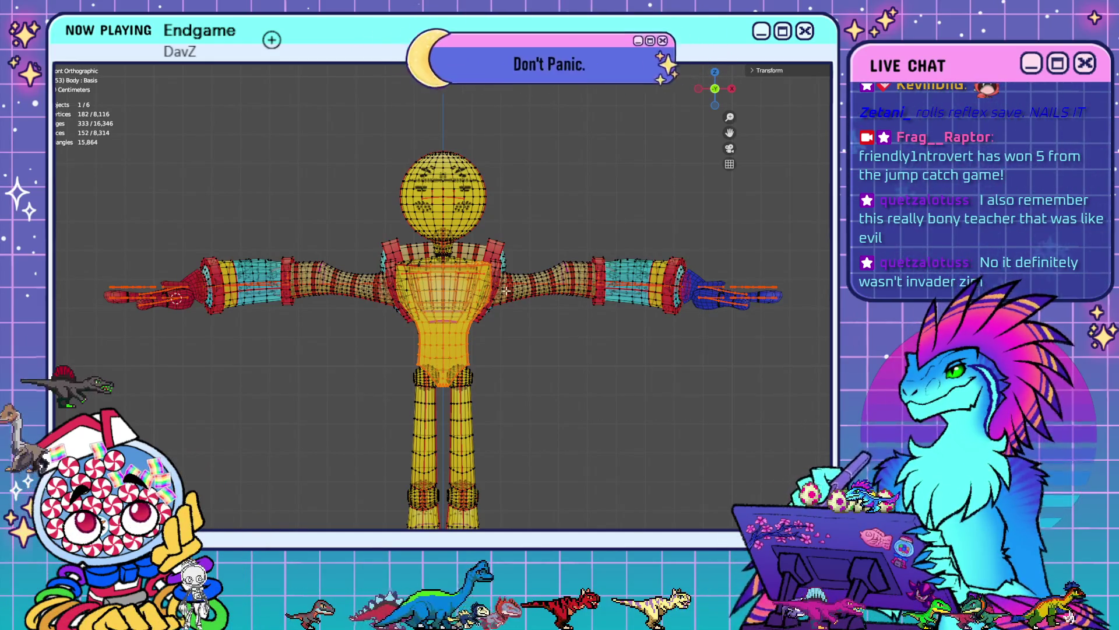
pyautogui.scroll(3, 464, 291)
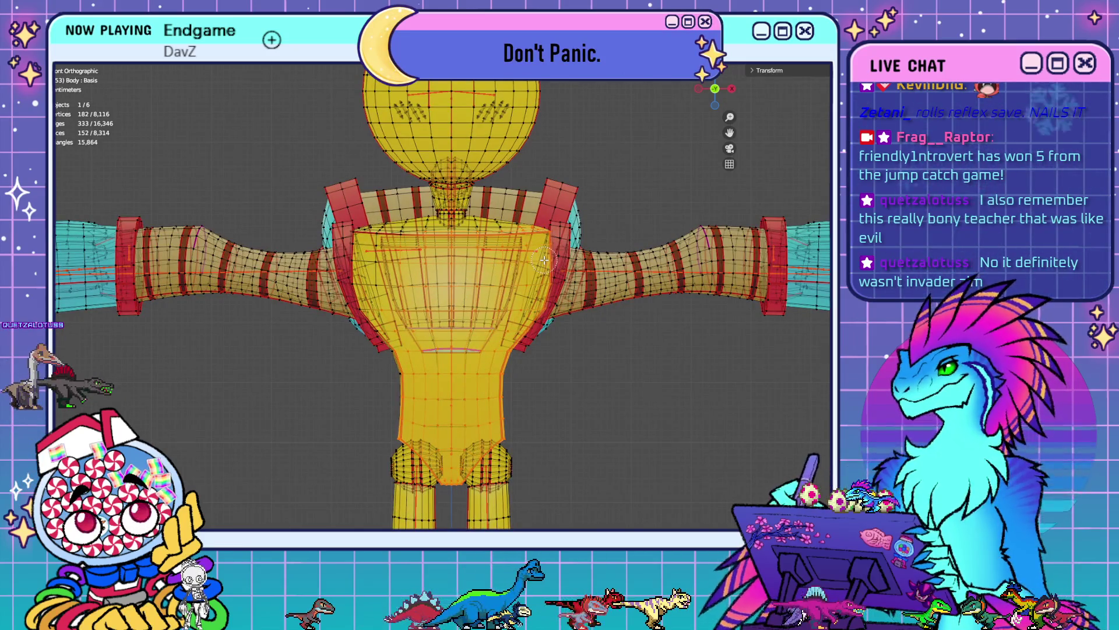
pyautogui.scroll(-5, 541, 286)
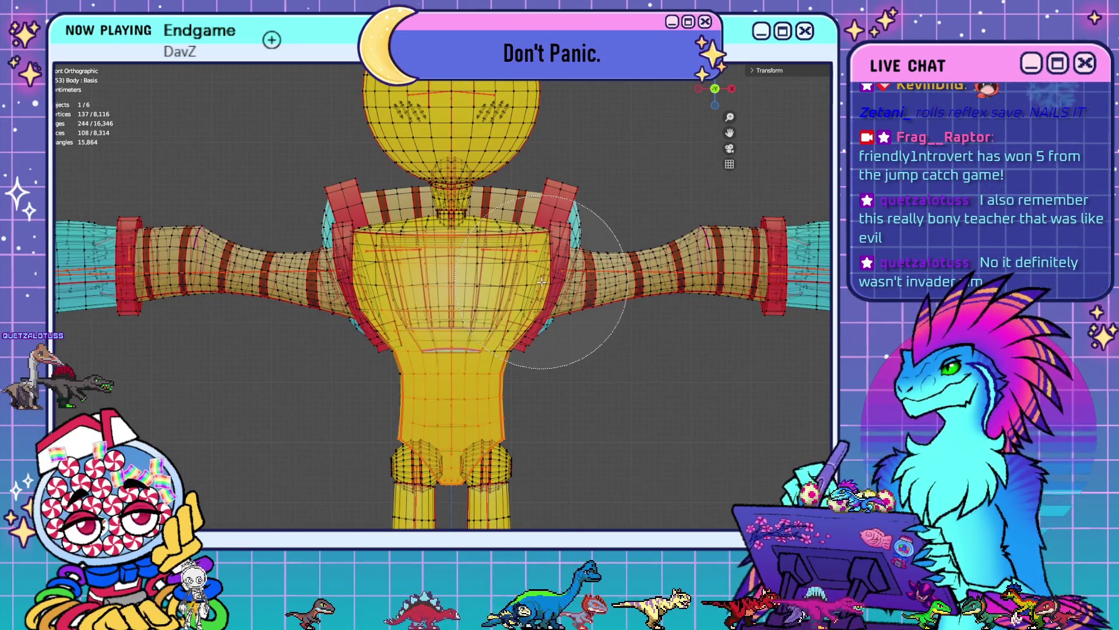
pyautogui.moveTo(541, 281); pyautogui.dragTo(527, 273, button='middle')
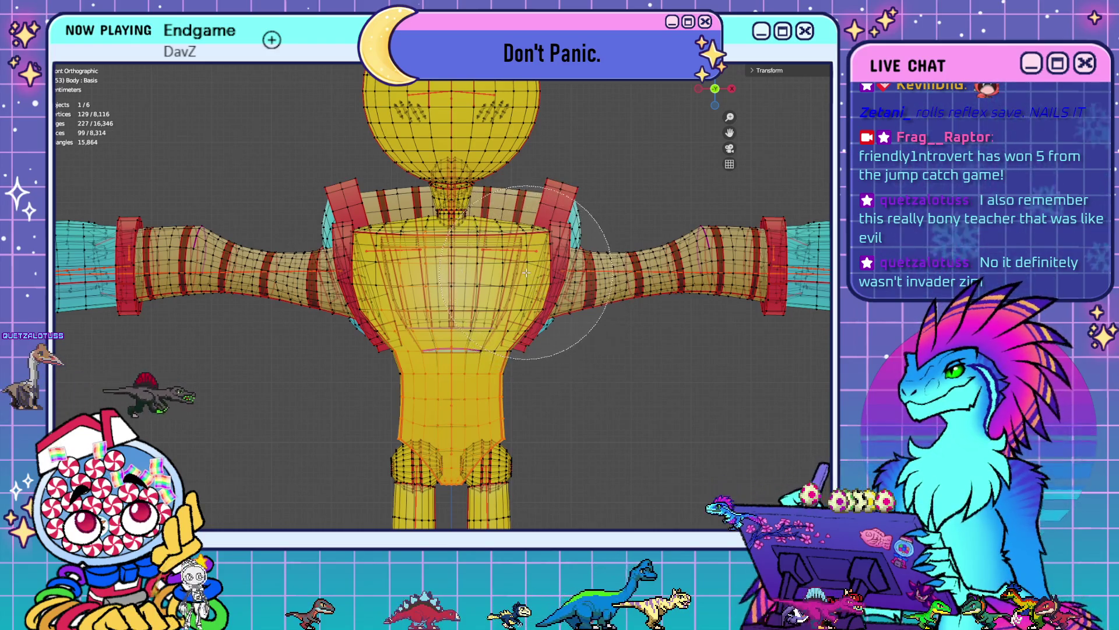
pyautogui.rightClick(526, 272)
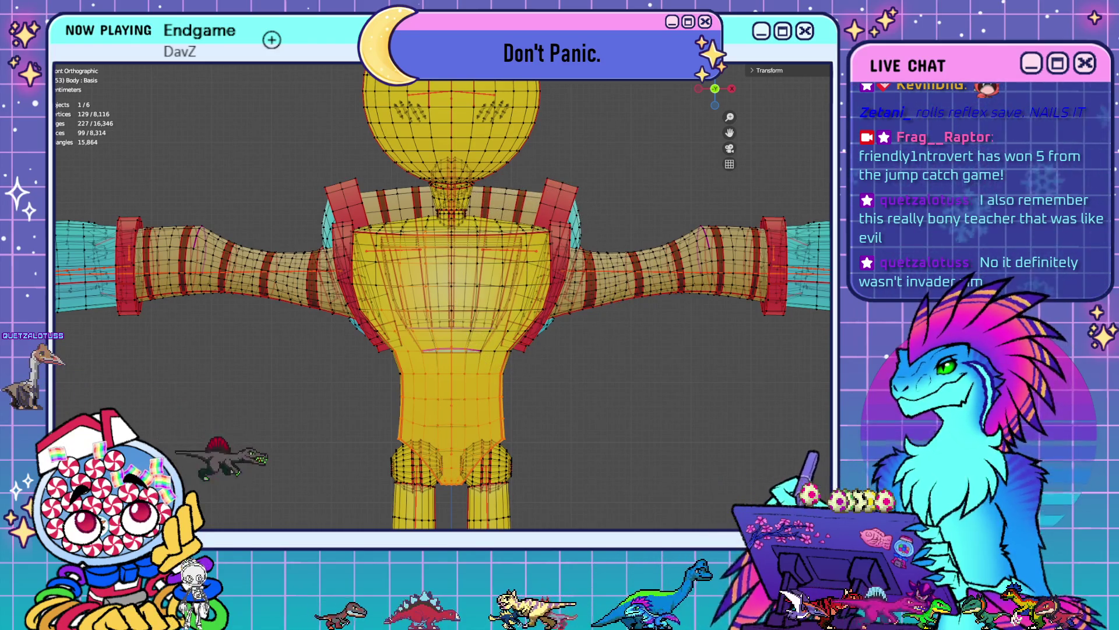
pyautogui.hotkey('alt', 'a')
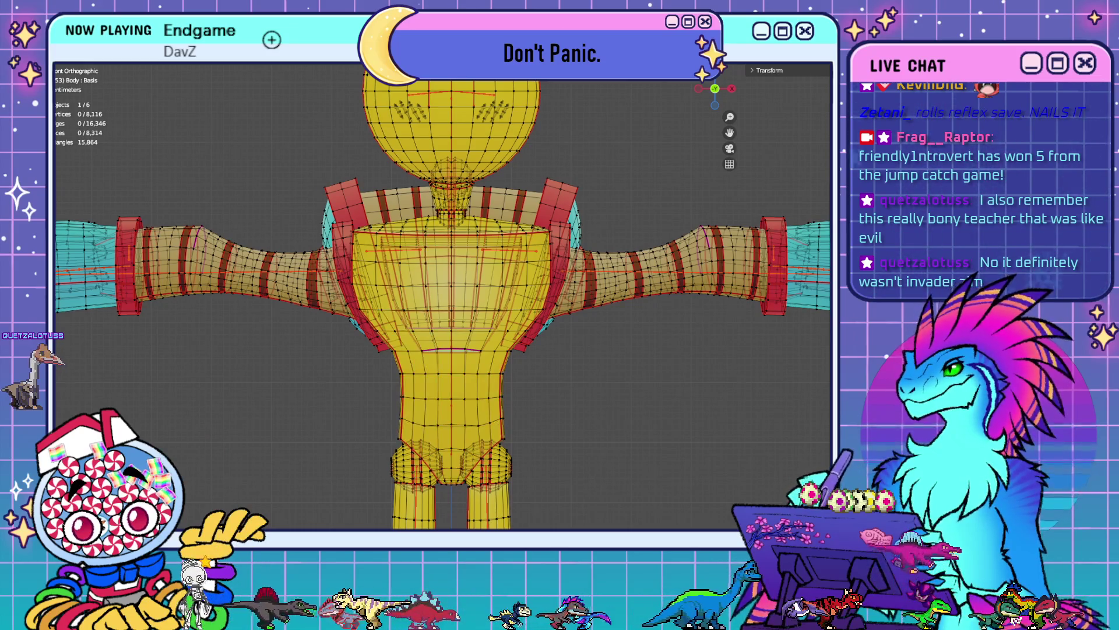
pyautogui.press('l')
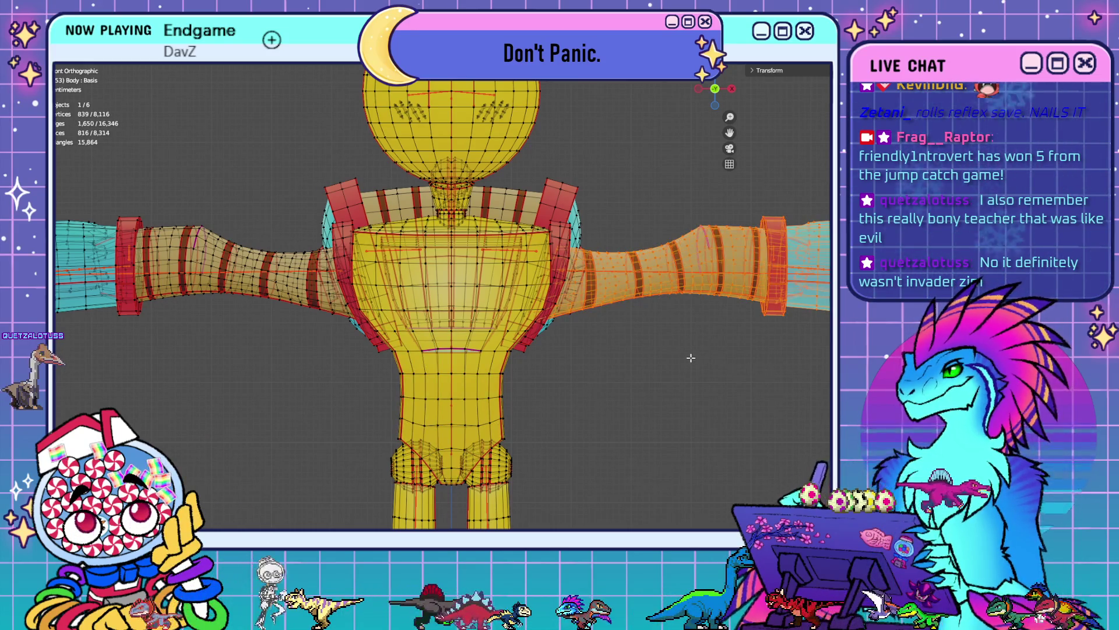
pyautogui.scroll(-3, 691, 358)
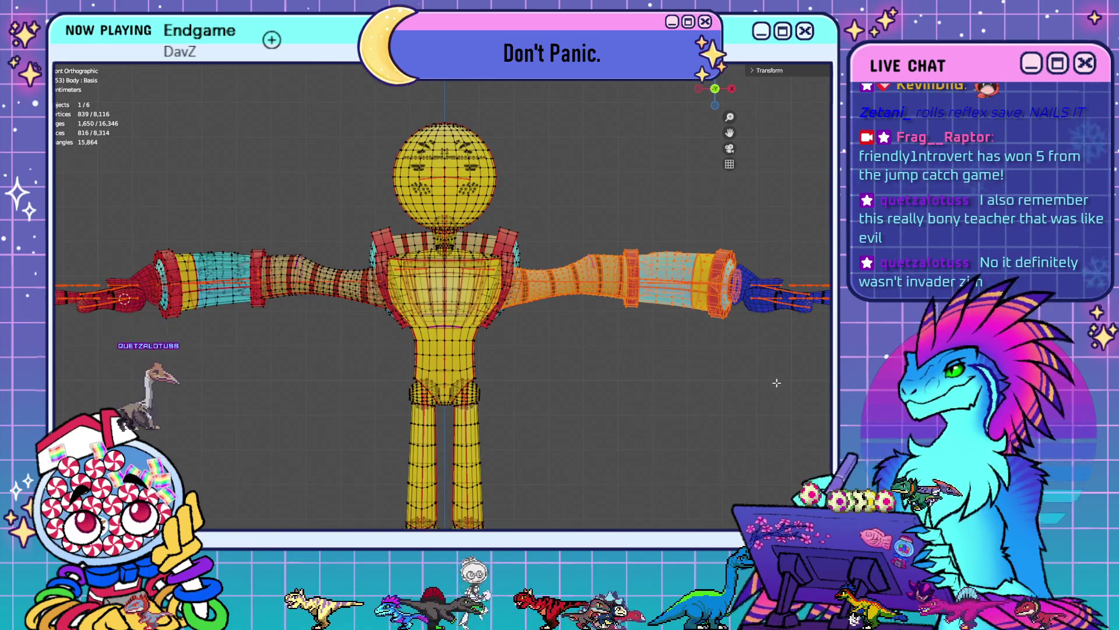
pyautogui.hotkey('alt', 'a')
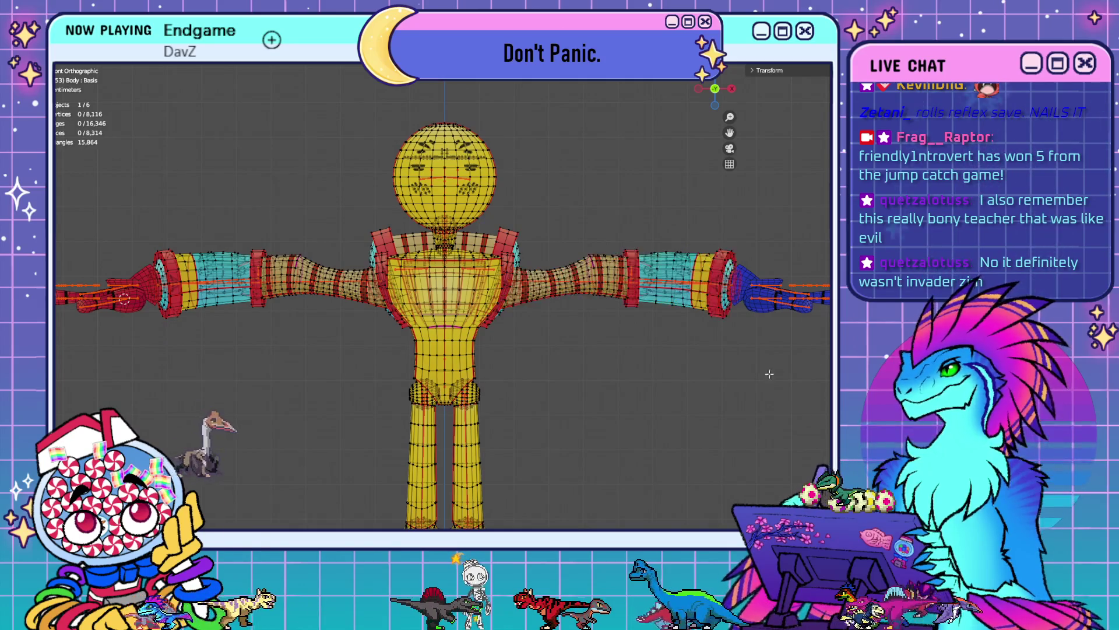
# - Select the whole body mesh, then deselect the upper arm and a small arm piece
pyautogui.press('l')
pyautogui.scroll(-3, 594, 313)
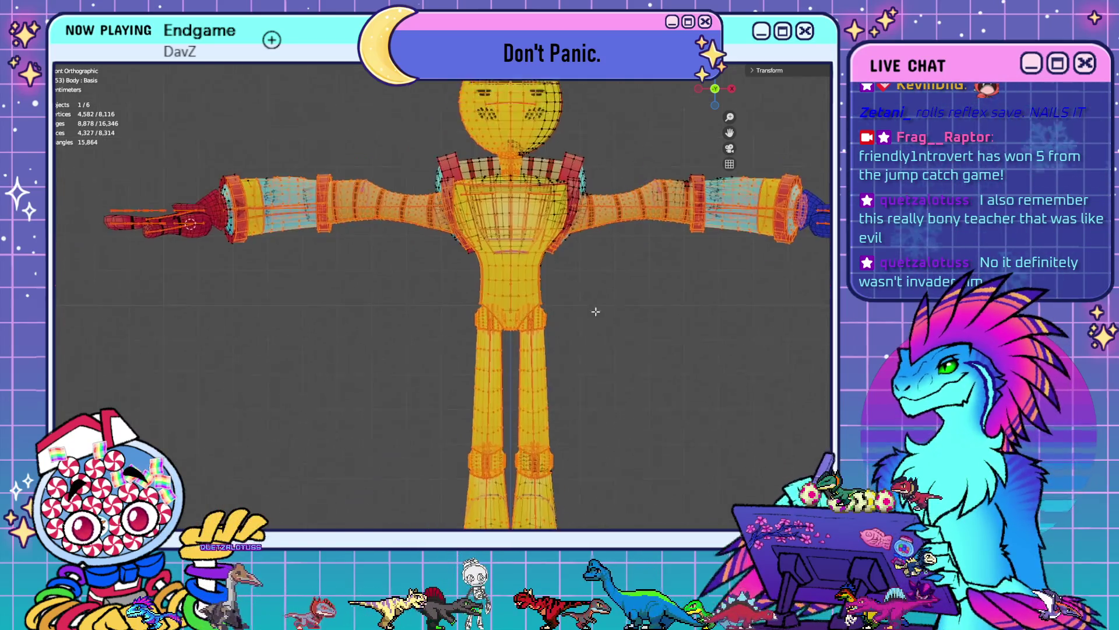
pyautogui.scroll(2, 590, 287)
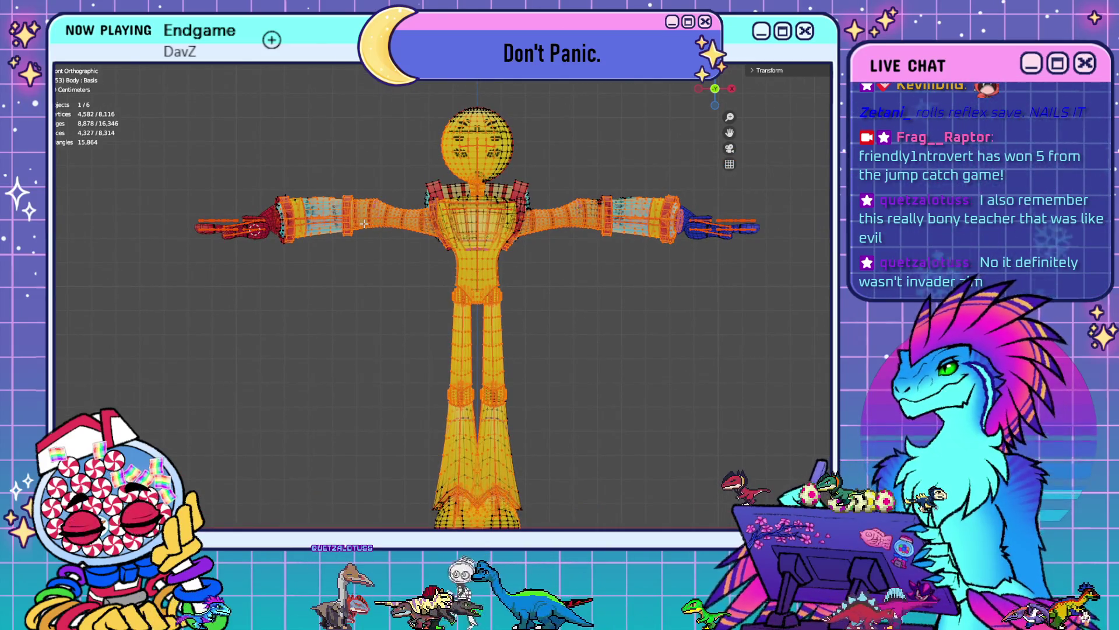
pyautogui.hotkey('shift', 'l')
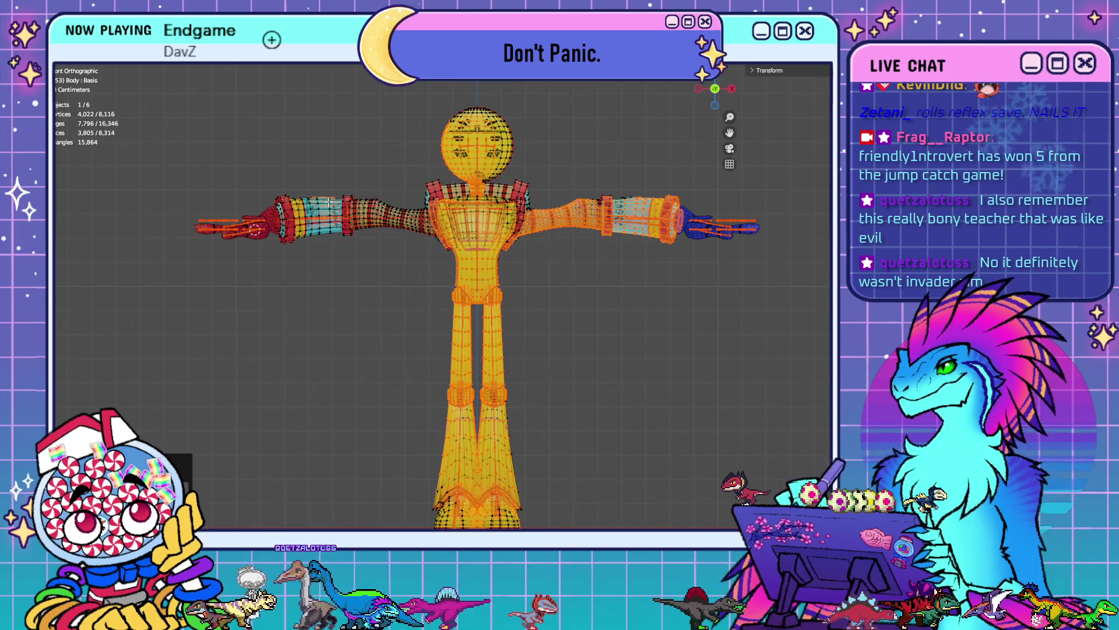
pyautogui.hotkey('shift', 'l')
pyautogui.hotkey('shift', 'l')
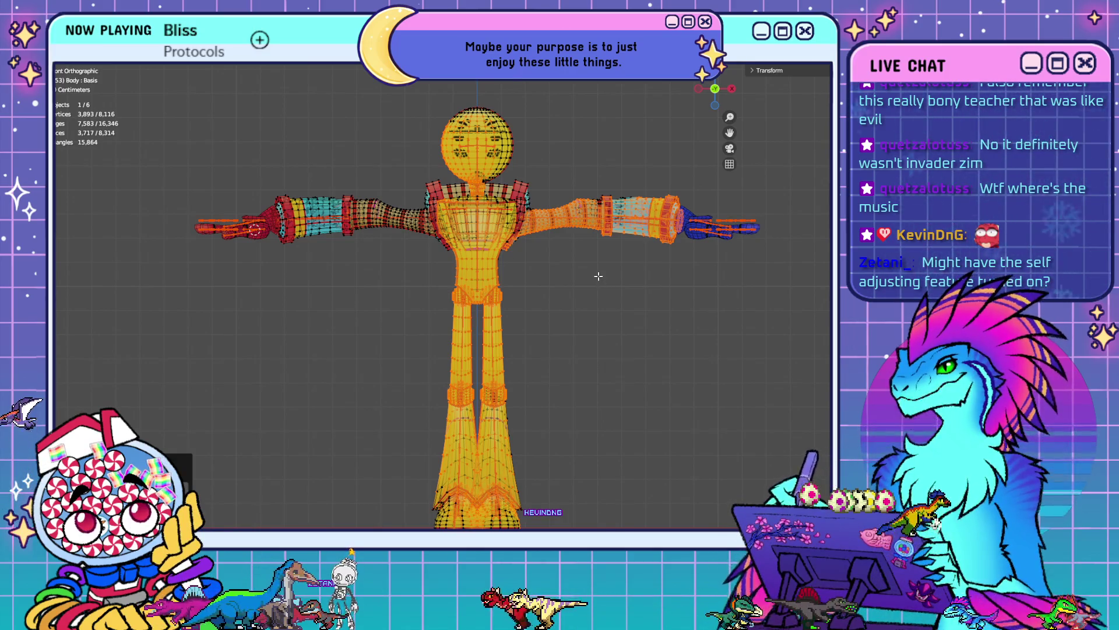
# - Zoom and pan the view in close on the character's torso
pyautogui.scroll(1, 597, 274)
pyautogui.keyDown('shift'); pyautogui.moveTo(655, 277); pyautogui.dragTo(606, 309, button='middle'); pyautogui.keyUp('shift')
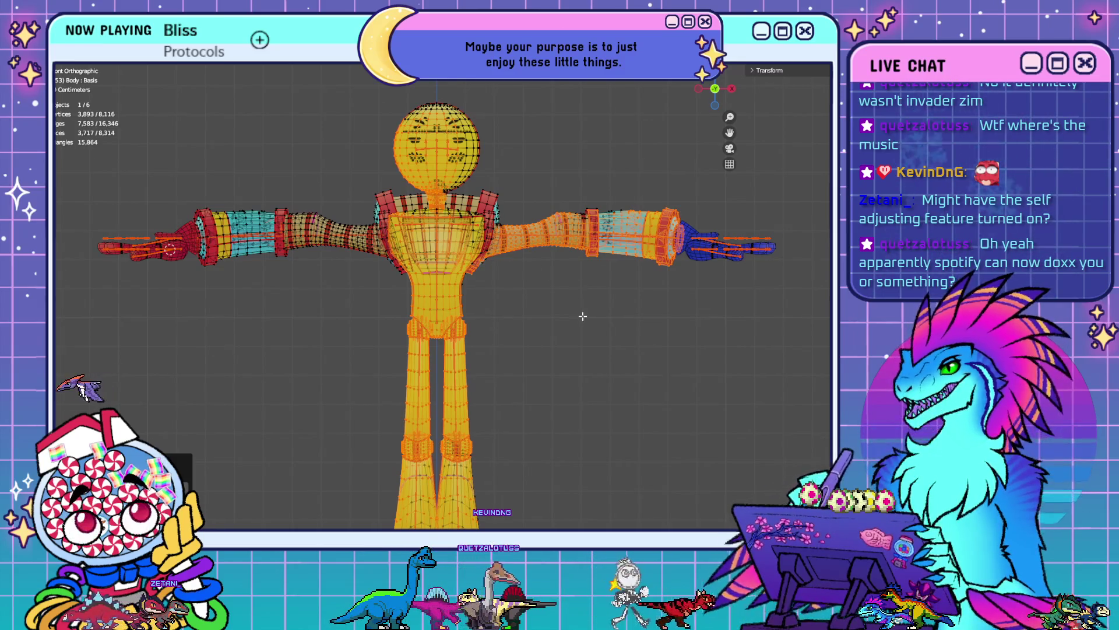
pyautogui.keyDown('shift'); pyautogui.moveTo(582, 315); pyautogui.dragTo(653, 202, button='middle'); pyautogui.keyUp('shift')
pyautogui.scroll(1, 627, 276)
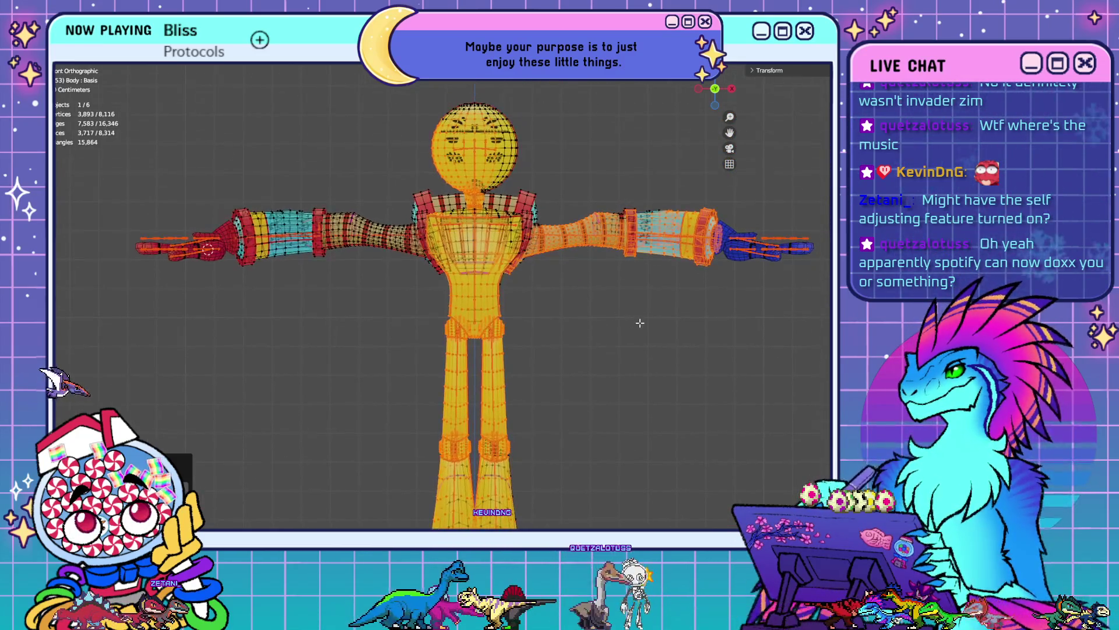
pyautogui.scroll(4, 632, 320)
pyautogui.scroll(1, 513, 344)
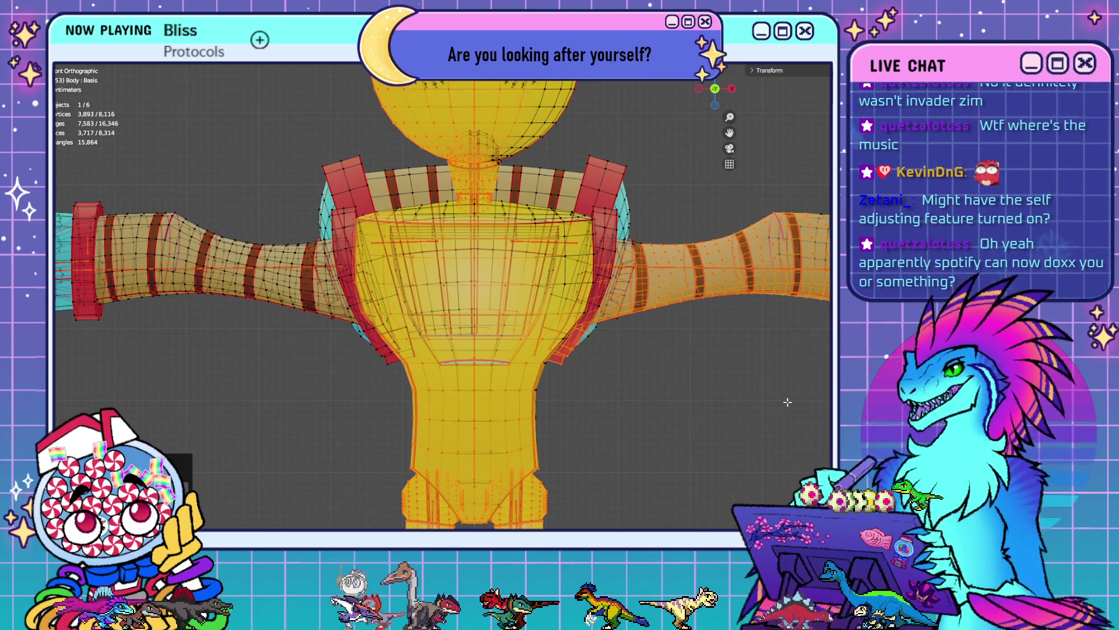
pyautogui.scroll(-3, 646, 339)
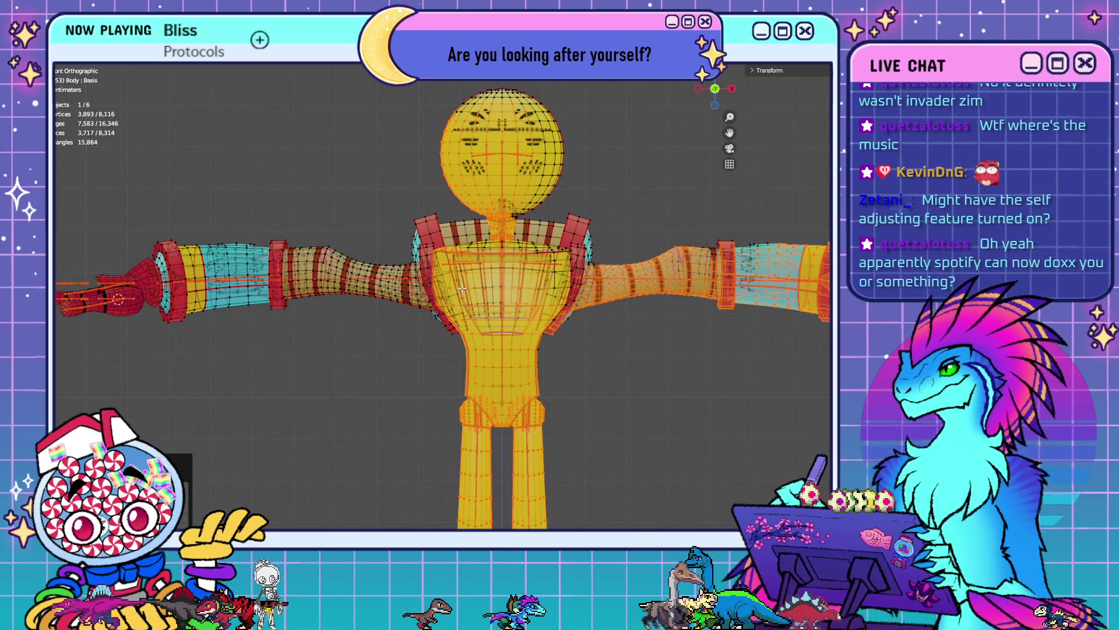
# - Circle-deselect vertices along the torso's left side, restore the selection, and frame it
pyautogui.press('c')
pyautogui.moveTo(463, 288)
pyautogui.mouseDown(button='middle')
pyautogui.moveTo(454, 279)
pyautogui.moveTo(464, 328)
pyautogui.mouseUp(button='middle')
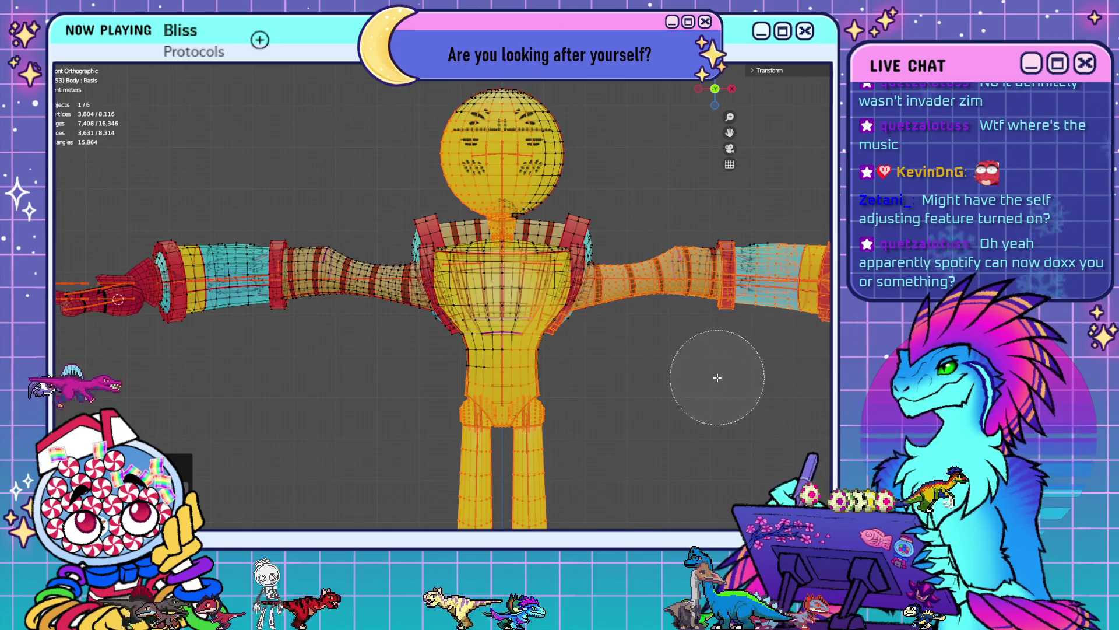
pyautogui.press('Escape')
pyautogui.scroll(-4, 712, 380)
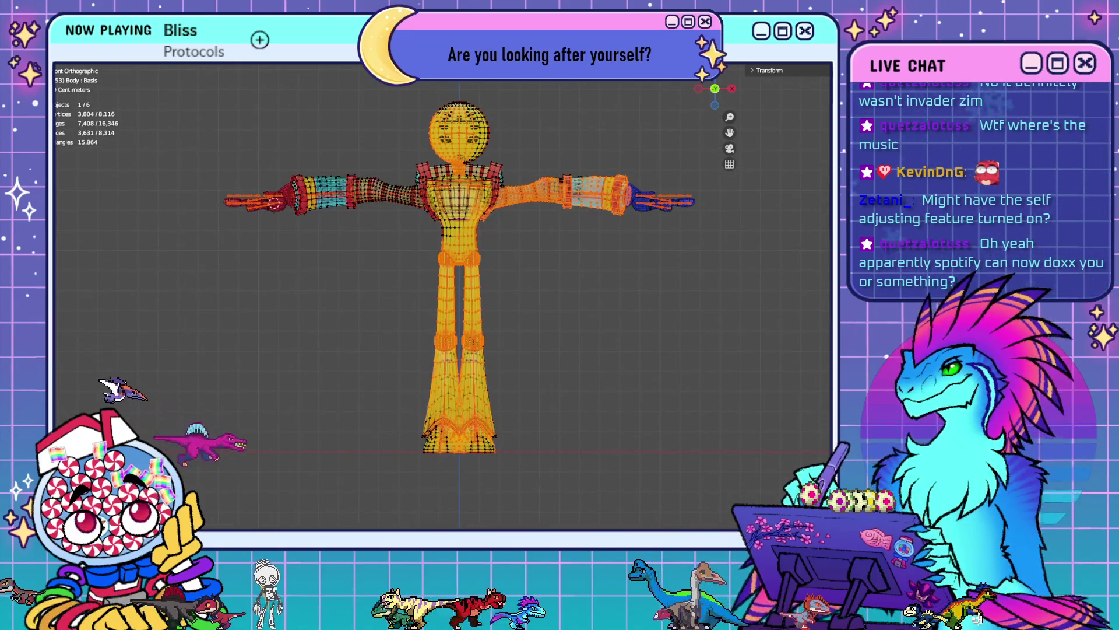
pyautogui.click(730, 337)
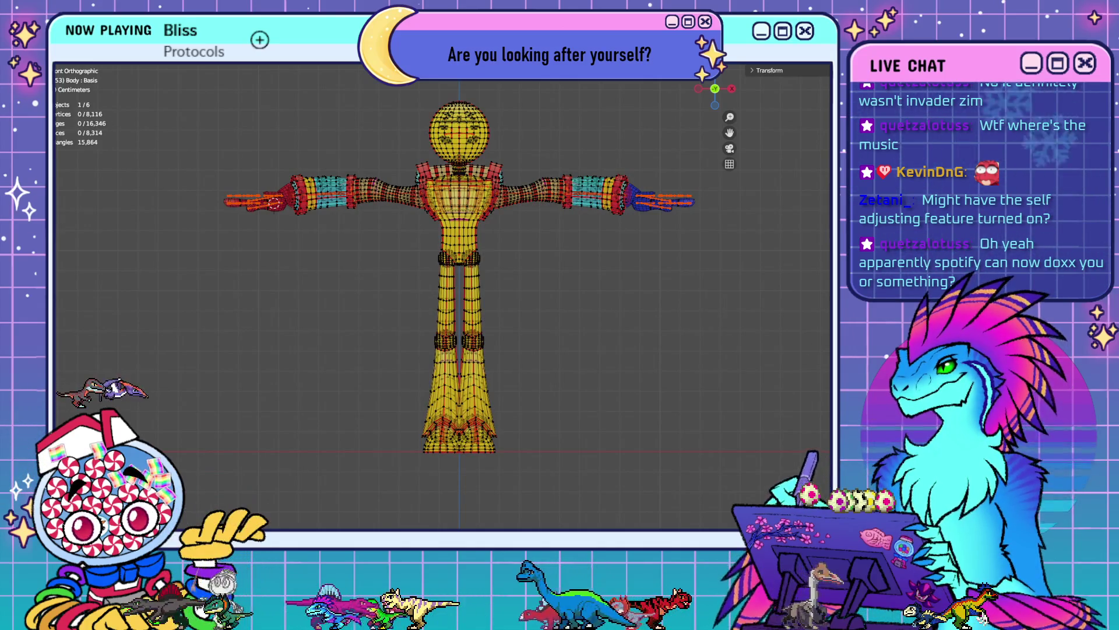
pyautogui.hotkey('ctrl', 'z')
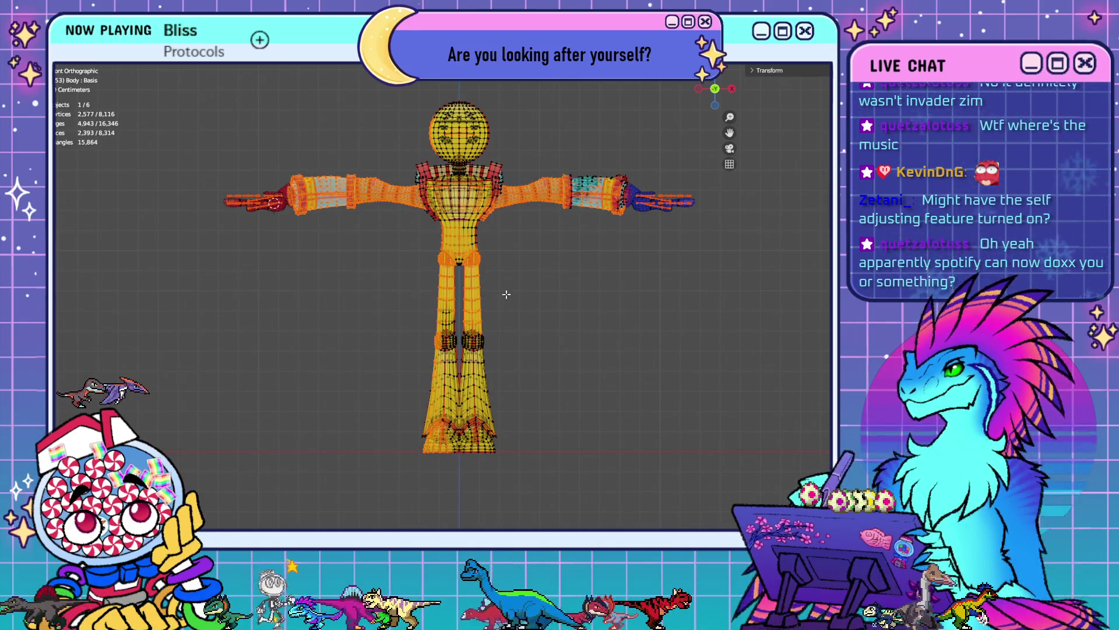
pyautogui.scroll(5, 357, 214)
pyautogui.press('KP_Decimal')
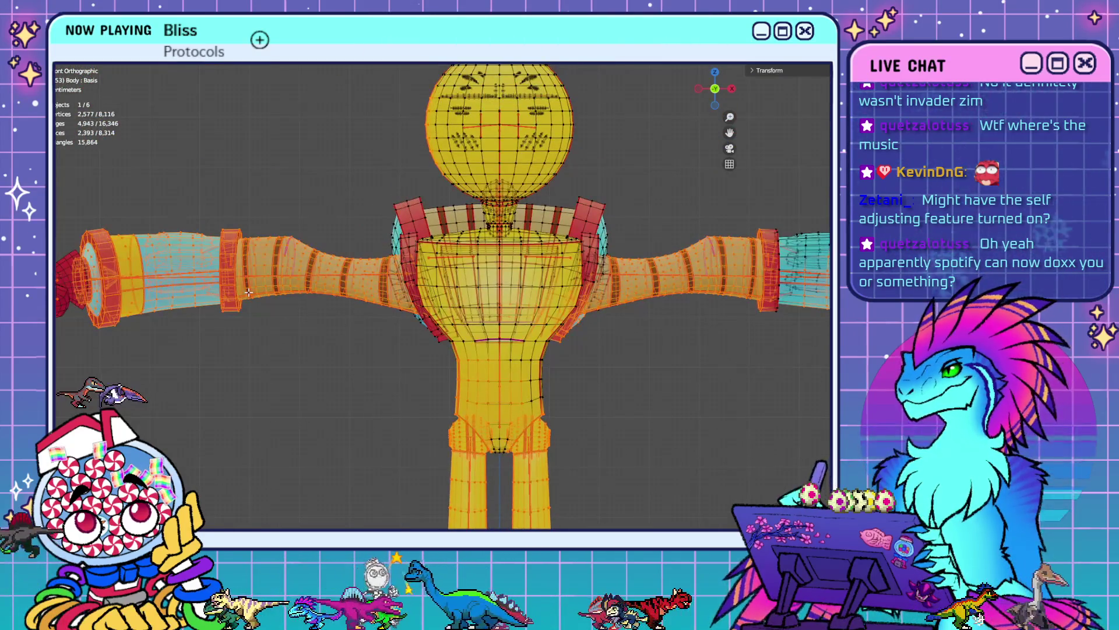
# - Deselect two left-arm edge loops plus the left forearm and upper-arm pieces
pyautogui.keyDown('alt'); pyautogui.keyDown('shift'); pyautogui.click(189, 272); pyautogui.keyUp('shift'); pyautogui.keyUp('alt')
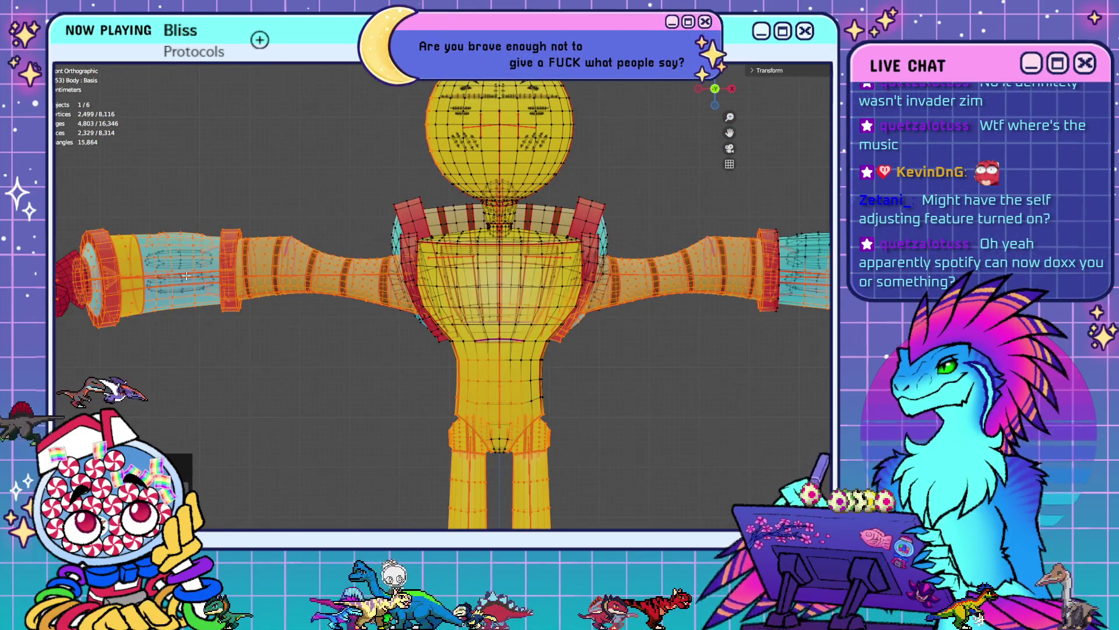
pyautogui.keyDown('alt'); pyautogui.keyDown('shift'); pyautogui.click(183, 247); pyautogui.keyUp('shift'); pyautogui.keyUp('alt')
pyautogui.hotkey('shift', 'l')
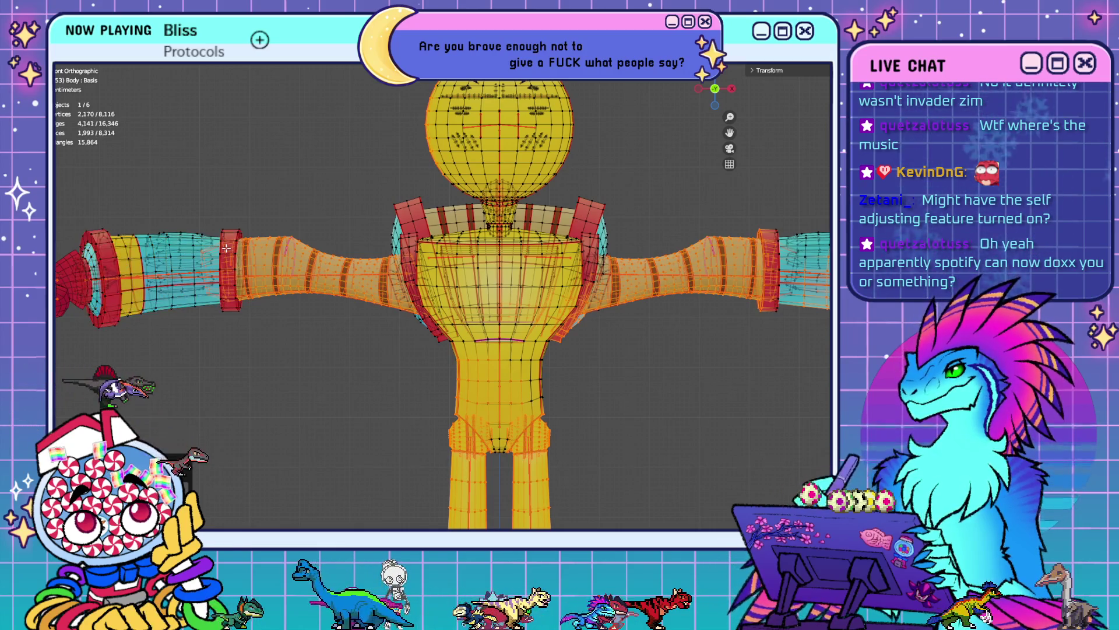
pyautogui.hotkey('shift', 'l')
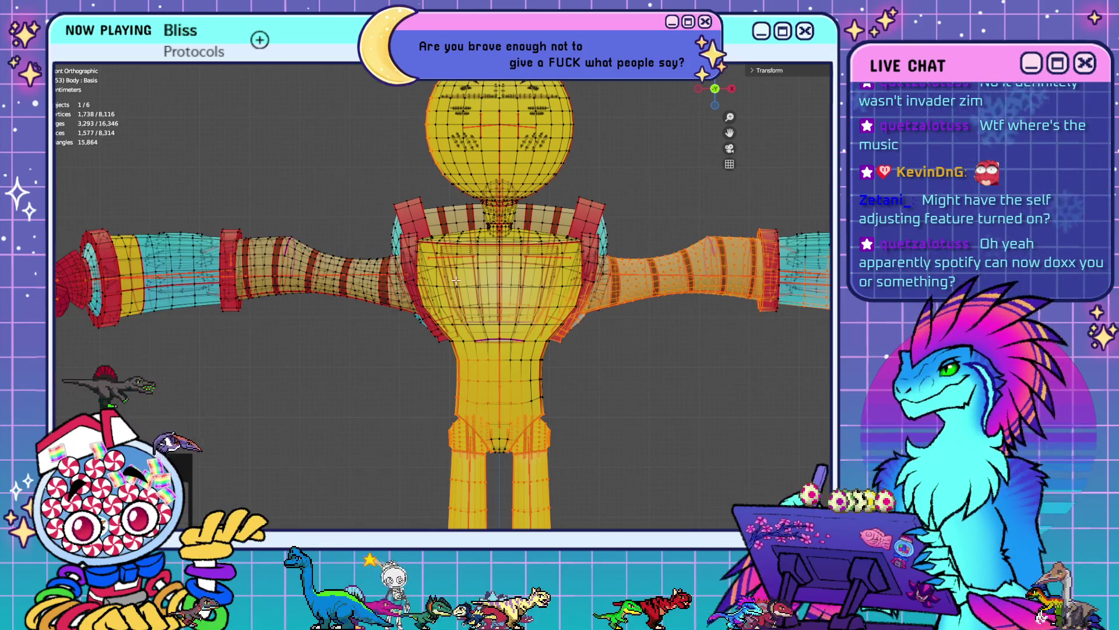
pyautogui.scroll(-3, 810, 368)
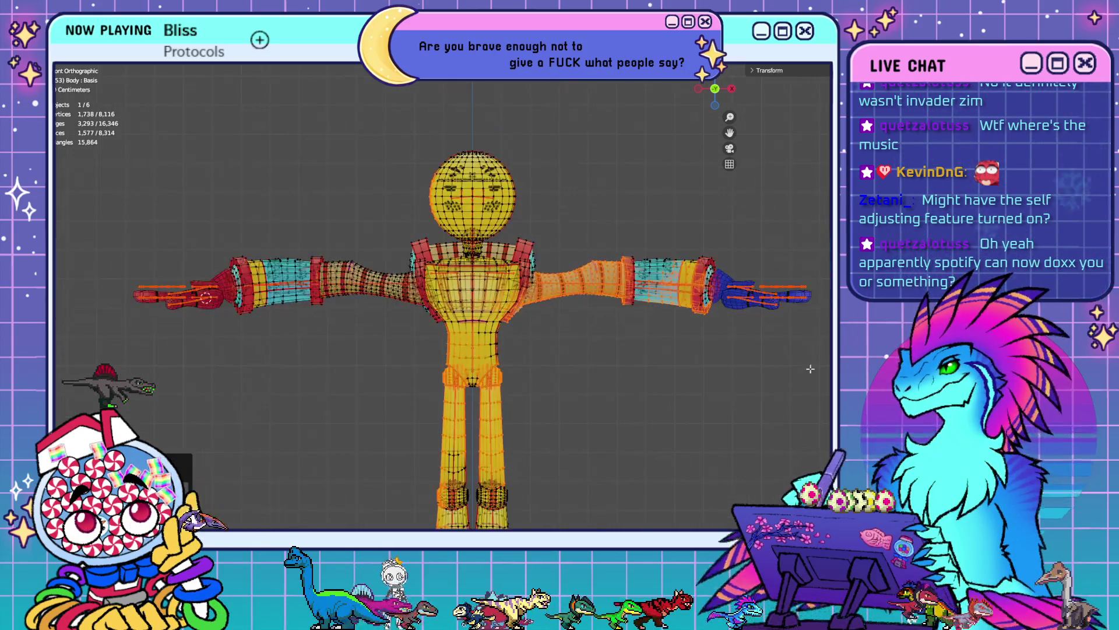
# - Clear everything, select the bottom pieces of both feet, and view them from below
pyautogui.hotkey('alt', 'a')
pyautogui.keyDown('shift'); pyautogui.moveTo(725, 380); pyautogui.dragTo(705, 283, button='middle'); pyautogui.keyUp('shift')
pyautogui.press('l')
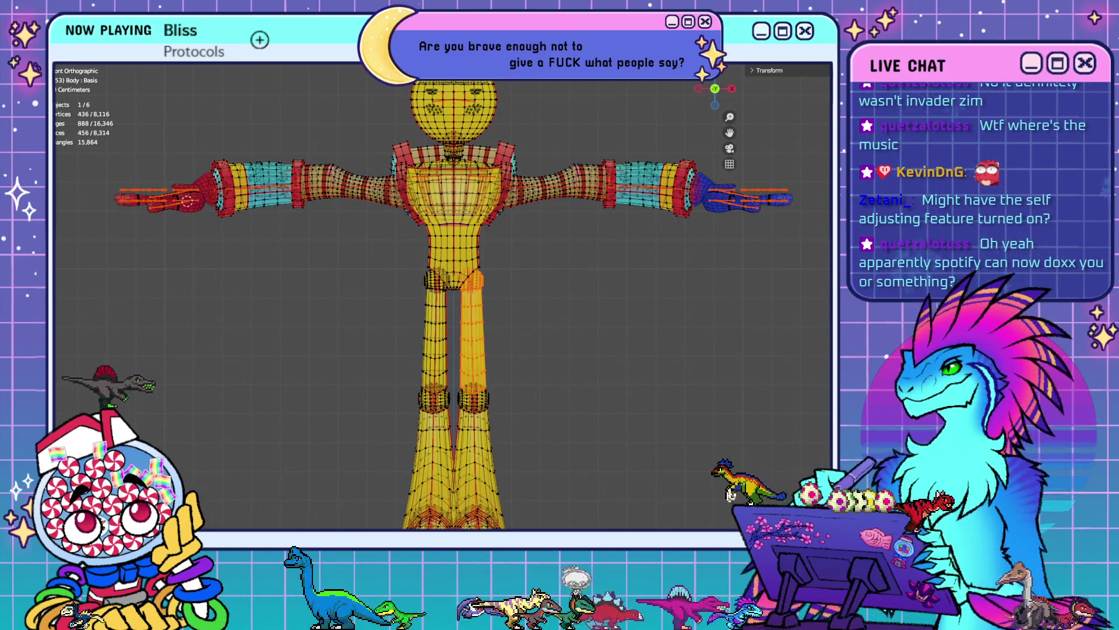
pyautogui.hotkey('alt', 'a')
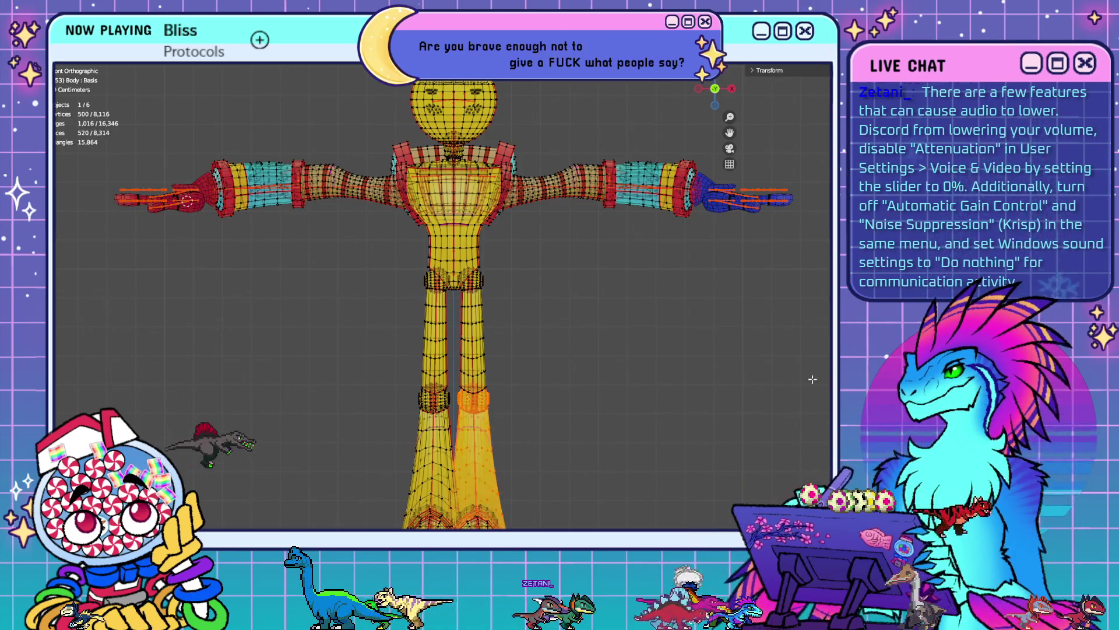
pyautogui.press('l')
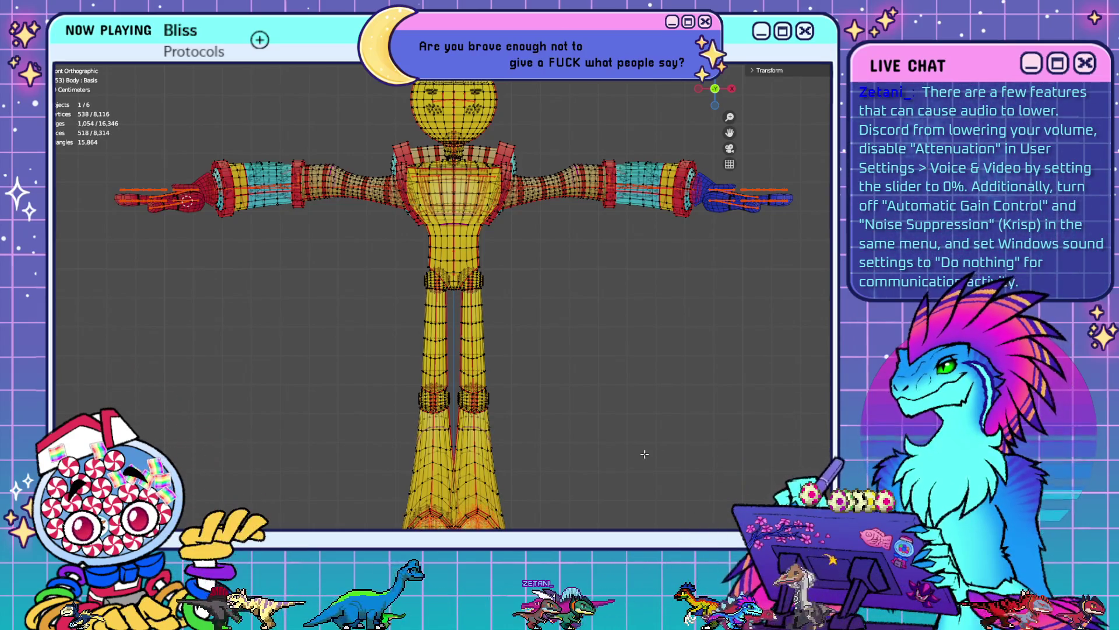
pyautogui.keyDown('shift'); pyautogui.moveTo(643, 453); pyautogui.dragTo(637, 366, button='middle'); pyautogui.keyUp('shift')
pyautogui.scroll(3, 637, 357)
pyautogui.moveTo(559, 425); pyautogui.dragTo(535, 475, button='middle')
pyautogui.scroll(5, 535, 475)
pyautogui.moveTo(618, 373)
pyautogui.mouseDown(button='middle')
pyautogui.moveTo(630, 323)
pyautogui.moveTo(600, 287)
pyautogui.moveTo(665, 275)
pyautogui.moveTo(593, 287)
pyautogui.moveTo(543, 269)
pyautogui.moveTo(520, 324)
pyautogui.moveTo(610, 394)
pyautogui.mouseUp(button='middle')
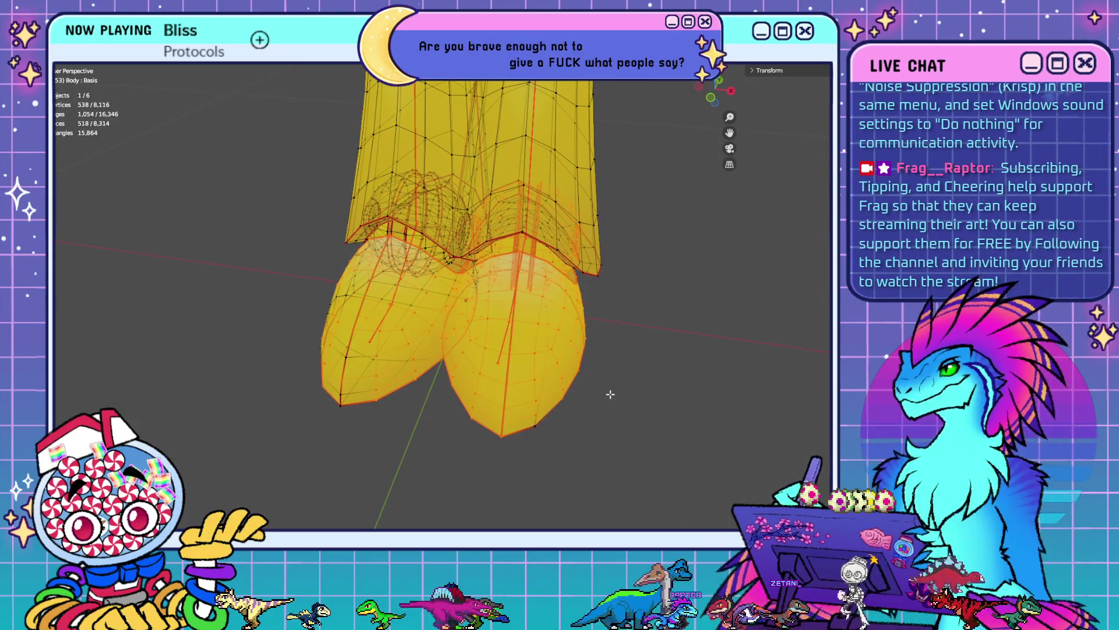
# - Clear the foot soles and toggle the left foot lobe selection, ending with nothing selected
pyautogui.click(659, 338)
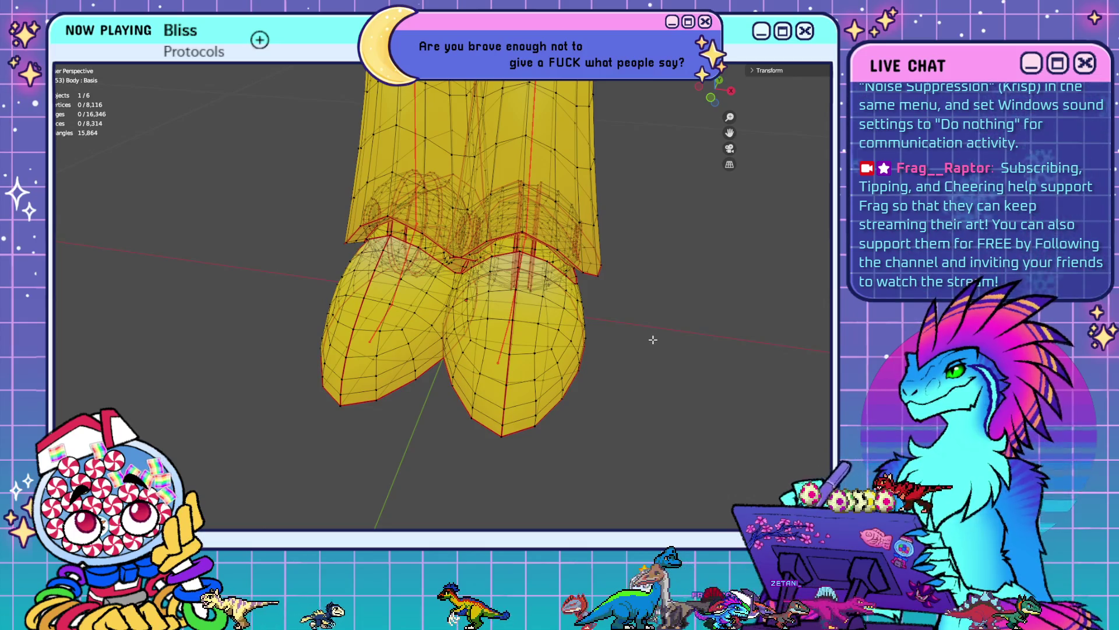
pyautogui.press('l')
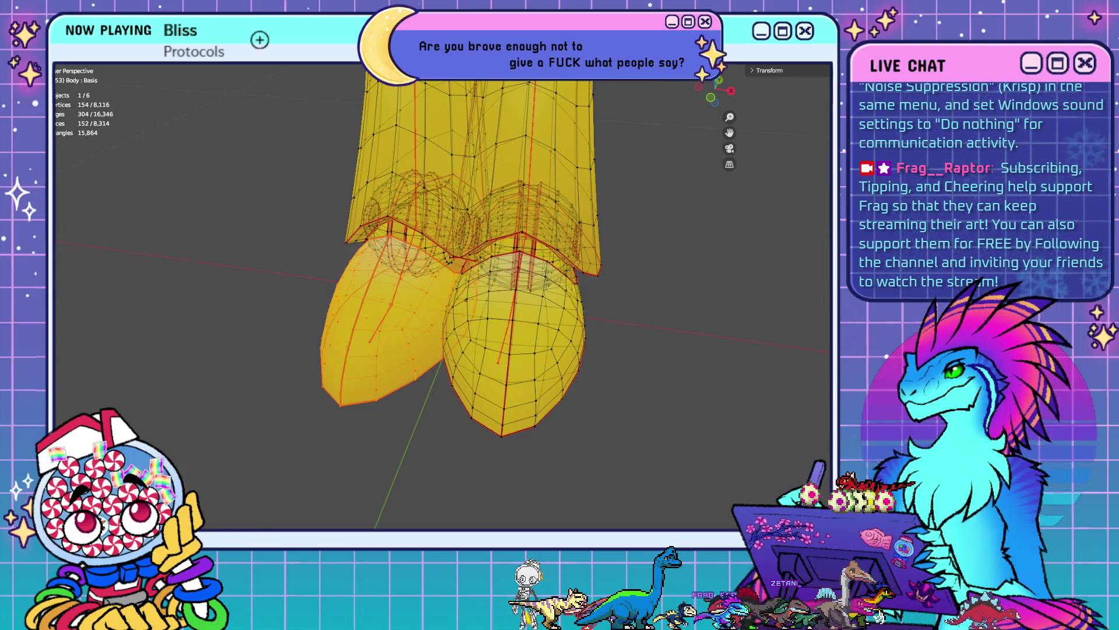
pyautogui.hotkey('alt', 'a')
pyautogui.hotkey('ctrl', 'z')
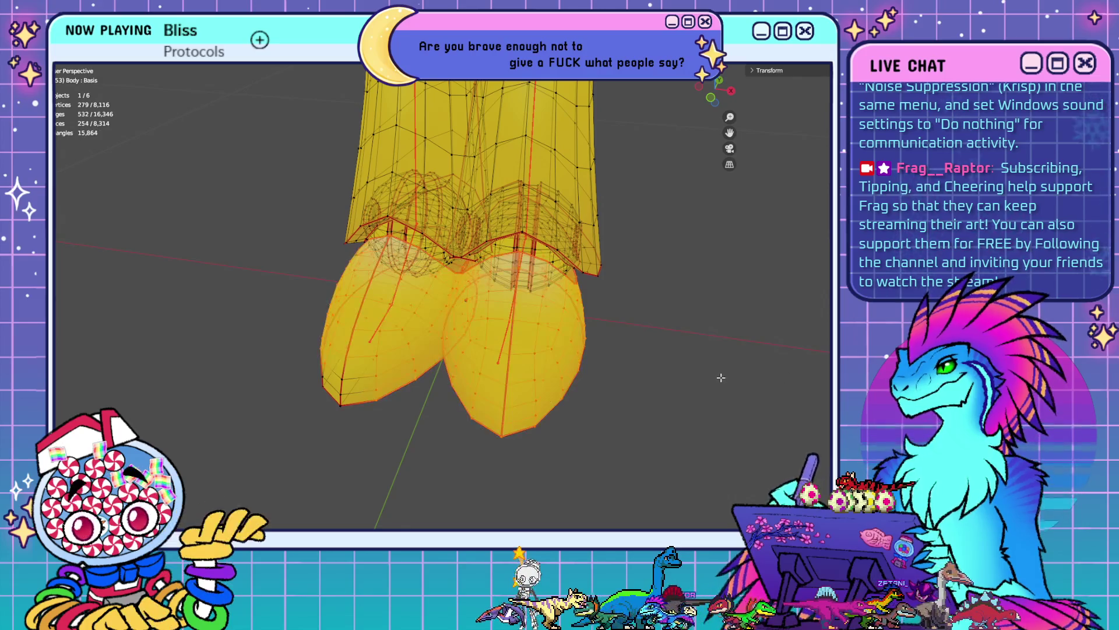
pyautogui.hotkey('ctrl', 'z')
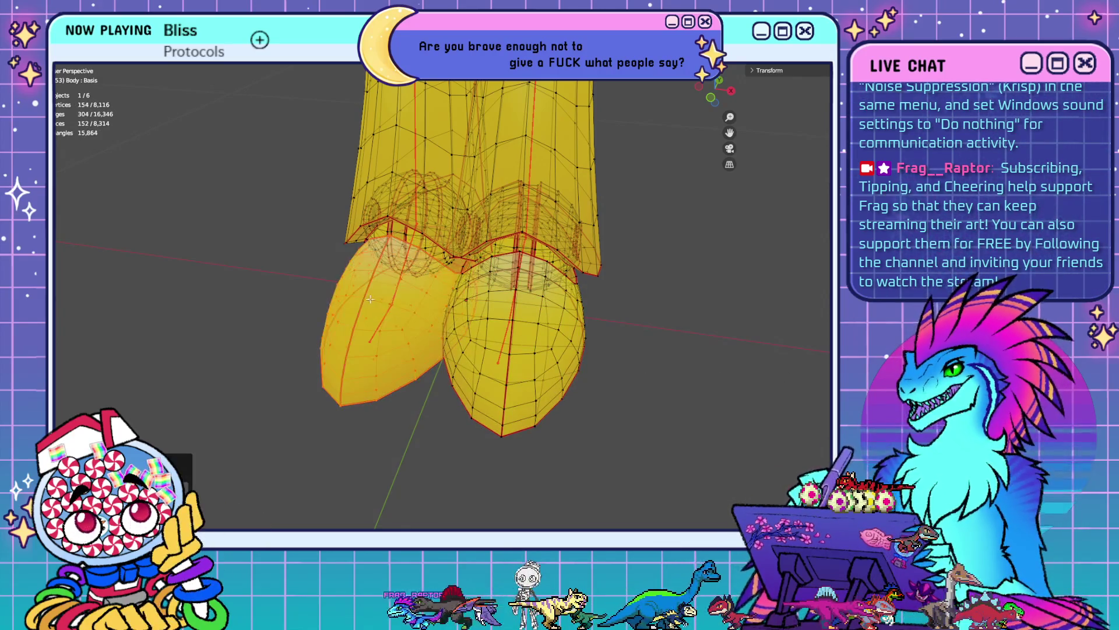
pyautogui.hotkey('ctrl', 'z')
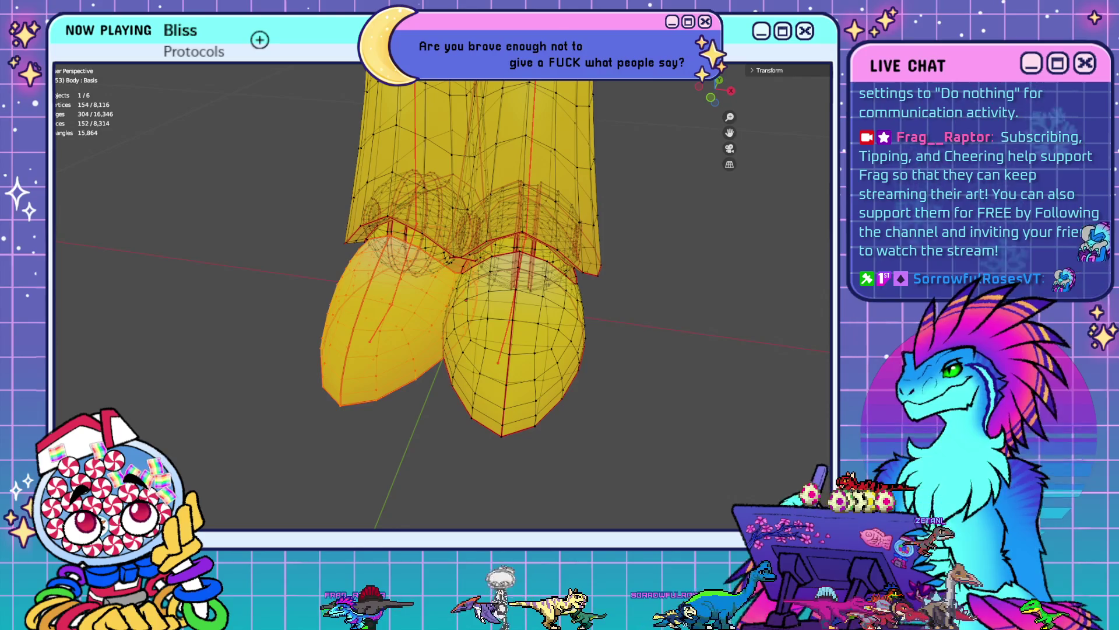
pyautogui.hotkey('ctrl', 'z')
pyautogui.scroll(-8, 637, 370)
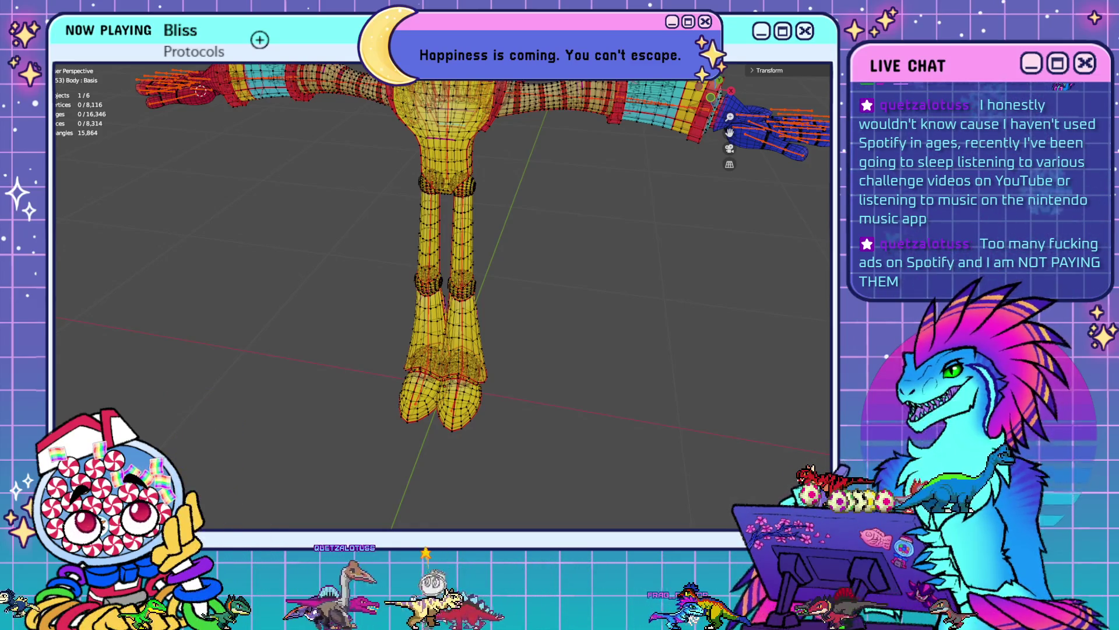
# - Snap to front view, bring the legs into view, and test-select the lower left leg
pyautogui.moveTo(280, 291)
pyautogui.mouseDown(button='middle')
pyautogui.moveTo(322, 337)
pyautogui.moveTo(523, 392)
pyautogui.moveTo(570, 390)
pyautogui.moveTo(525, 380)
pyautogui.mouseUp(button='middle')
pyautogui.press('KP_1')
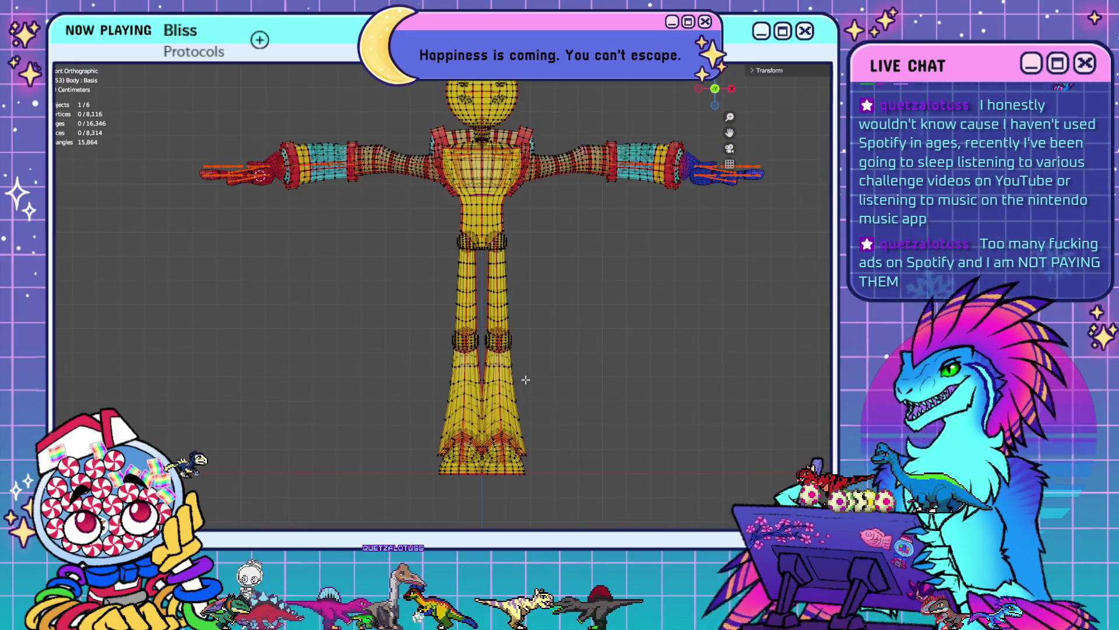
pyautogui.scroll(2, 555, 356)
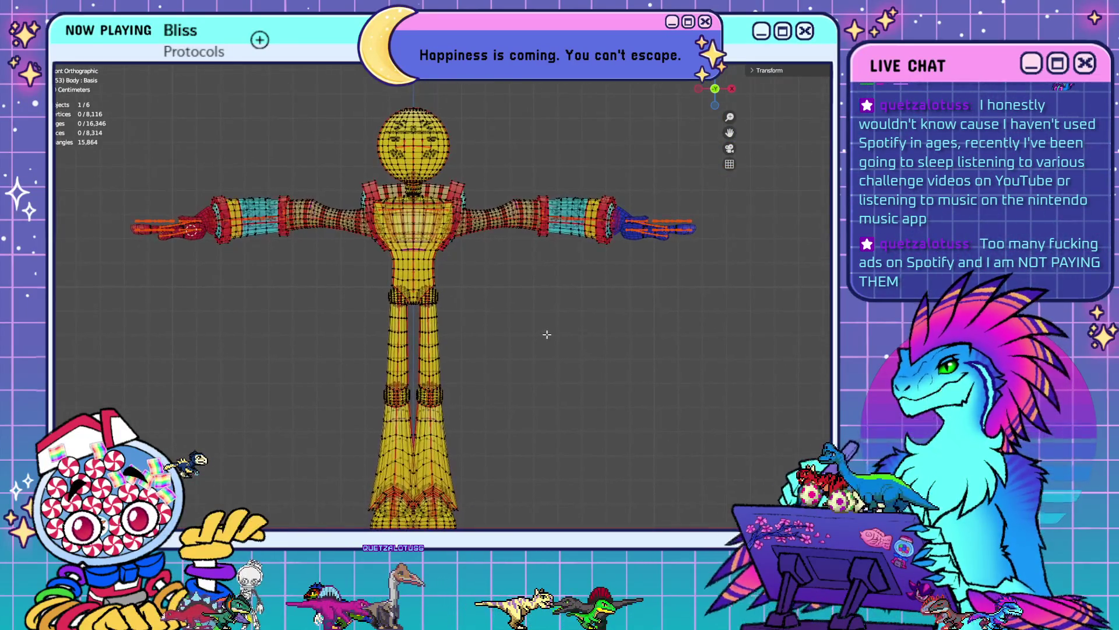
pyautogui.scroll(-1, 583, 338)
pyautogui.keyDown('shift'); pyautogui.scroll(-2, 518, 369); pyautogui.keyUp('shift')
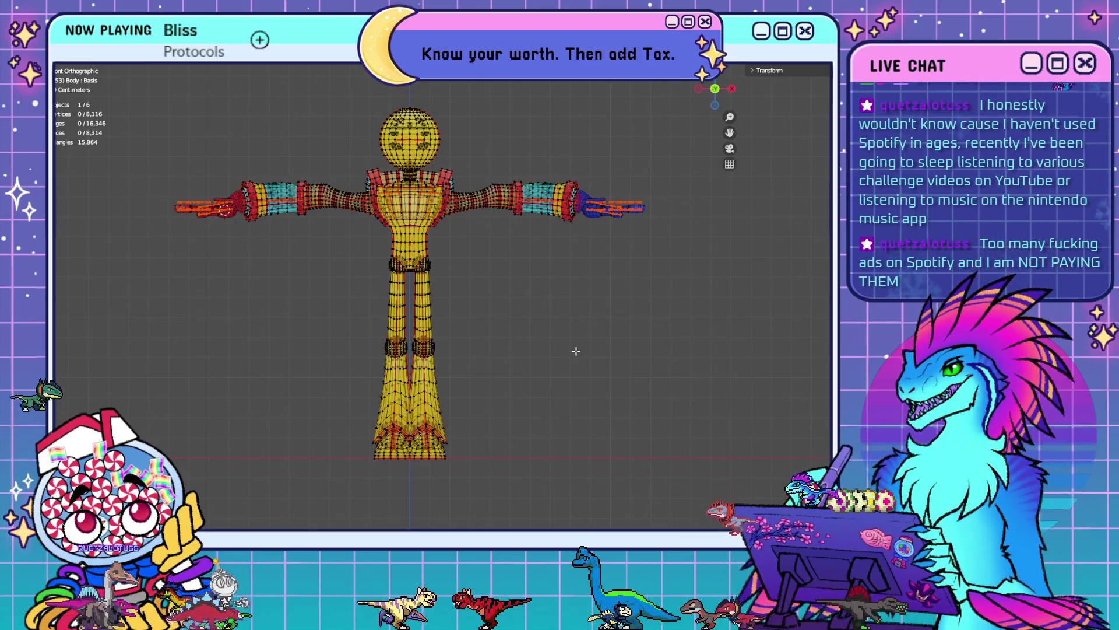
pyautogui.scroll(3, 528, 335)
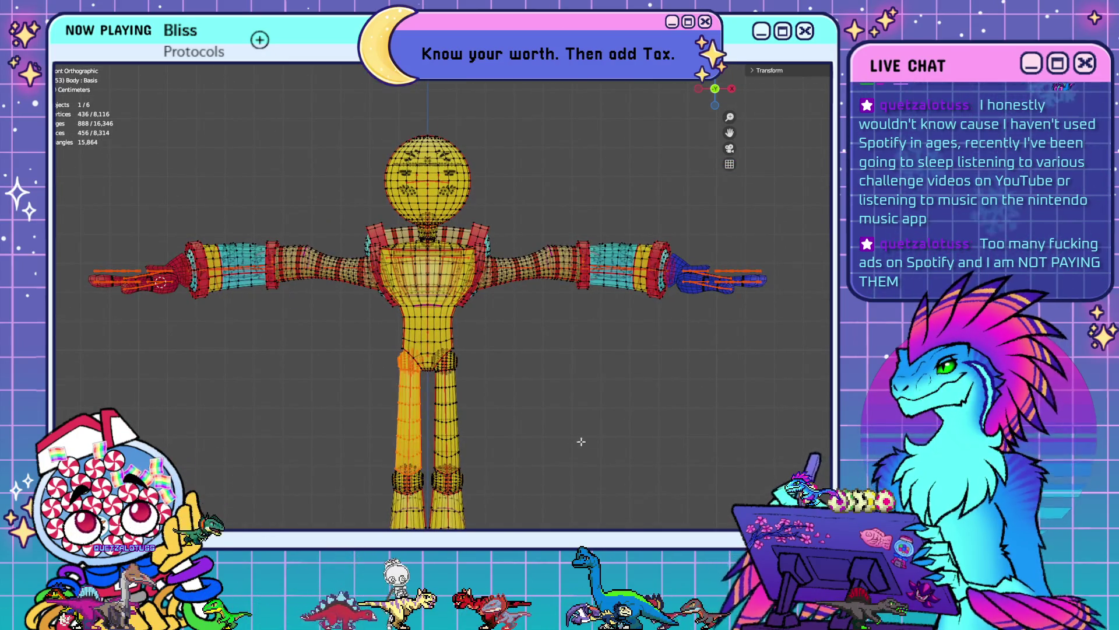
pyautogui.keyDown('shift'); pyautogui.moveTo(579, 439); pyautogui.dragTo(565, 324, button='middle'); pyautogui.keyUp('shift')
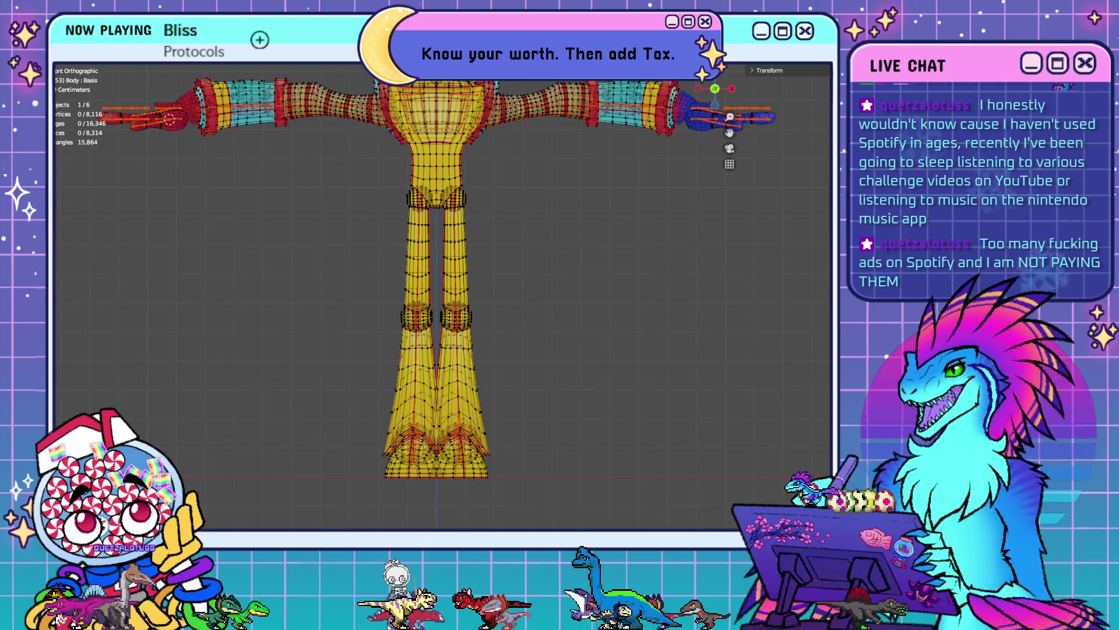
pyautogui.press('l')
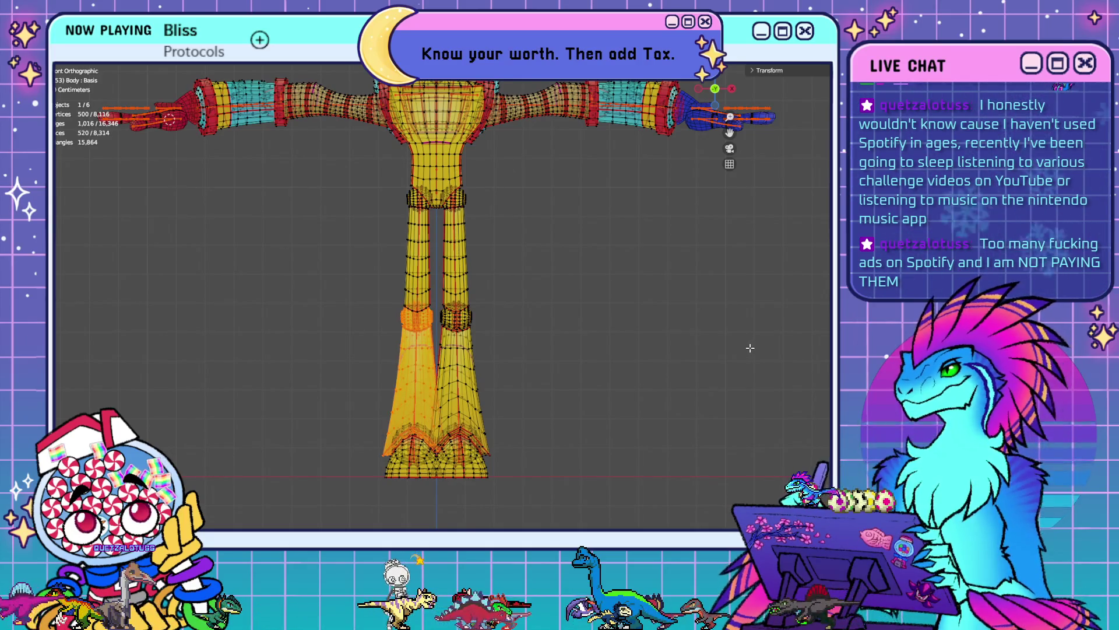
pyautogui.hotkey('alt', 'a')
# - Select and clear the lower boot parts, then test the right boot piece
pyautogui.press('l')
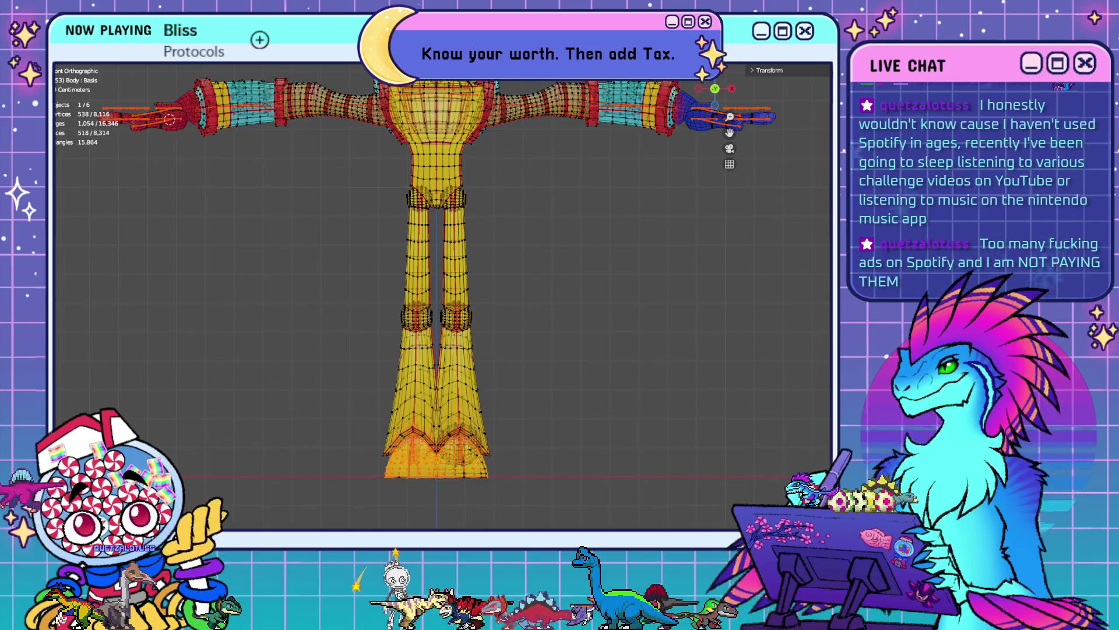
pyautogui.keyDown('shift'); pyautogui.moveTo(605, 438); pyautogui.dragTo(593, 307, button='middle'); pyautogui.keyUp('shift')
pyautogui.hotkey('alt', 'a')
pyautogui.scroll(6, 569, 325)
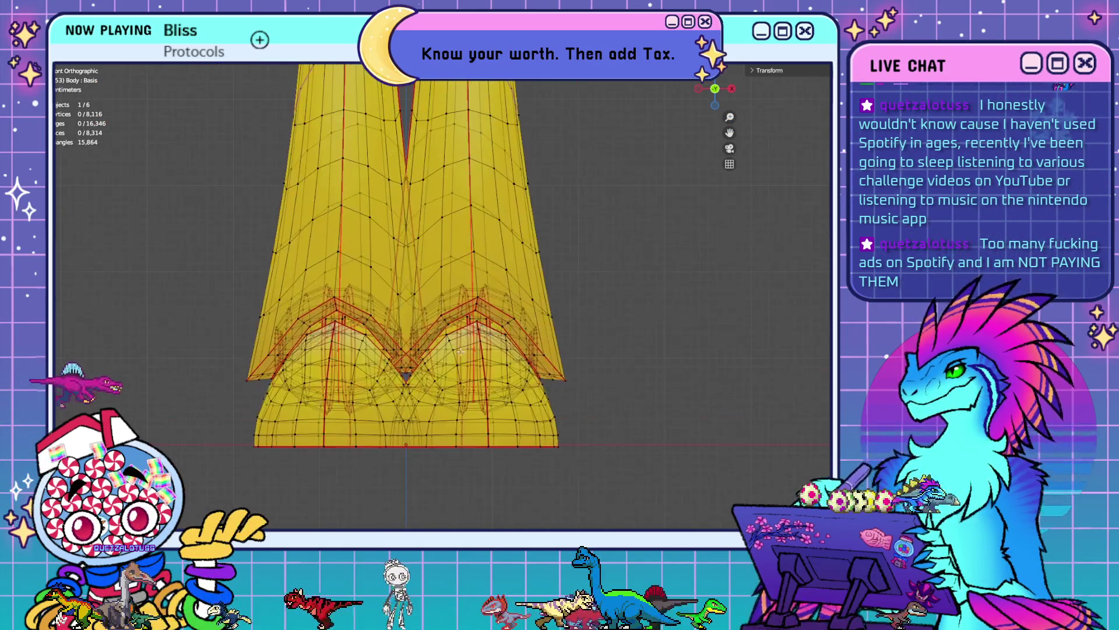
pyautogui.press('l')
pyautogui.moveTo(582, 425); pyautogui.dragTo(626, 396, button='middle')
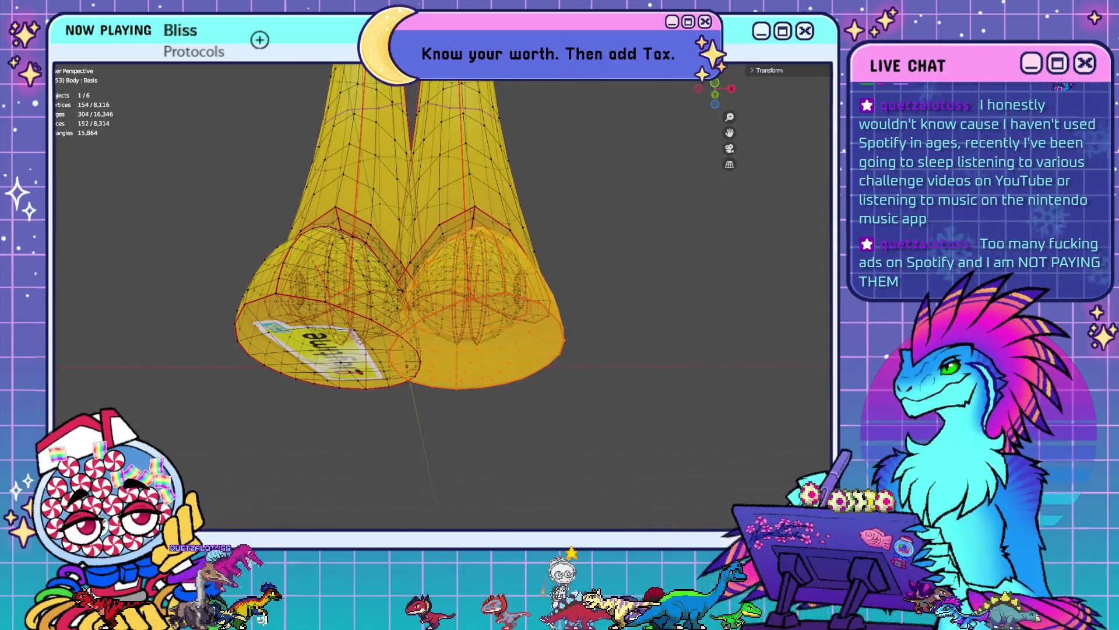
pyautogui.hotkey('alt', 'a')
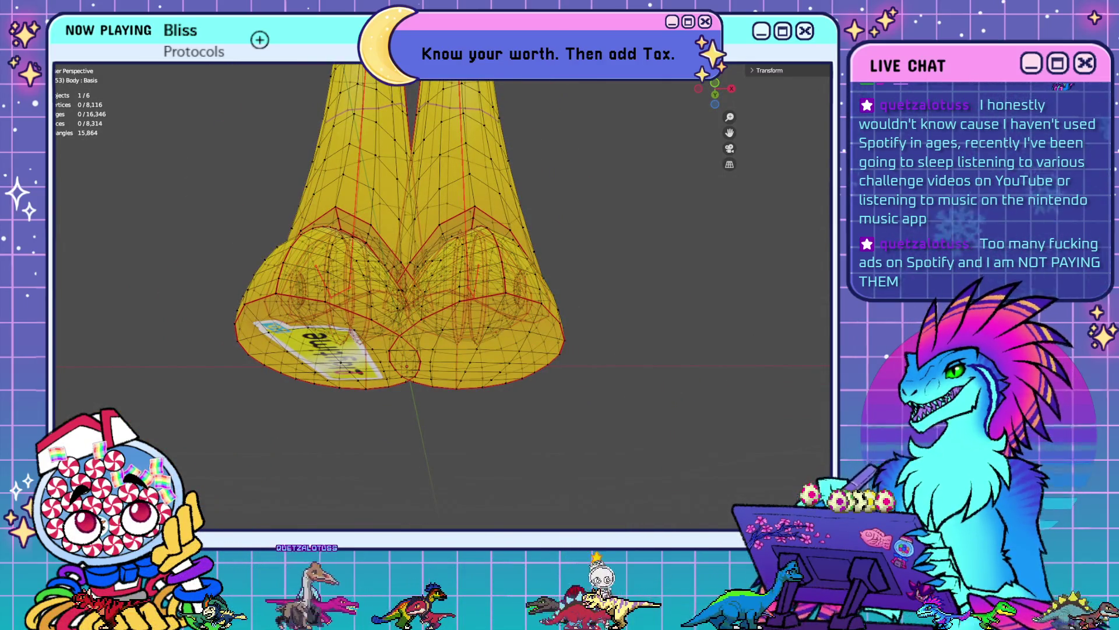
# - Reselect the right boot, grow the linked selection to the arm and shoulder, and orbit
pyautogui.press('l')
pyautogui.hotkey('alt', 'a')
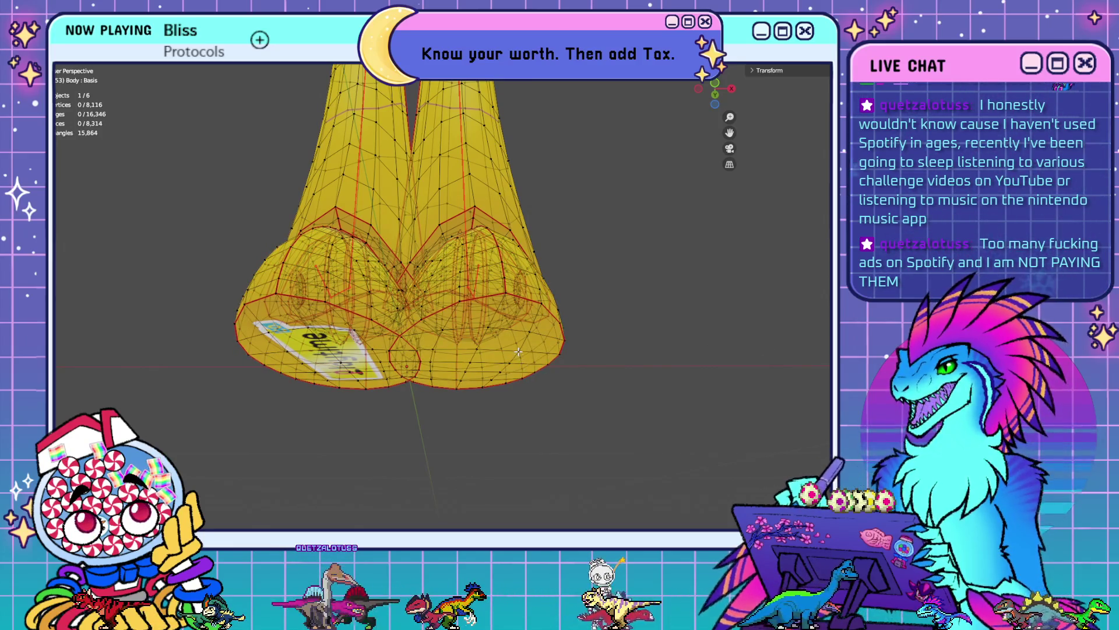
pyautogui.press('l')
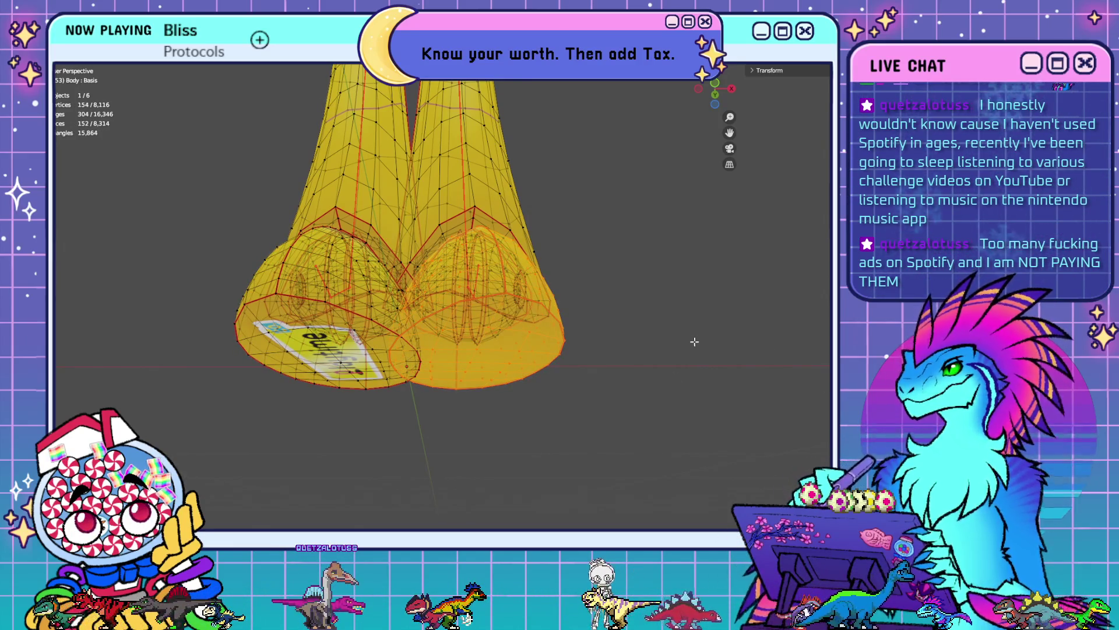
pyautogui.press('l')
pyautogui.scroll(-5, 576, 275)
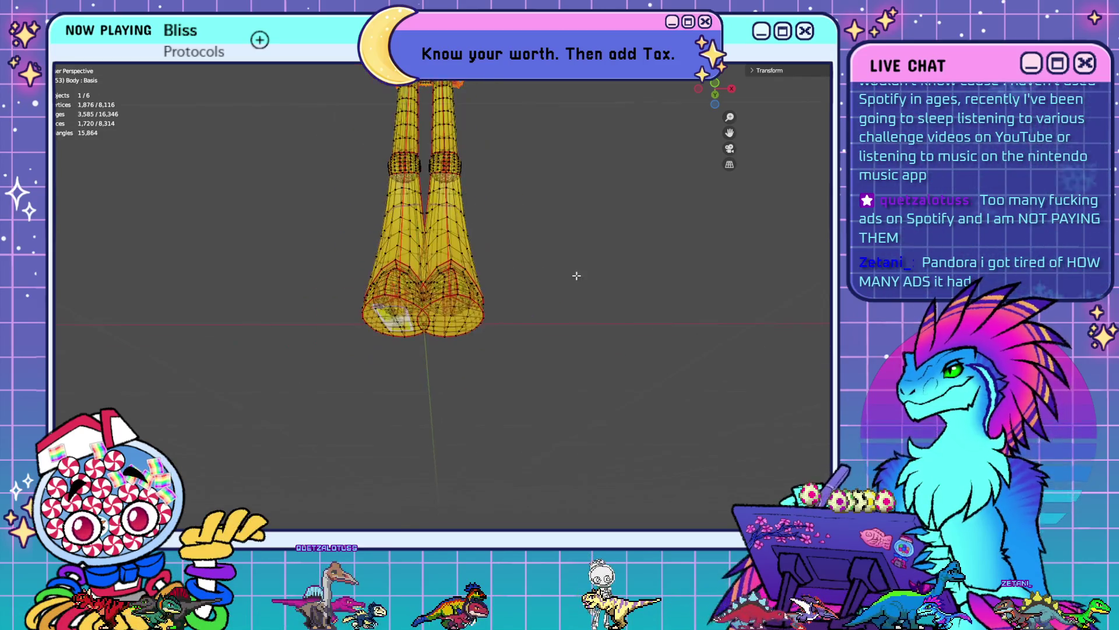
pyautogui.moveTo(576, 275)
pyautogui.mouseDown(button='middle')
pyautogui.moveTo(522, 377)
pyautogui.moveTo(525, 368)
pyautogui.moveTo(694, 369)
pyautogui.moveTo(577, 278)
pyautogui.moveTo(631, 415)
pyautogui.mouseUp(button='middle')
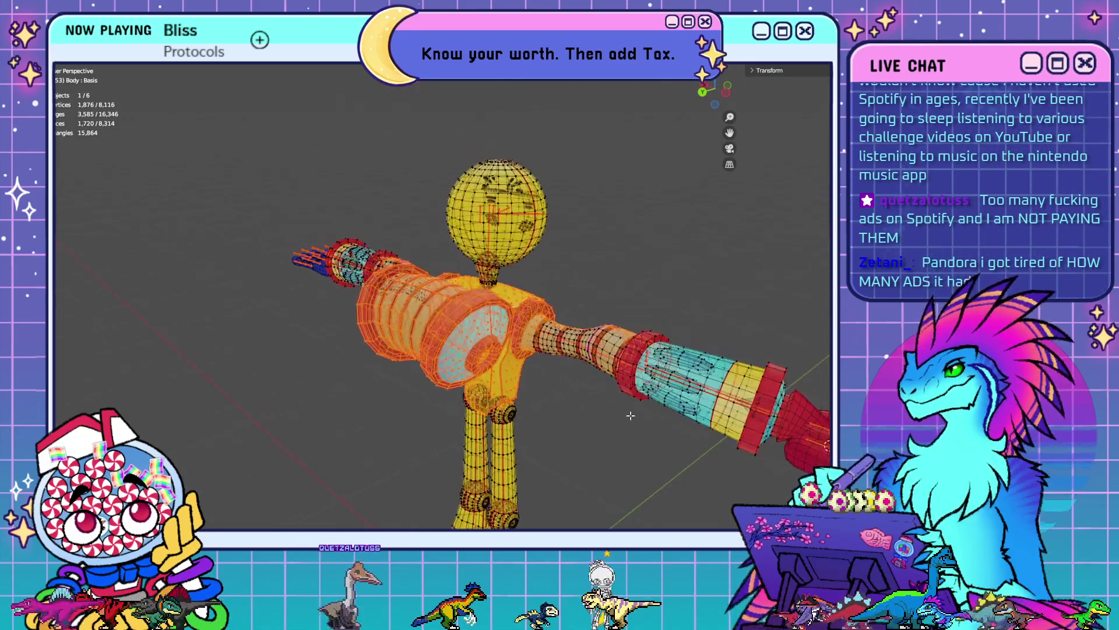
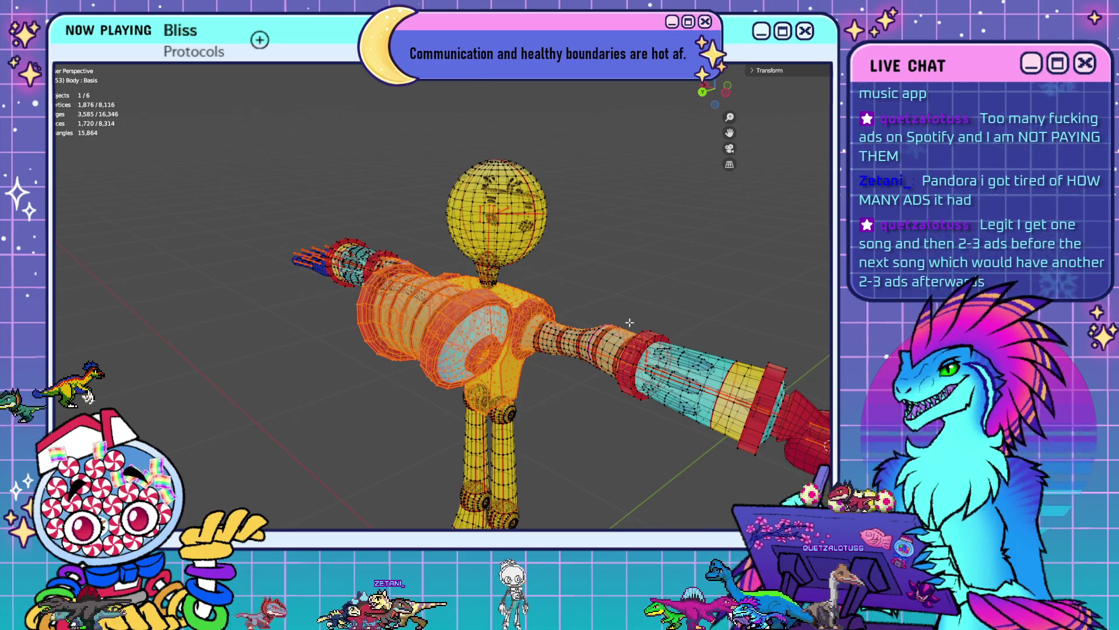
# - Inspect the Shoulder L and Chest bone weights in Weight Paint from the front view
pyautogui.moveTo(659, 372)
pyautogui.mouseDown(button='middle')
pyautogui.moveTo(580, 400)
pyautogui.moveTo(637, 282)
pyautogui.moveTo(687, 359)
pyautogui.moveTo(750, 325)
pyautogui.moveTo(492, 327)
pyautogui.moveTo(609, 356)
pyautogui.moveTo(592, 371)
pyautogui.moveTo(688, 366)
pyautogui.mouseUp(button='middle')
pyautogui.hotkey('ctrl', 'Tab')
pyautogui.scroll(5, 606, 338)
pyautogui.press('KP_1')
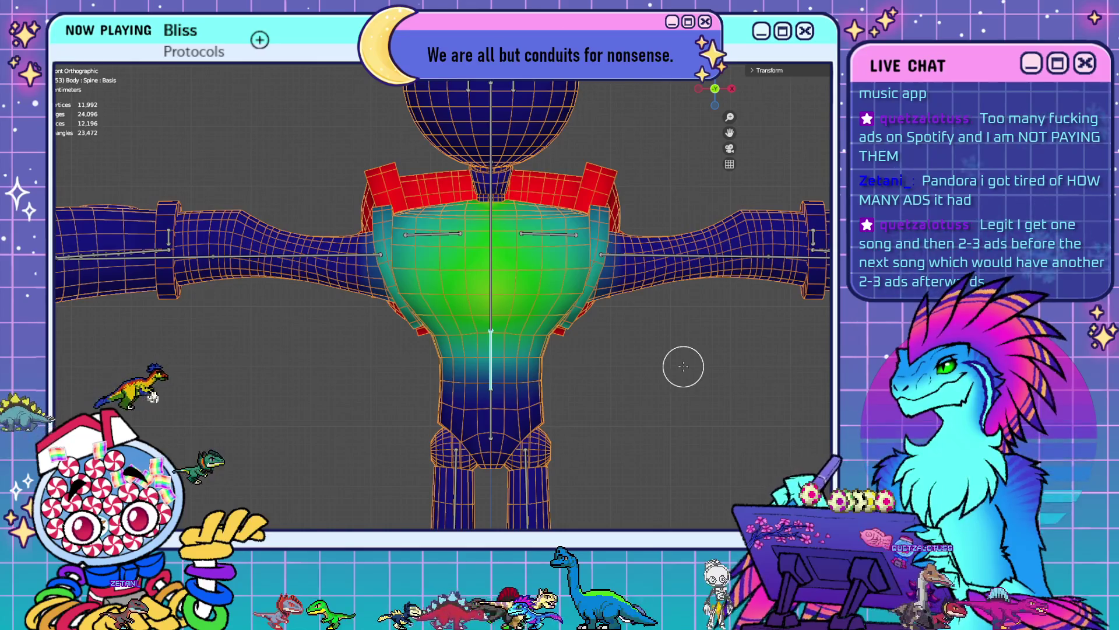
pyautogui.keyDown('ctrl'); pyautogui.click(574, 234); pyautogui.keyUp('ctrl')
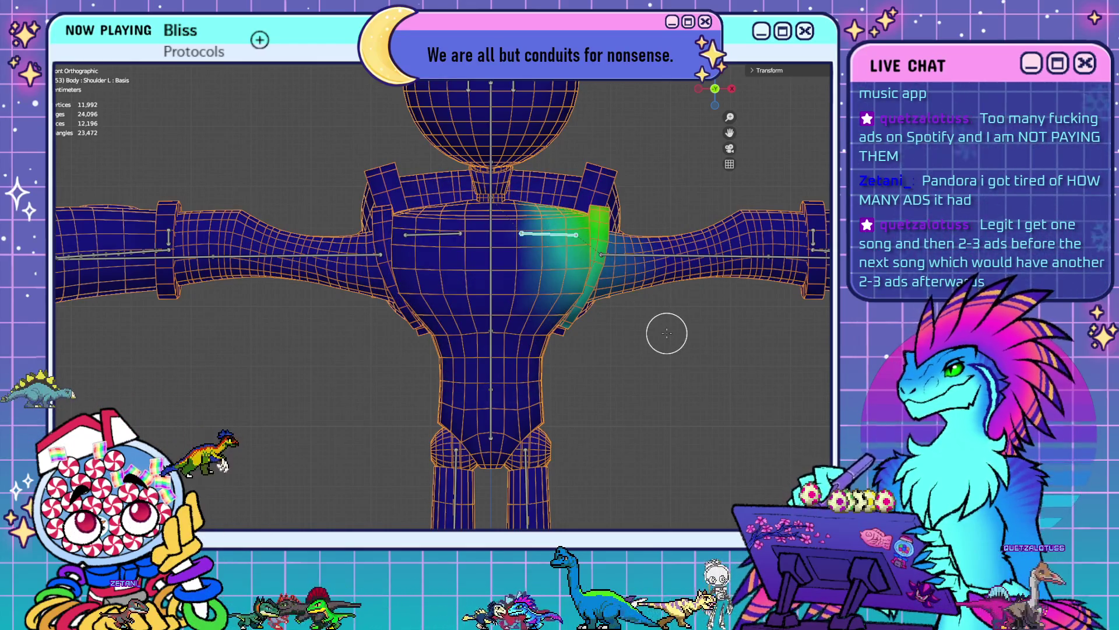
pyautogui.keyDown('shift'); pyautogui.moveTo(666, 333); pyautogui.dragTo(597, 348, button='middle'); pyautogui.keyUp('shift')
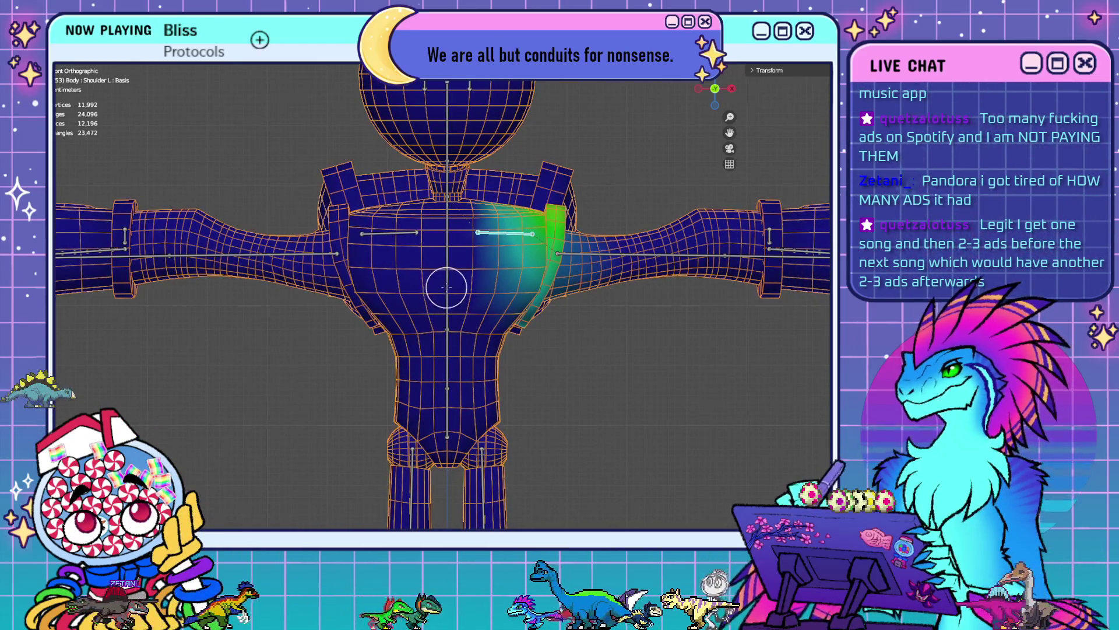
pyautogui.keyDown('ctrl'); pyautogui.click(447, 286); pyautogui.keyUp('ctrl')
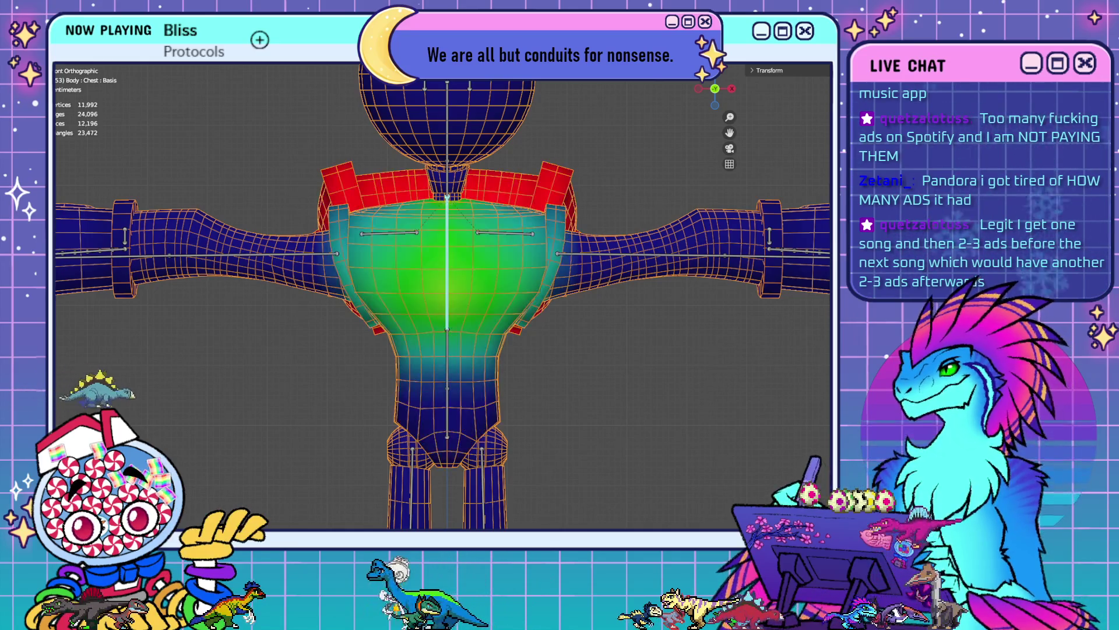
# - Recheck the Chest group weights in front view, then return to Edit Mode
pyautogui.press('Tab')
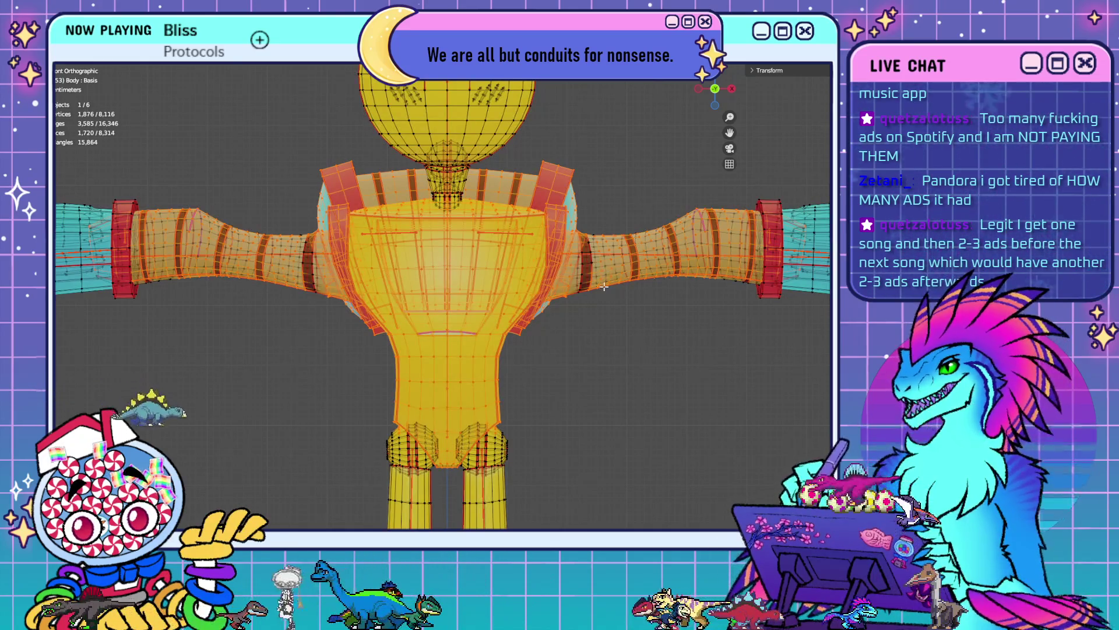
pyautogui.moveTo(604, 287)
pyautogui.mouseDown(button='middle')
pyautogui.moveTo(537, 351)
pyautogui.moveTo(542, 401)
pyautogui.moveTo(547, 349)
pyautogui.moveTo(593, 350)
pyautogui.moveTo(589, 374)
pyautogui.mouseUp(button='middle')
pyautogui.hotkey('ctrl', 'Tab')
pyautogui.moveTo(662, 331)
pyautogui.mouseDown(button='middle')
pyautogui.moveTo(576, 310)
pyautogui.moveTo(634, 267)
pyautogui.moveTo(616, 400)
pyautogui.moveTo(610, 335)
pyautogui.mouseUp(button='middle')
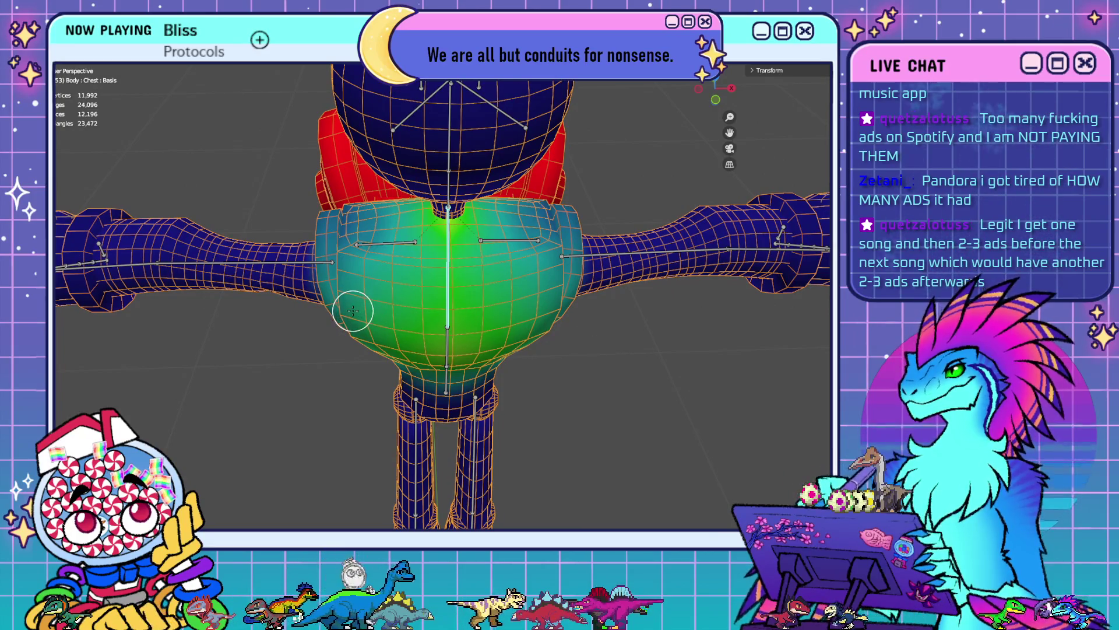
pyautogui.press('KP_1')
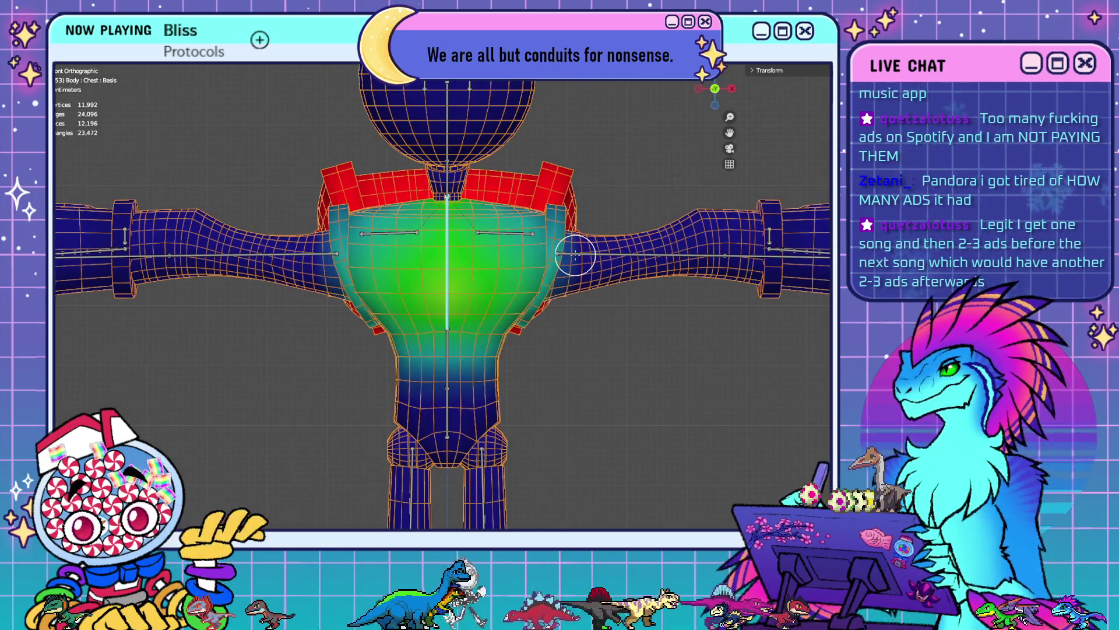
pyautogui.press('Tab')
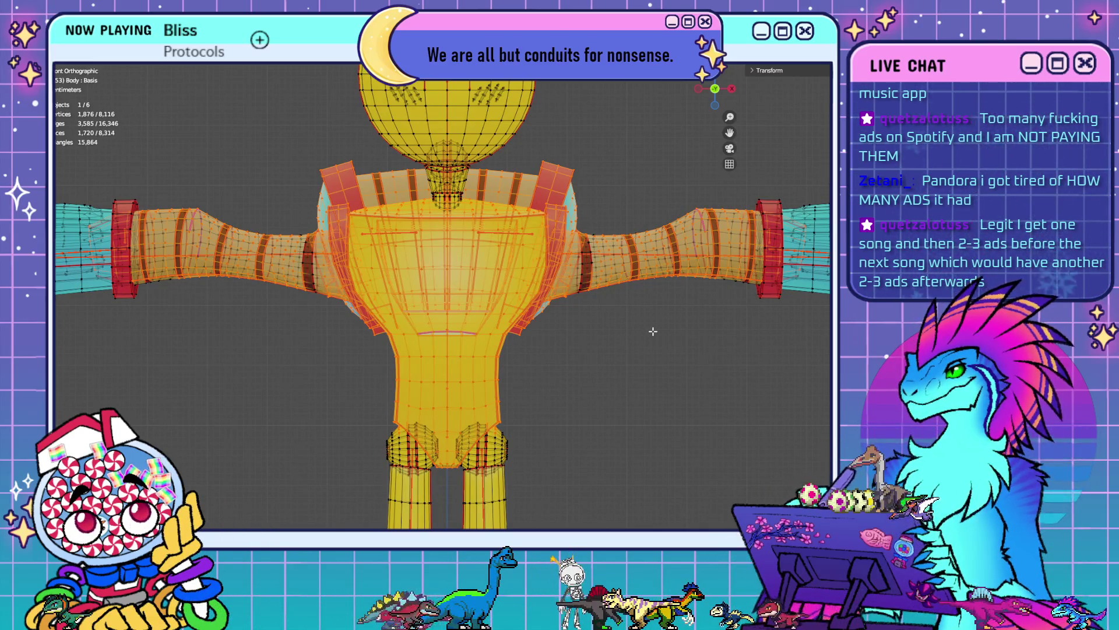
# - Deselect the body island and the shoulder band pieces from the mesh selection
pyautogui.moveTo(653, 331)
pyautogui.mouseDown(button='middle')
pyautogui.moveTo(543, 337)
pyautogui.moveTo(527, 375)
pyautogui.mouseUp(button='middle')
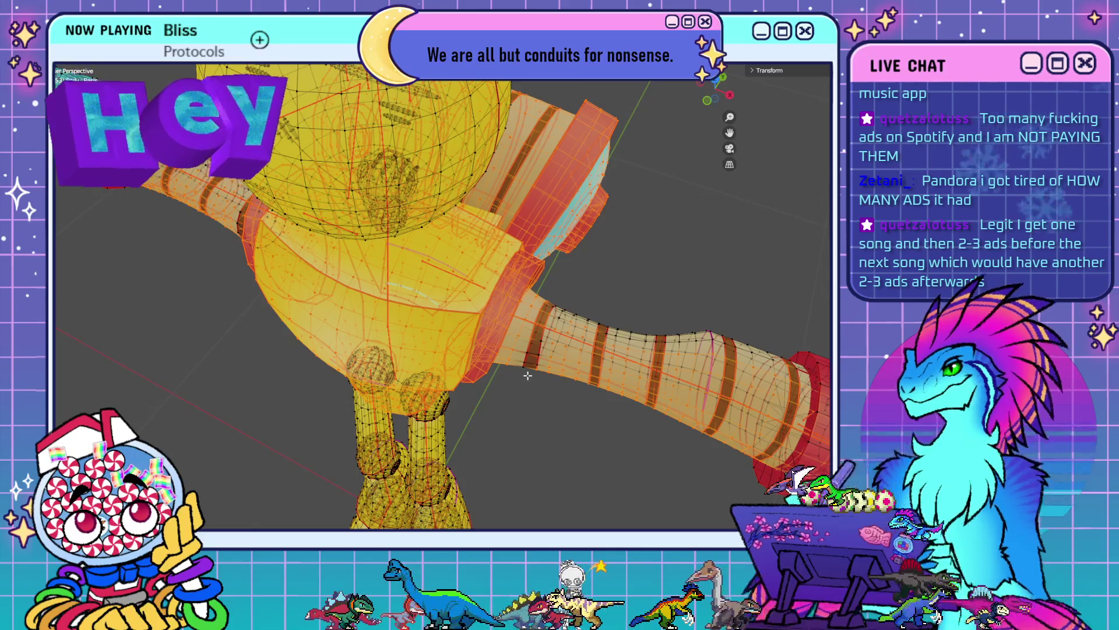
pyautogui.scroll(3, 548, 361)
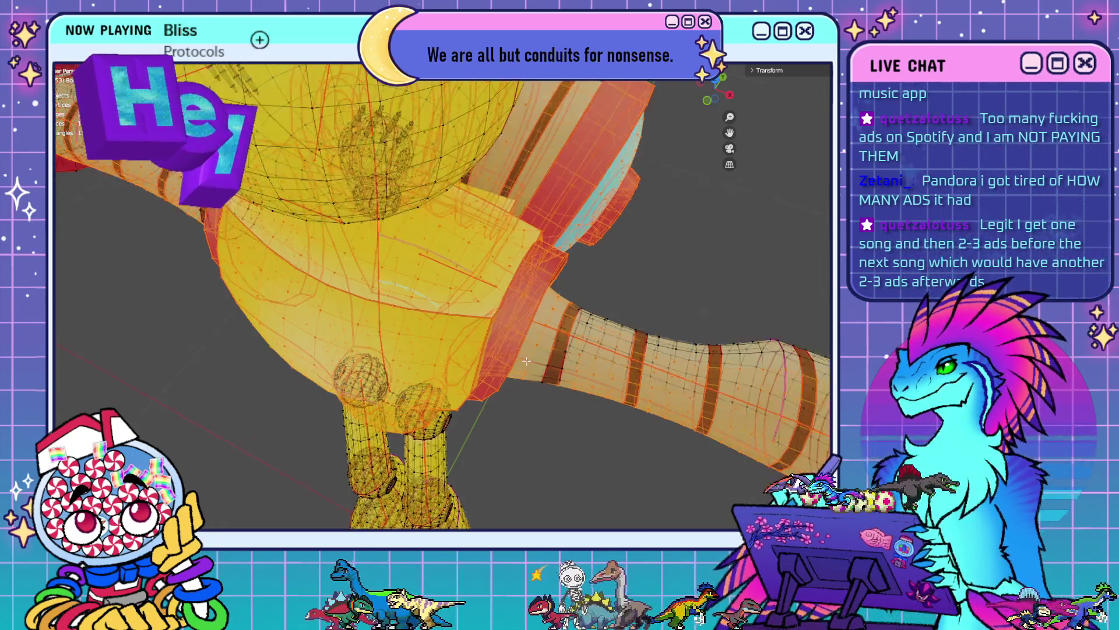
pyautogui.scroll(-2, 566, 351)
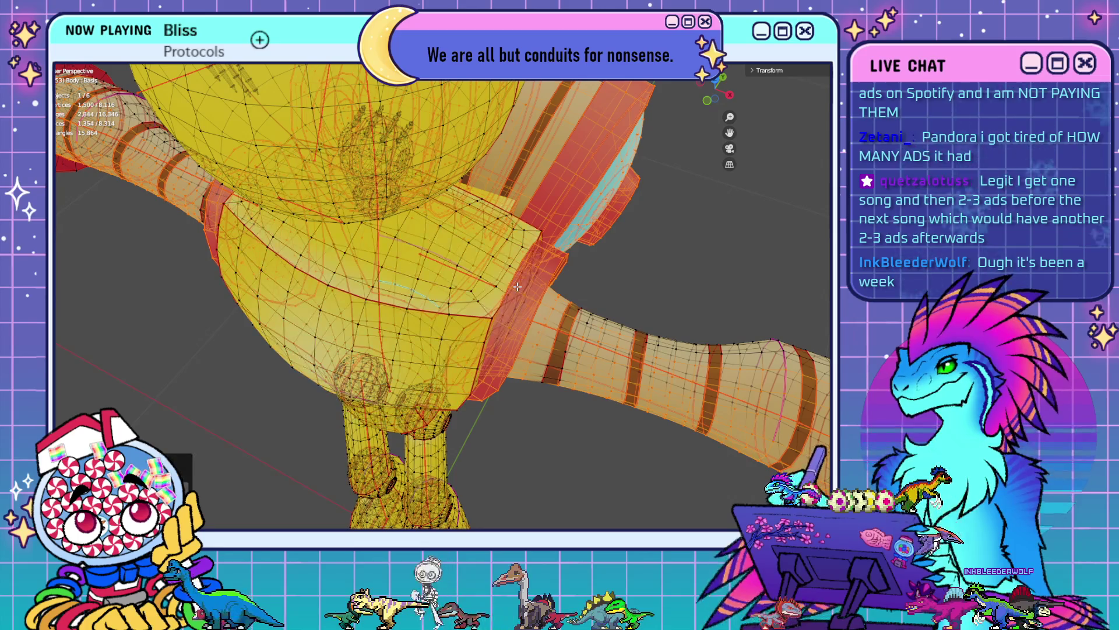
pyautogui.hotkey('shift', 'l')
pyautogui.hotkey('shift', 'l')
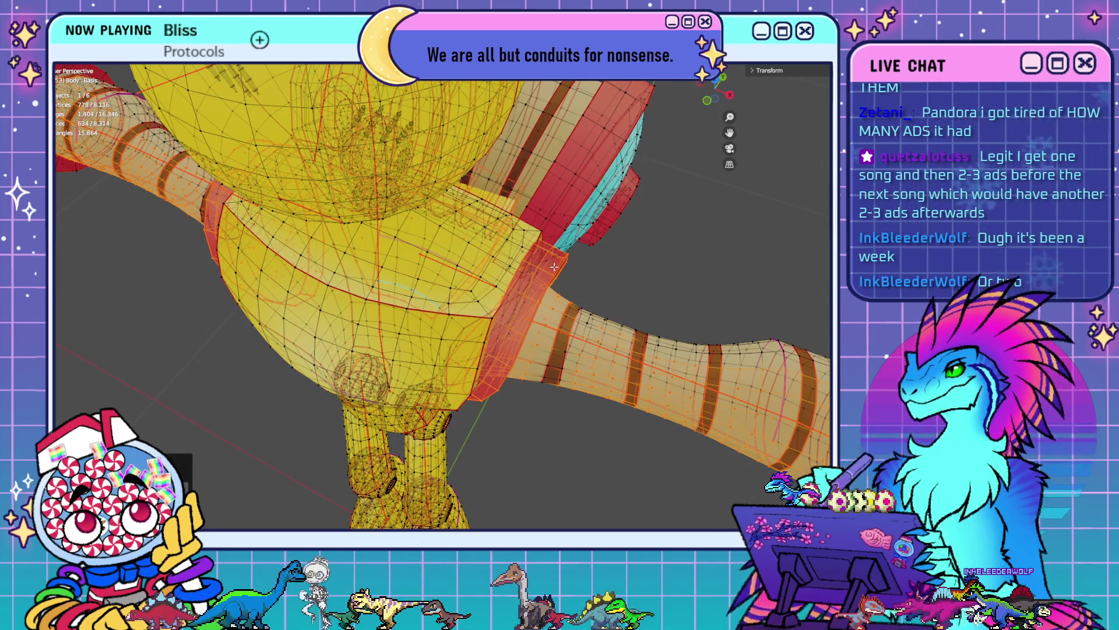
pyautogui.hotkey('shift', 'l')
pyautogui.moveTo(557, 275); pyautogui.dragTo(519, 330, button='middle')
pyautogui.hotkey('shift', 'l')
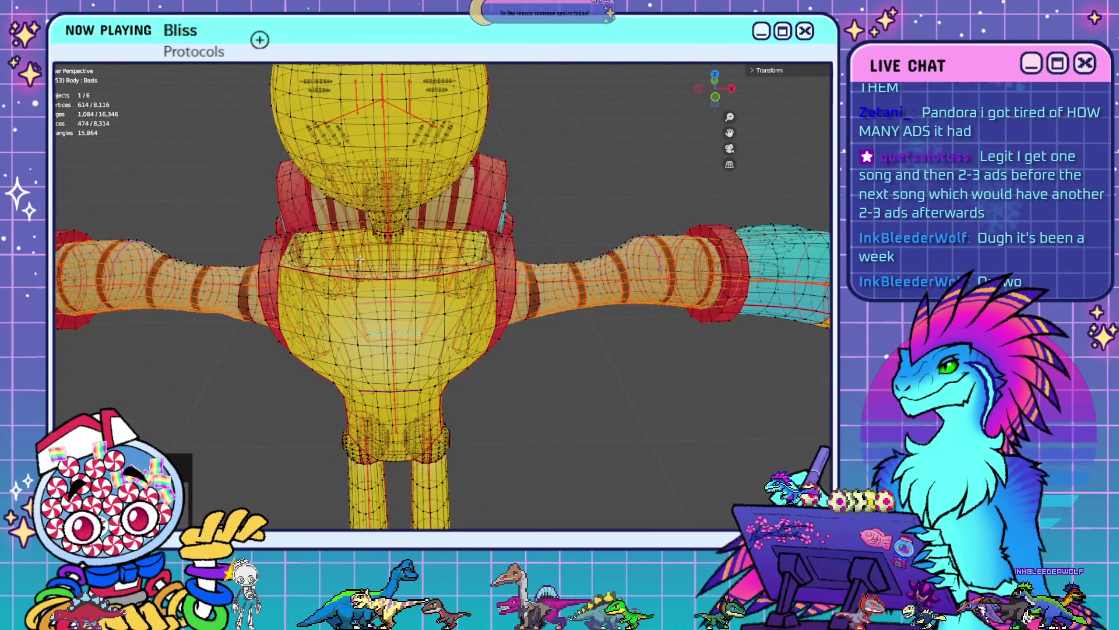
pyautogui.moveTo(355, 256)
pyautogui.mouseDown(button='middle')
pyautogui.moveTo(374, 234)
pyautogui.moveTo(385, 291)
pyautogui.moveTo(327, 270)
pyautogui.mouseUp(button='middle')
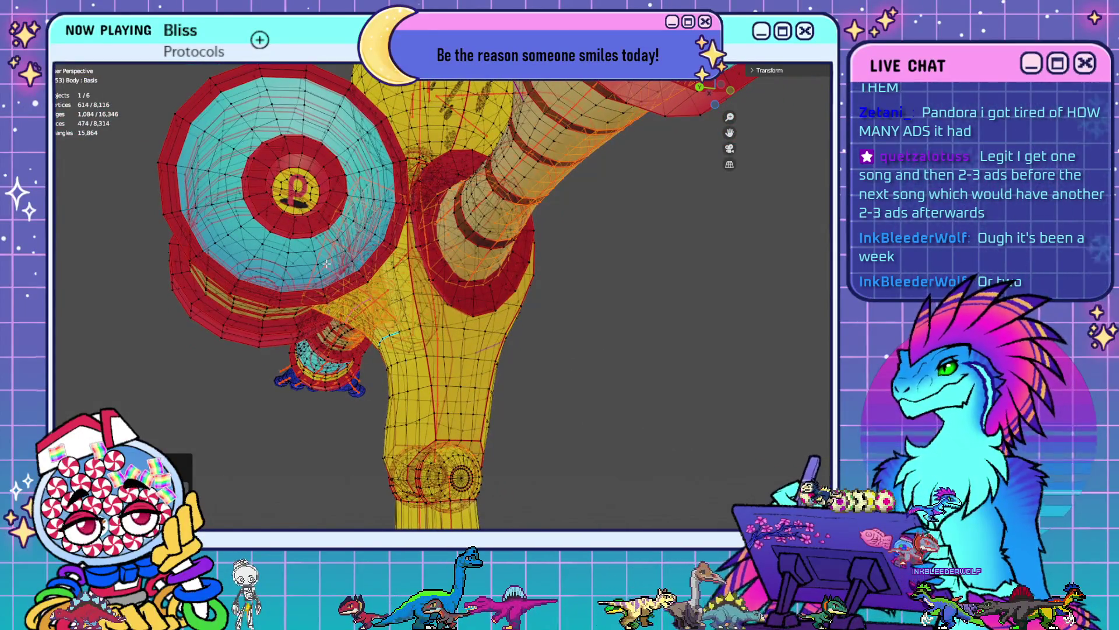
pyautogui.hotkey('shift', 'l')
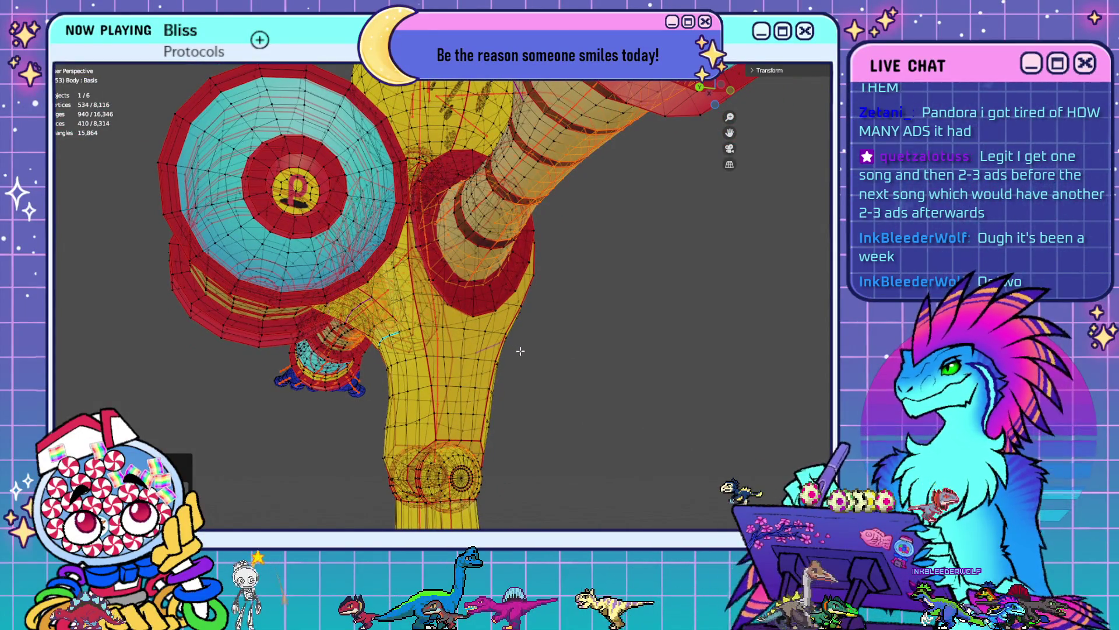
# - In front view, add a left-arm edge loop to the selection
pyautogui.moveTo(585, 363)
pyautogui.mouseDown(button='middle')
pyautogui.moveTo(590, 332)
pyautogui.moveTo(469, 337)
pyautogui.mouseUp(button='middle')
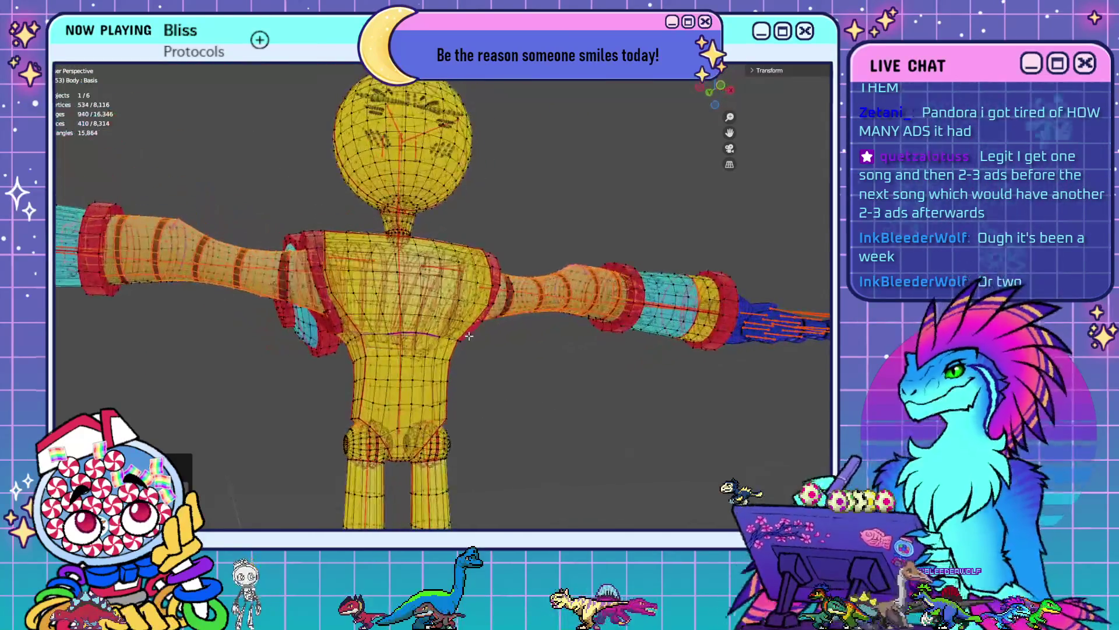
pyautogui.press('KP_1')
pyautogui.scroll(6, 552, 378)
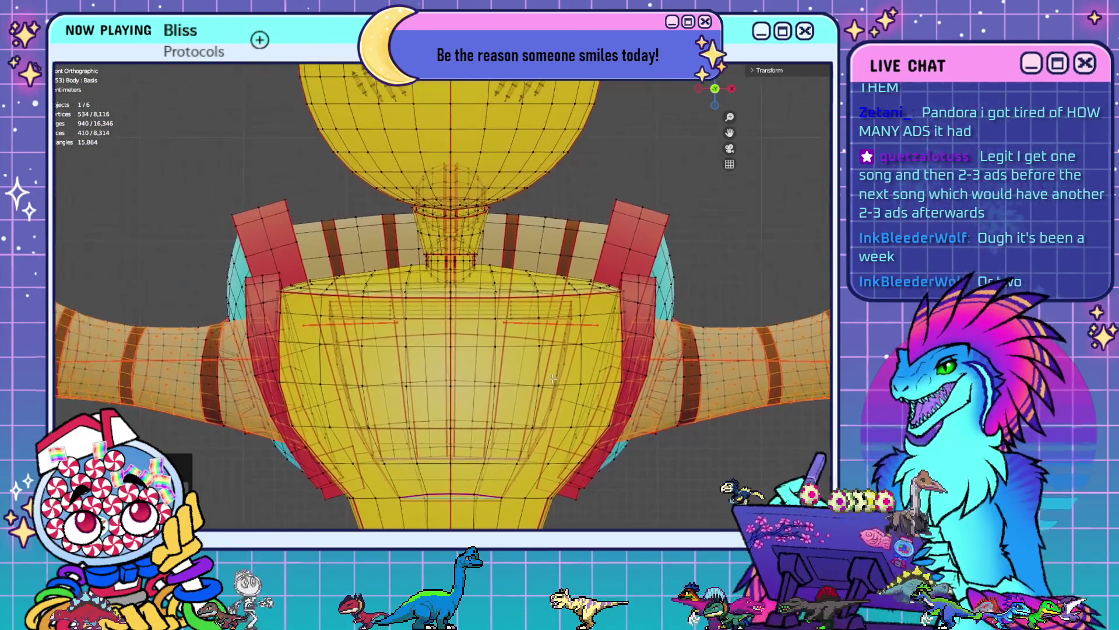
pyautogui.keyDown('shift'); pyautogui.moveTo(381, 383); pyautogui.dragTo(480, 322, button='middle'); pyautogui.keyUp('shift')
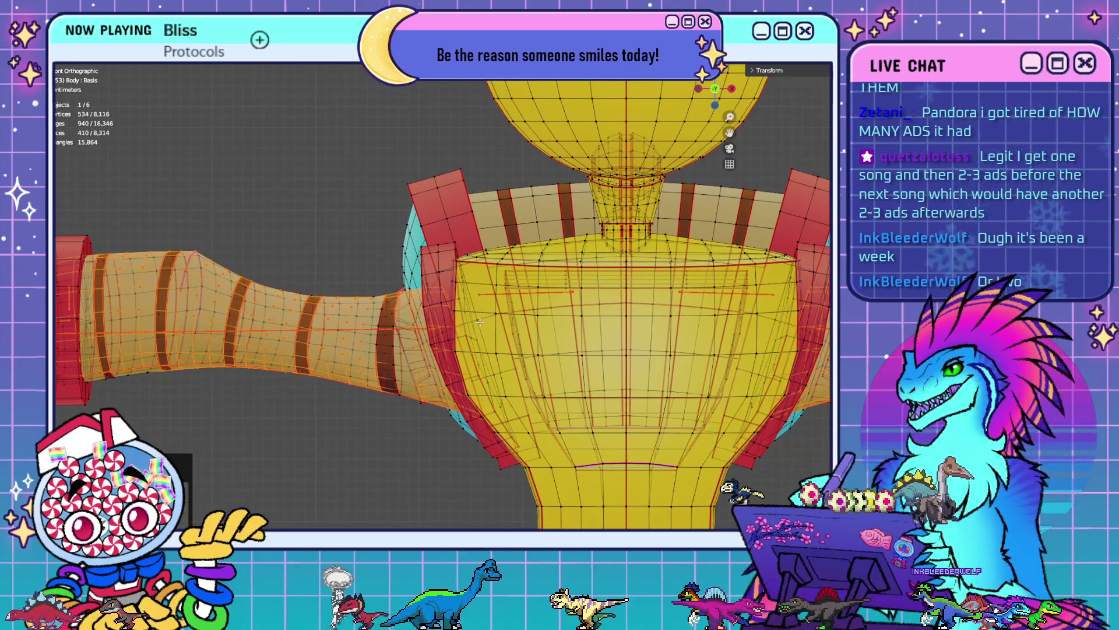
pyautogui.keyDown('alt'); pyautogui.keyDown('shift'); pyautogui.click(379, 353); pyautogui.keyUp('shift'); pyautogui.keyUp('alt')
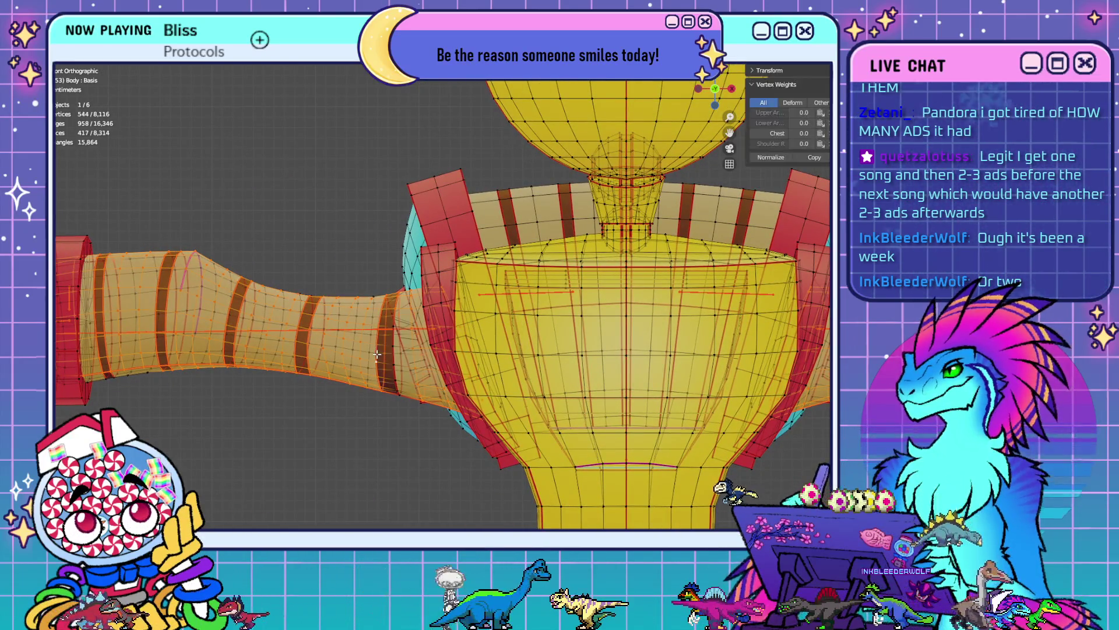
# - Toggle arm edge loops out of the selection, undoing and redoing until the loops are dropped
pyautogui.keyDown('alt'); pyautogui.keyDown('shift'); pyautogui.click(377, 354); pyautogui.keyUp('shift'); pyautogui.keyUp('alt')
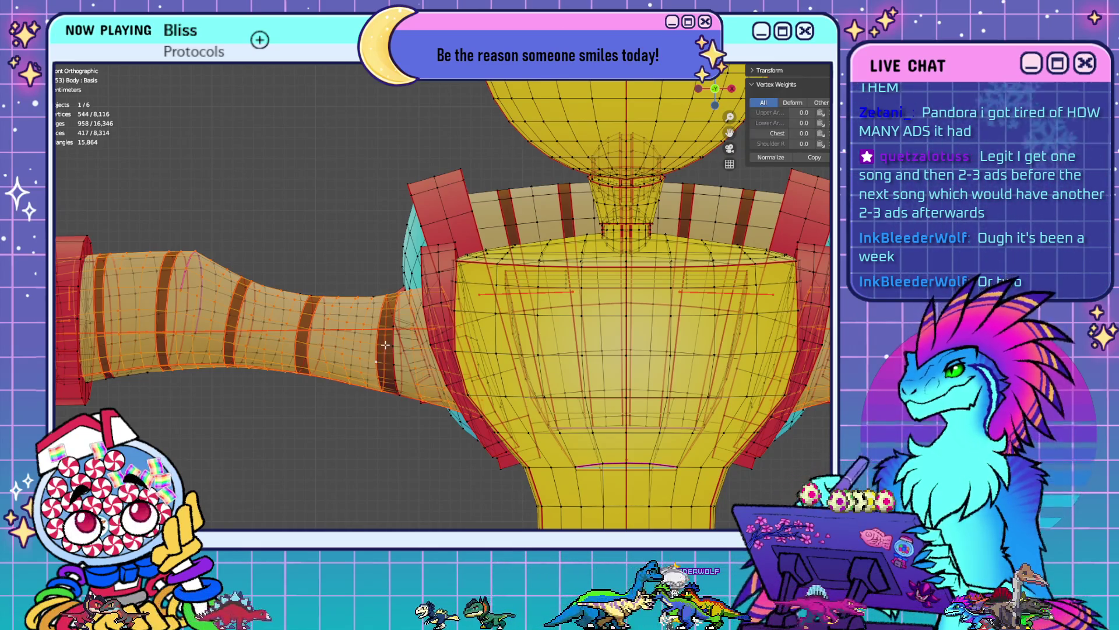
pyautogui.keyDown('alt'); pyautogui.keyDown('shift'); pyautogui.click(384, 343); pyautogui.keyUp('shift'); pyautogui.keyUp('alt')
pyautogui.keyDown('alt'); pyautogui.keyDown('shift'); pyautogui.click(379, 312); pyautogui.keyUp('shift'); pyautogui.keyUp('alt')
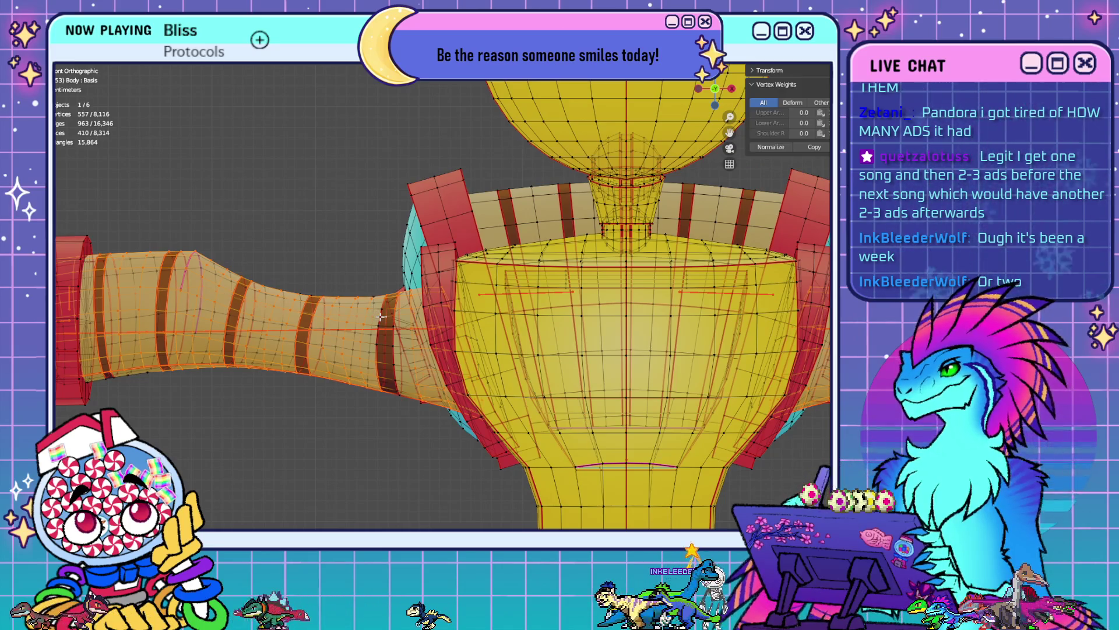
pyautogui.keyDown('alt'); pyautogui.keyDown('shift'); pyautogui.click(381, 307); pyautogui.keyUp('shift'); pyautogui.keyUp('alt')
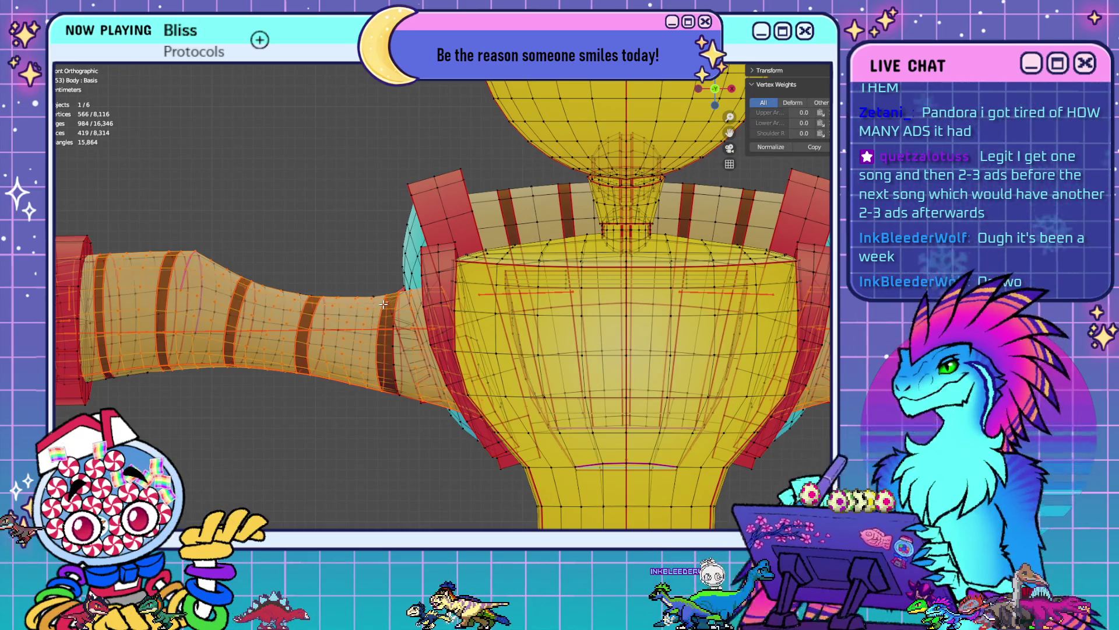
pyautogui.hotkey('ctrl', 'z')
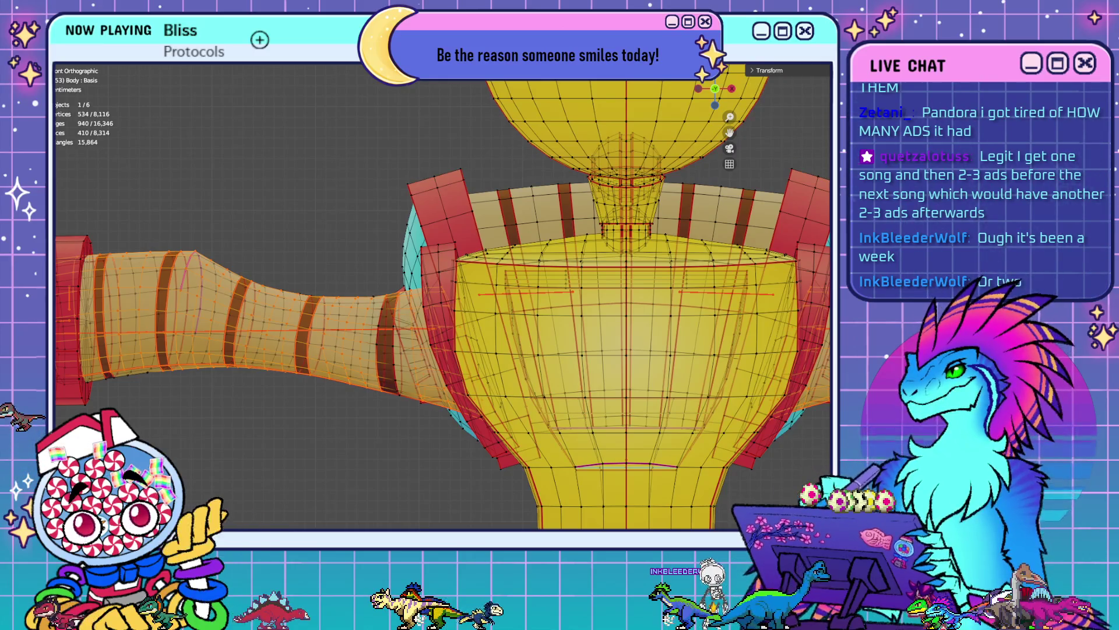
pyautogui.hotkey('alt', 'z')
pyautogui.scroll(-2, 478, 308)
pyautogui.moveTo(477, 307); pyautogui.dragTo(444, 320, button='middle')
pyautogui.hotkey('ctrl', 'shift', 'z')
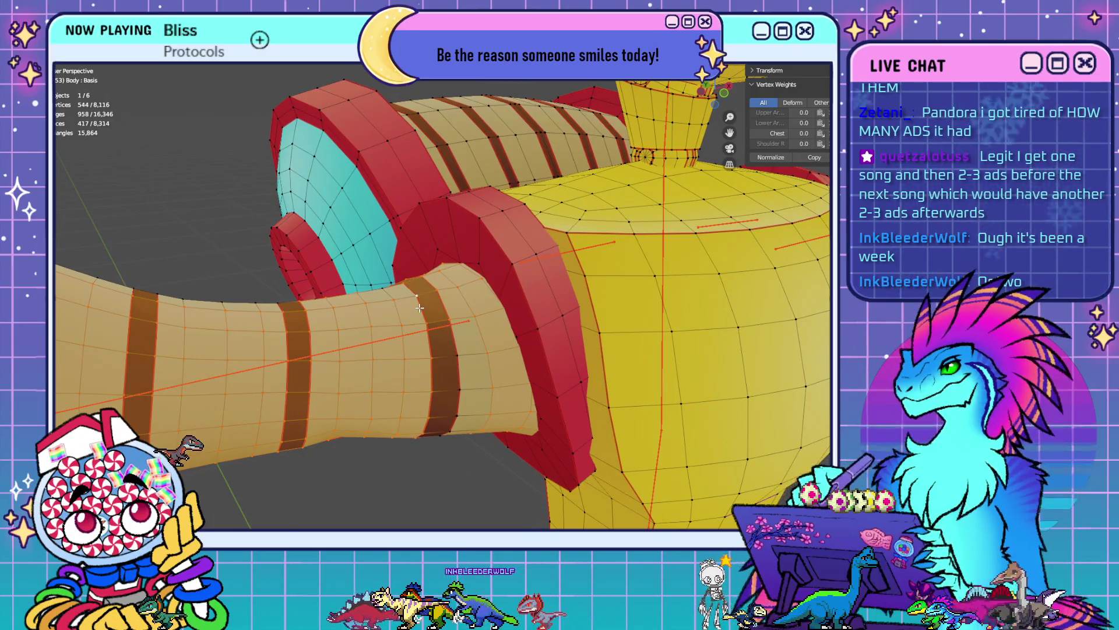
pyautogui.hotkey('ctrl', 'z')
pyautogui.hotkey('ctrl', 'z')
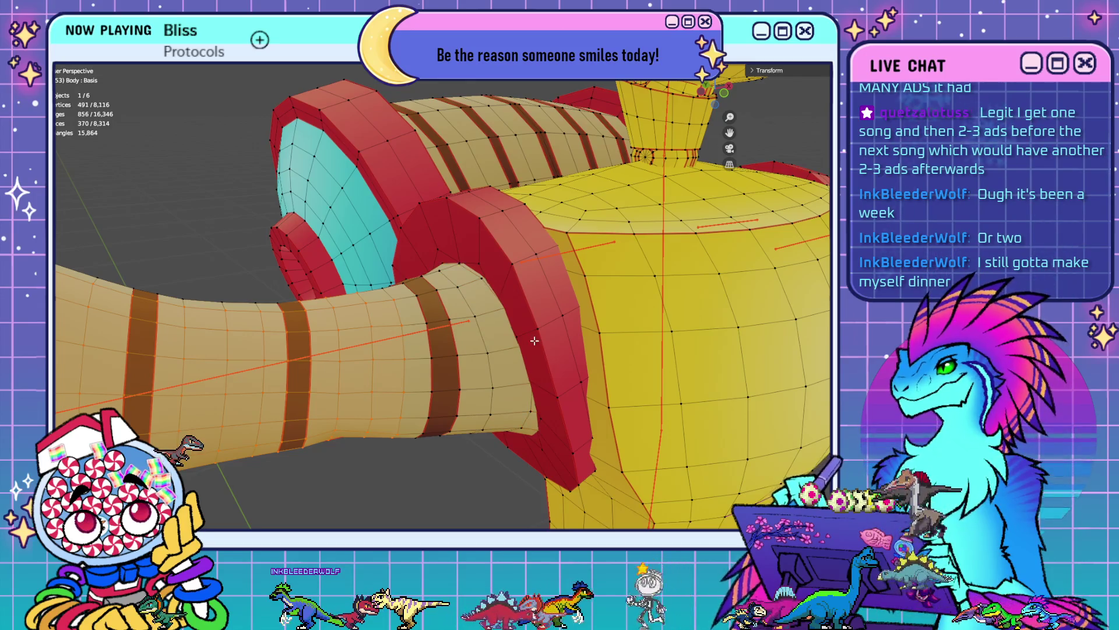
# - Deselect a few shoulder vertices on the other side and turn on X-ray
pyautogui.moveTo(678, 411)
pyautogui.mouseDown(button='middle')
pyautogui.moveTo(396, 332)
pyautogui.moveTo(573, 337)
pyautogui.mouseUp(button='middle')
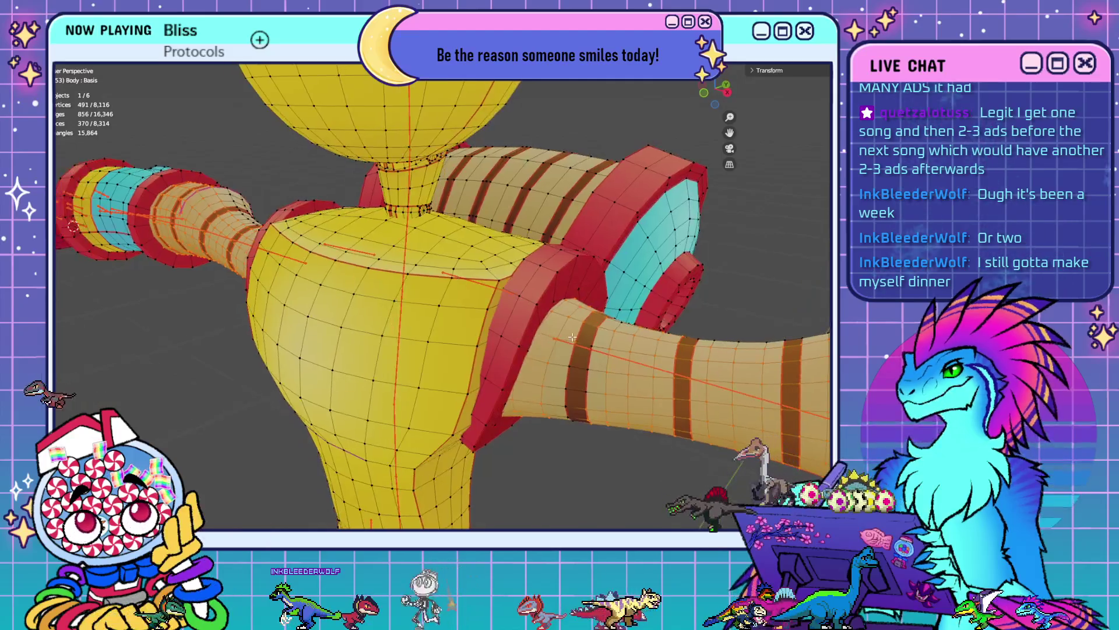
pyautogui.keyDown('shift'); pyautogui.click(592, 336); pyautogui.keyUp('shift')
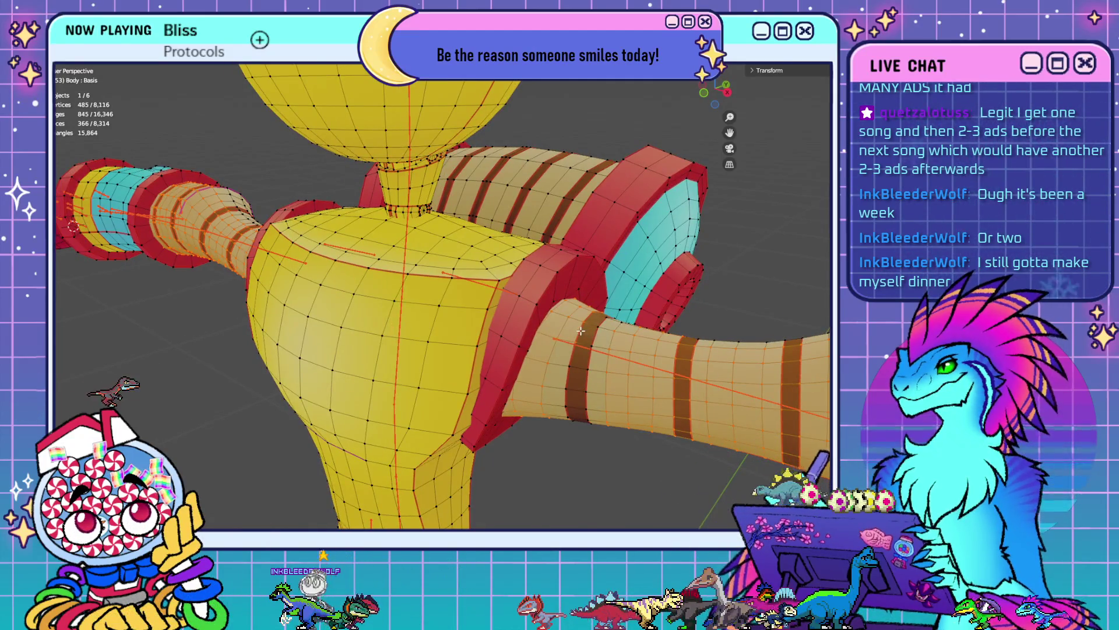
pyautogui.scroll(10, 548, 320)
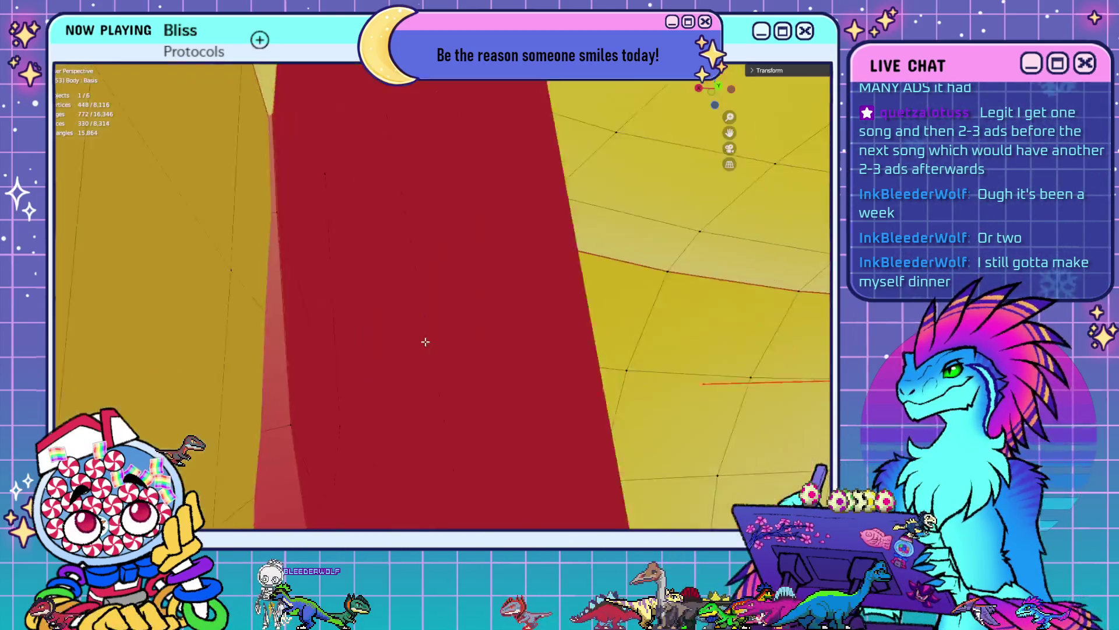
pyautogui.moveTo(426, 341)
pyautogui.mouseDown(button='middle')
pyautogui.moveTo(555, 264)
pyautogui.moveTo(495, 320)
pyautogui.moveTo(490, 295)
pyautogui.moveTo(542, 295)
pyautogui.moveTo(445, 317)
pyautogui.moveTo(239, 314)
pyautogui.mouseUp(button='middle')
pyautogui.hotkey('alt', 'z')
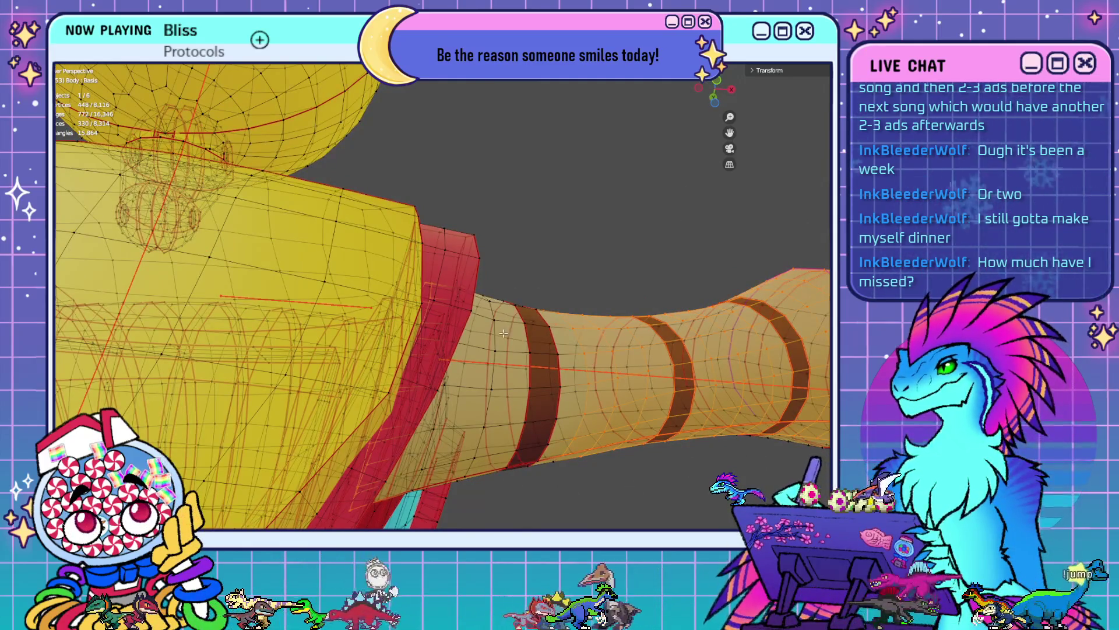
pyautogui.moveTo(504, 333)
pyautogui.mouseDown(button='middle')
pyautogui.moveTo(527, 330)
pyautogui.moveTo(548, 289)
pyautogui.moveTo(531, 290)
pyautogui.moveTo(537, 309)
pyautogui.moveTo(445, 200)
pyautogui.moveTo(393, 208)
pyautogui.moveTo(567, 267)
pyautogui.moveTo(432, 337)
pyautogui.moveTo(607, 261)
pyautogui.moveTo(591, 248)
pyautogui.moveTo(529, 306)
pyautogui.mouseUp(button='middle')
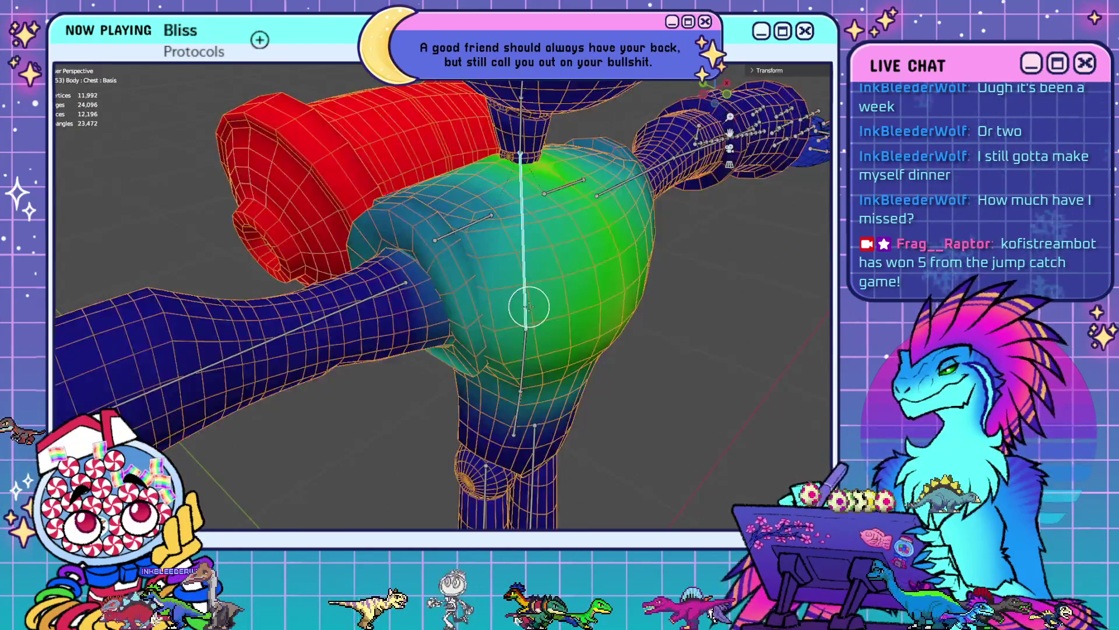
# - In Edit Mode, deselect all vertices and frame the whole robot in front view
pyautogui.scroll(3, 416, 326)
pyautogui.moveTo(394, 276); pyautogui.dragTo(431, 321, button='middle')
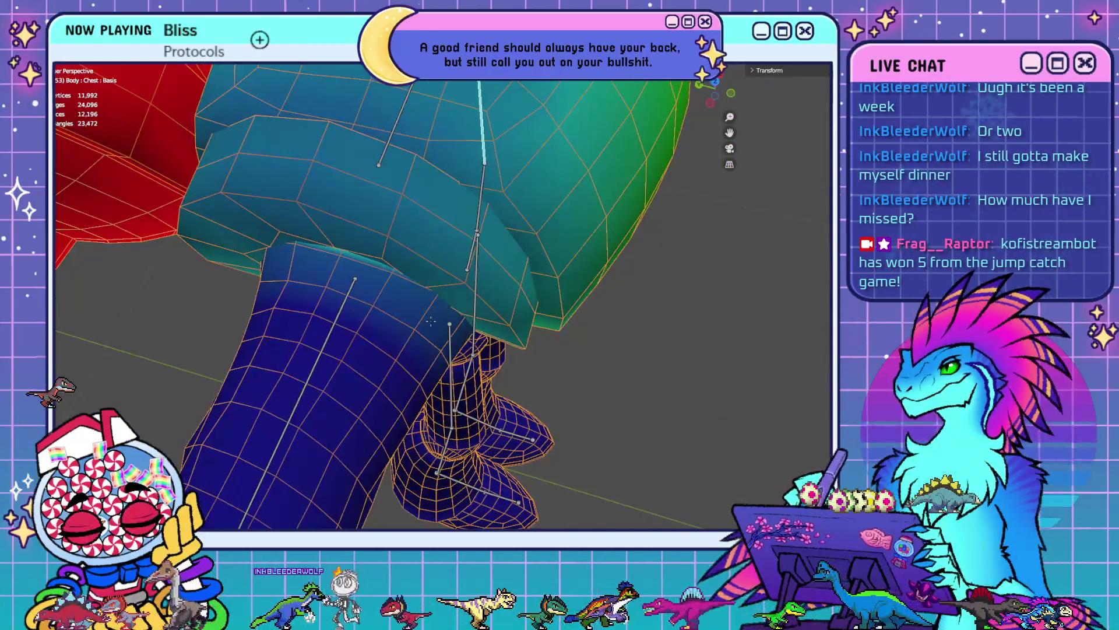
pyautogui.moveTo(298, 287); pyautogui.dragTo(577, 352, button='middle')
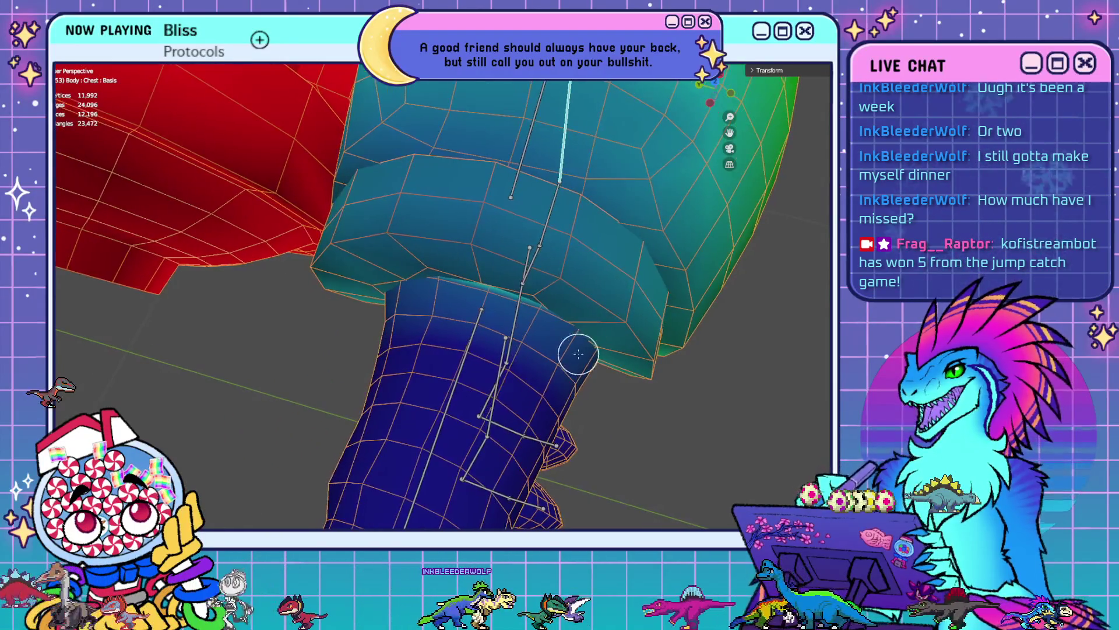
pyautogui.moveTo(332, 389)
pyautogui.mouseDown(button='middle')
pyautogui.moveTo(471, 369)
pyautogui.moveTo(577, 296)
pyautogui.moveTo(492, 255)
pyautogui.moveTo(261, 315)
pyautogui.moveTo(435, 369)
pyautogui.mouseUp(button='middle')
pyautogui.press('Tab')
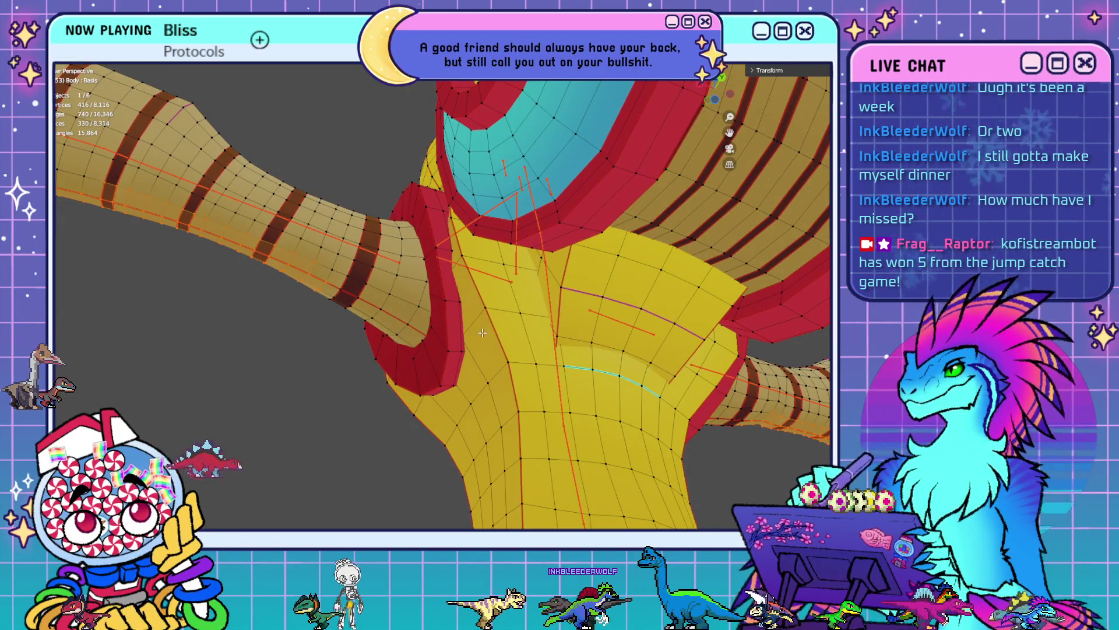
pyautogui.hotkey('alt', 'a')
pyautogui.press('Home')
pyautogui.press('KP_1')
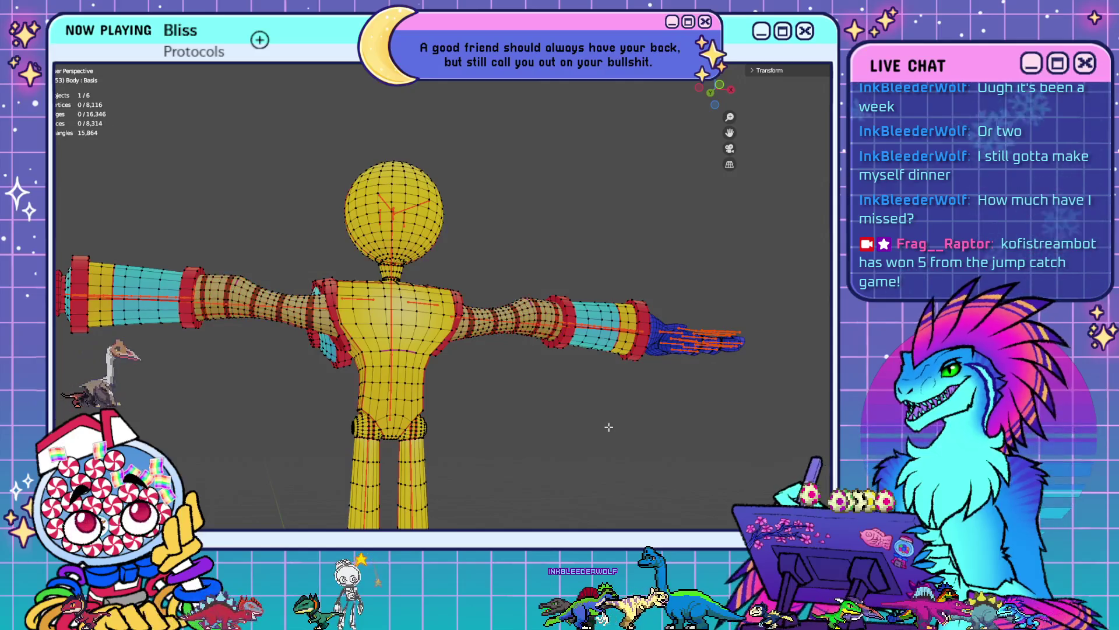
# - Select the linked torso piece of the mesh with L
pyautogui.press('Tab')
pyautogui.press('Tab')
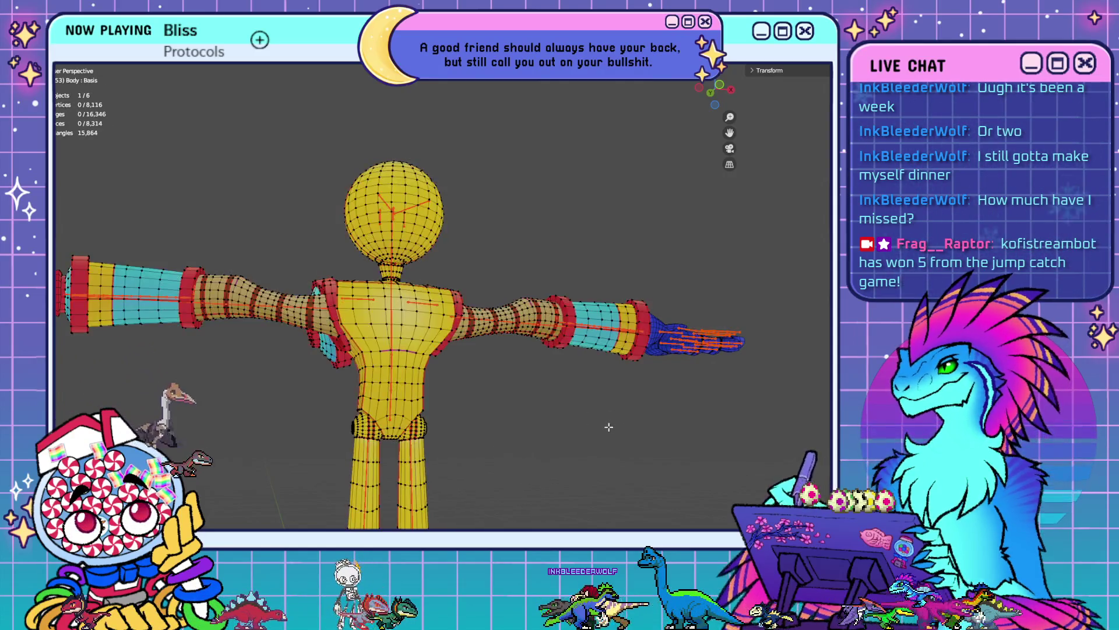
pyautogui.moveTo(463, 425); pyautogui.dragTo(535, 427, button='middle')
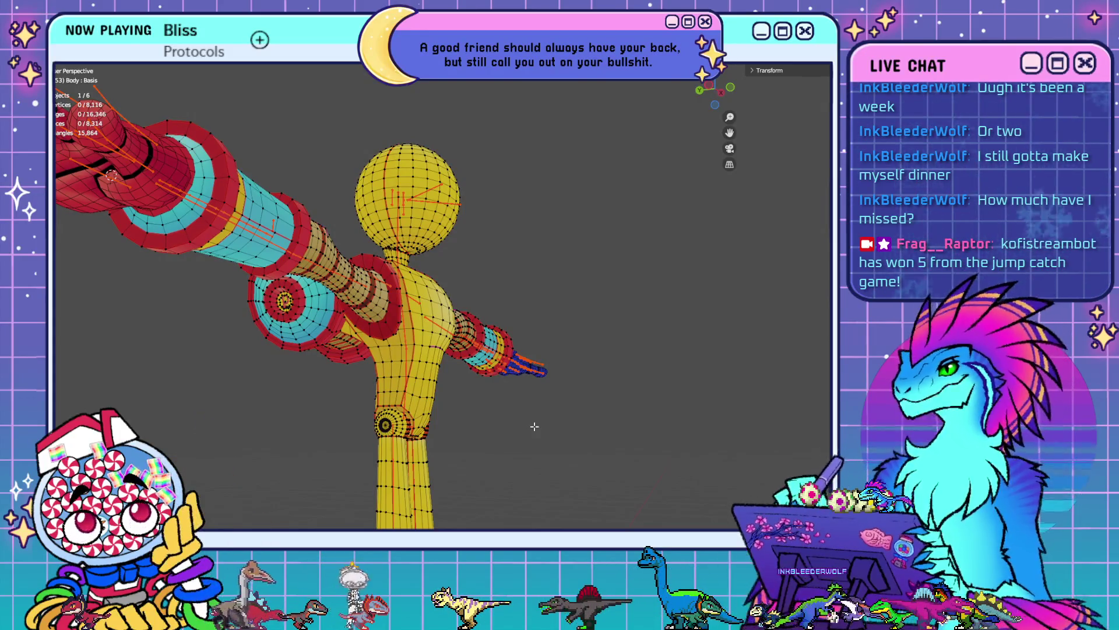
pyautogui.moveTo(485, 413)
pyautogui.mouseDown(button='middle')
pyautogui.moveTo(536, 408)
pyautogui.moveTo(517, 438)
pyautogui.mouseUp(button='middle')
pyautogui.scroll(2, 520, 430)
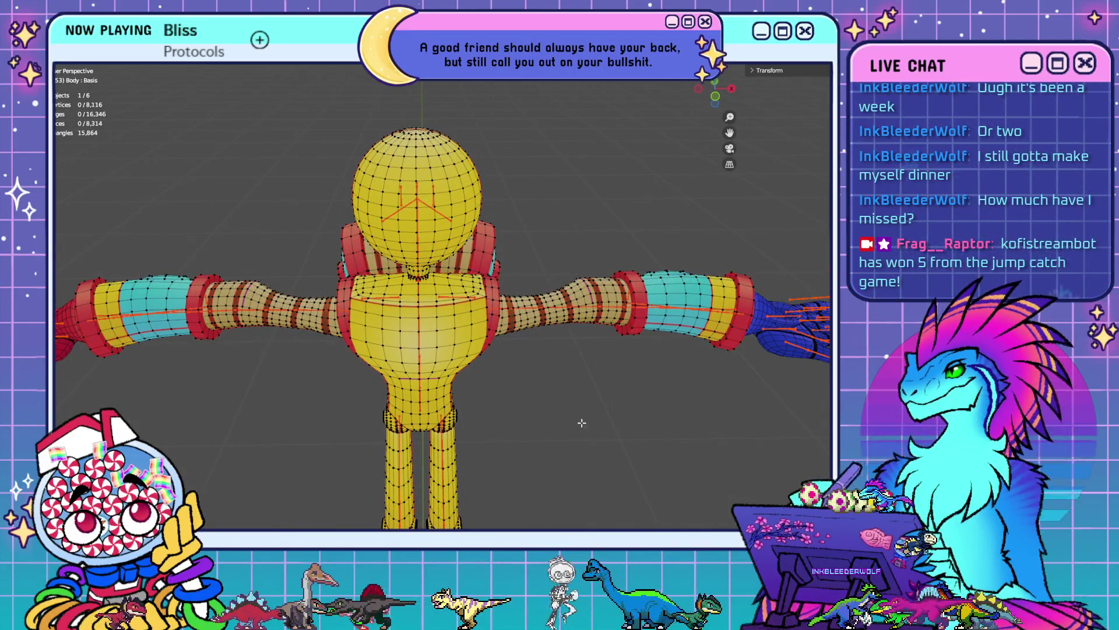
pyautogui.moveTo(582, 423)
pyautogui.mouseDown(button='middle')
pyautogui.moveTo(541, 448)
pyautogui.moveTo(497, 432)
pyautogui.moveTo(498, 449)
pyautogui.moveTo(504, 322)
pyautogui.mouseUp(button='middle')
pyautogui.scroll(-3, 505, 325)
pyautogui.moveTo(487, 427)
pyautogui.mouseDown(button='middle')
pyautogui.moveTo(487, 342)
pyautogui.moveTo(495, 386)
pyautogui.mouseUp(button='middle')
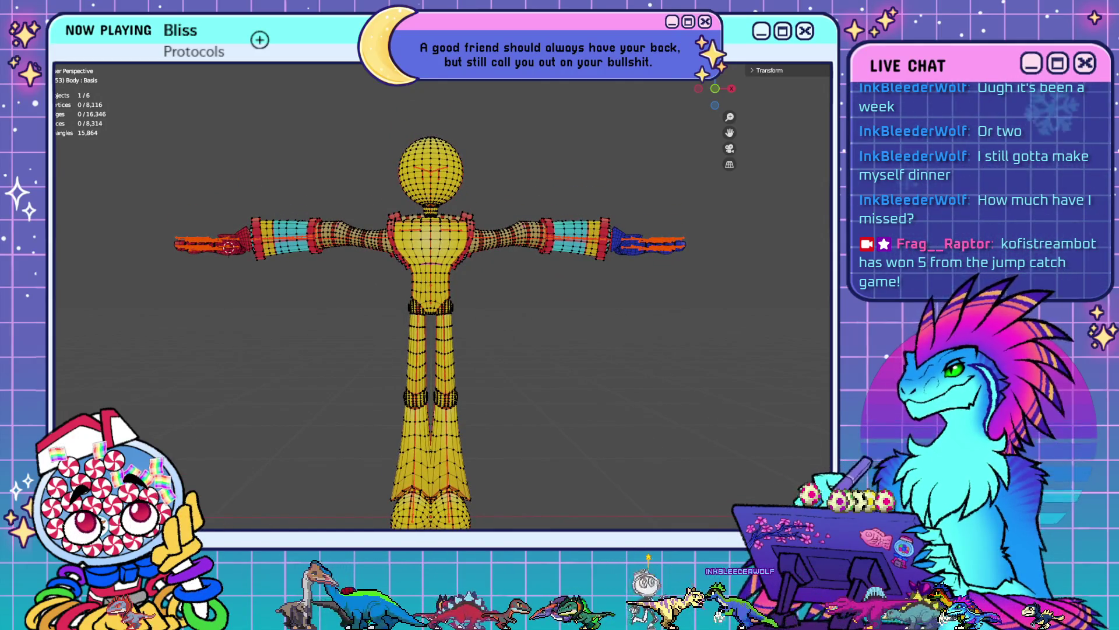
pyautogui.press('l')
# - Switch to Weight Paint to check the Chest group weights on the torso
pyautogui.moveTo(524, 314)
pyautogui.mouseDown(button='middle')
pyautogui.moveTo(439, 307)
pyautogui.moveTo(449, 272)
pyautogui.moveTo(455, 295)
pyautogui.moveTo(612, 317)
pyautogui.moveTo(560, 309)
pyautogui.mouseUp(button='middle')
pyautogui.scroll(5, 460, 303)
pyautogui.scroll(-5, 477, 322)
pyautogui.scroll(5, 560, 309)
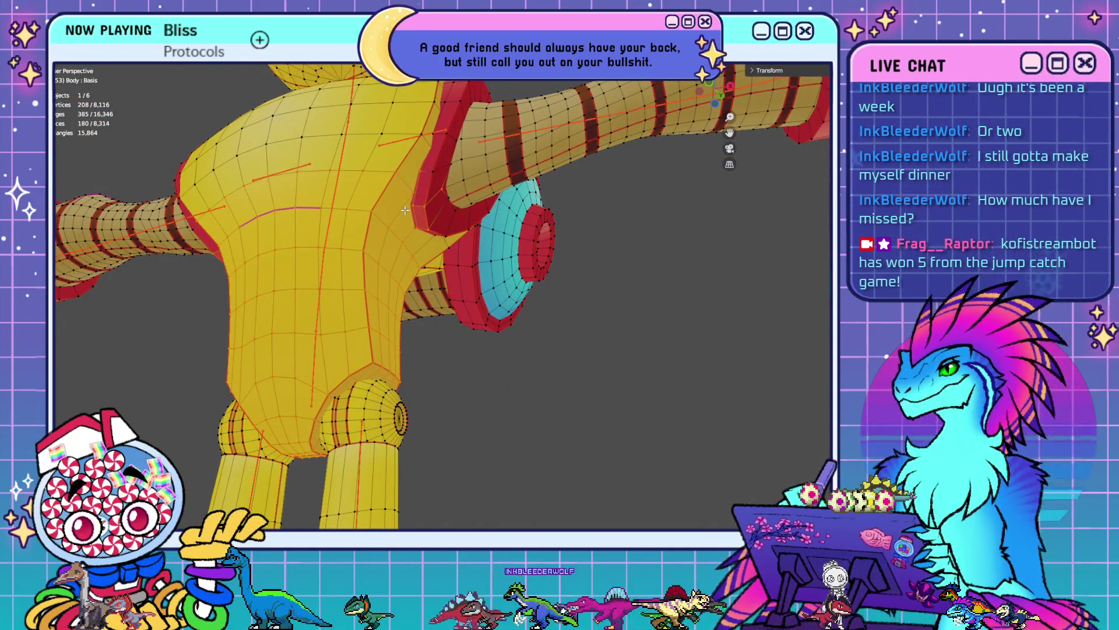
pyautogui.hotkey('ctrl', 'Tab')
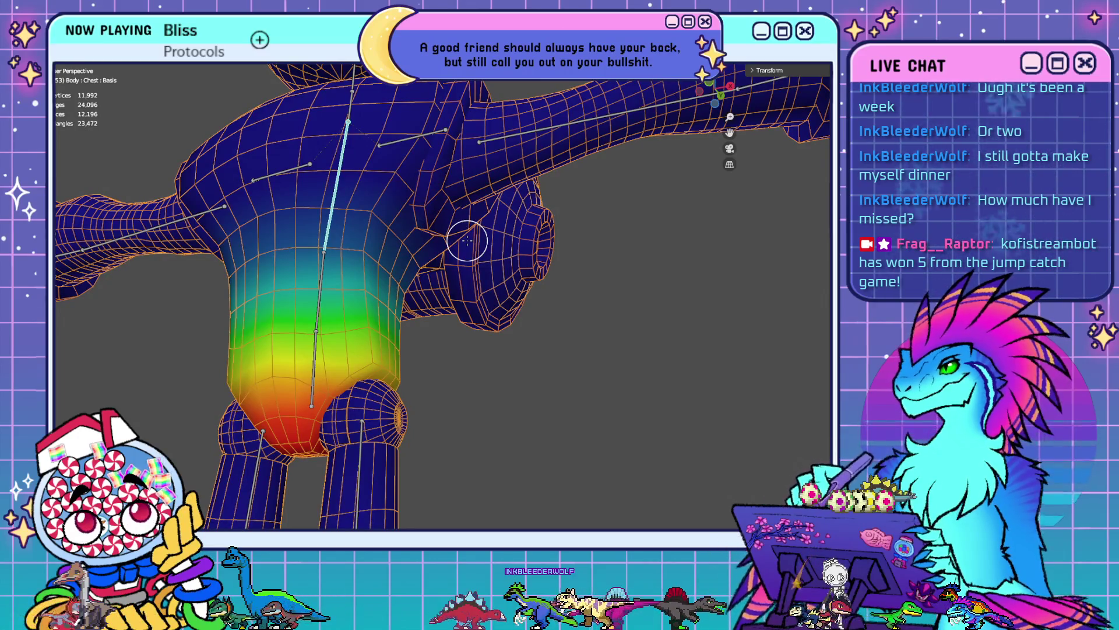
# - Test-rotate the Spine bone and compare the Chest and Spine weights from the front
pyautogui.press('KP_1')
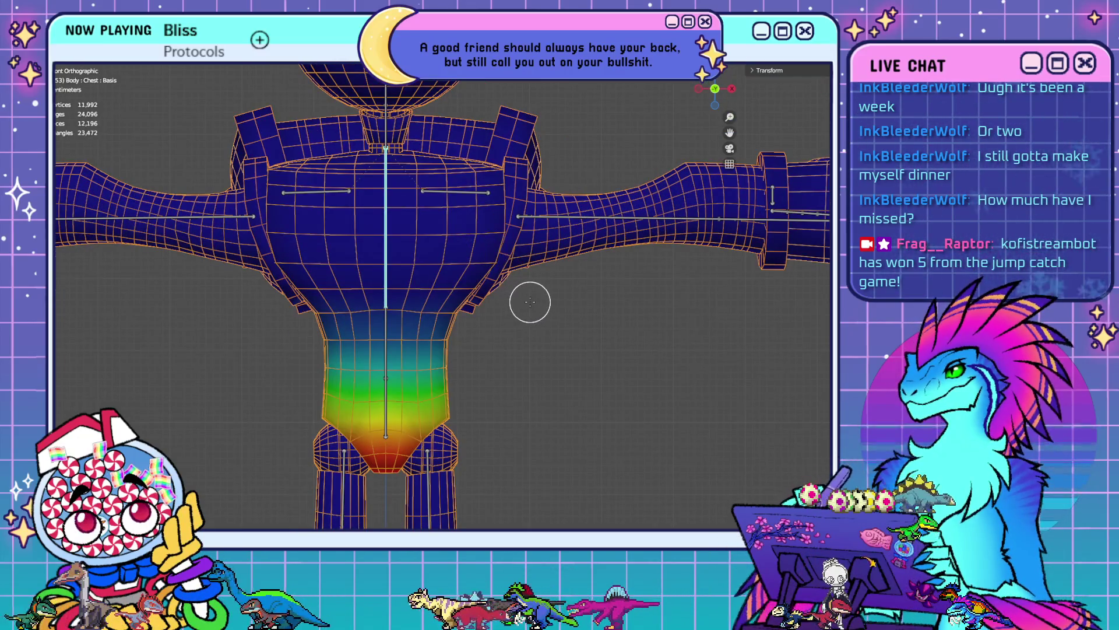
pyautogui.keyDown('ctrl'); pyautogui.click(387, 325); pyautogui.keyUp('ctrl')
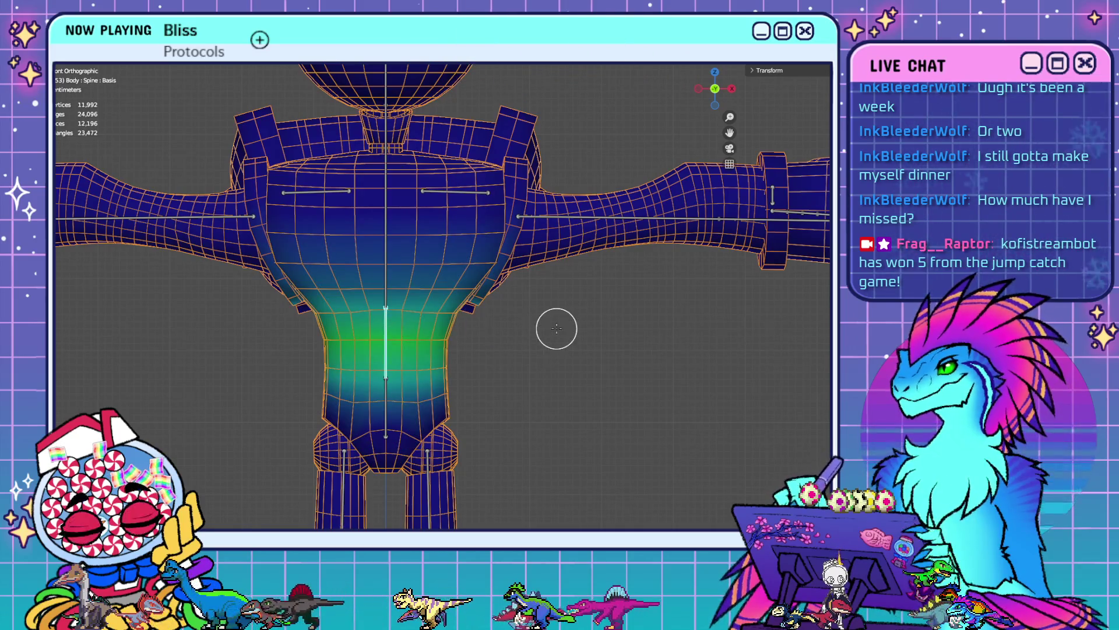
pyautogui.press('r')
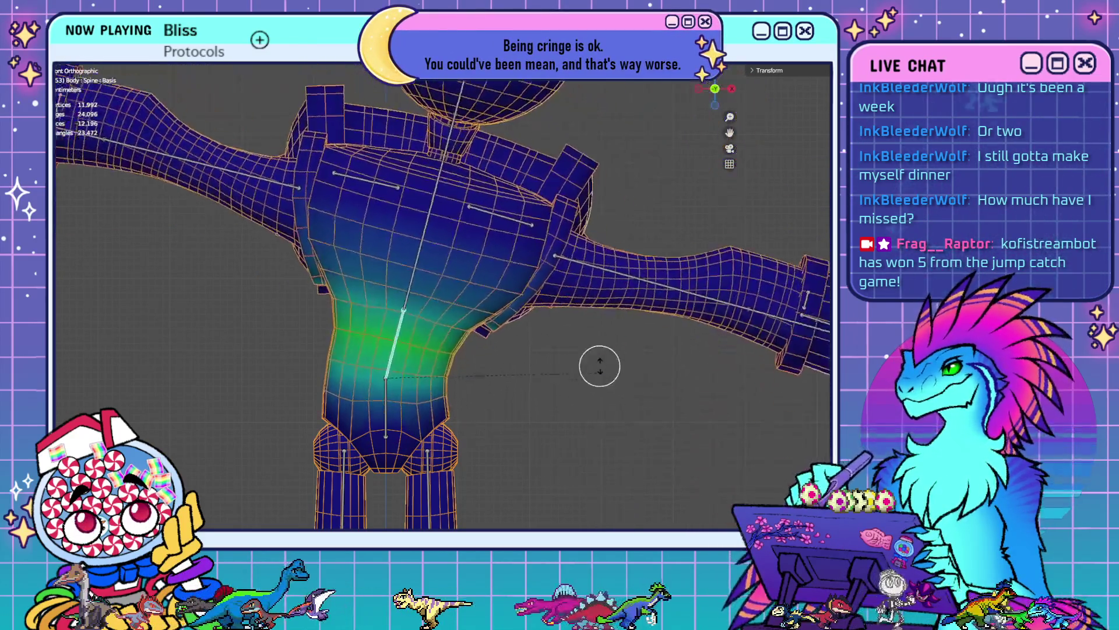
pyautogui.press('Escape')
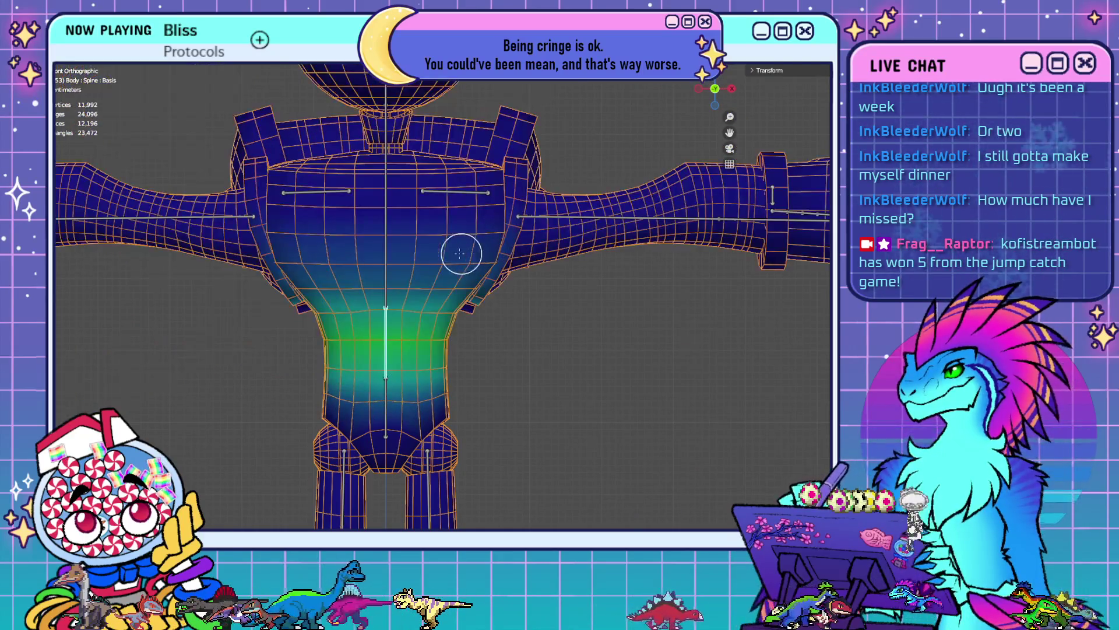
pyautogui.keyDown('ctrl'); pyautogui.click(399, 252); pyautogui.keyUp('ctrl')
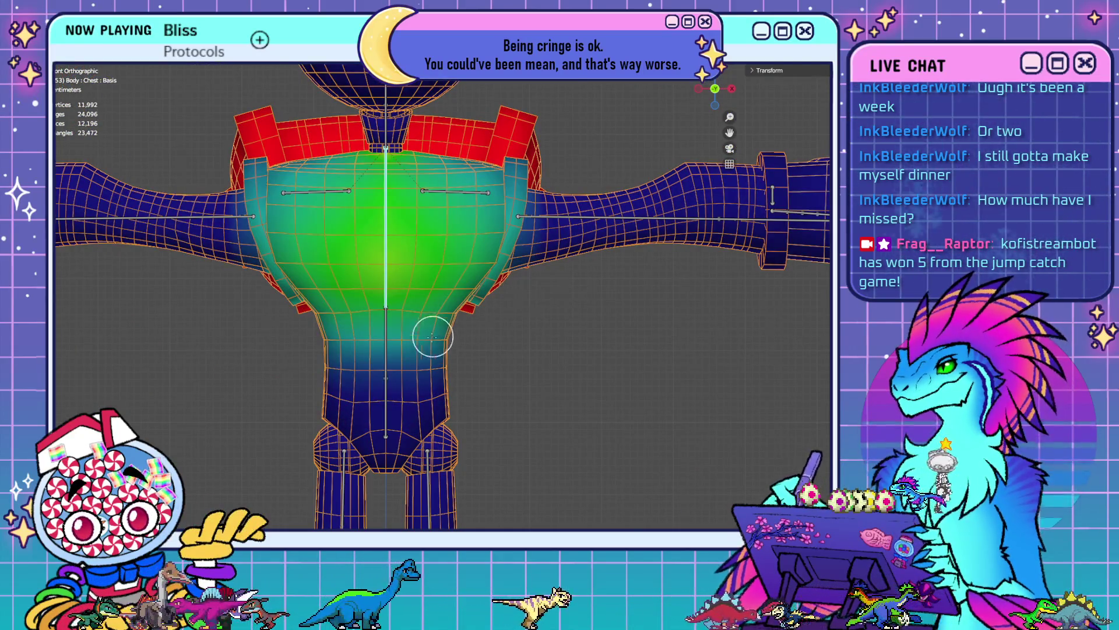
pyautogui.keyDown('ctrl'); pyautogui.click(390, 345); pyautogui.keyUp('ctrl')
# - Test-rotate the Upper Arm L and Shoulder L bones to check their deformation
pyautogui.keyDown('ctrl'); pyautogui.click(553, 198); pyautogui.keyUp('ctrl')
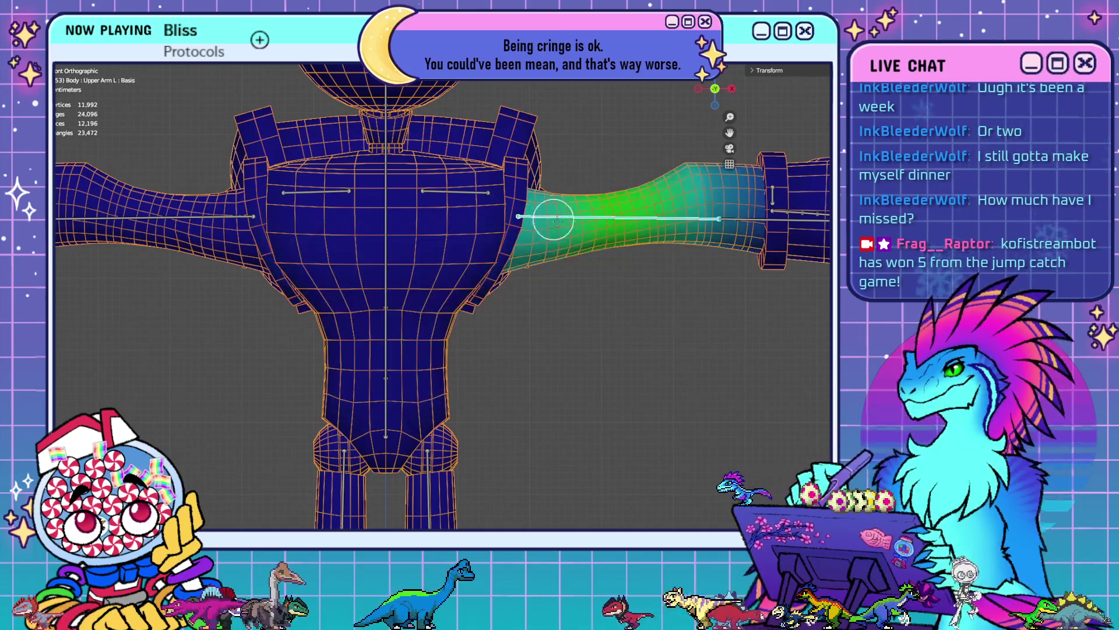
pyautogui.press('r')
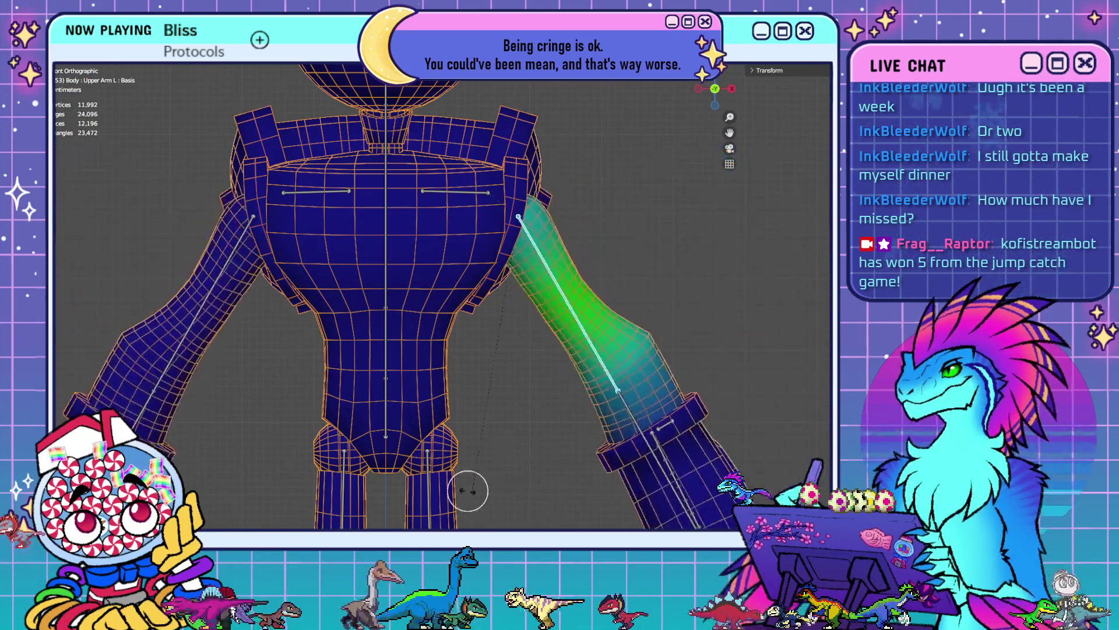
pyautogui.rightClick(417, 513)
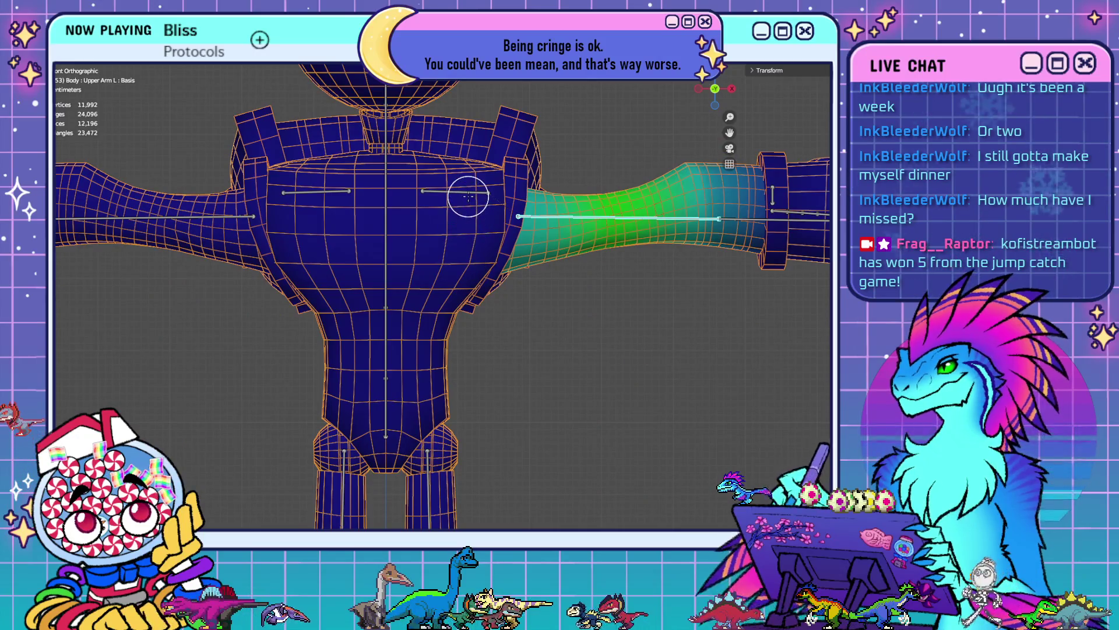
pyautogui.keyDown('ctrl'); pyautogui.click(467, 195); pyautogui.keyUp('ctrl')
pyautogui.press('r')
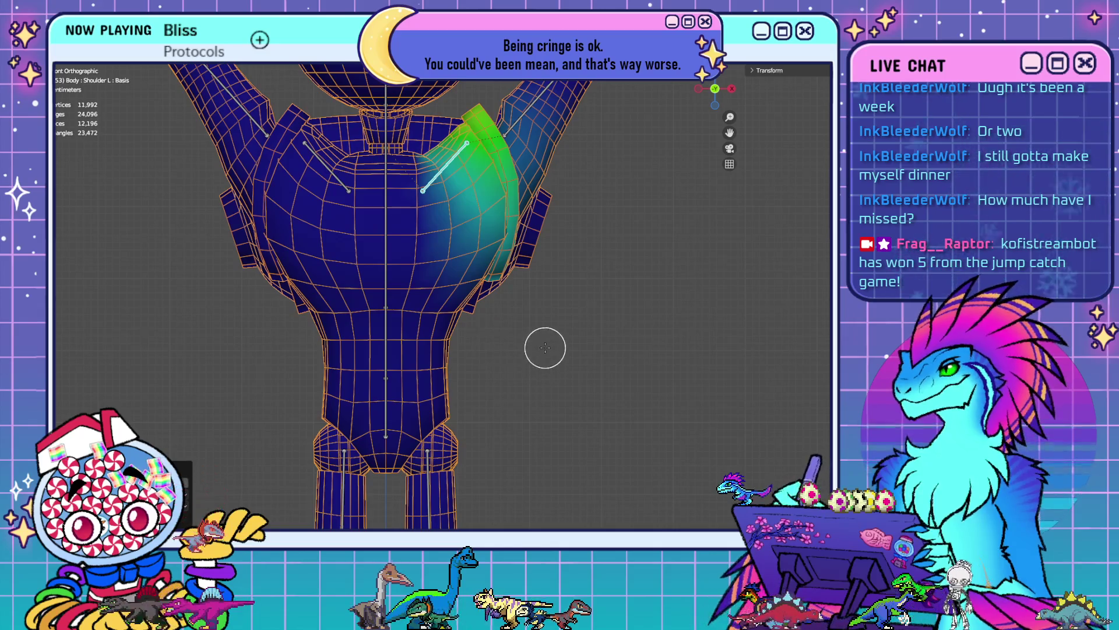
pyautogui.moveTo(545, 348); pyautogui.dragTo(458, 328, button='middle')
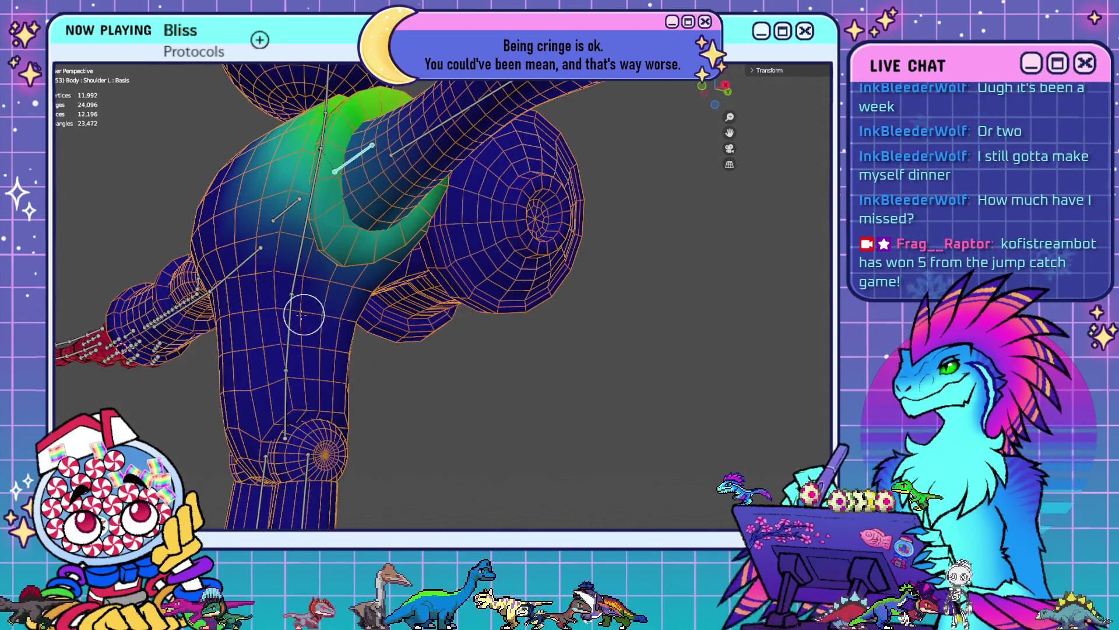
# - Show the Hips bone weights, then return to Edit Mode
pyautogui.keyDown('ctrl'); pyautogui.click(283, 318); pyautogui.keyUp('ctrl')
pyautogui.moveTo(443, 382); pyautogui.dragTo(396, 378, button='middle')
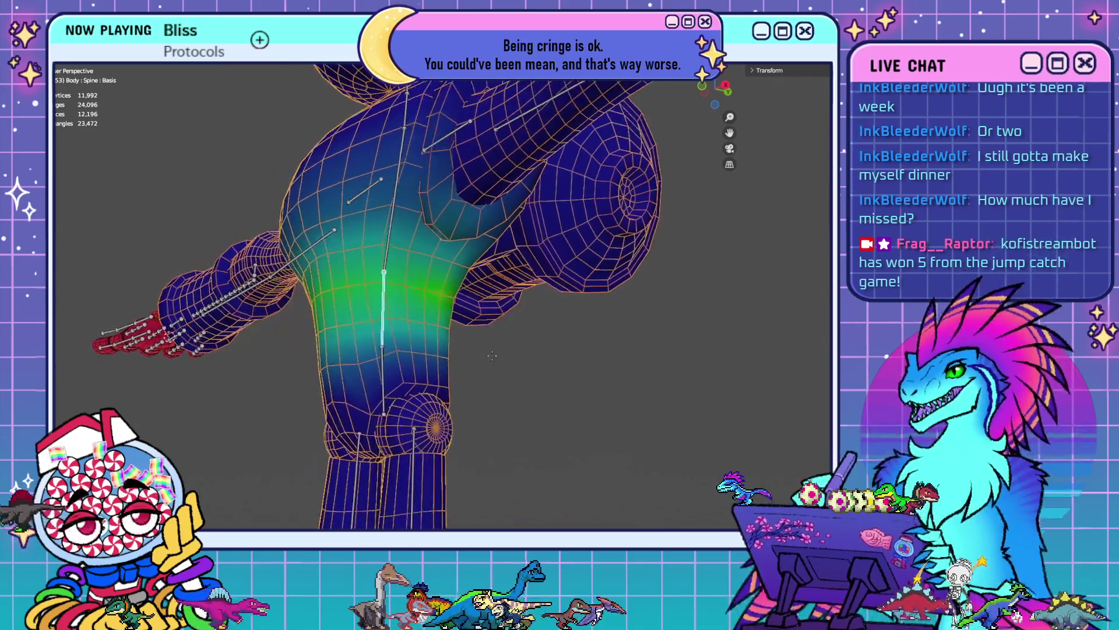
pyautogui.keyDown('ctrl'); pyautogui.click(386, 376); pyautogui.keyUp('ctrl')
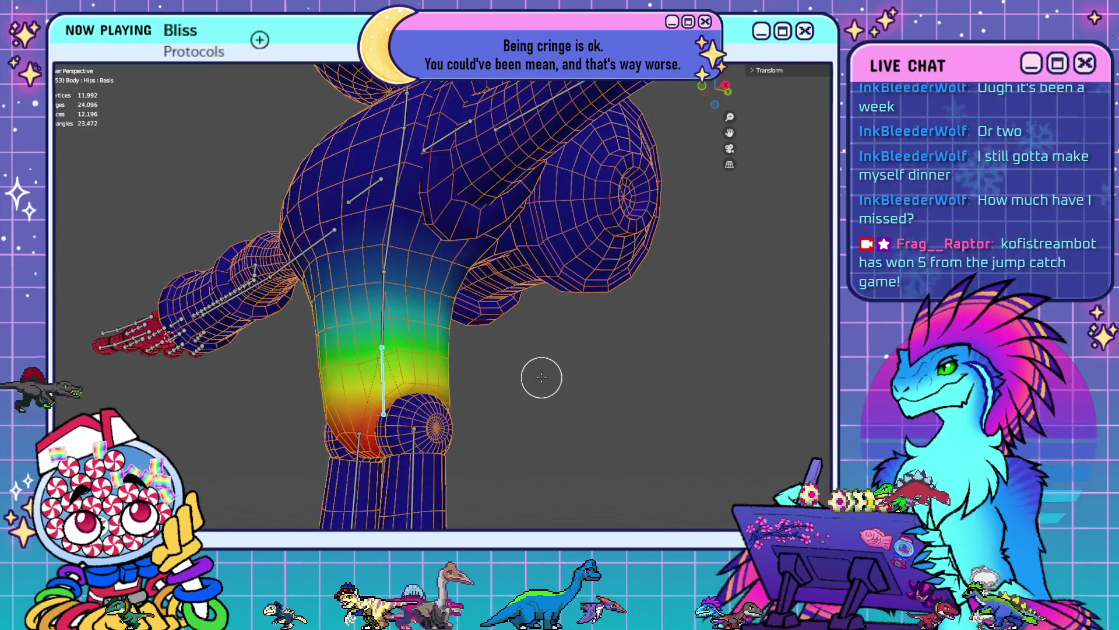
pyautogui.press('Tab')
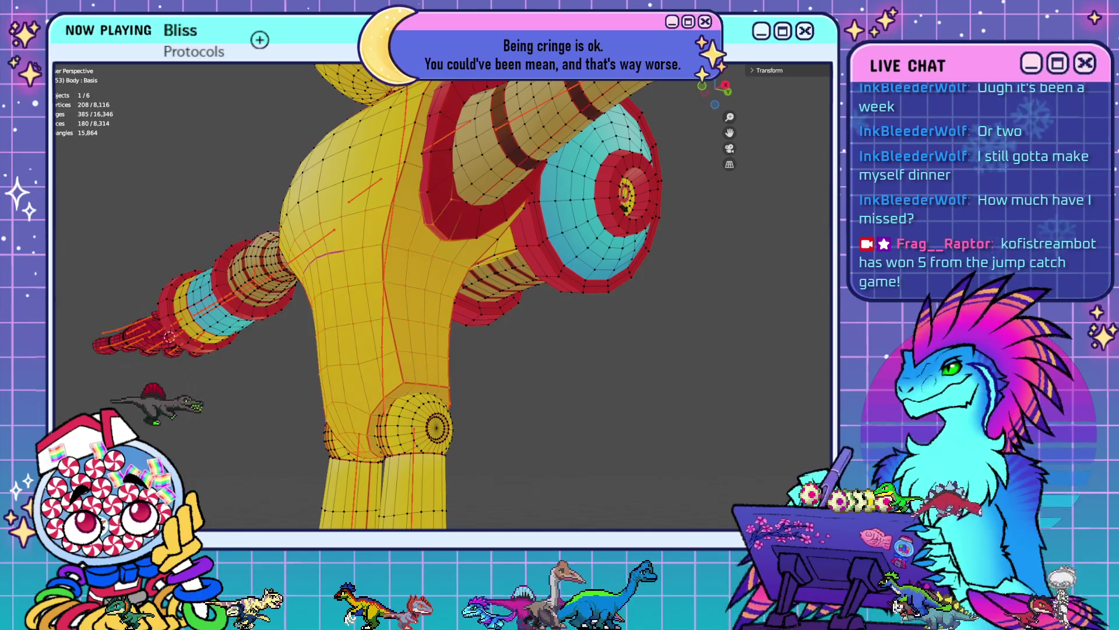
# - Select lower-torso faces, inspect their Hips weights, then Ctrl+L the connected torso piece
pyautogui.moveTo(524, 368)
pyautogui.mouseDown(button='middle')
pyautogui.moveTo(632, 430)
pyautogui.moveTo(685, 442)
pyautogui.mouseUp(button='middle')
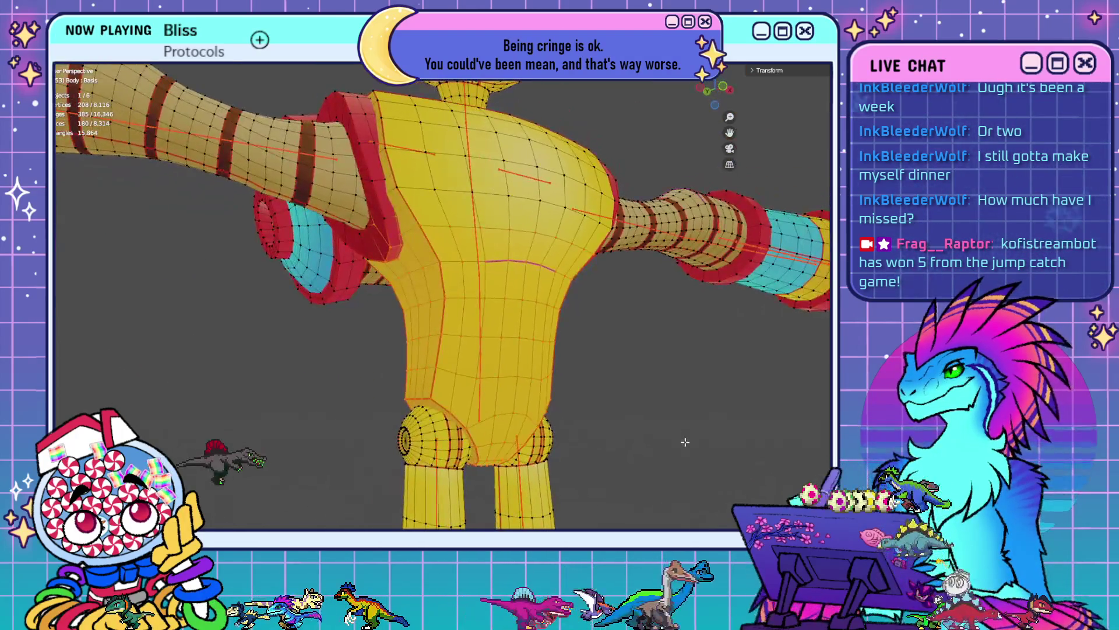
pyautogui.click(476, 386)
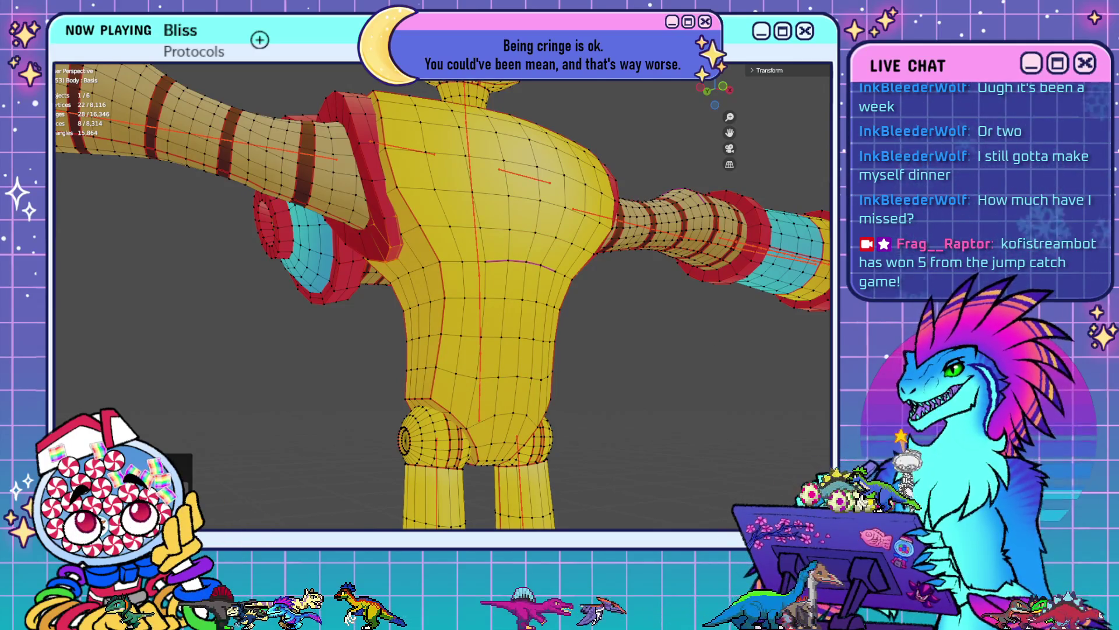
pyautogui.hotkey('ctrl', 'Tab')
pyautogui.moveTo(680, 378); pyautogui.dragTo(626, 380, button='middle')
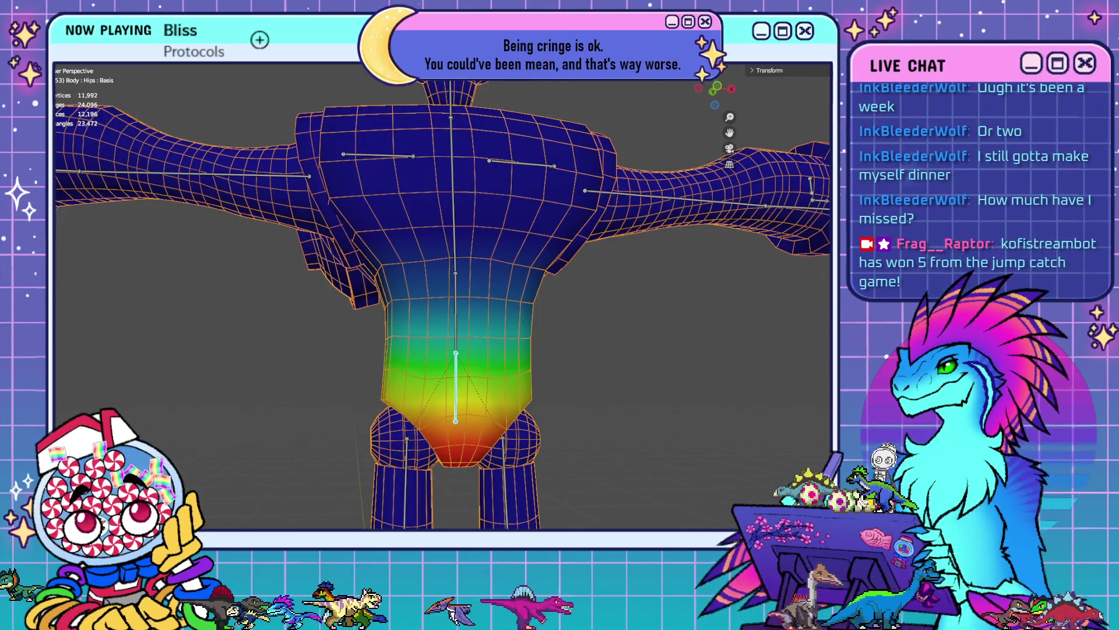
pyautogui.press('Tab')
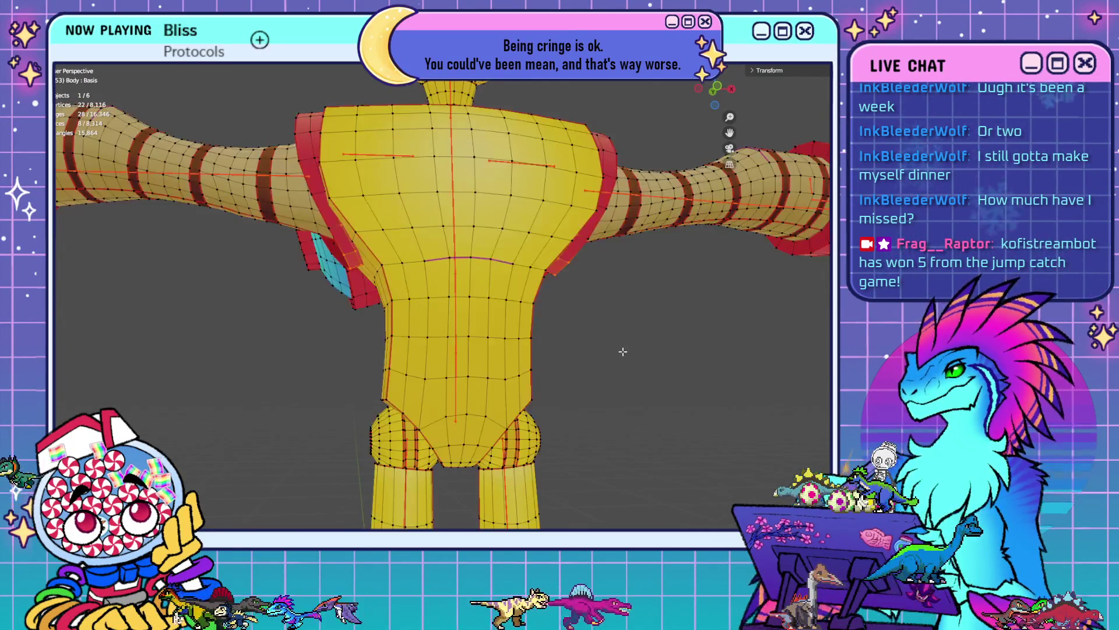
pyautogui.hotkey('ctrl', 'l')
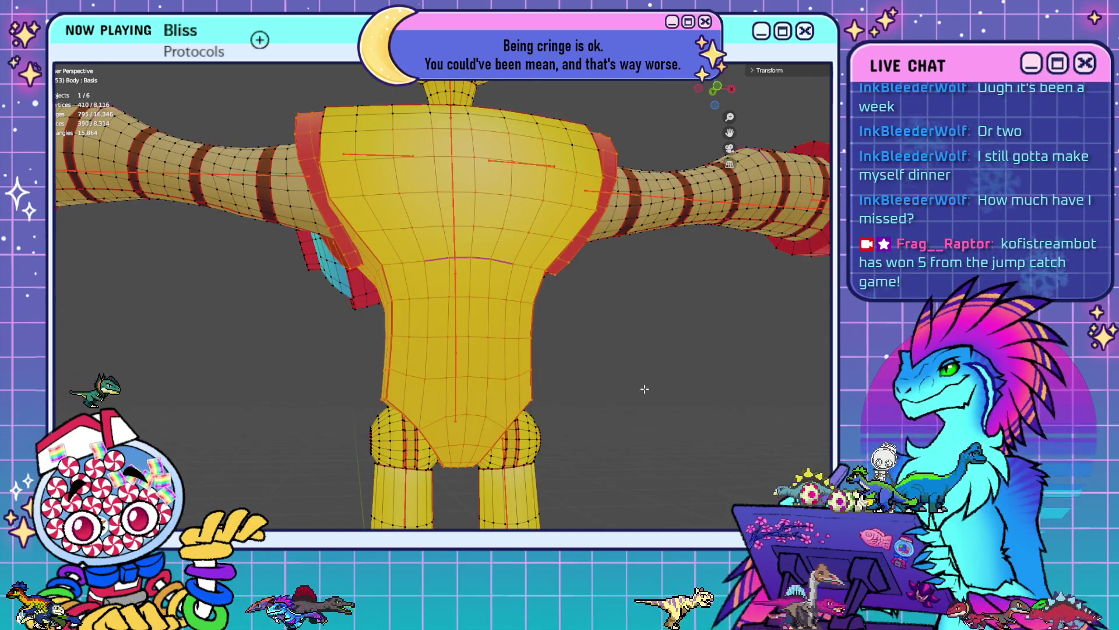
pyautogui.scroll(-5, 644, 389)
pyautogui.moveTo(528, 360)
pyautogui.mouseDown(button='middle')
pyautogui.moveTo(512, 440)
pyautogui.moveTo(408, 402)
pyautogui.moveTo(524, 381)
pyautogui.mouseUp(button='middle')
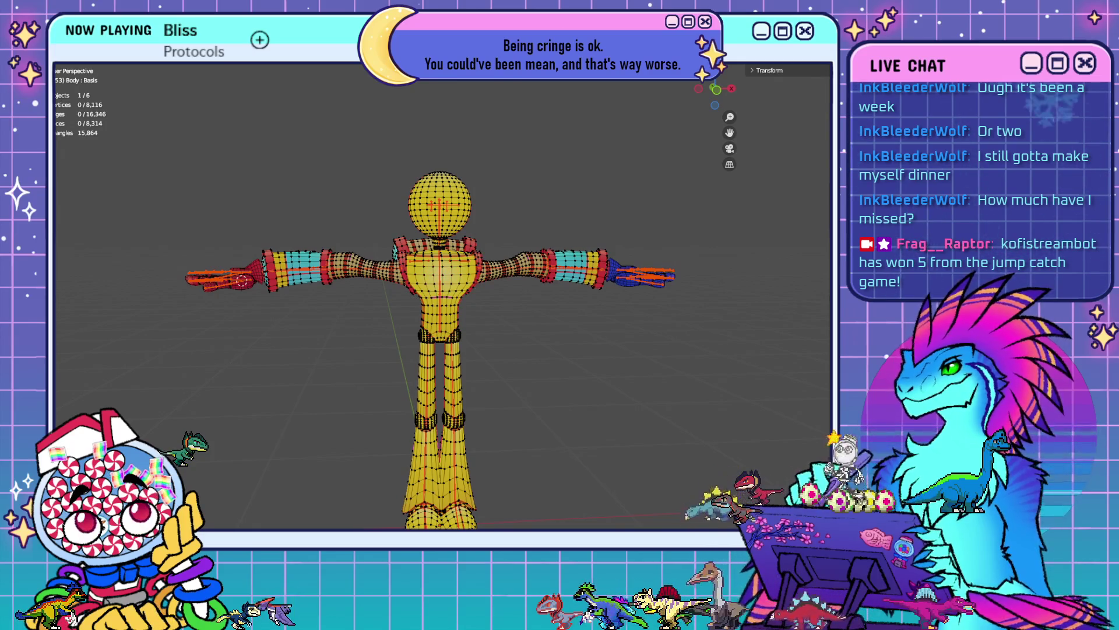
# - Box-select the right half of the robot and enable X-ray in front view
pyautogui.moveTo(443, 245); pyautogui.dragTo(691, 372)
pyautogui.moveTo(609, 362); pyautogui.dragTo(535, 325, button='middle')
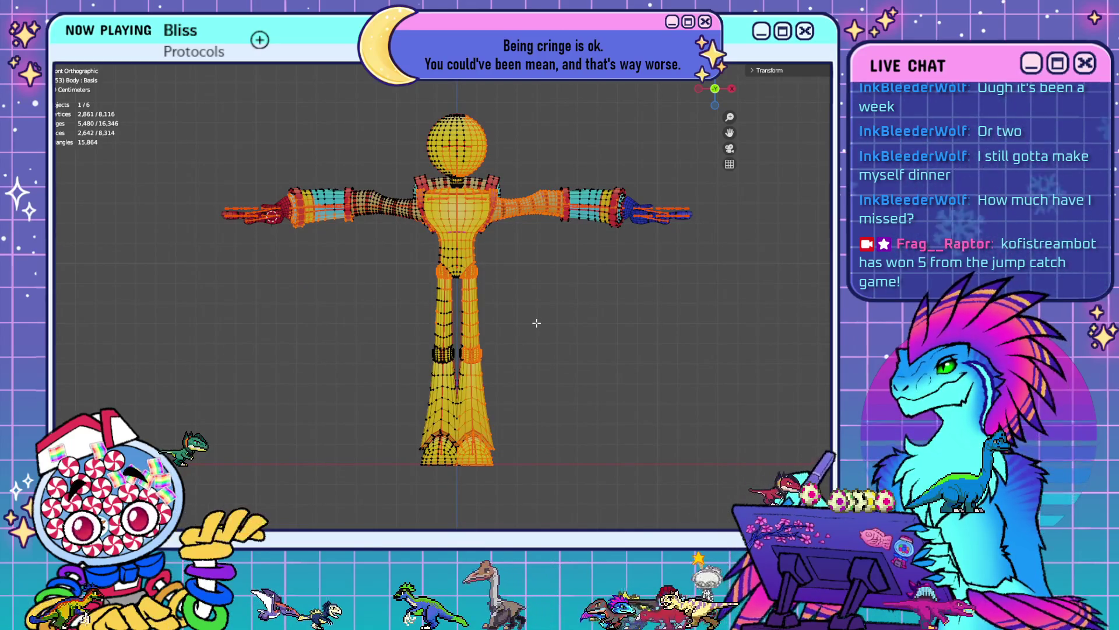
pyautogui.press('KP_1')
pyautogui.scroll(-1, 536, 323)
pyautogui.keyDown('shift'); pyautogui.moveTo(607, 210); pyautogui.dragTo(560, 393, button='middle'); pyautogui.keyUp('shift')
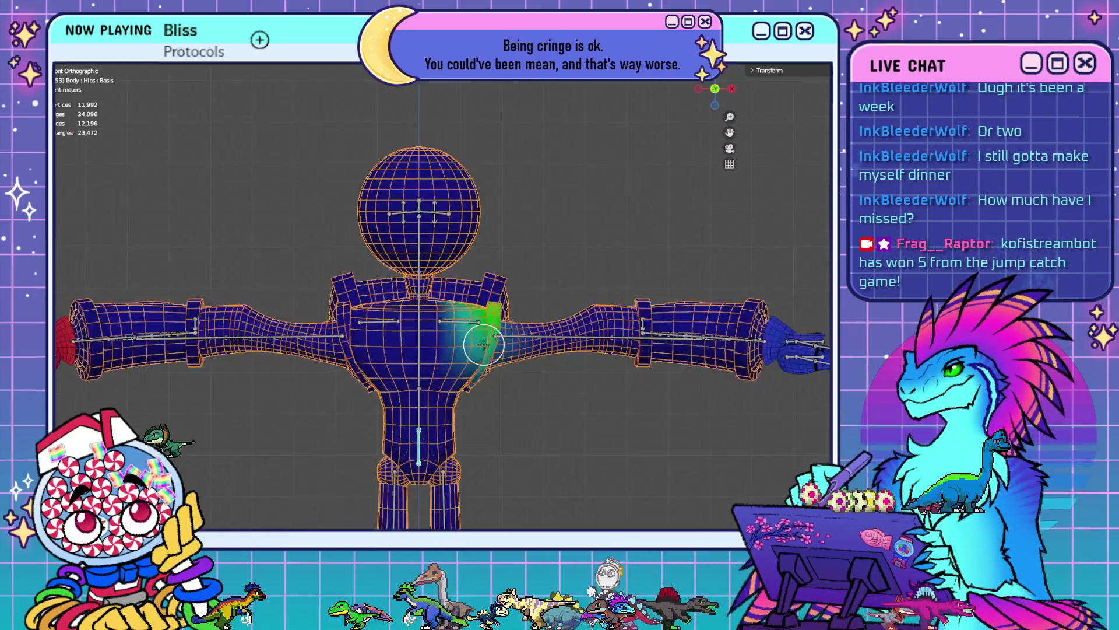
pyautogui.scroll(1, 484, 344)
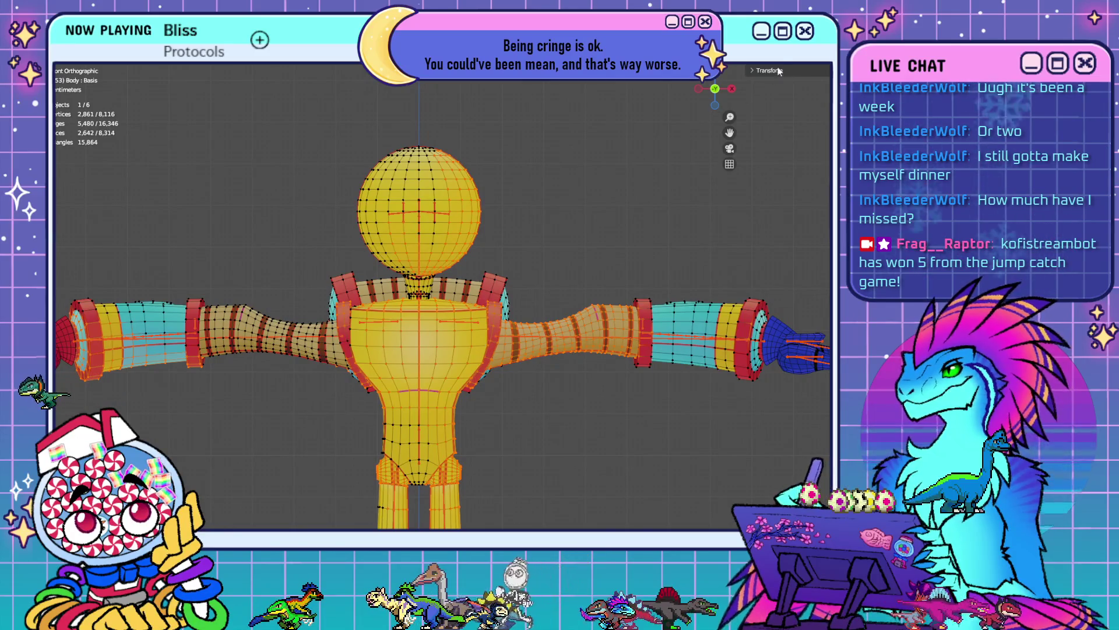
pyautogui.hotkey('alt', 'z')
# - Try circle-select while switching between Edit Mode and Hips weight painting
pyautogui.press('c')
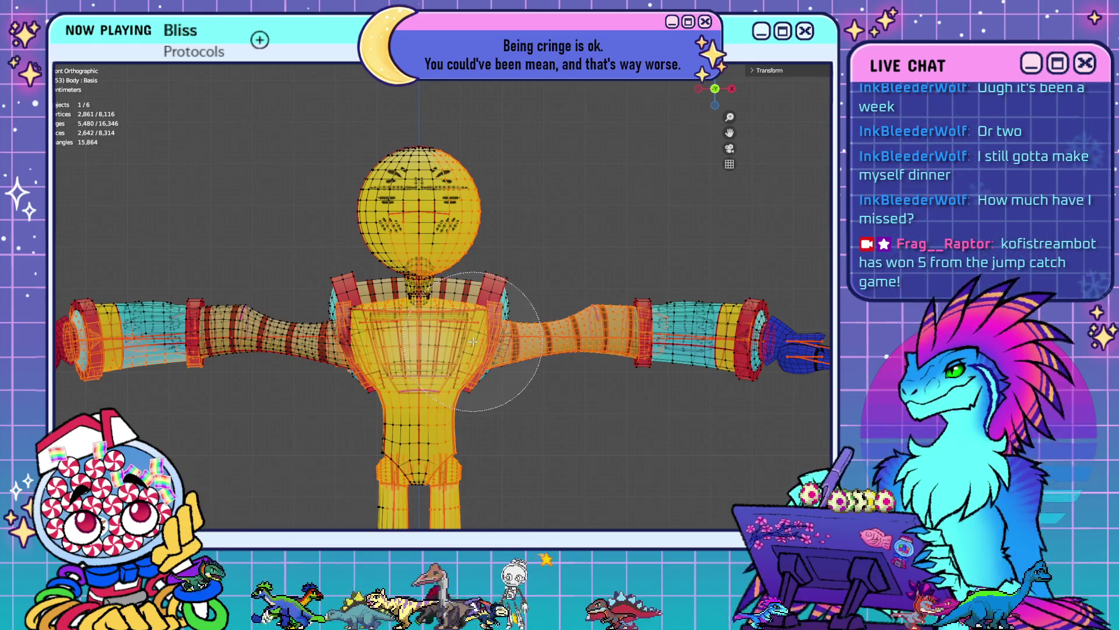
pyautogui.press('Escape')
pyautogui.hotkey('ctrl', 'Tab')
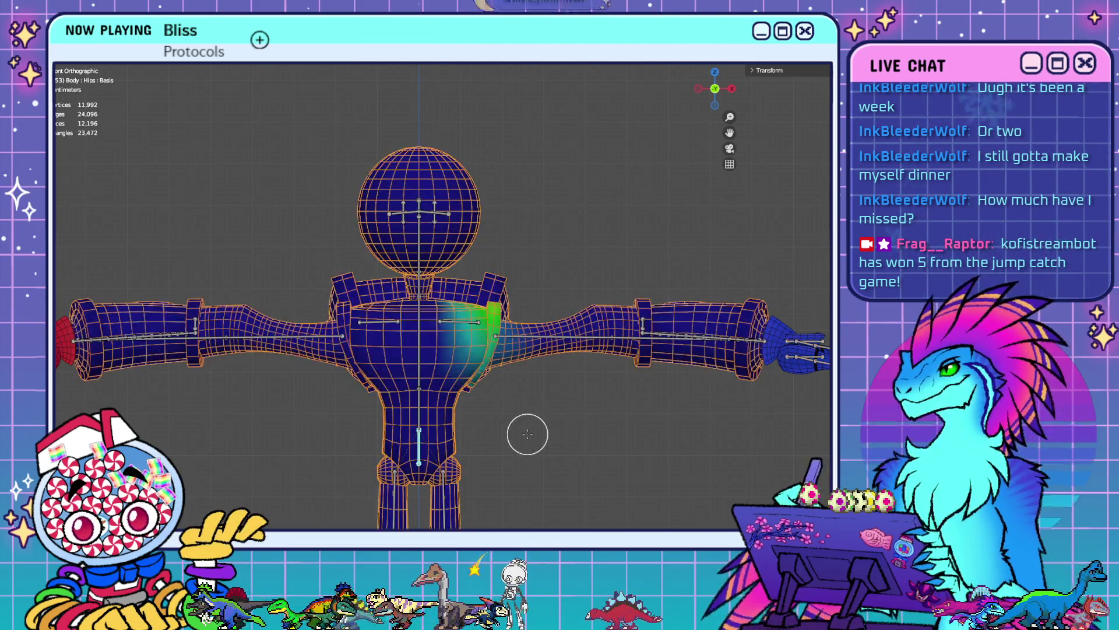
pyautogui.press('Tab')
pyautogui.press('c')
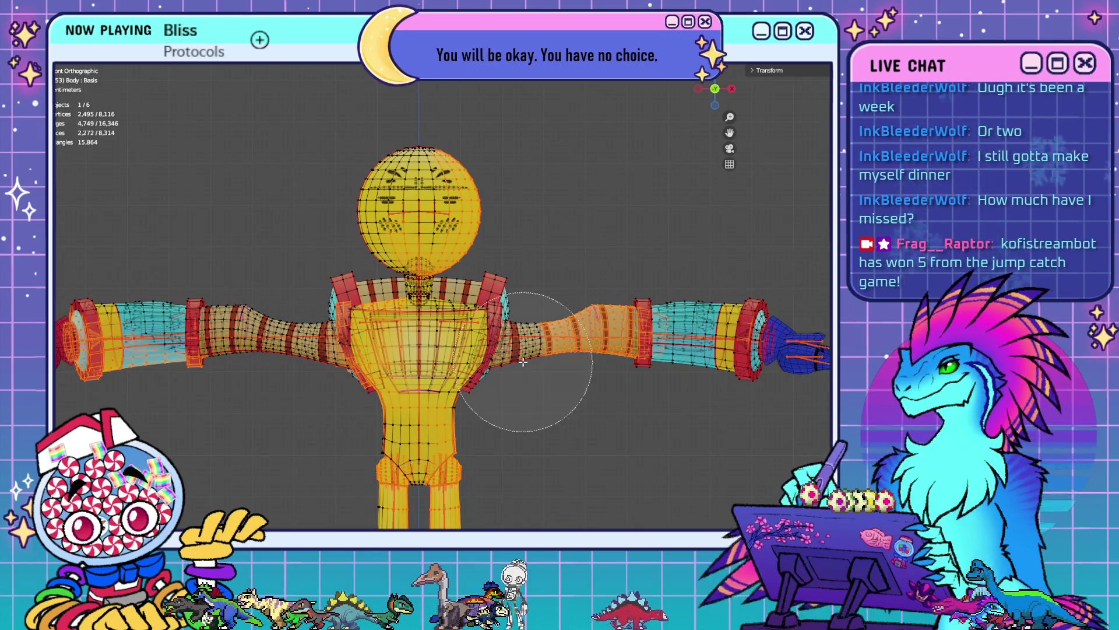
pyautogui.press('Escape')
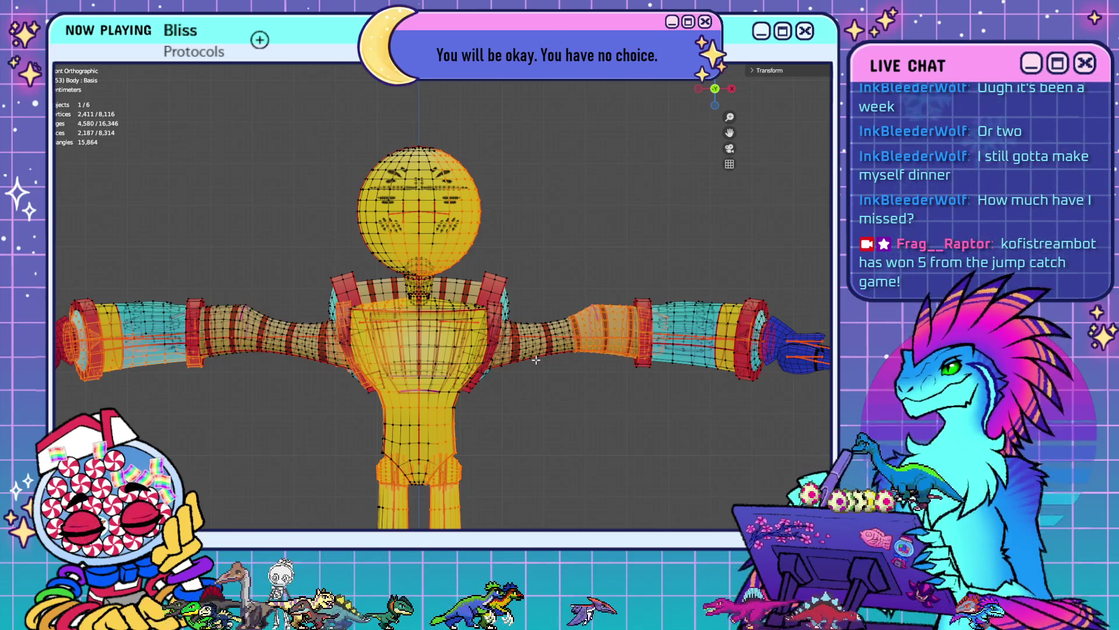
pyautogui.press('c')
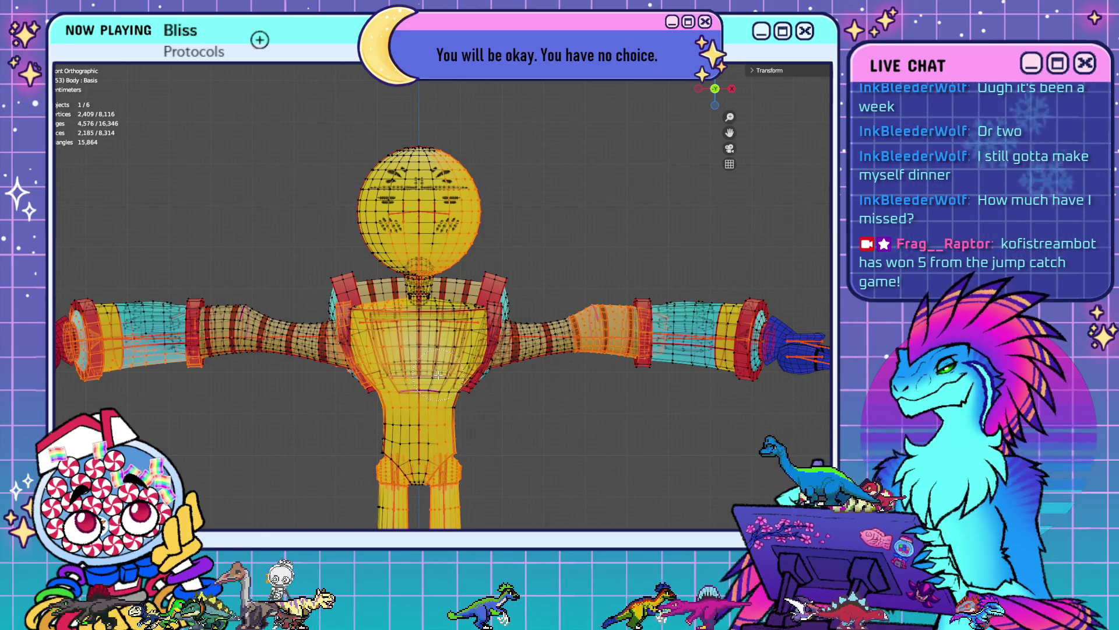
pyautogui.press('Escape')
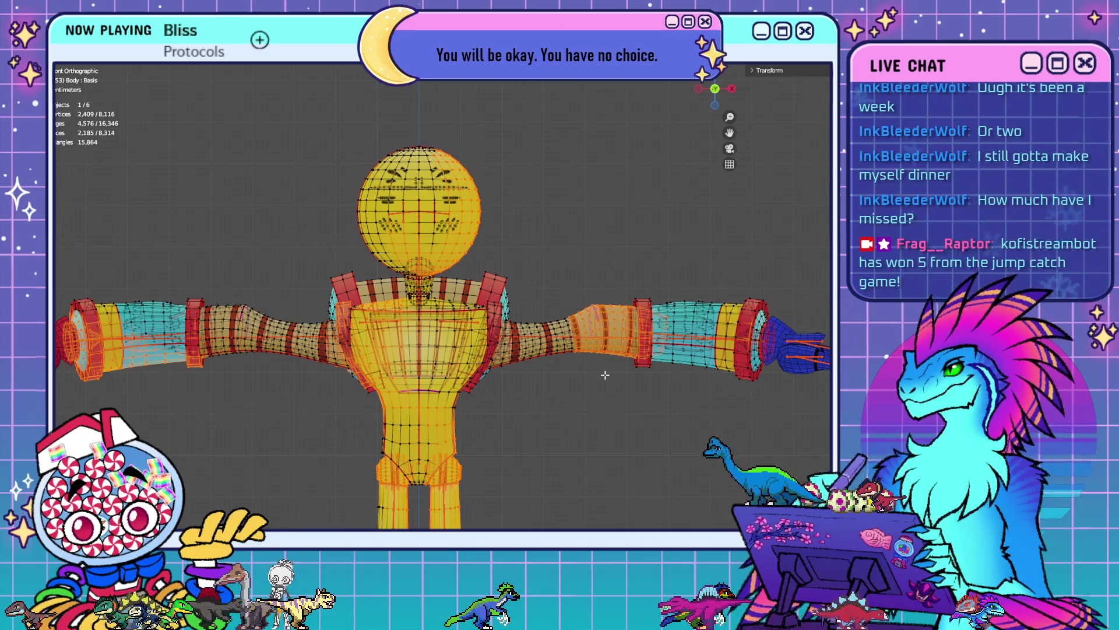
pyautogui.press('Tab')
pyautogui.scroll(2, 589, 333)
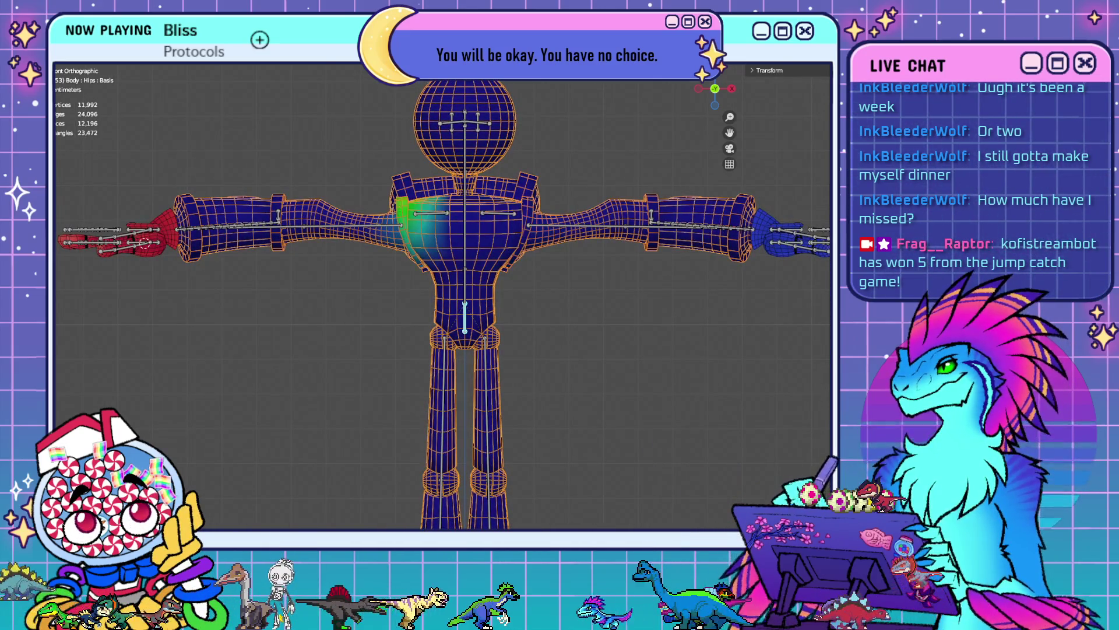
# - Deselect all, then select the linked torso, arms and leg piece
pyautogui.press('Tab')
pyautogui.hotkey('alt', 'a')
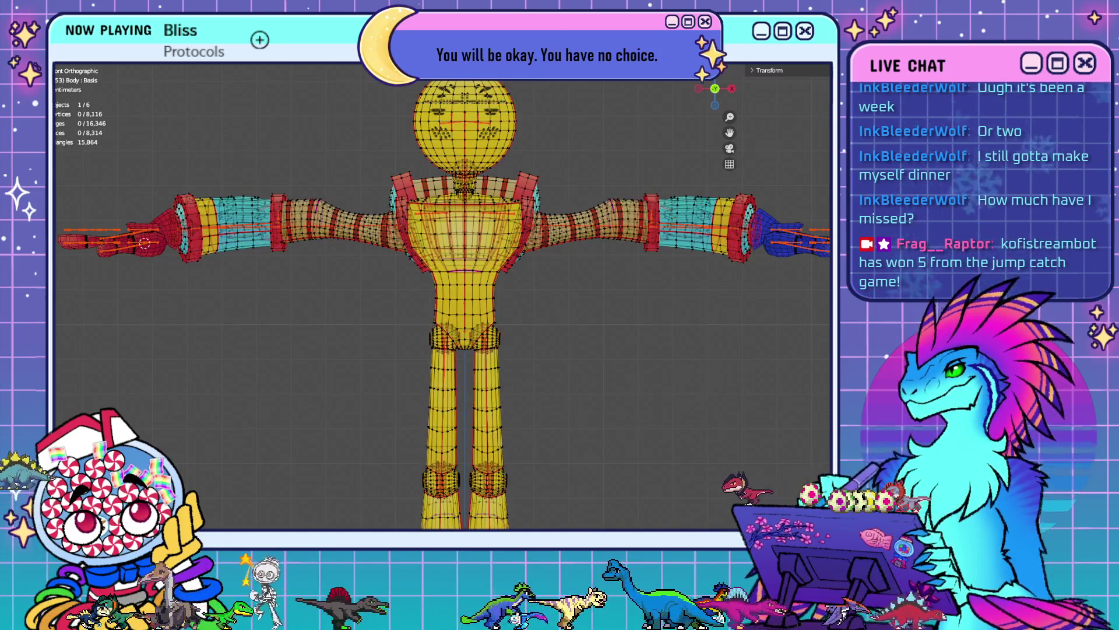
pyautogui.press('l')
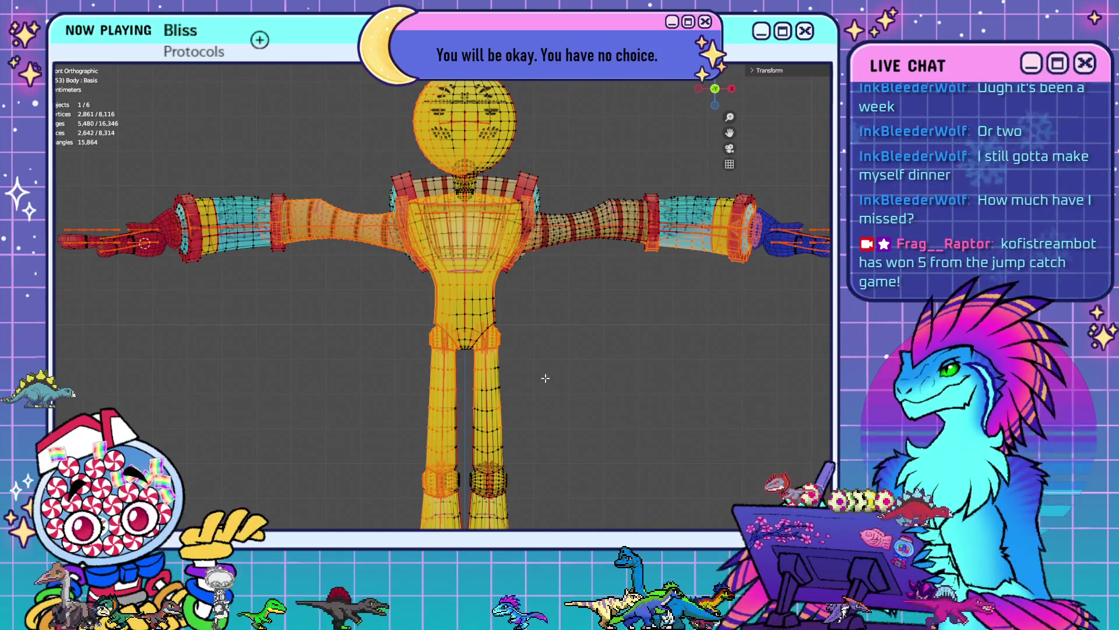
pyautogui.moveTo(450, 266)
pyautogui.keyDown('shift'); pyautogui.mouseDown(button='middle')
pyautogui.moveTo(508, 313)
pyautogui.moveTo(508, 362)
pyautogui.mouseUp(button='middle'); pyautogui.keyUp('shift')
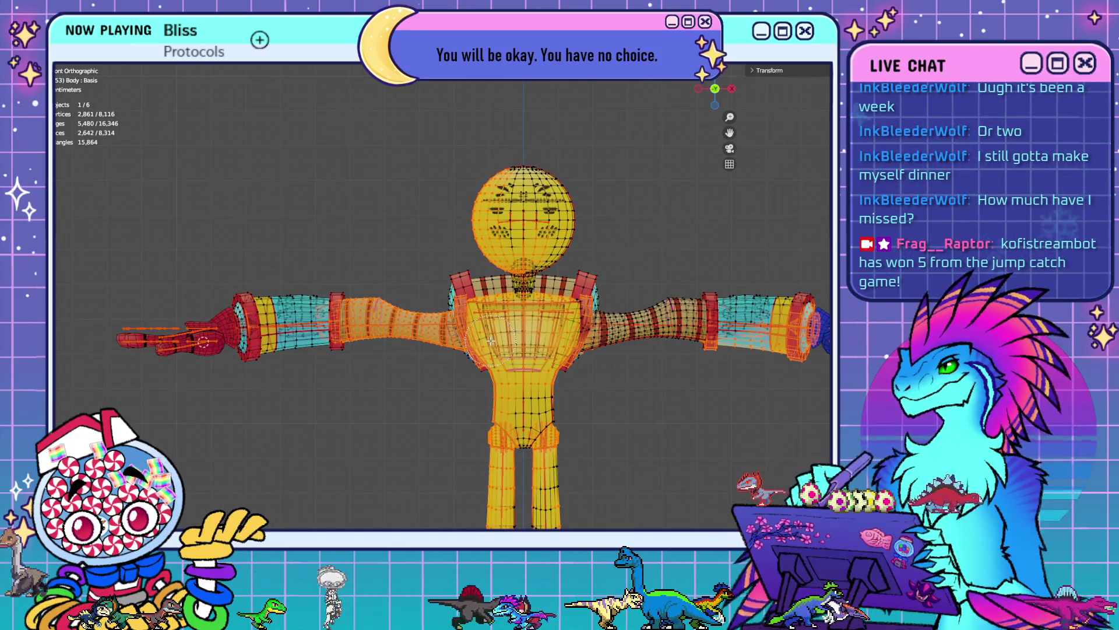
# - Circle-deselect the left chest and left shoulder vertices, then resume Hips weight painting
pyautogui.middleClick(478, 326)
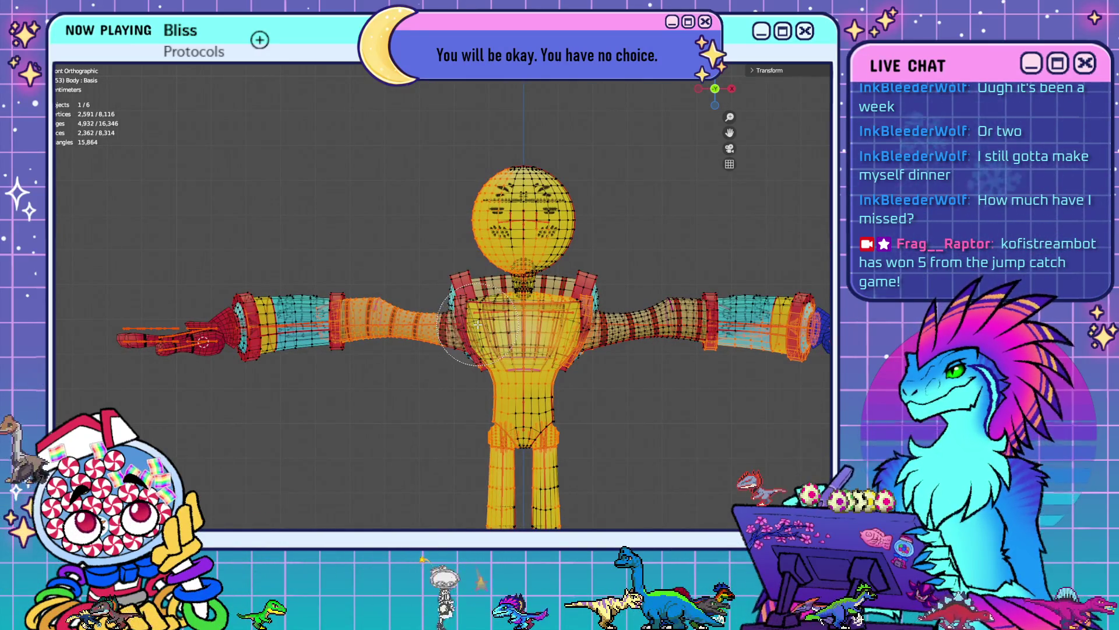
pyautogui.middleClick(489, 330)
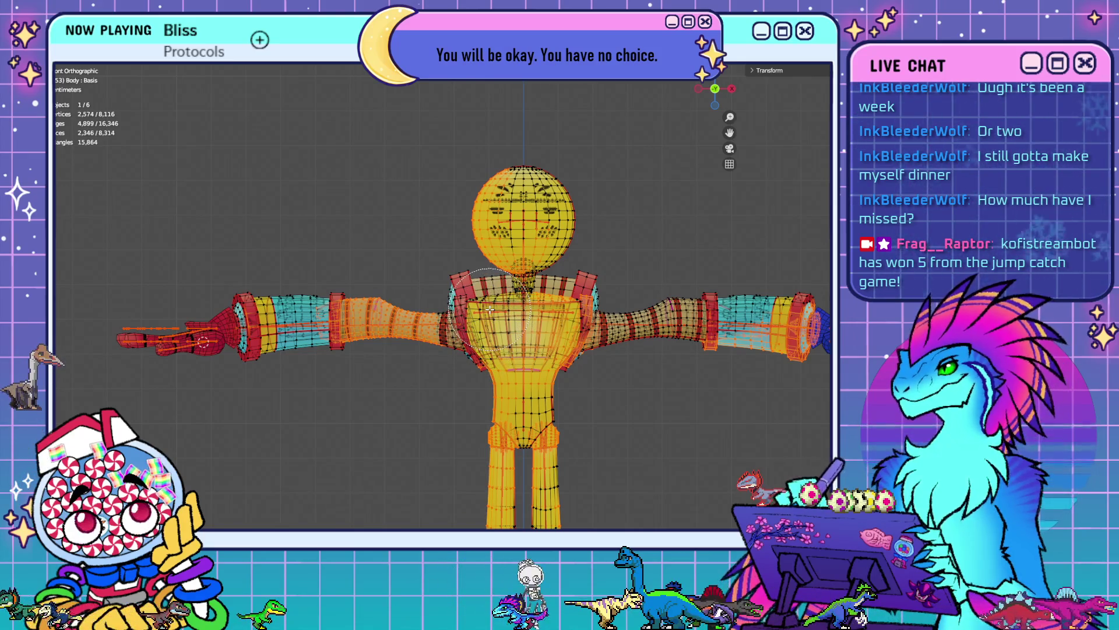
pyautogui.middleClick(491, 348)
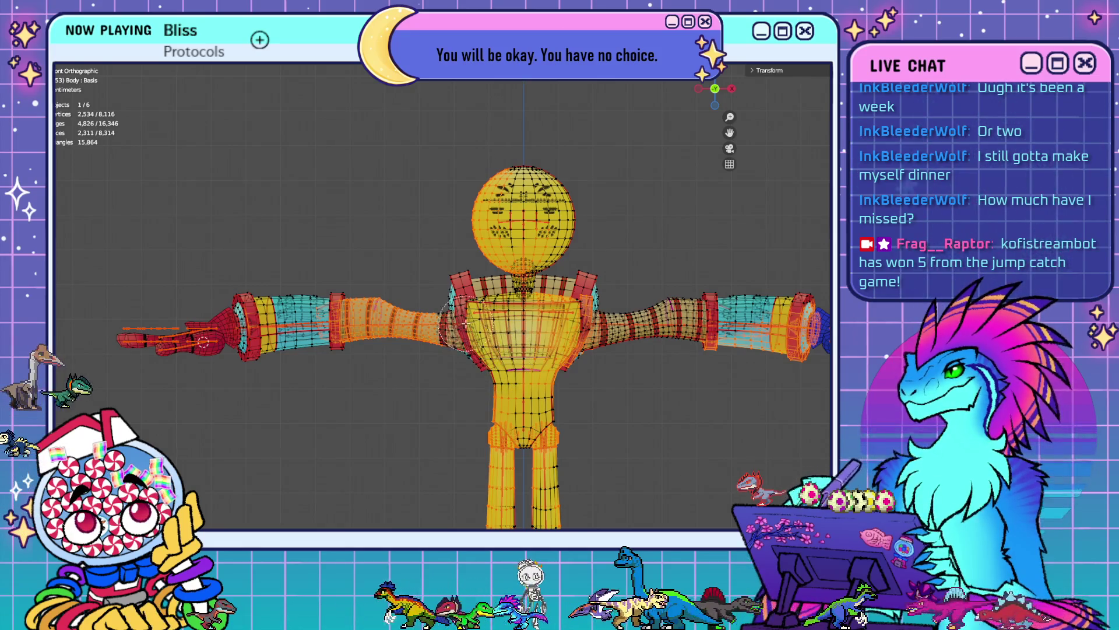
pyautogui.middleClick(449, 315)
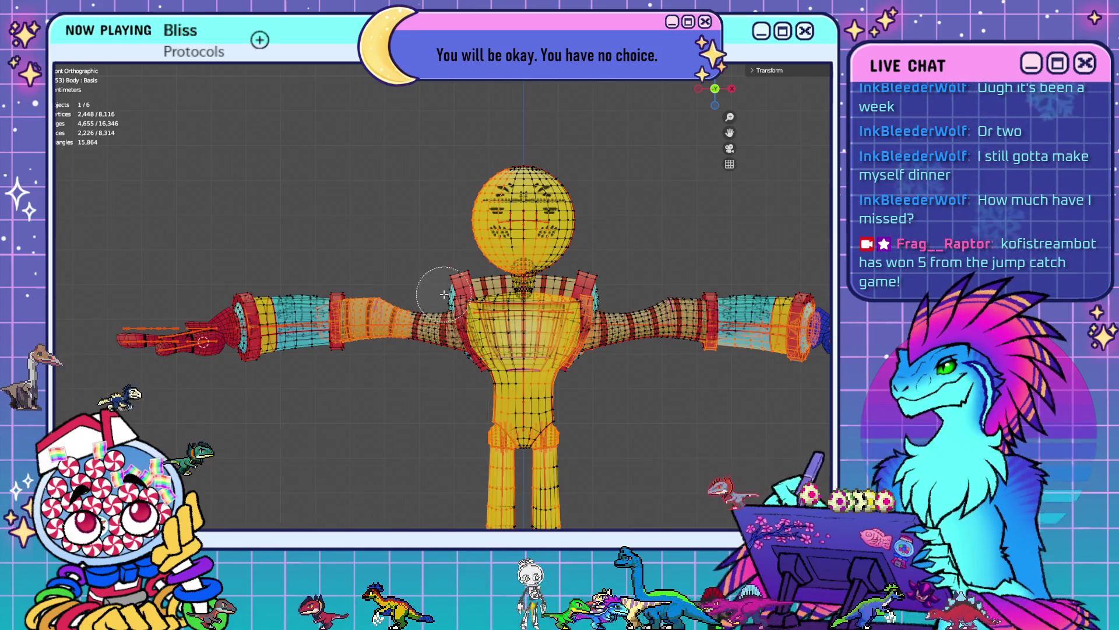
pyautogui.middleClick(452, 296)
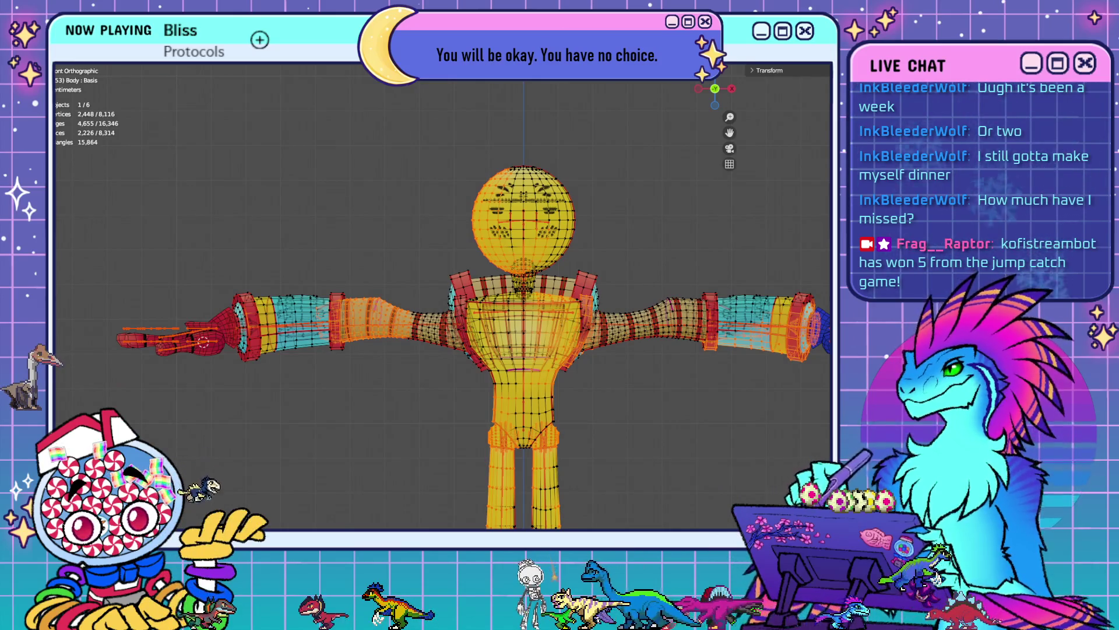
pyautogui.press('Tab')
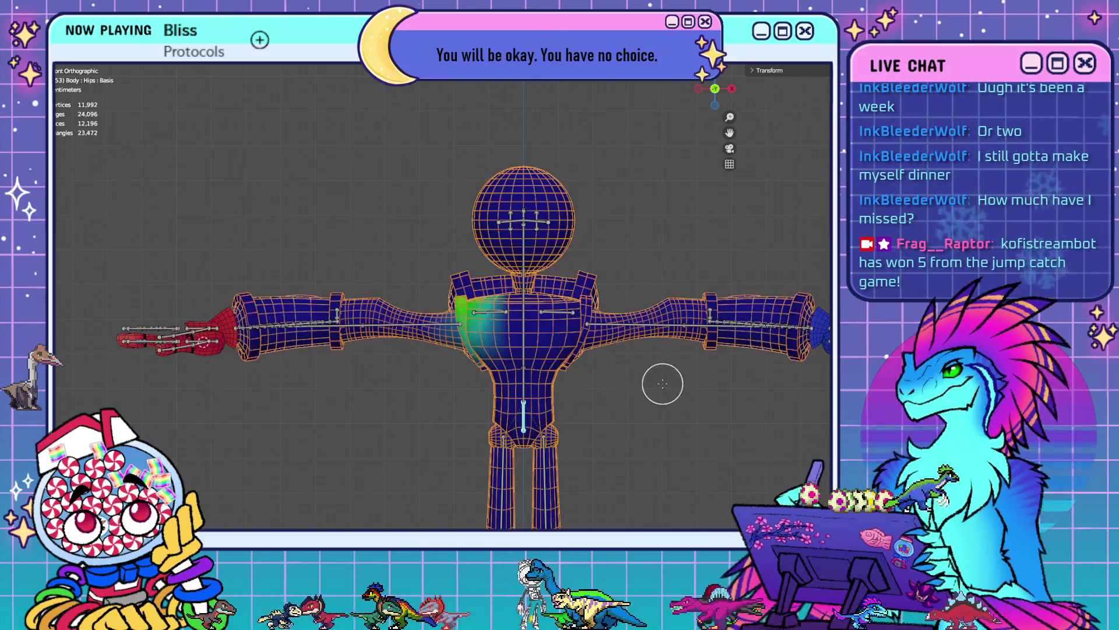
# - Enter Edit Mode on the Body mesh and deselect all its vertices
pyautogui.press('Tab')
pyautogui.moveTo(645, 430)
pyautogui.keyDown('shift'); pyautogui.mouseDown(button='middle')
pyautogui.moveTo(647, 455)
pyautogui.moveTo(647, 392)
pyautogui.mouseUp(button='middle'); pyautogui.keyUp('shift')
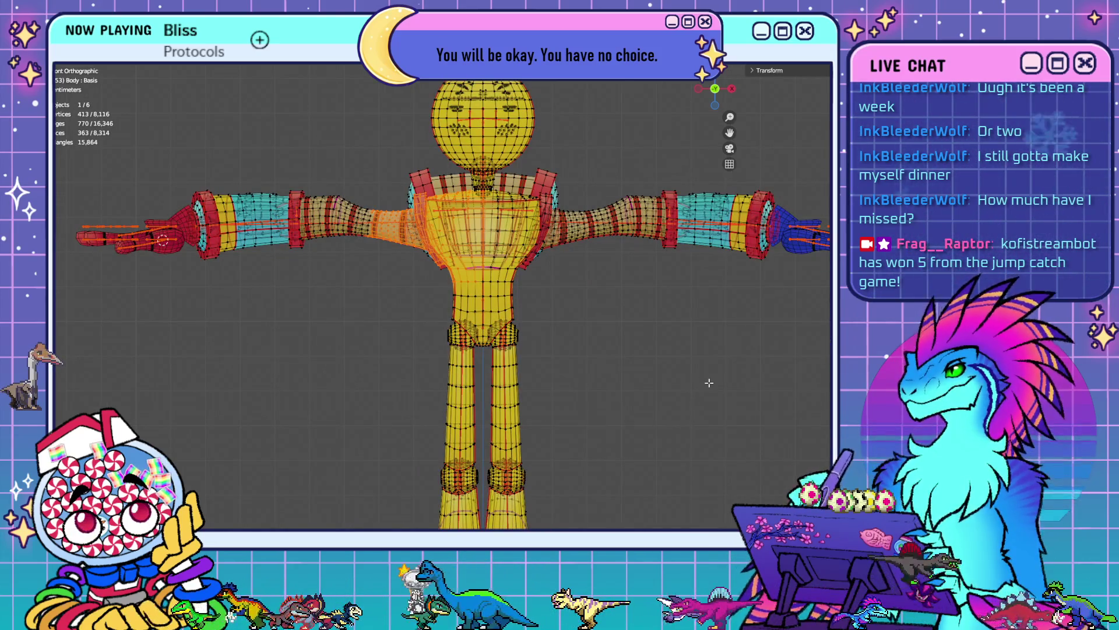
pyautogui.hotkey('alt', 'a')
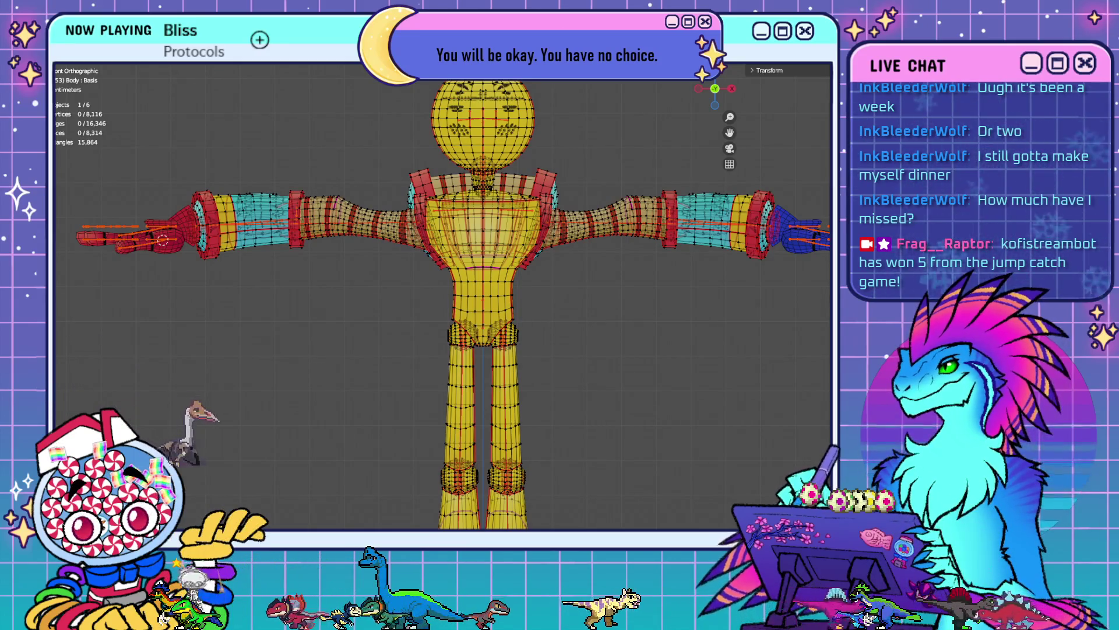
pyautogui.scroll(-3, 685, 367)
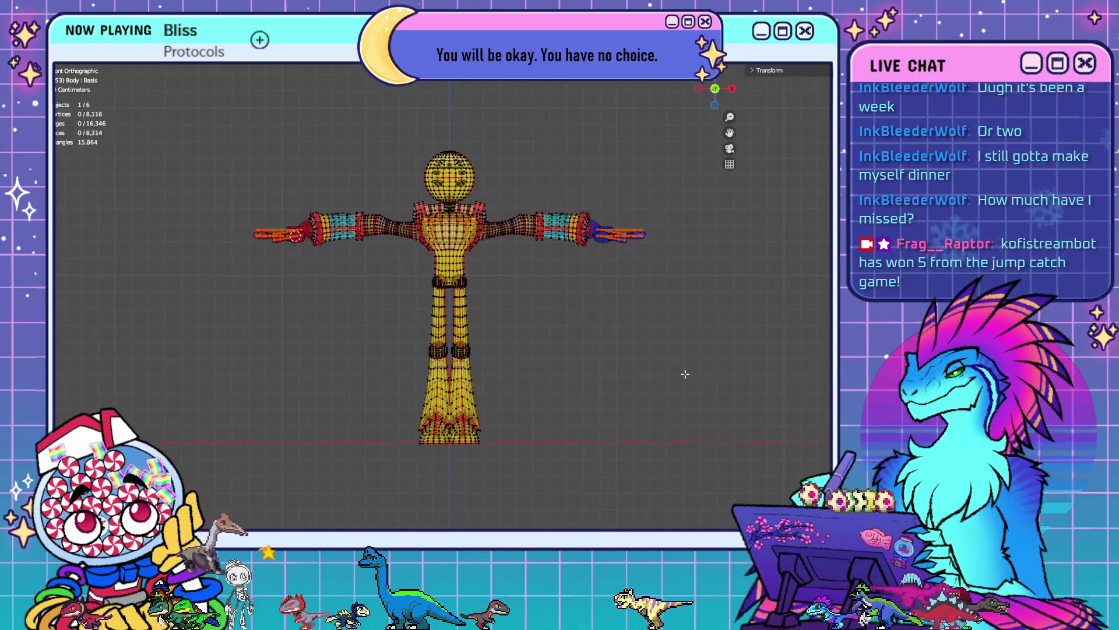
pyautogui.scroll(1, 594, 339)
pyautogui.keyDown('shift'); pyautogui.moveTo(595, 339); pyautogui.dragTo(587, 350, button='middle'); pyautogui.keyUp('shift')
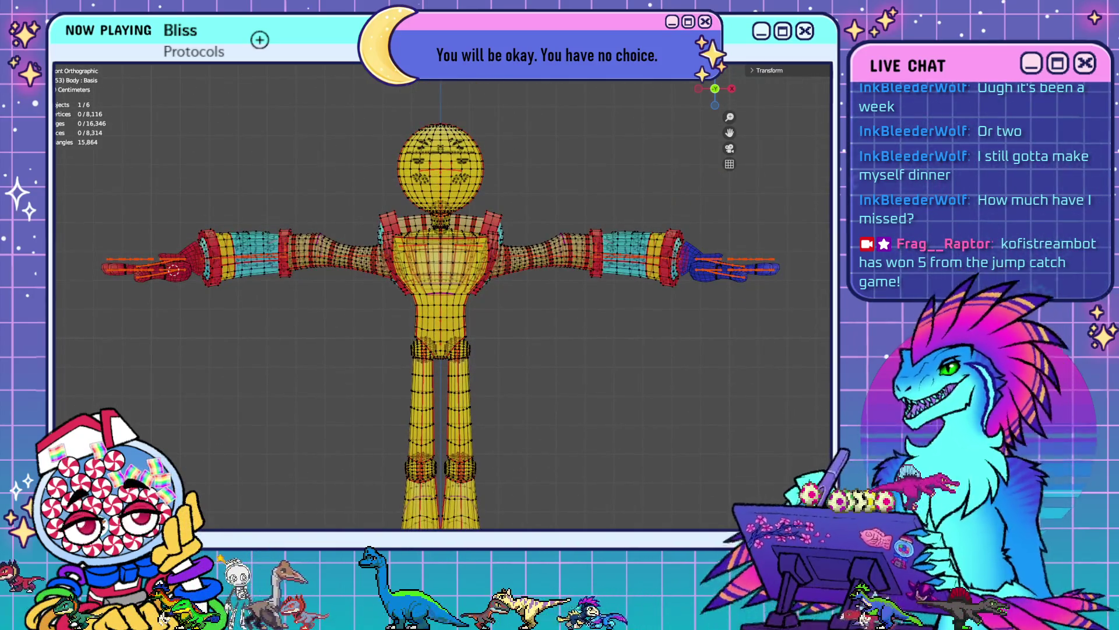
pyautogui.press('F4')
pyautogui.press('Return')
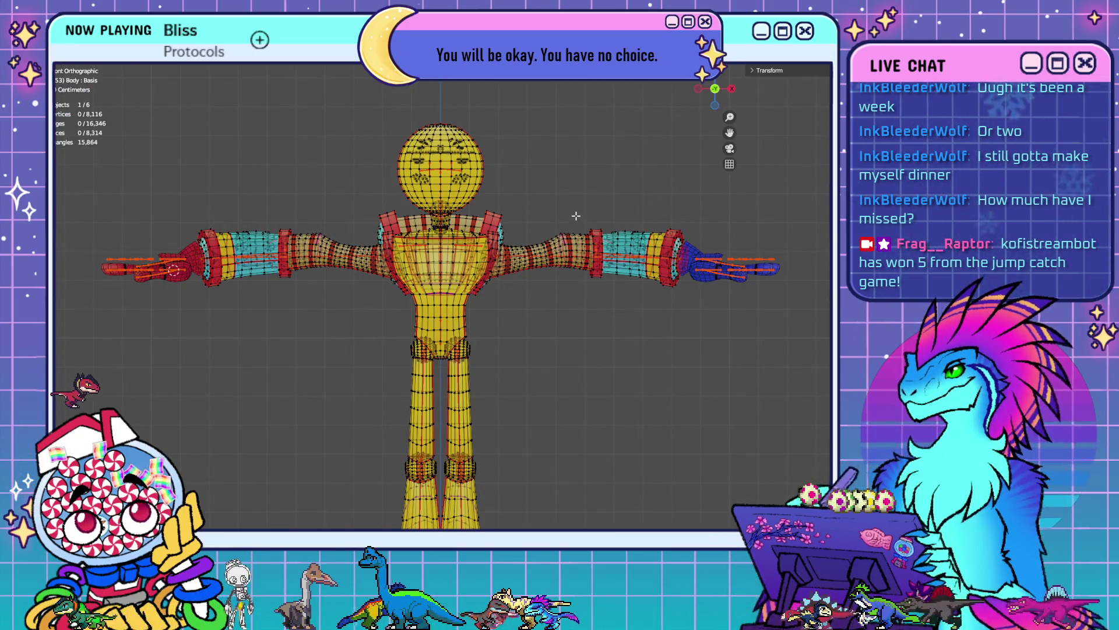
# - Pan to bring the legs and feet into view and orbit into User Perspective
pyautogui.keyDown('shift'); pyautogui.moveTo(553, 223); pyautogui.dragTo(607, 219, button='middle'); pyautogui.keyUp('shift')
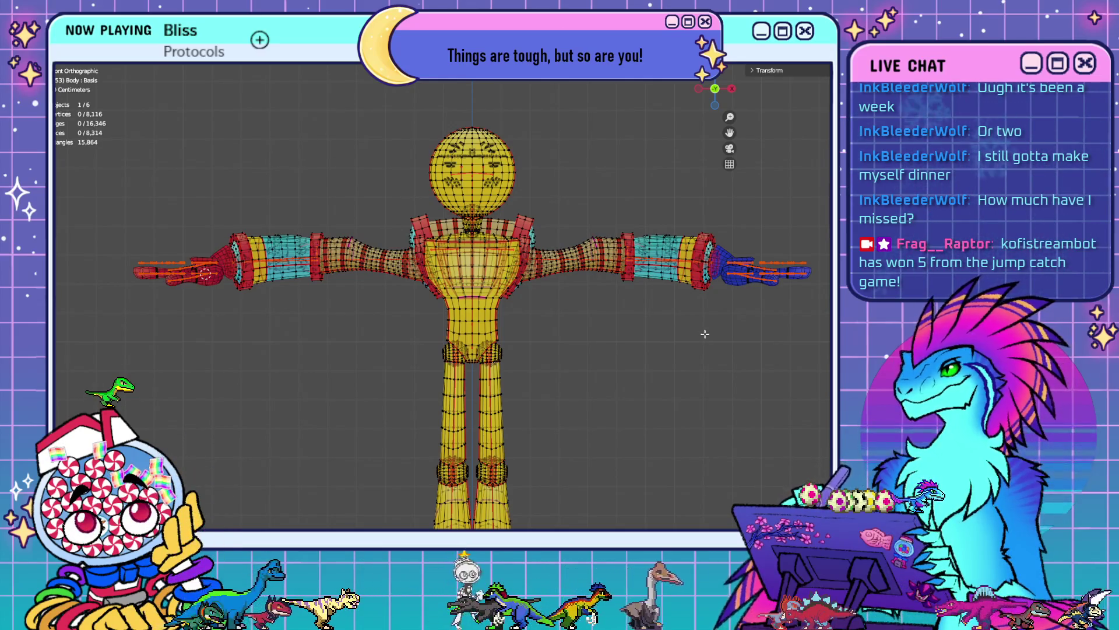
pyautogui.keyDown('shift'); pyautogui.moveTo(705, 319); pyautogui.dragTo(619, 339, button='middle'); pyautogui.keyUp('shift')
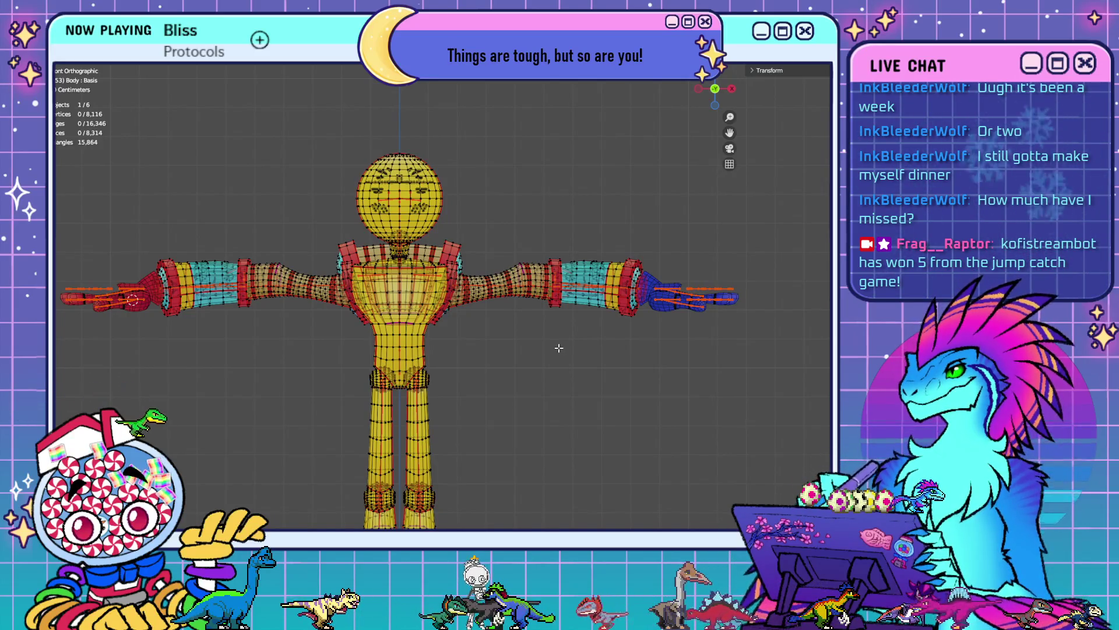
pyautogui.moveTo(558, 347)
pyautogui.keyDown('shift'); pyautogui.mouseDown(button='middle')
pyautogui.moveTo(532, 355)
pyautogui.moveTo(547, 195)
pyautogui.moveTo(566, 344)
pyautogui.moveTo(586, 344)
pyautogui.mouseUp(button='middle'); pyautogui.keyUp('shift')
pyautogui.scroll(-4, 589, 345)
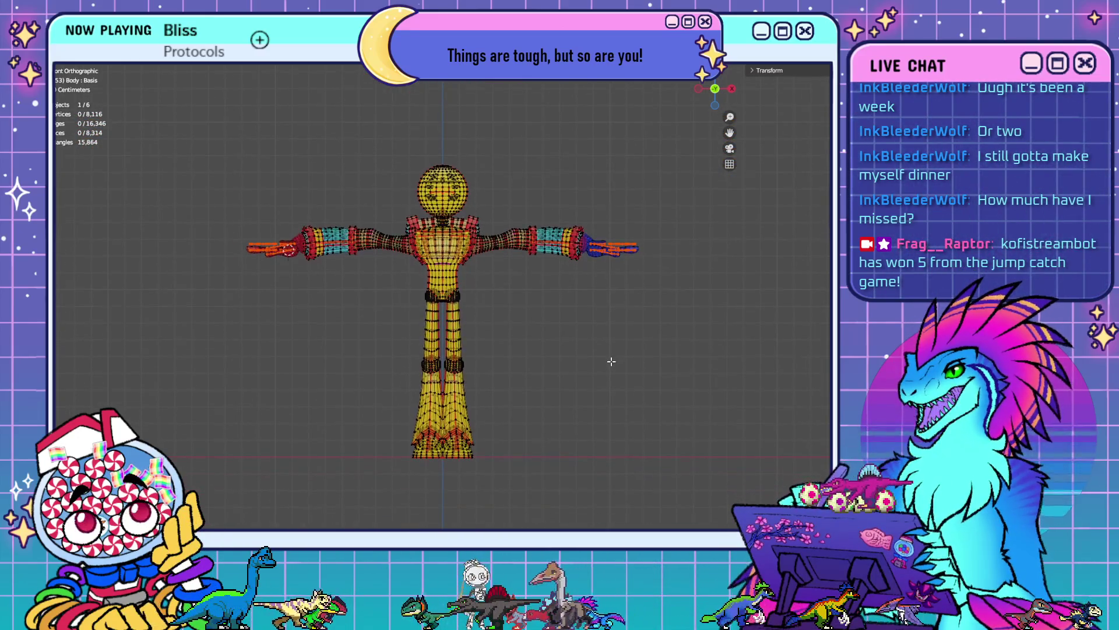
pyautogui.moveTo(541, 309); pyautogui.dragTo(510, 321, button='middle')
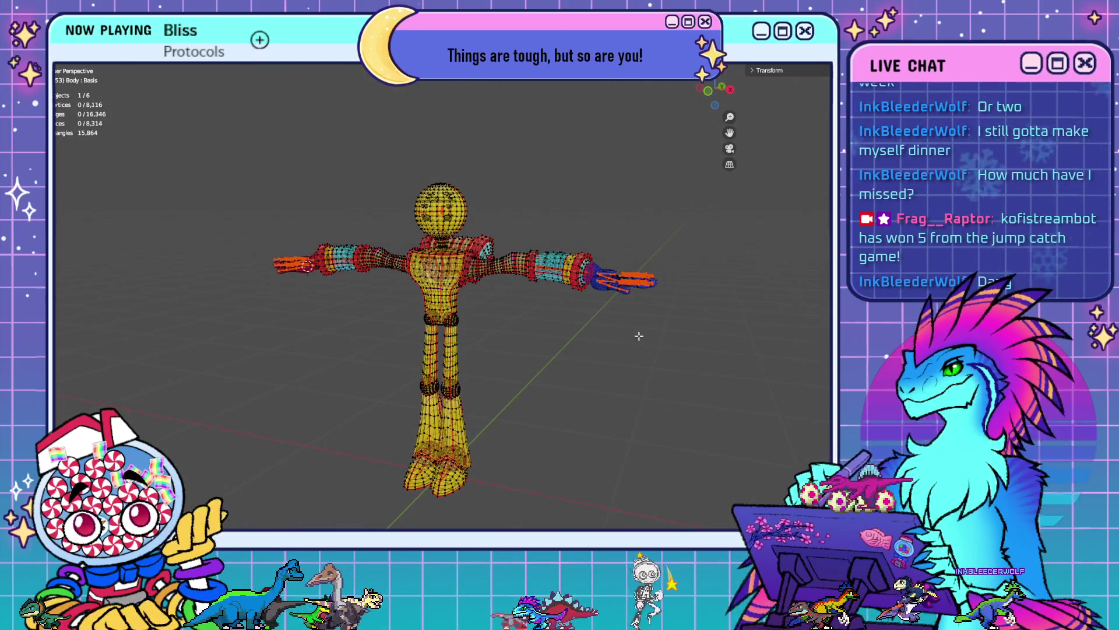
# - Select all body vertices while switching between Weight Paint and Edit Mode, then turn X-ray off
pyautogui.moveTo(522, 317); pyautogui.dragTo(587, 318, button='middle')
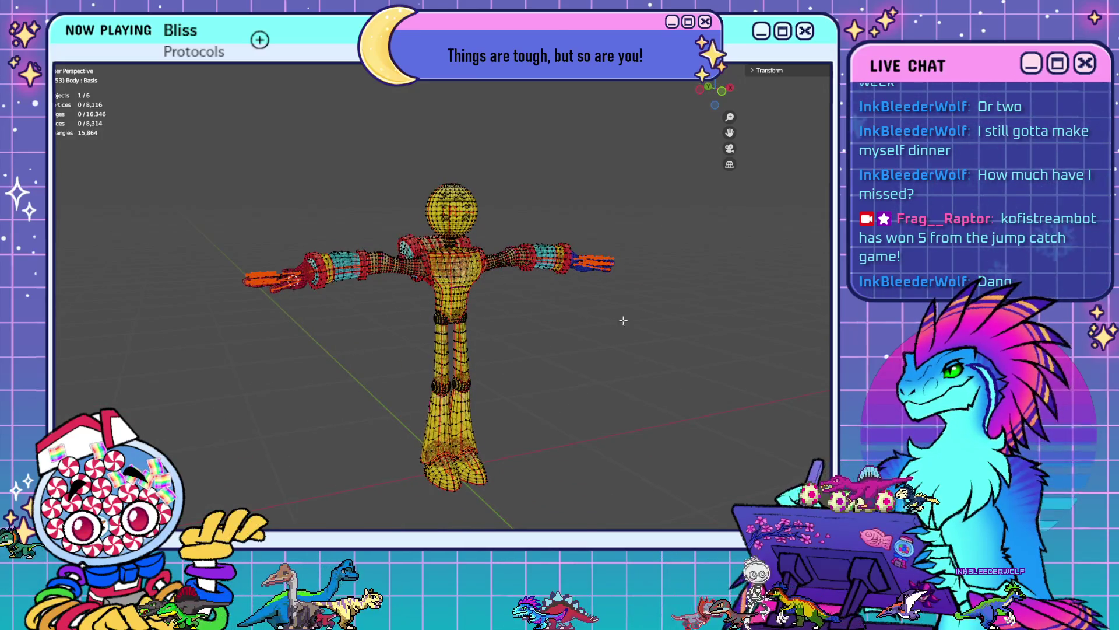
pyautogui.press('a')
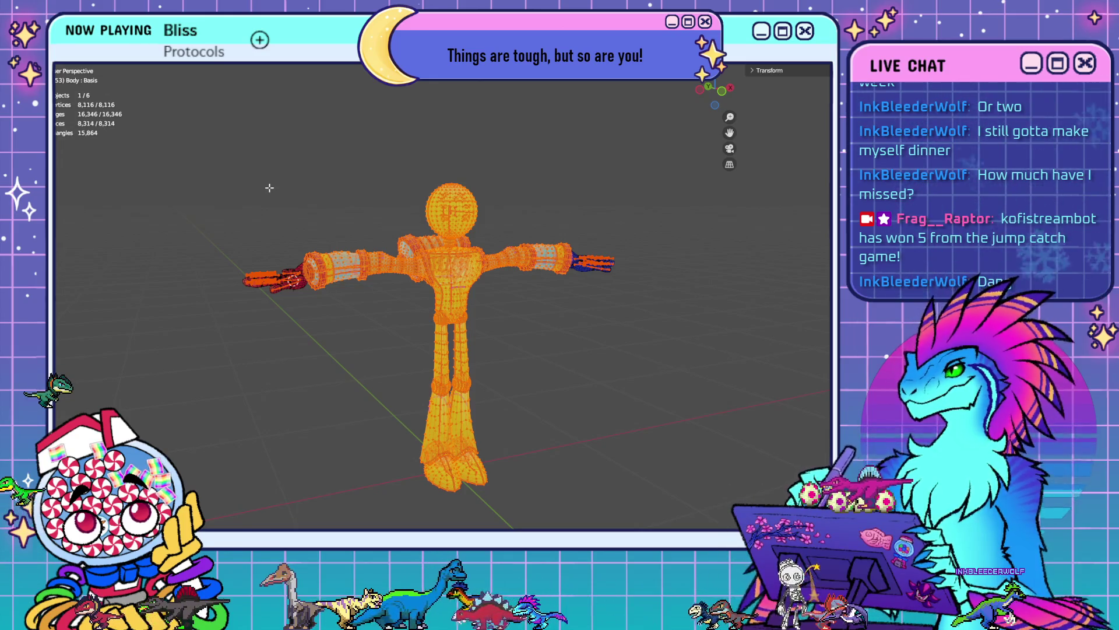
pyautogui.hotkey('ctrl', 'Tab')
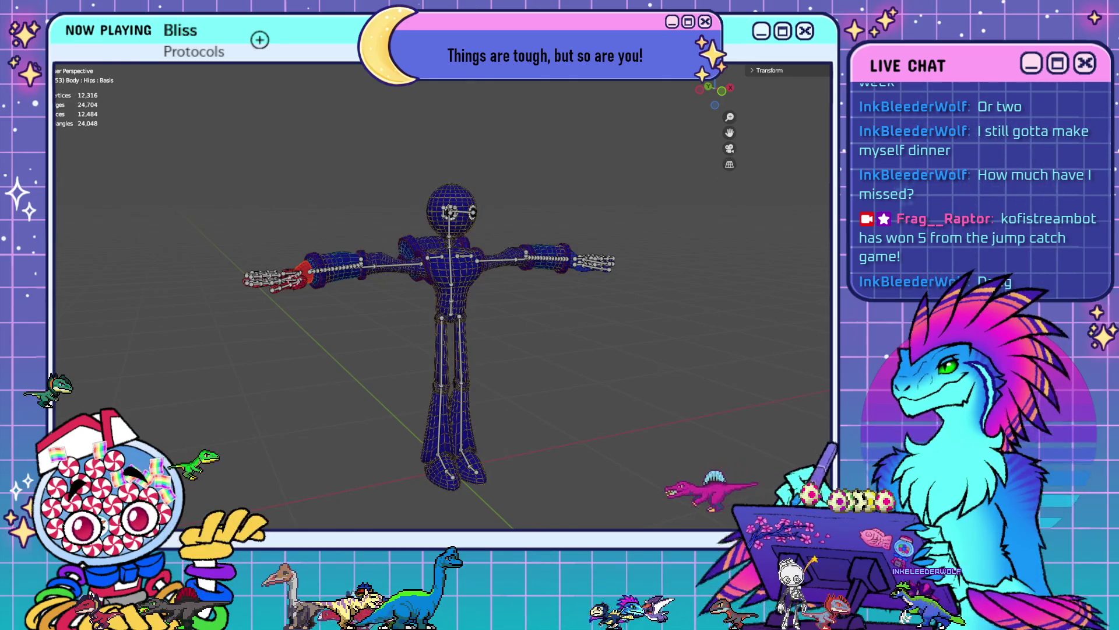
pyautogui.press('Tab')
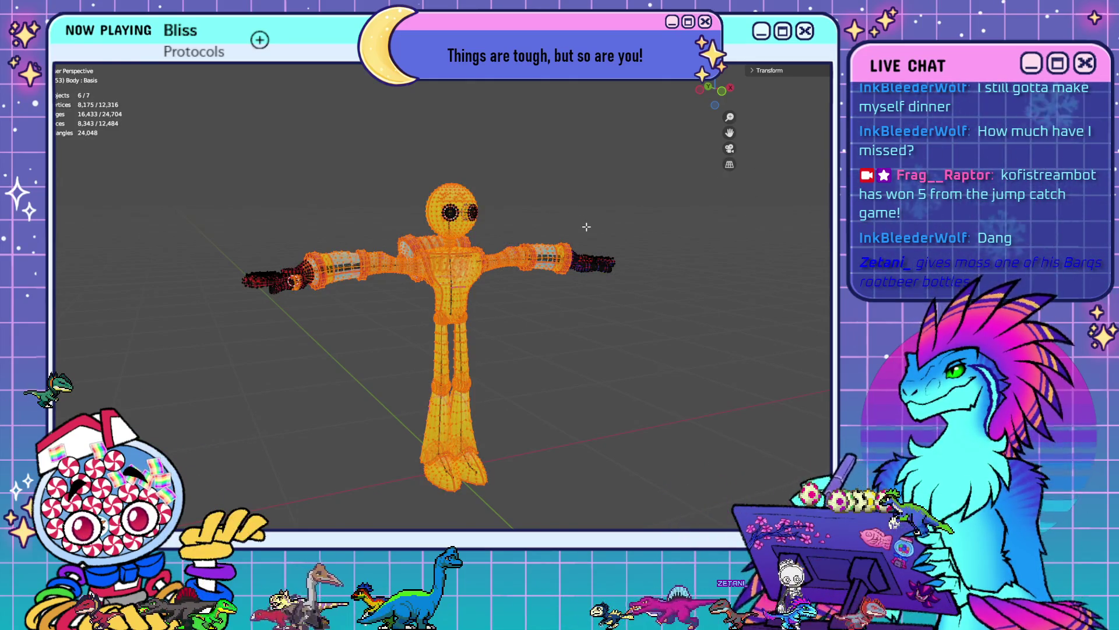
pyautogui.press('a')
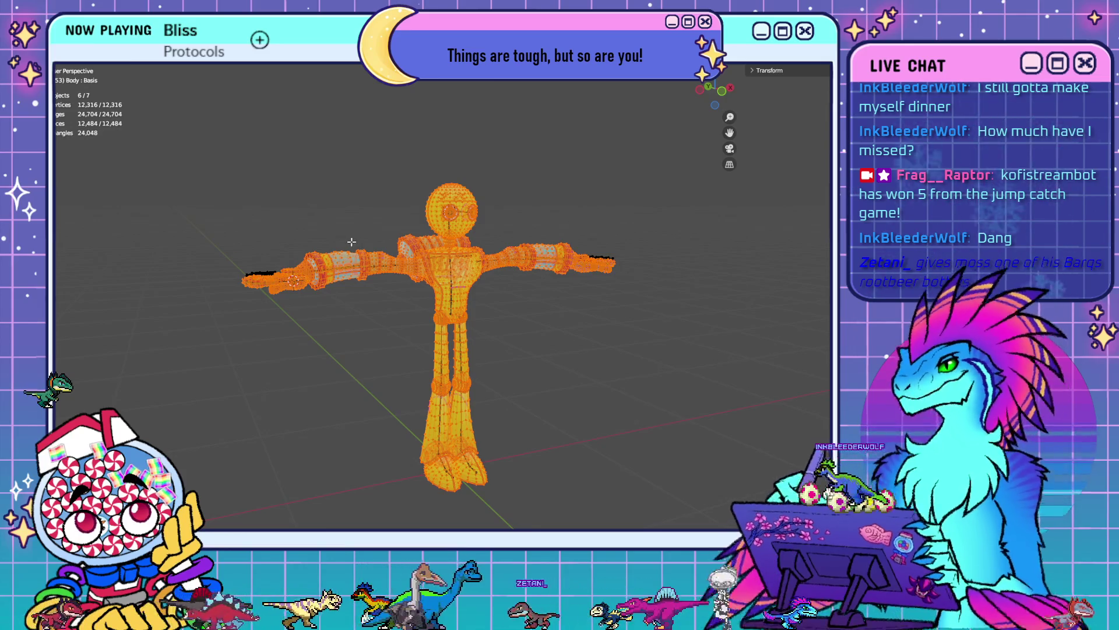
pyautogui.moveTo(352, 242)
pyautogui.mouseDown(button='middle')
pyautogui.moveTo(408, 251)
pyautogui.moveTo(443, 326)
pyautogui.moveTo(501, 269)
pyautogui.moveTo(537, 257)
pyautogui.mouseUp(button='middle')
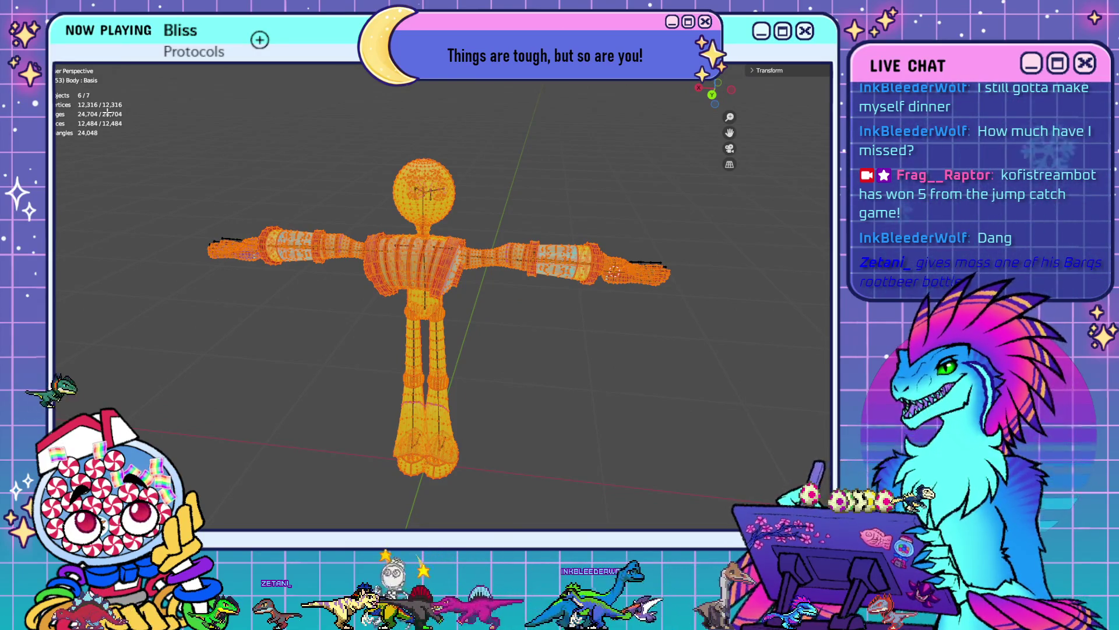
pyautogui.scroll(5, 174, 209)
pyautogui.moveTo(175, 209)
pyautogui.mouseDown(button='middle')
pyautogui.moveTo(541, 457)
pyautogui.moveTo(556, 450)
pyautogui.mouseUp(button='middle')
pyautogui.hotkey('alt', 'z')
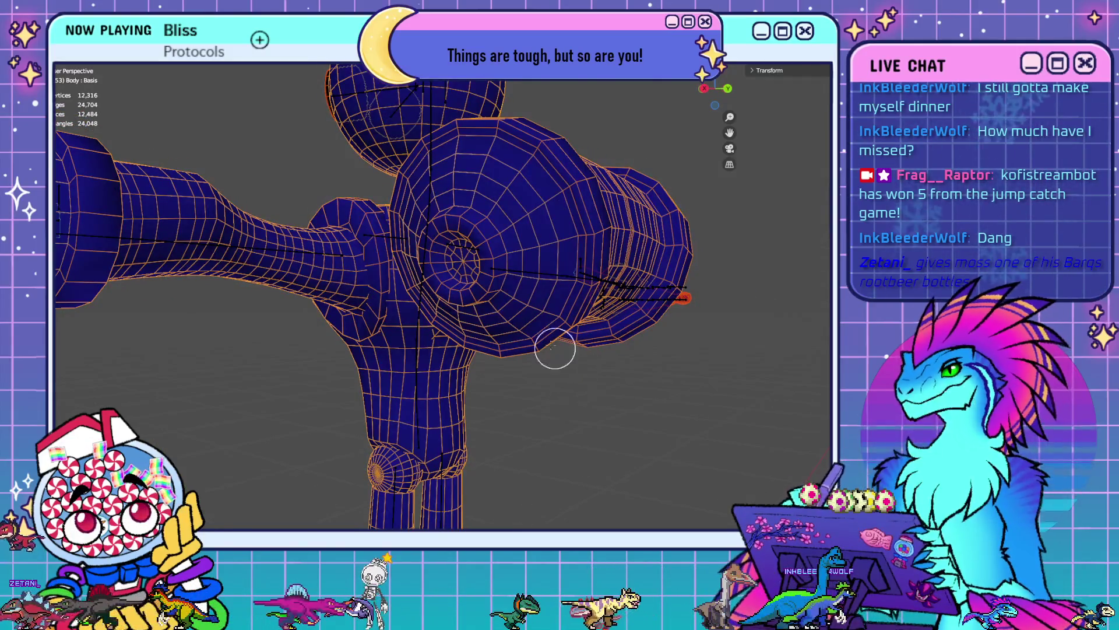
pyautogui.moveTo(554, 344); pyautogui.dragTo(471, 246, button='middle')
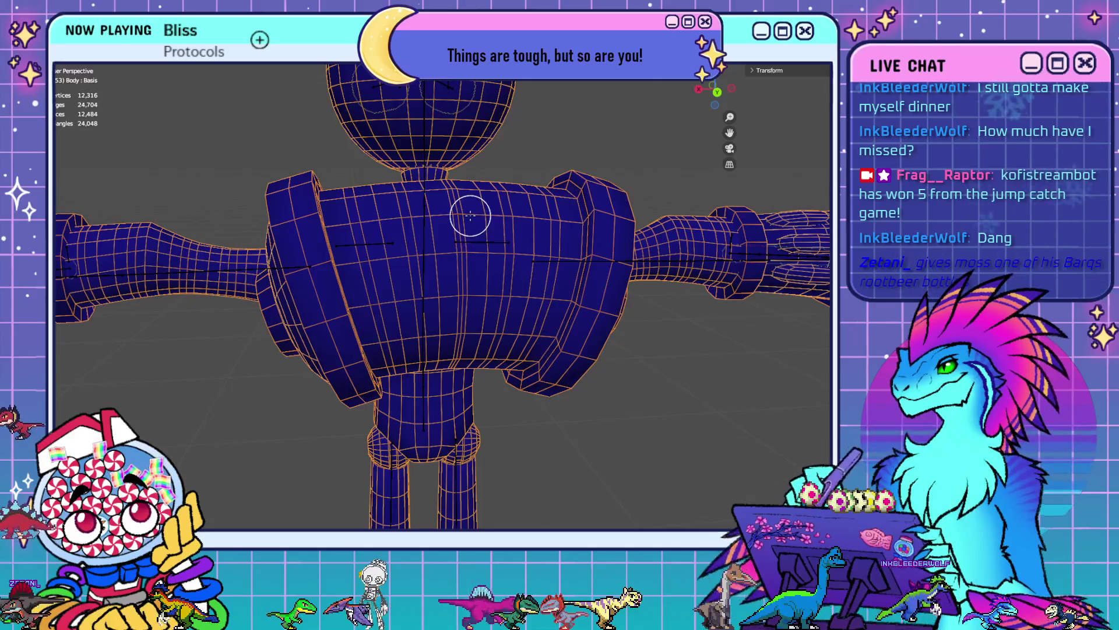
pyautogui.scroll(2, 162, 117)
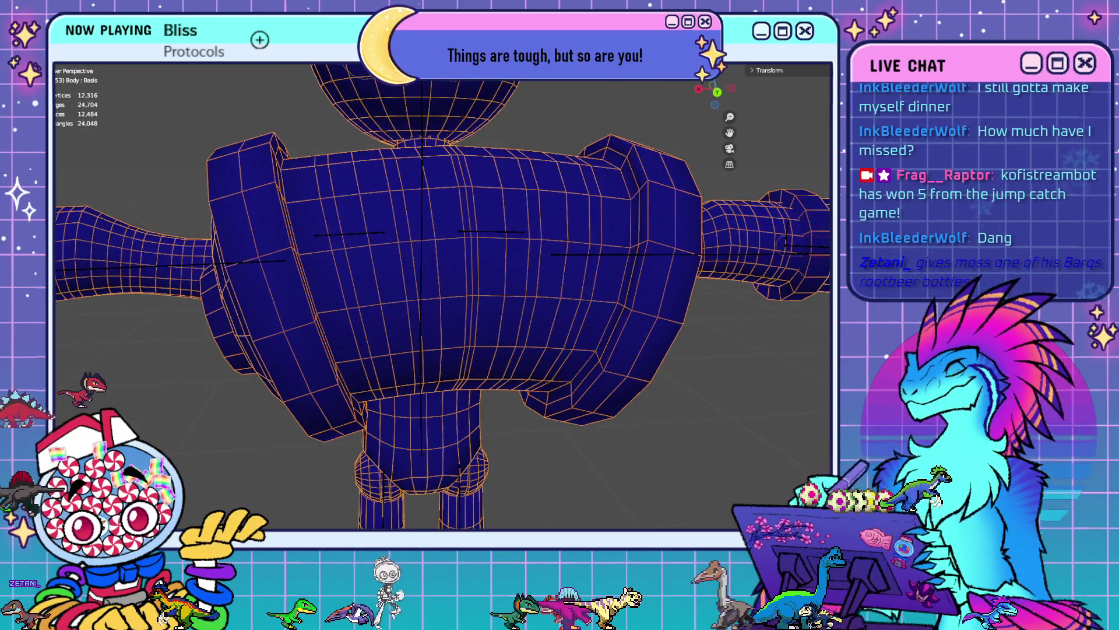
# - Enter Edit Mode on the body, deselect all vertices, and return to a front view
pyautogui.press('Tab')
pyautogui.moveTo(128, 117); pyautogui.dragTo(82, 118, button='middle')
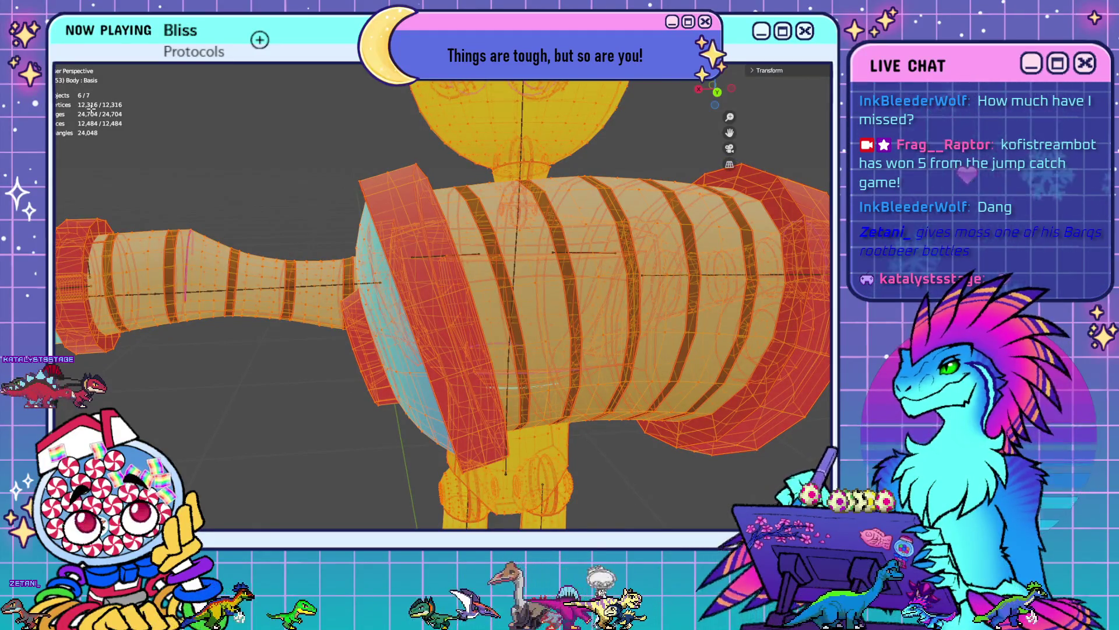
pyautogui.moveTo(379, 303); pyautogui.dragTo(541, 393, button='middle')
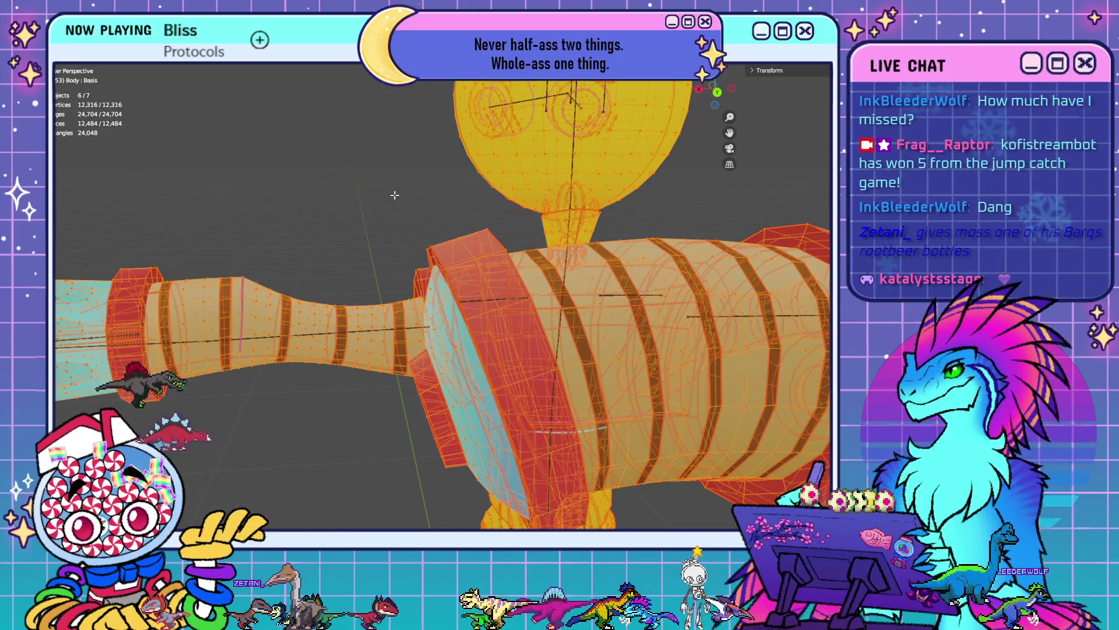
pyautogui.hotkey('alt', 'a')
pyautogui.moveTo(583, 314); pyautogui.dragTo(620, 307, button='middle')
pyautogui.scroll(2, 620, 308)
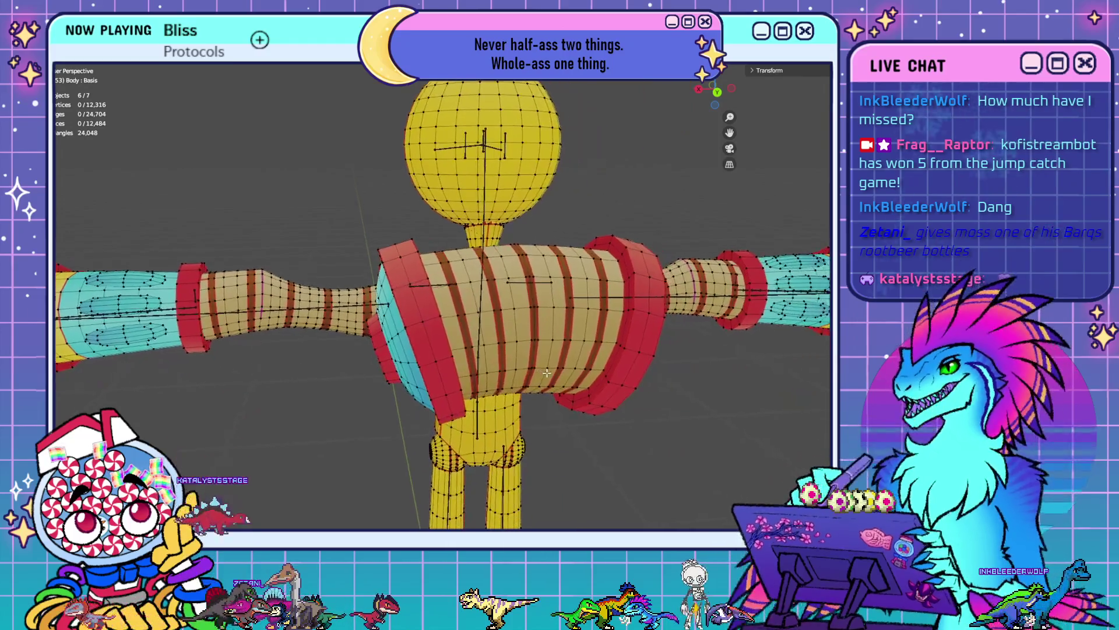
# - Select the shoulder joint vertices and dissolve them, leaving 12,220 vertices
pyautogui.click(616, 246)
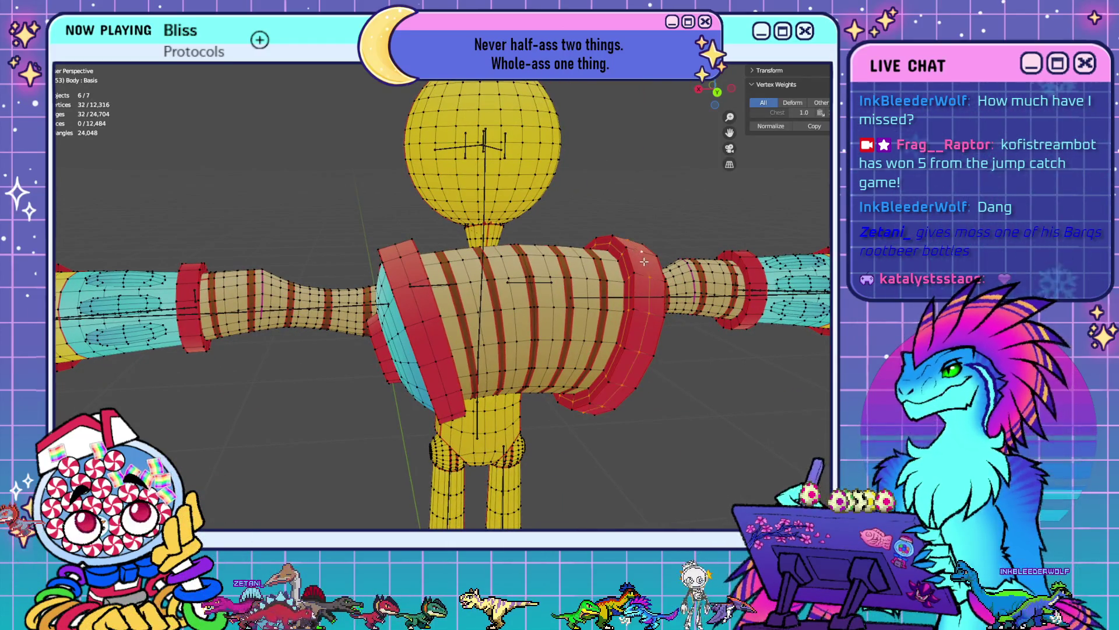
pyautogui.moveTo(500, 334)
pyautogui.mouseDown(button='middle')
pyautogui.moveTo(500, 241)
pyautogui.moveTo(490, 284)
pyautogui.moveTo(460, 263)
pyautogui.moveTo(443, 268)
pyautogui.moveTo(504, 298)
pyautogui.moveTo(599, 290)
pyautogui.moveTo(474, 285)
pyautogui.mouseUp(button='middle')
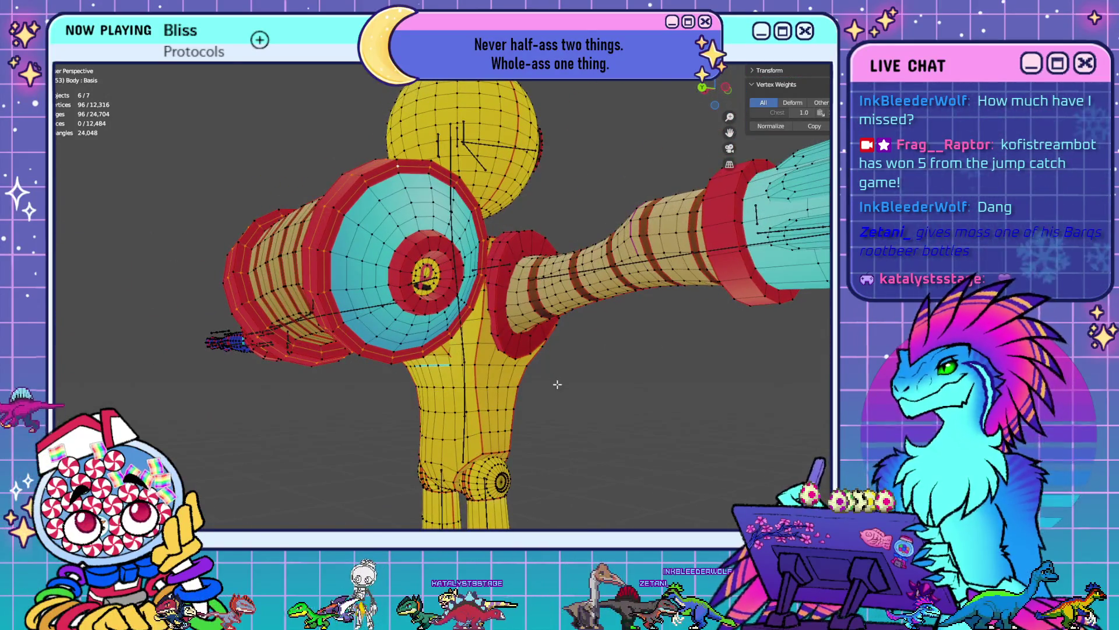
pyautogui.press('x')
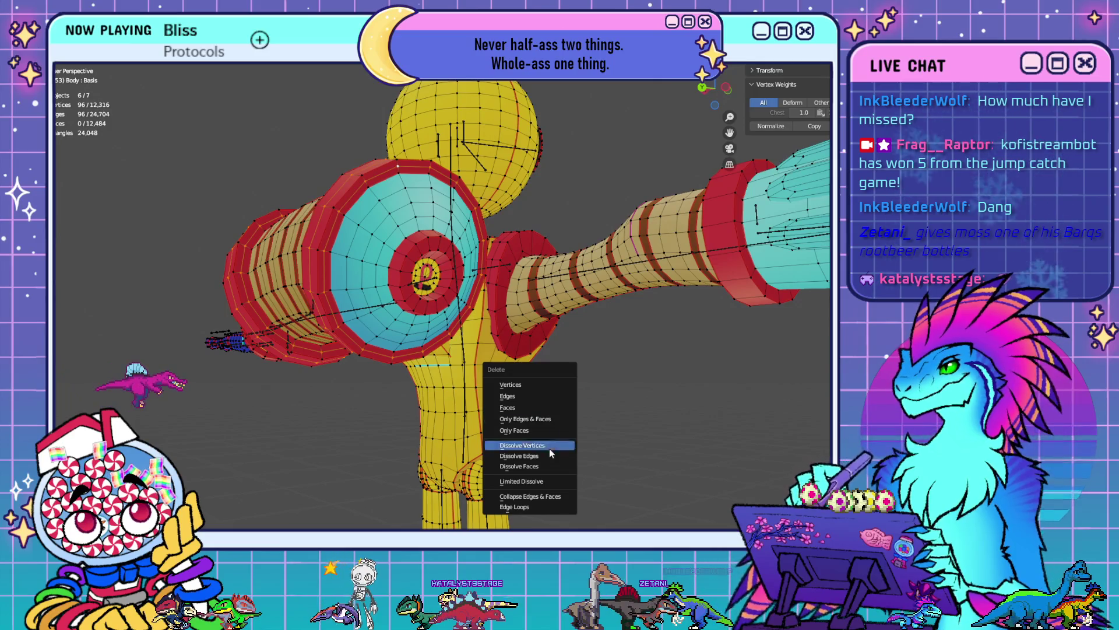
pyautogui.click(549, 448)
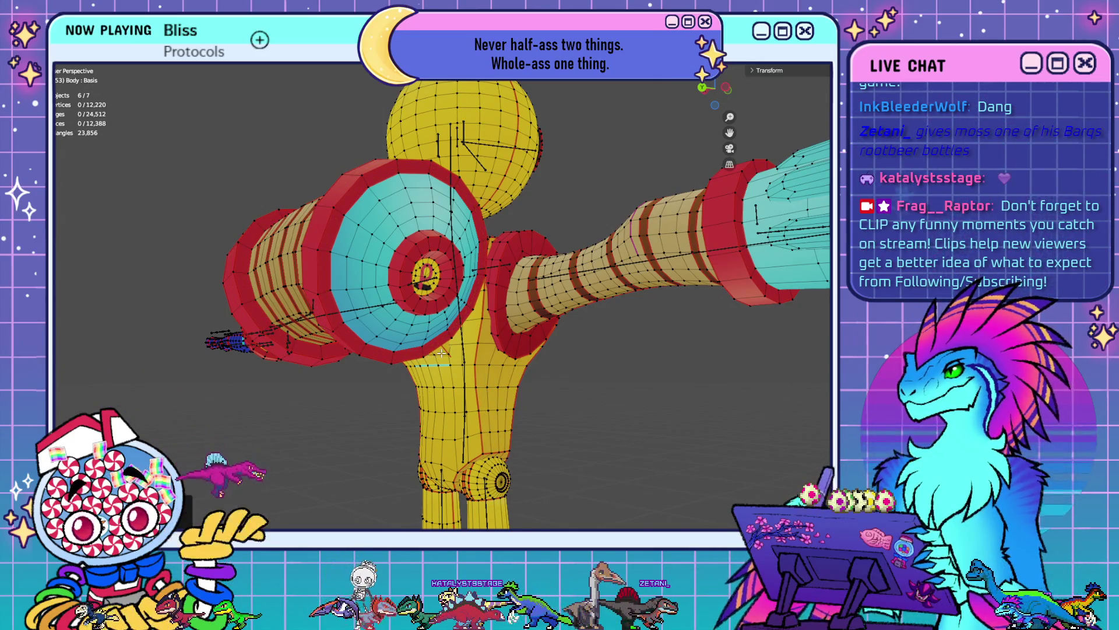
pyautogui.moveTo(442, 352)
pyautogui.mouseDown(button='middle')
pyautogui.moveTo(493, 272)
pyautogui.moveTo(437, 348)
pyautogui.moveTo(460, 346)
pyautogui.mouseUp(button='middle')
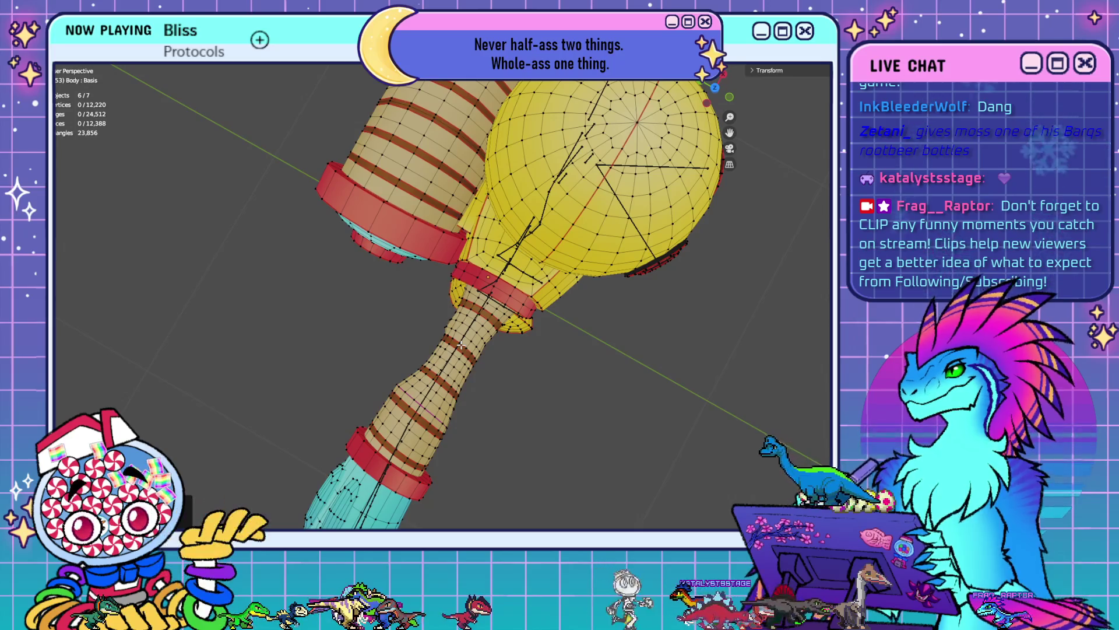
# - Go to Object Mode, Ctrl-click the Body, and switch it into Weight Paint
pyautogui.click(70, 55)
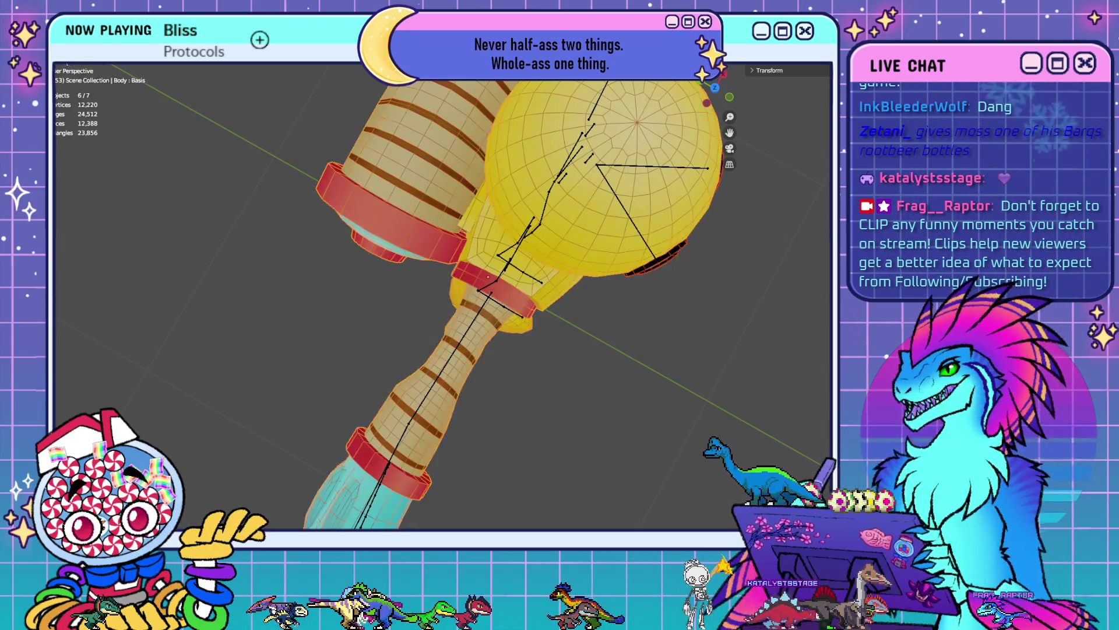
pyautogui.keyDown('shift'); pyautogui.click(464, 267); pyautogui.keyUp('shift')
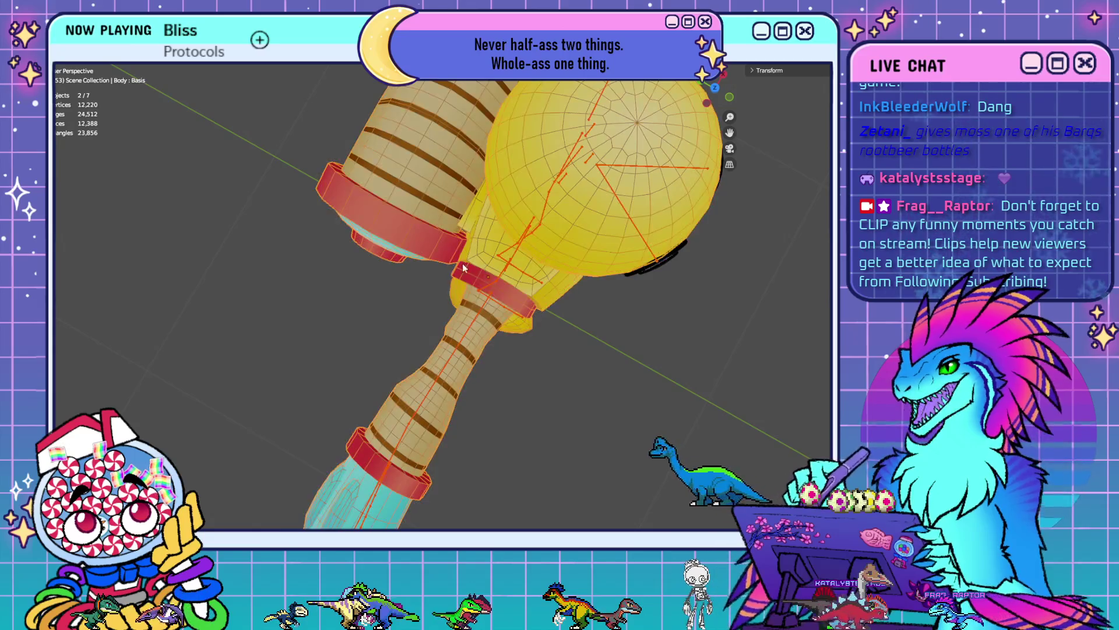
pyautogui.hotkey('ctrl', 'Tab')
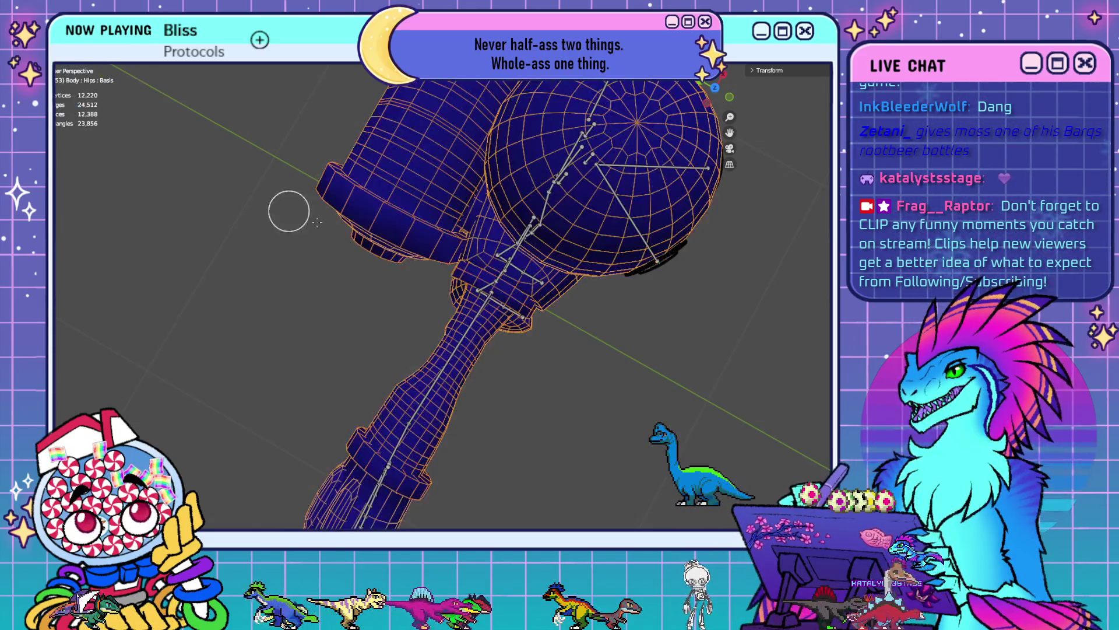
# - Display the Upper Arm L weights and frame the whole rig in front orthographic view
pyautogui.moveTo(551, 170); pyautogui.dragTo(460, 239, button='middle')
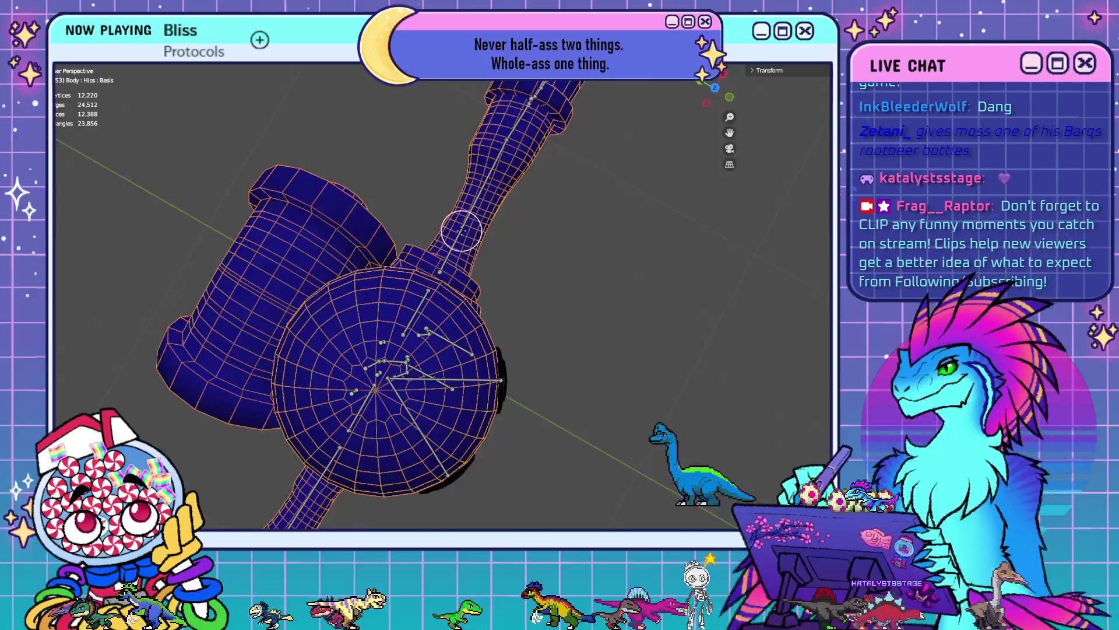
pyautogui.keyDown('ctrl'); pyautogui.click(473, 205); pyautogui.keyUp('ctrl')
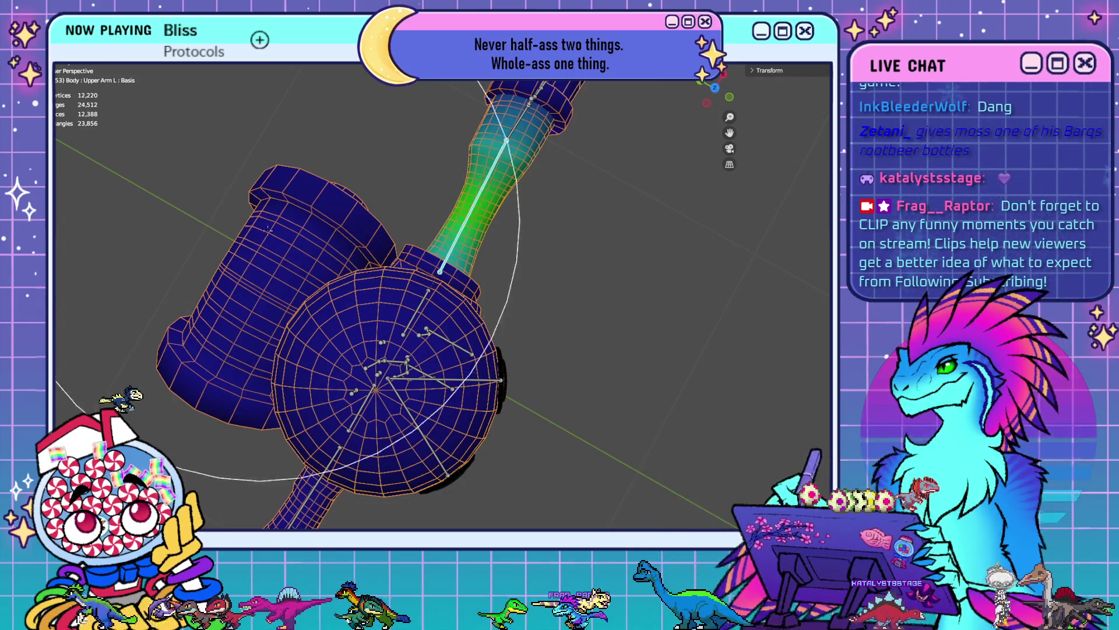
pyautogui.press('KP_1')
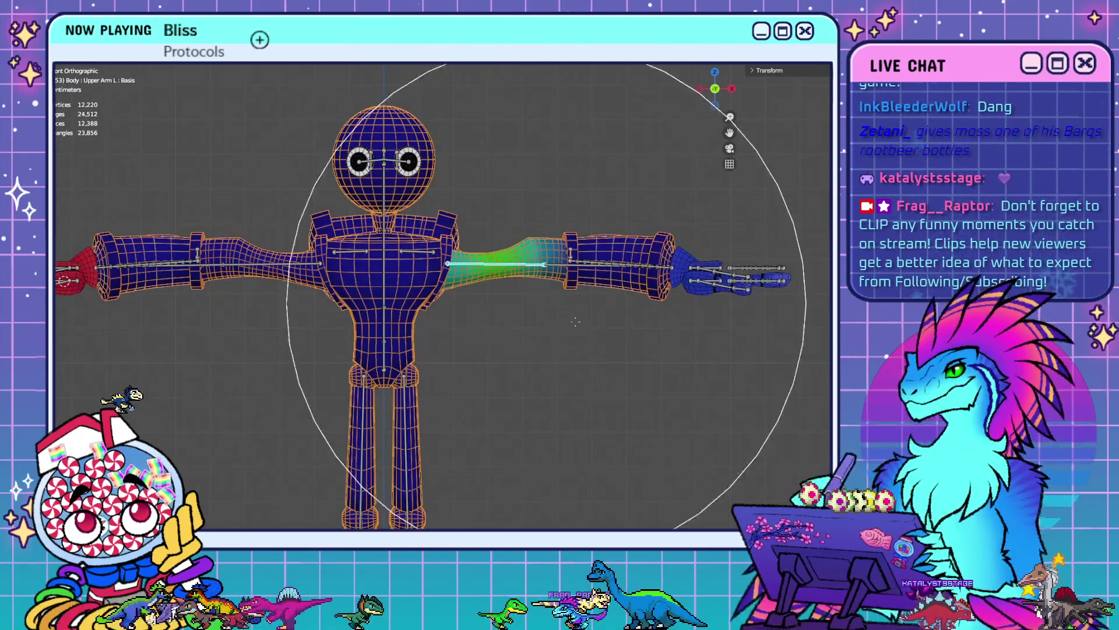
pyautogui.scroll(3, 576, 322)
pyautogui.scroll(-3, 722, 292)
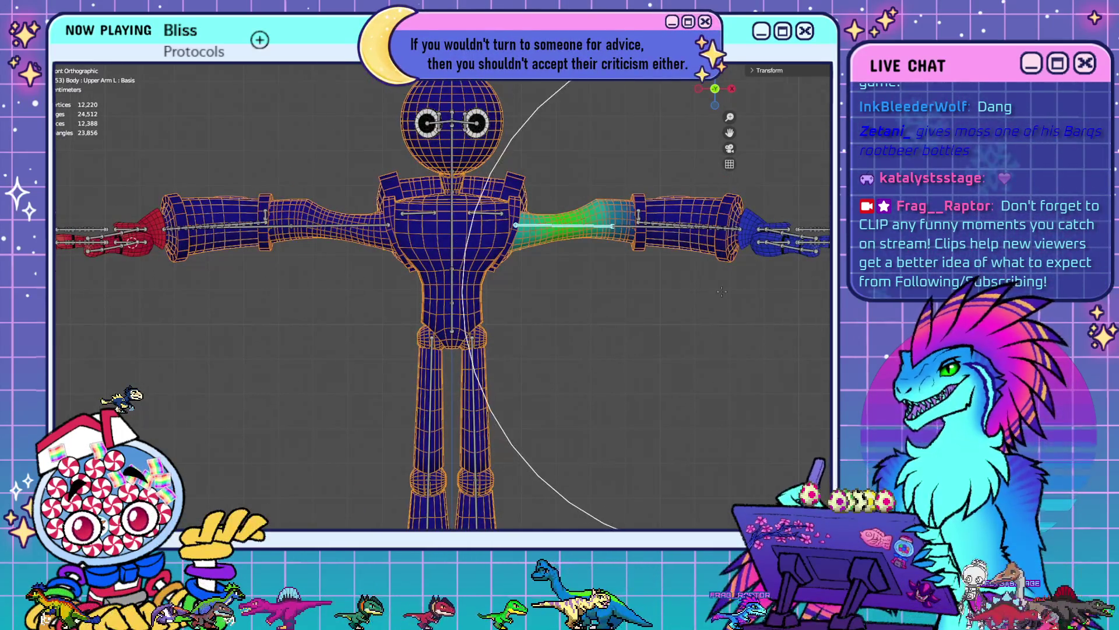
pyautogui.scroll(-2, 722, 291)
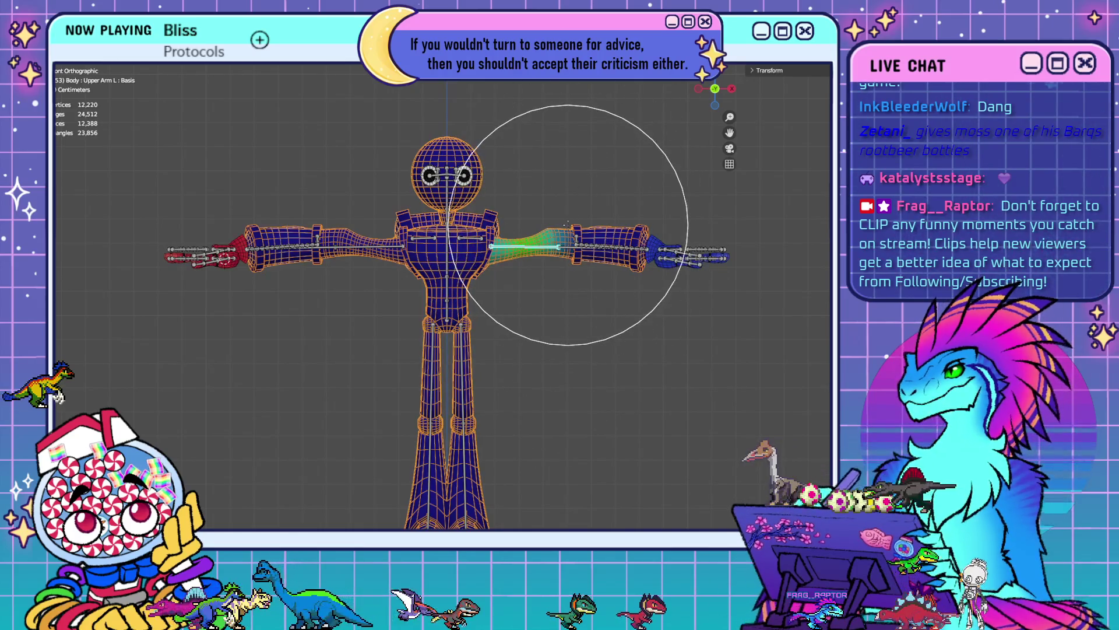
# - From the back view, inspect the Chest, Head, Neck, Shoulder L and Lower Arm L weights
pyautogui.press('ctrl+KP_1')
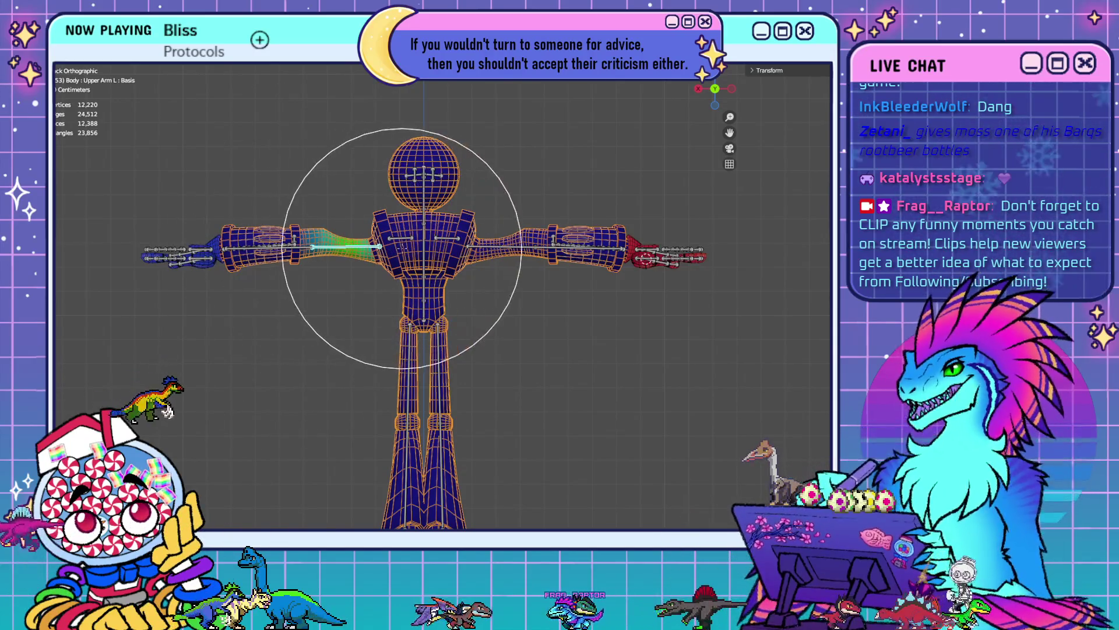
pyautogui.keyDown('ctrl'); pyautogui.click(405, 250); pyautogui.keyUp('ctrl')
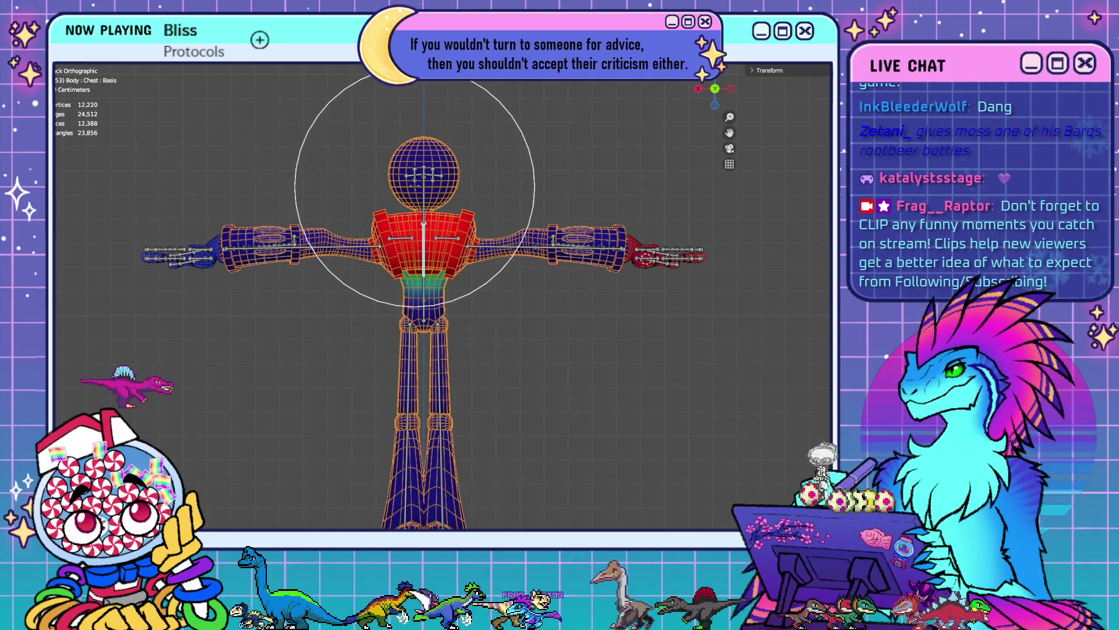
pyautogui.keyDown('ctrl'); pyautogui.click(416, 178); pyautogui.keyUp('ctrl')
pyautogui.keyDown('ctrl'); pyautogui.click(420, 204); pyautogui.keyUp('ctrl')
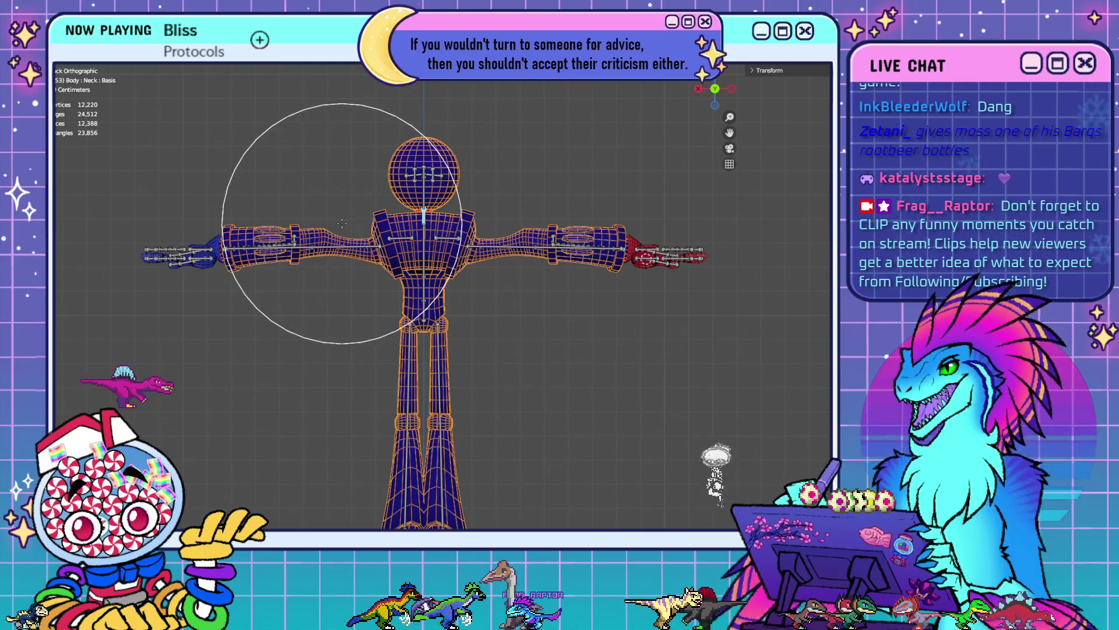
pyautogui.keyDown('ctrl'); pyautogui.click(364, 215); pyautogui.keyUp('ctrl')
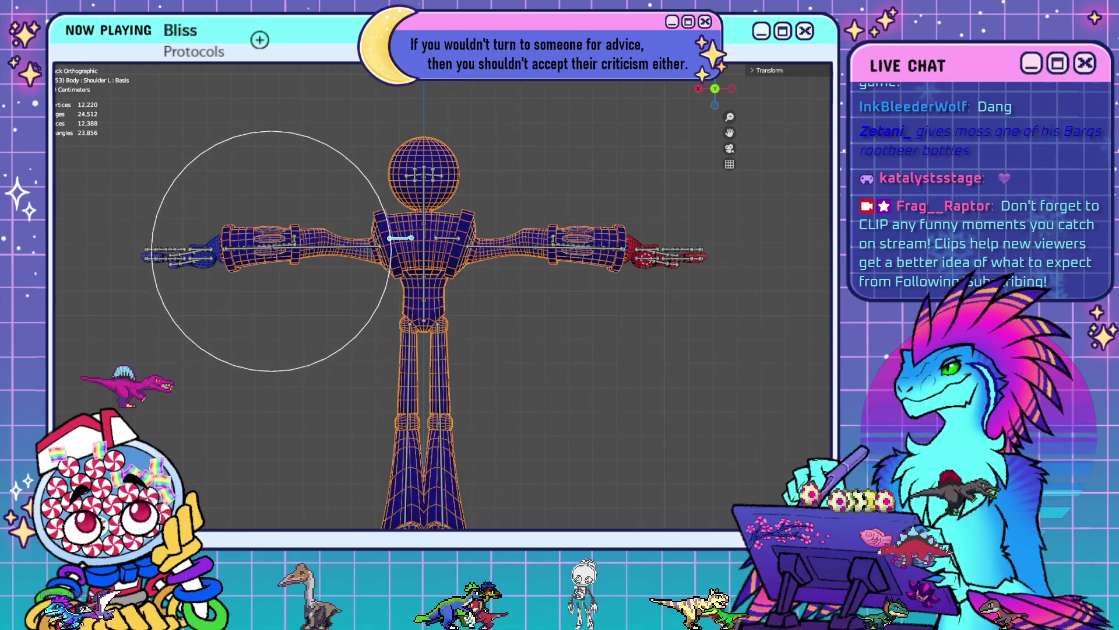
pyautogui.keyDown('ctrl'); pyautogui.click(271, 249); pyautogui.keyUp('ctrl')
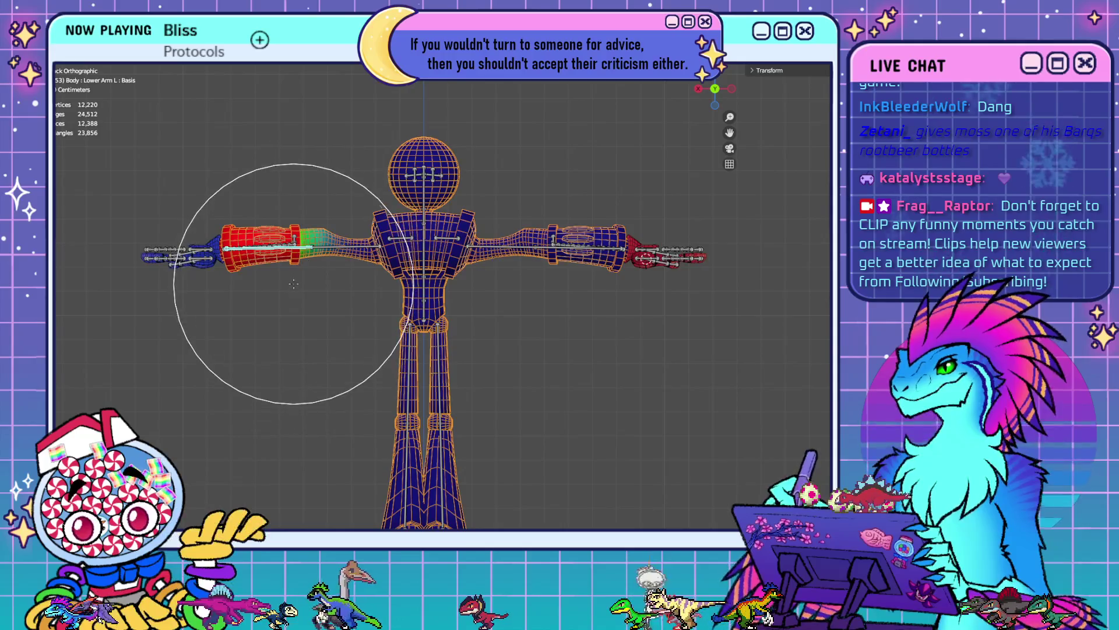
# - From the front, recheck Shoulder L, then show the Lower Arm R and Upper Arm R weights
pyautogui.press('KP_1')
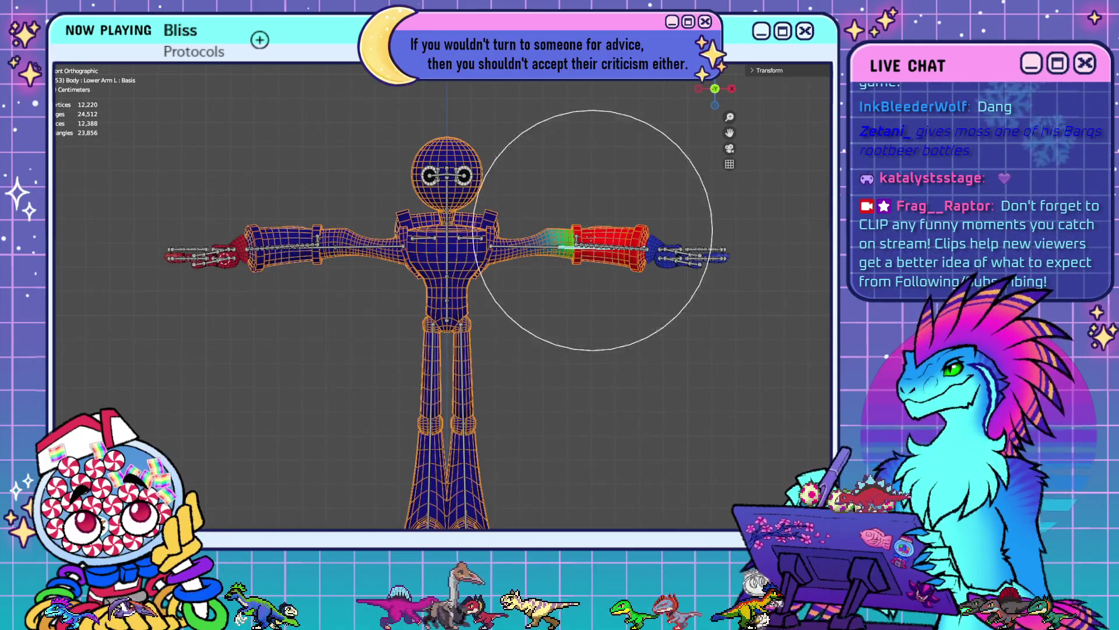
pyautogui.keyDown('ctrl'); pyautogui.click(472, 239); pyautogui.keyUp('ctrl')
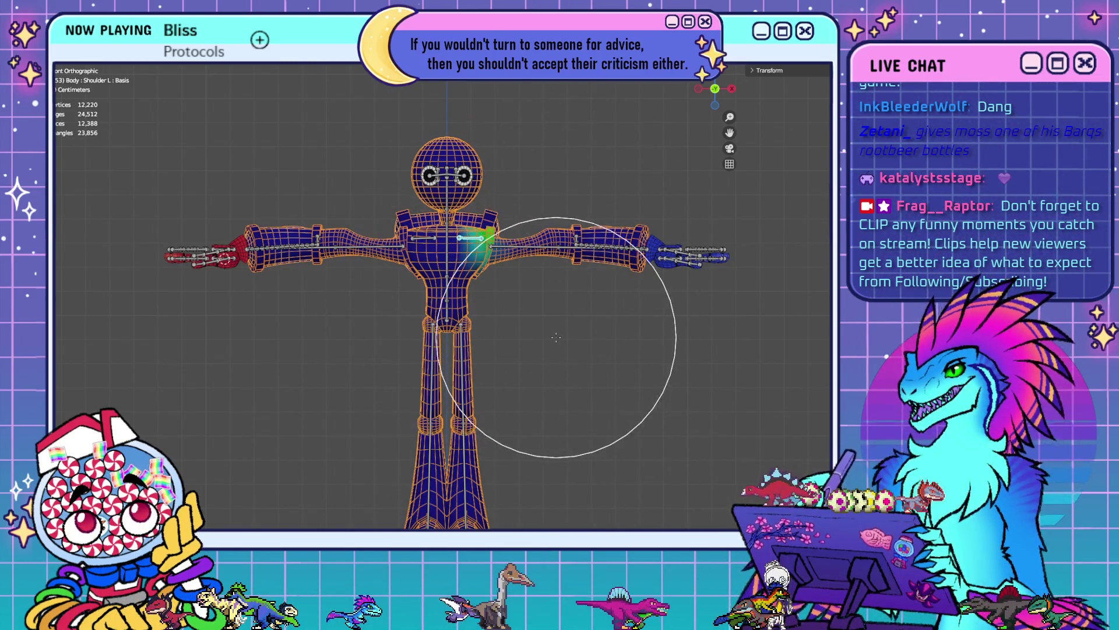
pyautogui.scroll(5, 556, 337)
pyautogui.moveTo(556, 337)
pyautogui.mouseDown(button='middle')
pyautogui.moveTo(527, 329)
pyautogui.moveTo(589, 283)
pyautogui.moveTo(509, 425)
pyautogui.moveTo(632, 394)
pyautogui.moveTo(659, 484)
pyautogui.moveTo(612, 488)
pyautogui.mouseUp(button='middle')
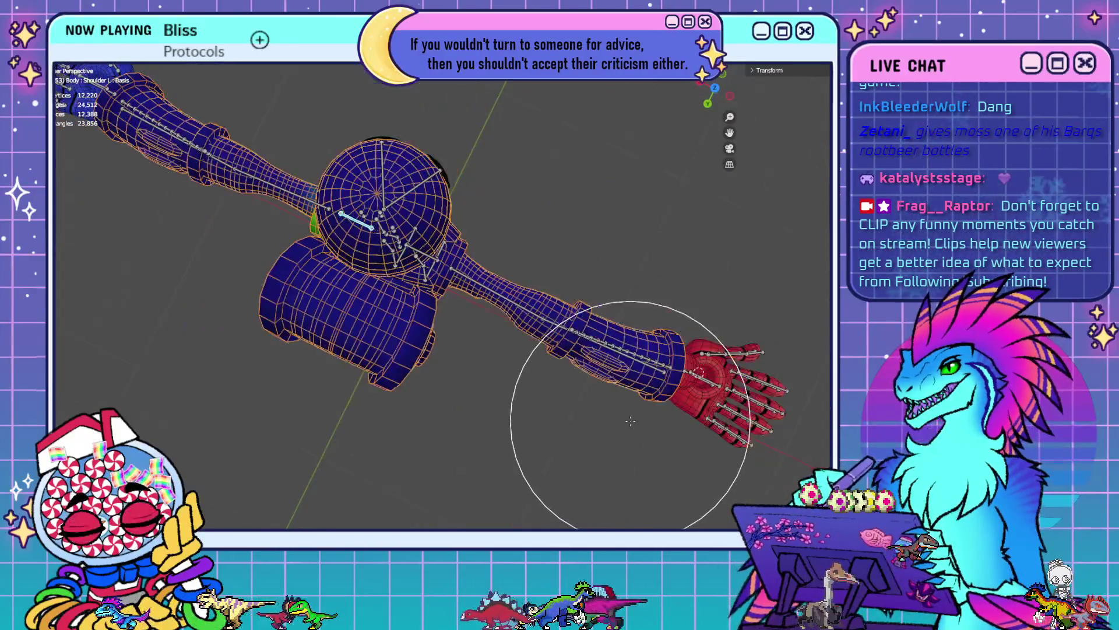
pyautogui.moveTo(479, 325)
pyautogui.mouseDown(button='middle')
pyautogui.moveTo(545, 325)
pyautogui.moveTo(562, 300)
pyautogui.mouseUp(button='middle')
pyautogui.keyDown('ctrl'); pyautogui.click(600, 315); pyautogui.keyUp('ctrl')
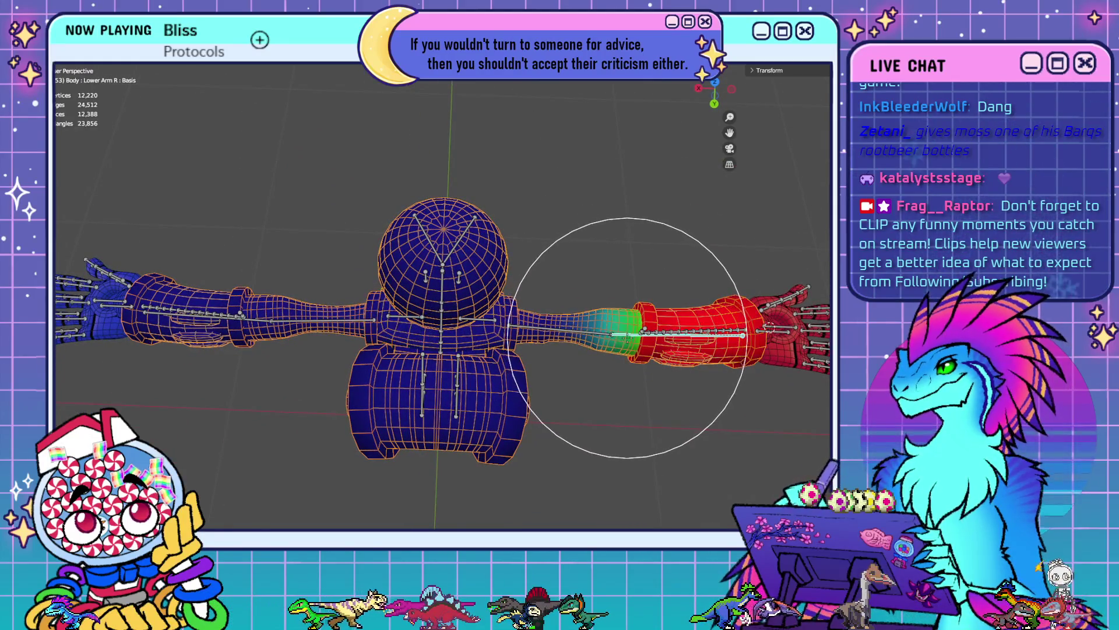
pyautogui.scroll(3, 626, 338)
pyautogui.scroll(3, 626, 338)
pyautogui.keyDown('ctrl'); pyautogui.click(653, 359); pyautogui.keyUp('ctrl')
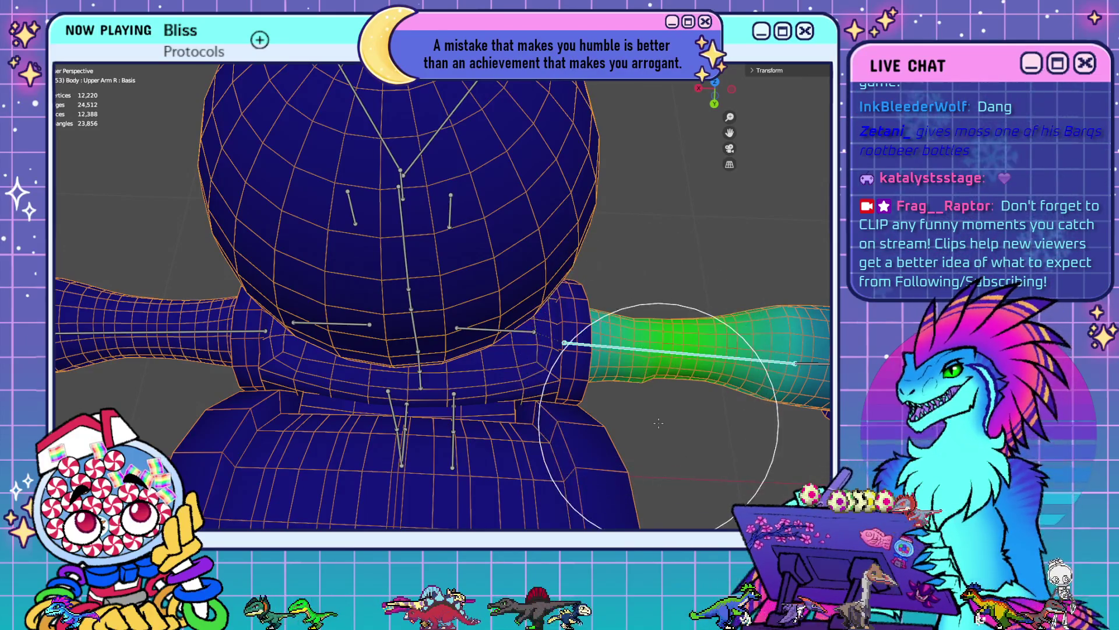
# - In Edit Mode, select arm edge loops and remove the Chest weight from the left-arm loop
pyautogui.press('Tab')
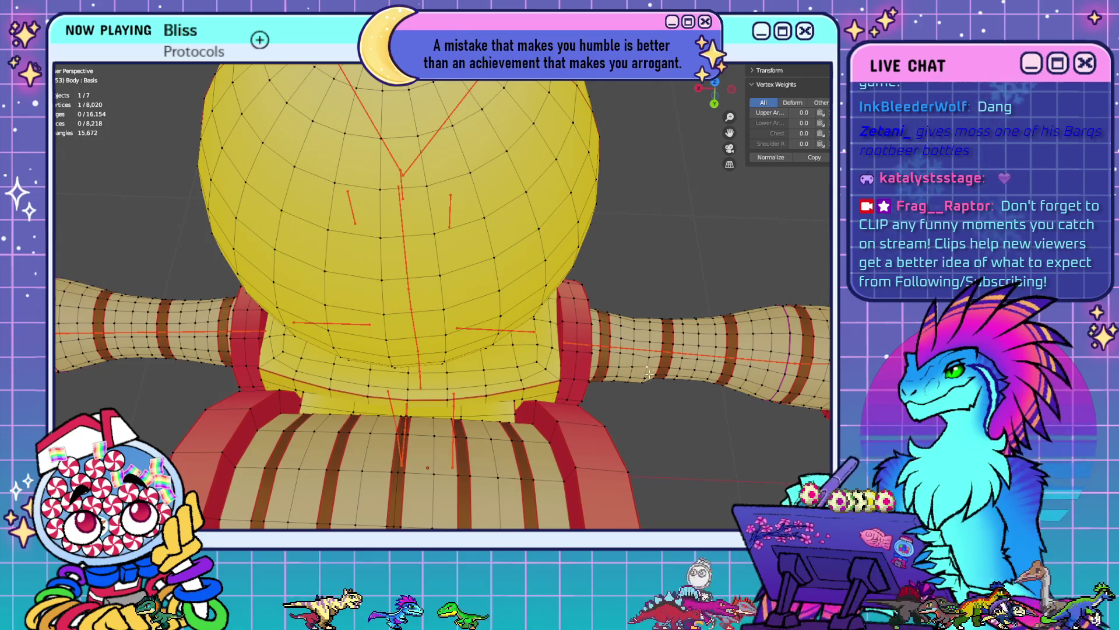
pyautogui.click(652, 352)
pyautogui.keyDown('alt'); pyautogui.click(651, 341); pyautogui.keyUp('alt')
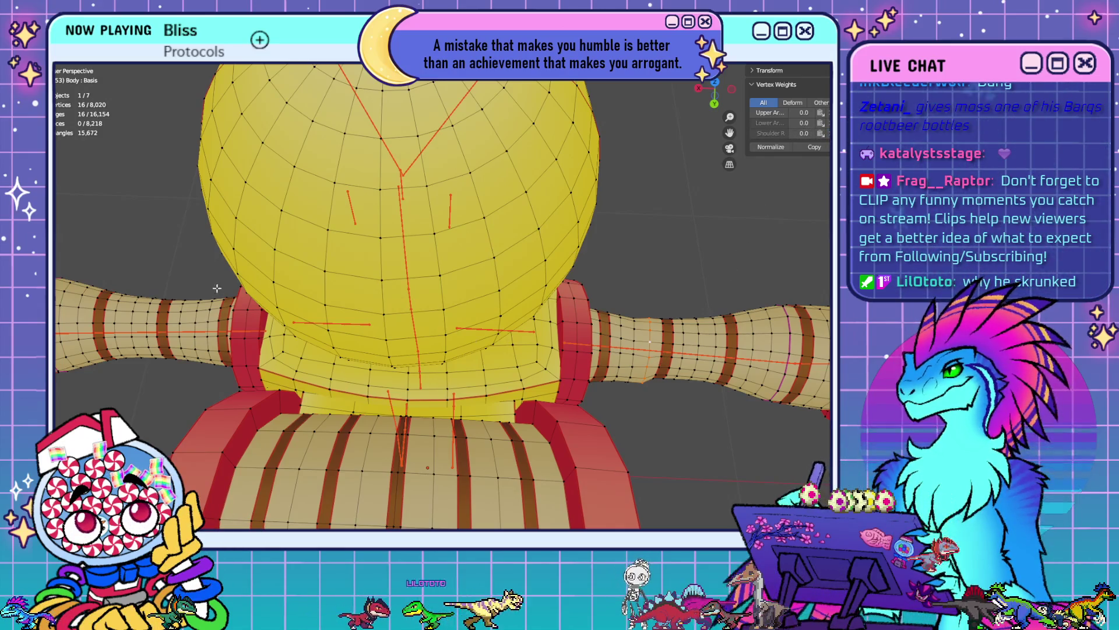
pyautogui.keyDown('alt'); pyautogui.keyDown('shift'); pyautogui.click(183, 296); pyautogui.keyUp('shift'); pyautogui.keyUp('alt')
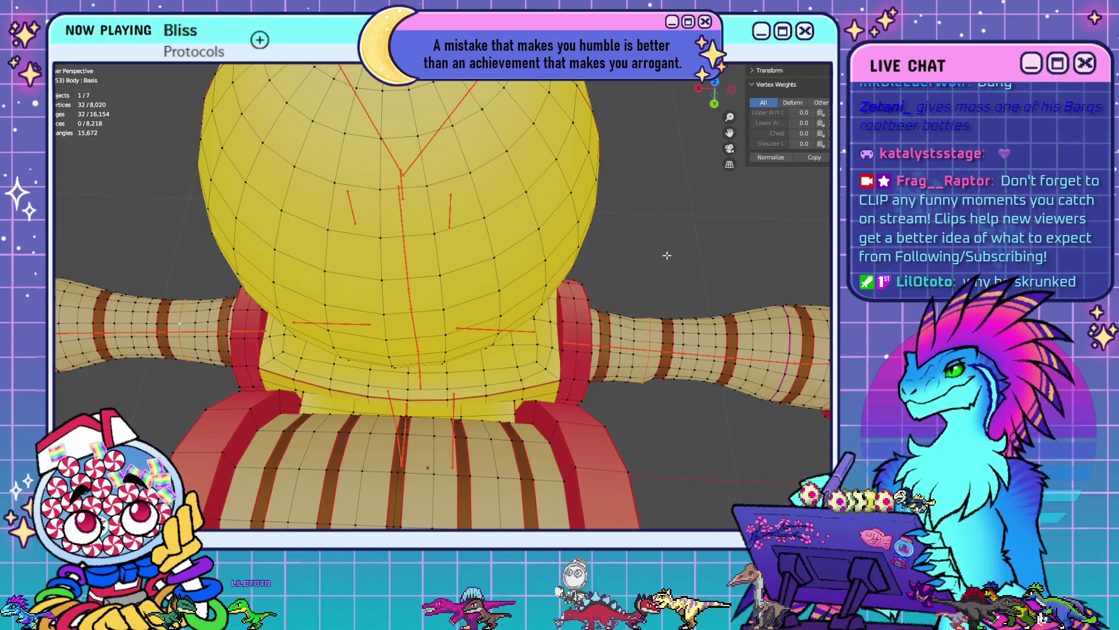
pyautogui.hotkey('alt', 'a')
pyautogui.keyDown('alt'); pyautogui.click(178, 318); pyautogui.keyUp('alt')
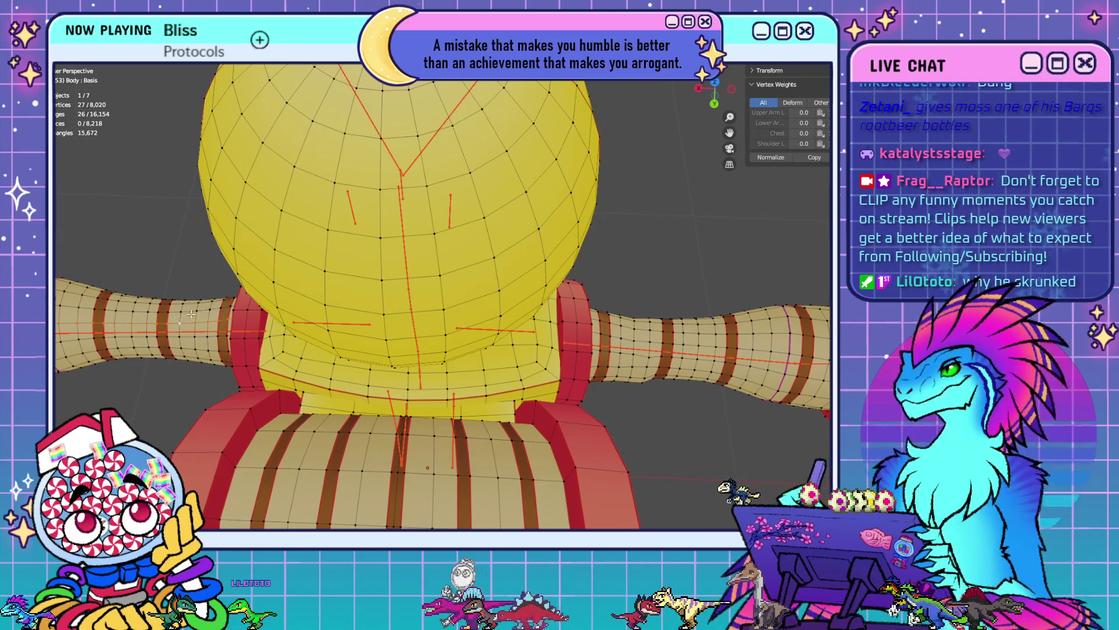
pyautogui.keyDown('alt'); pyautogui.click(181, 316); pyautogui.keyUp('alt')
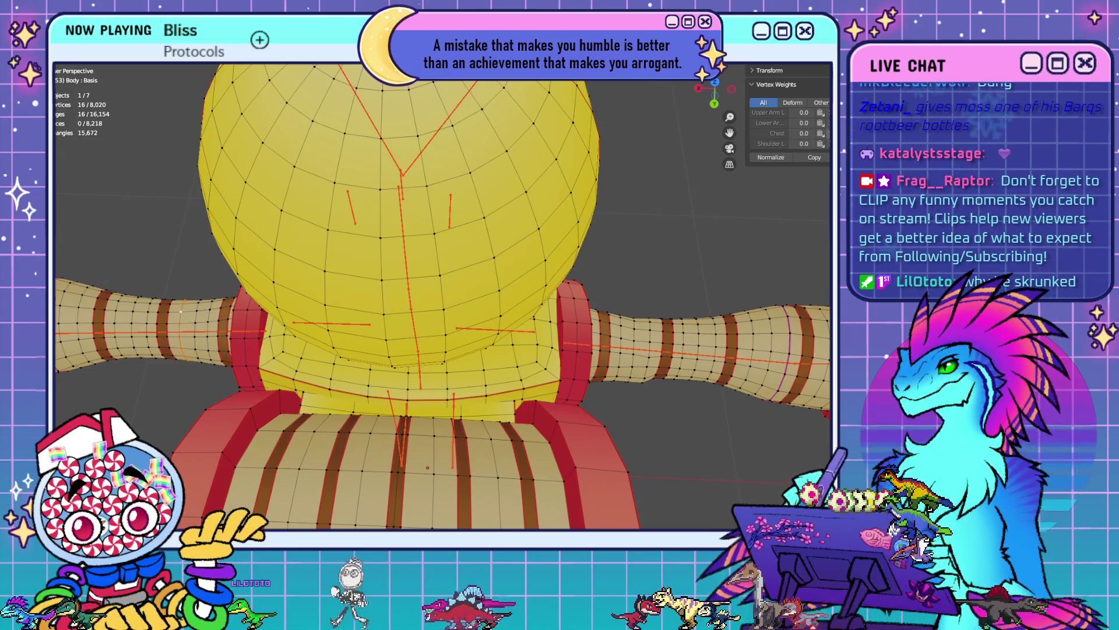
pyautogui.click(821, 133)
# - Check the weights on edge loops around both arms, then deselect and view from the top
pyautogui.click(179, 319)
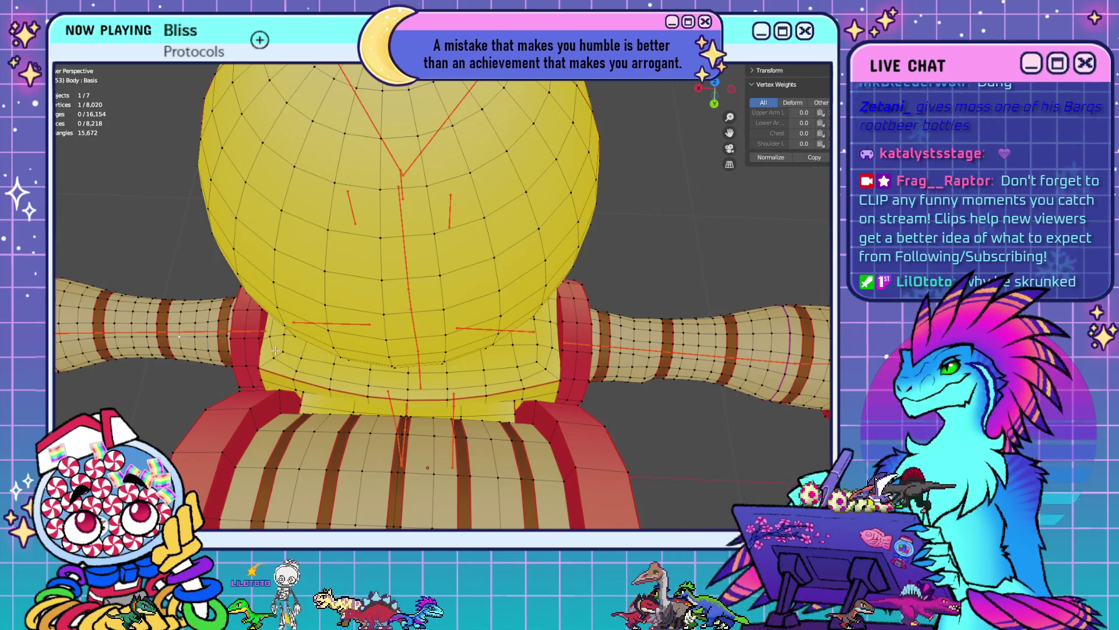
pyautogui.keyDown('alt'); pyautogui.click(182, 322); pyautogui.keyUp('alt')
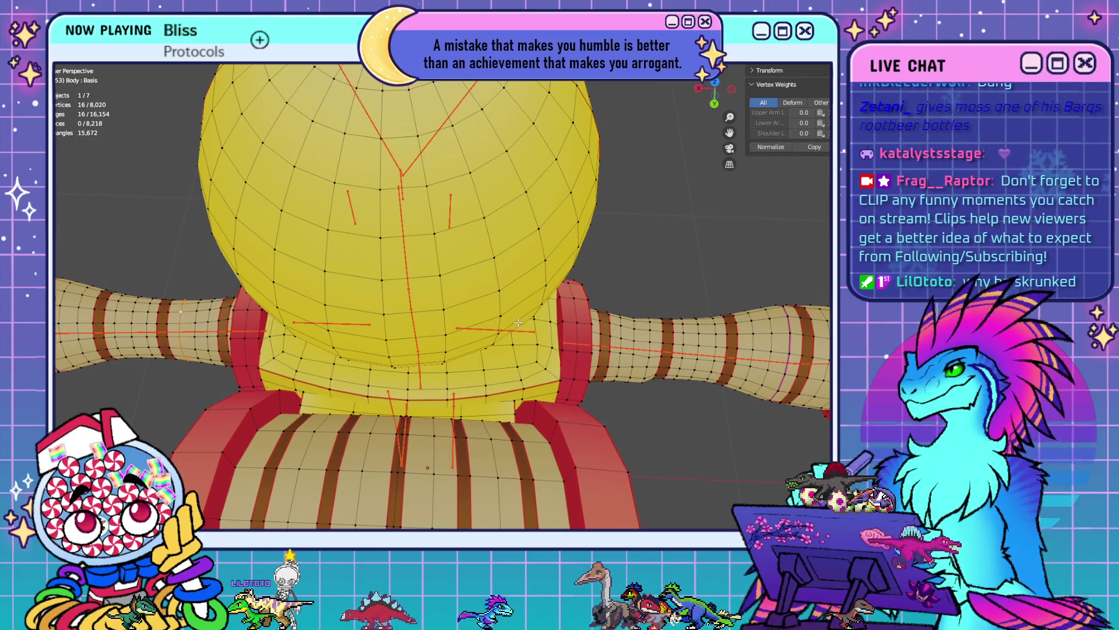
pyautogui.keyDown('alt'); pyautogui.keyDown('shift'); pyautogui.click(648, 327); pyautogui.keyUp('shift'); pyautogui.keyUp('alt')
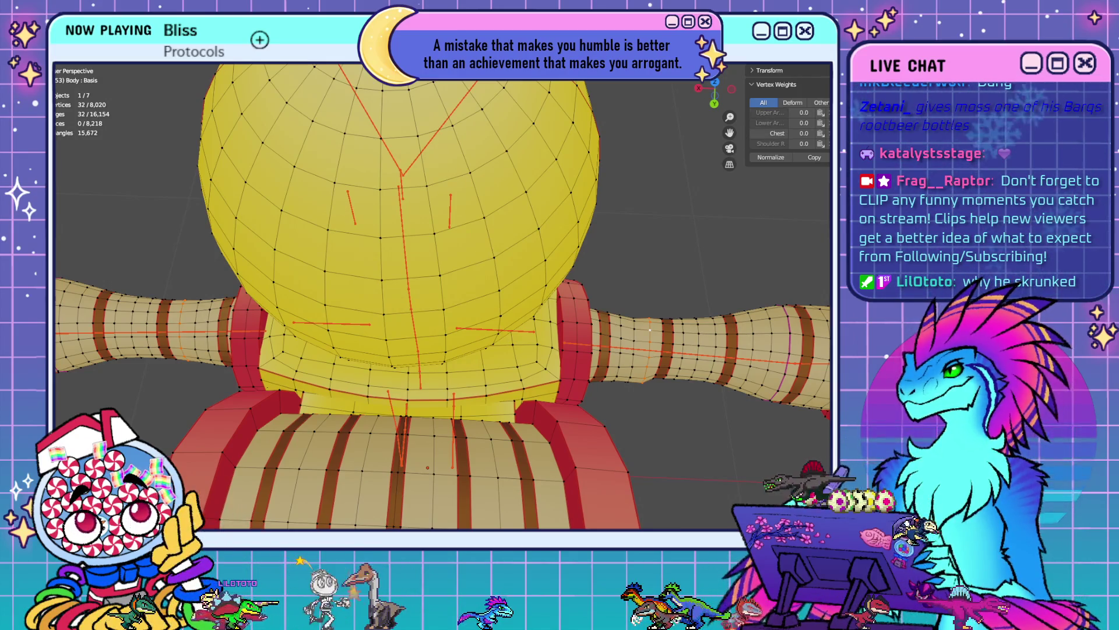
pyautogui.scroll(-4, 694, 401)
pyautogui.moveTo(694, 401); pyautogui.dragTo(611, 437, button='middle')
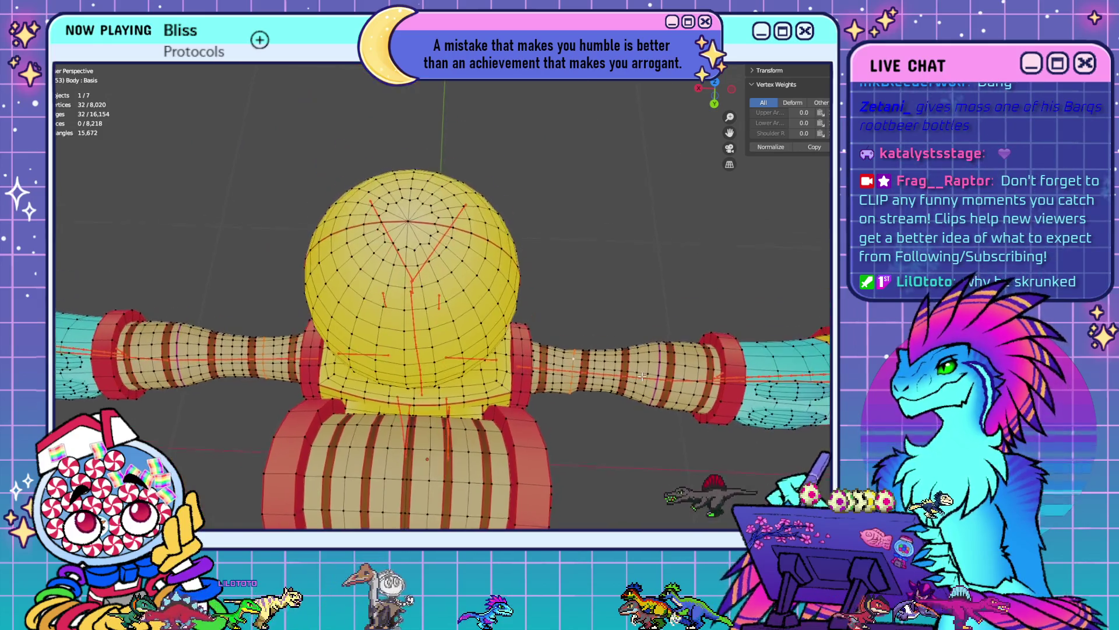
pyautogui.click(611, 437)
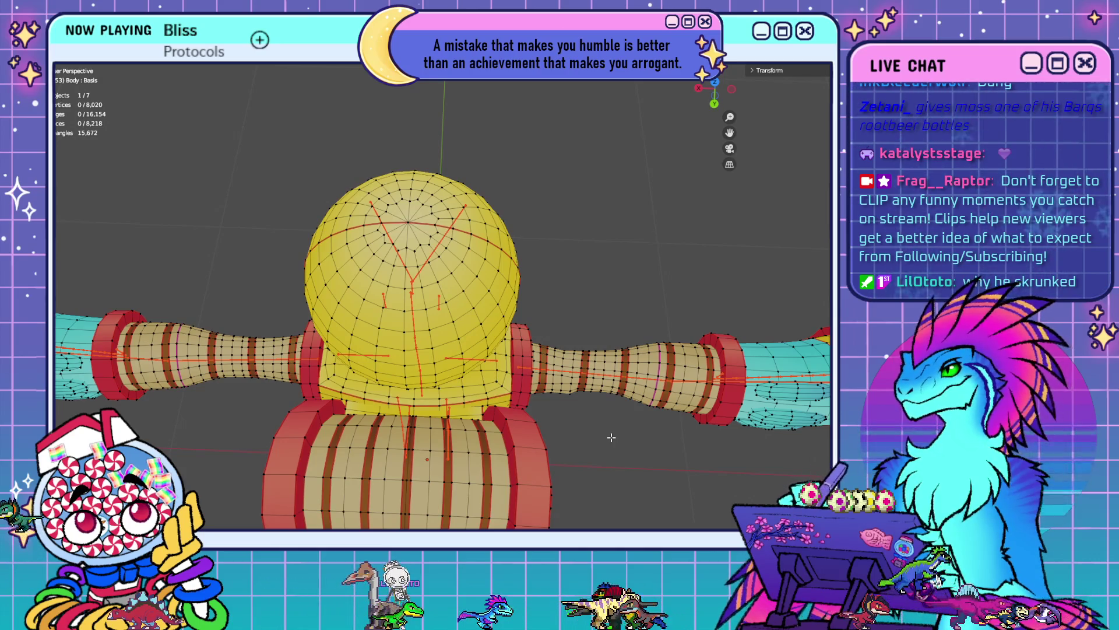
pyautogui.press('KP_7')
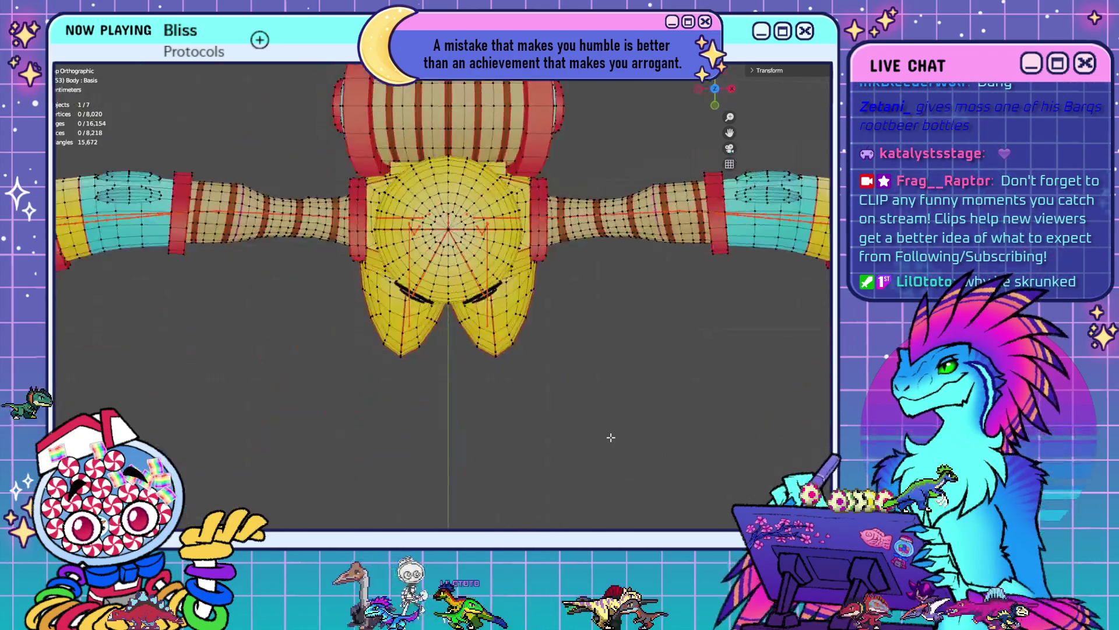
pyautogui.keyDown('shift'); pyautogui.moveTo(506, 254); pyautogui.dragTo(517, 363, button='middle'); pyautogui.keyUp('shift')
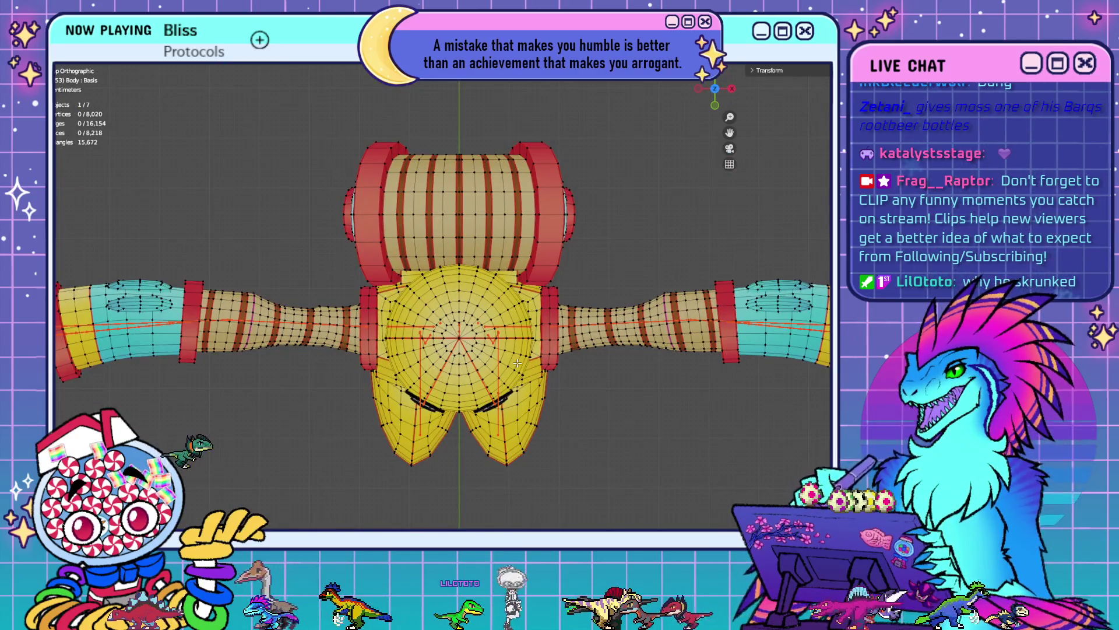
pyautogui.scroll(-1, 517, 363)
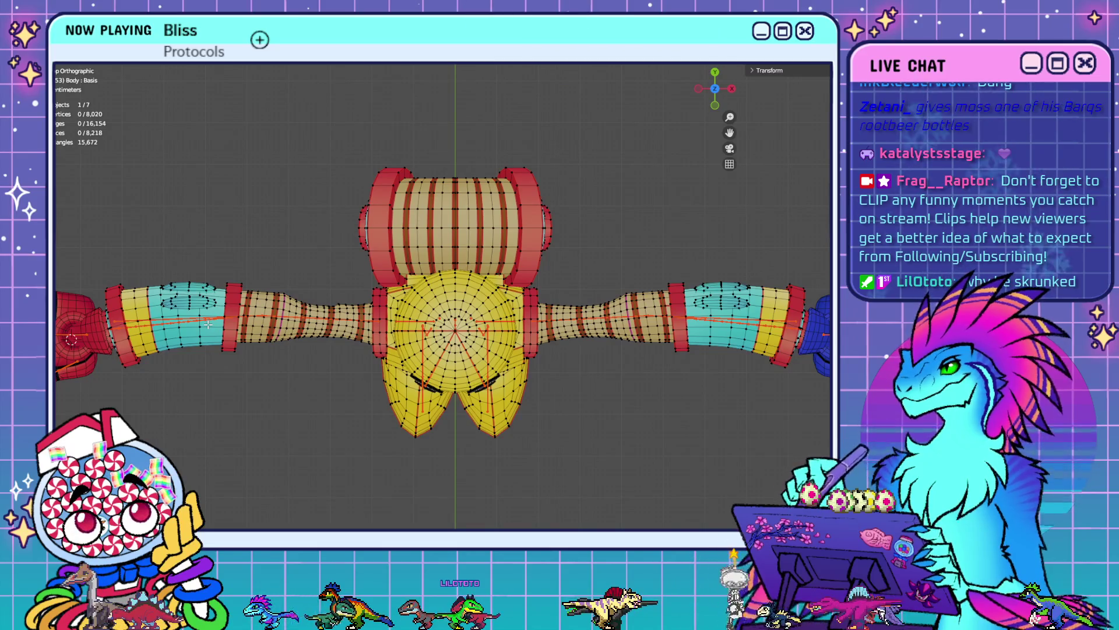
pyautogui.scroll(-2, 208, 324)
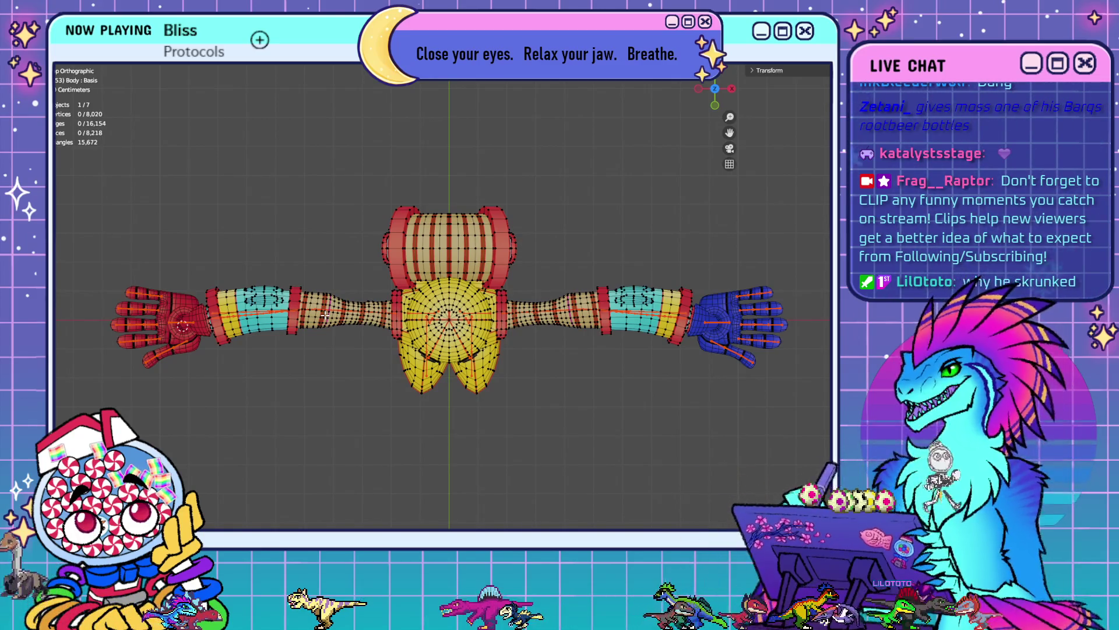
# - Switch to the Texture Paint workspace and set a straight front view of the robot
pyautogui.hotkey('ctrl', 'pagedown')
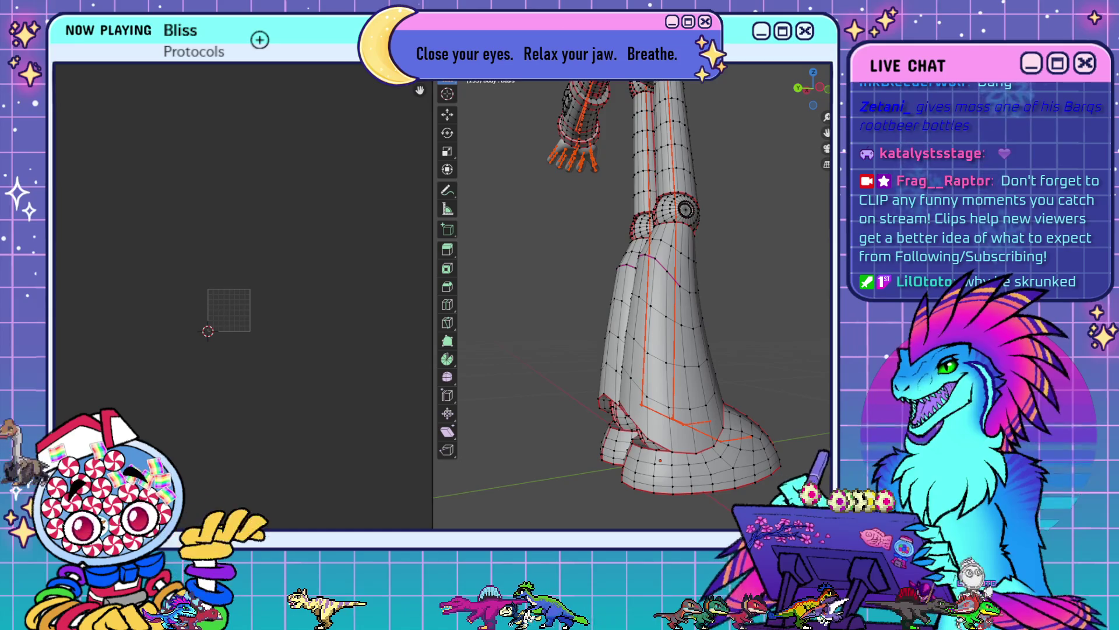
pyautogui.hotkey('ctrl', 'pagedown')
pyautogui.scroll(-5, 302, 331)
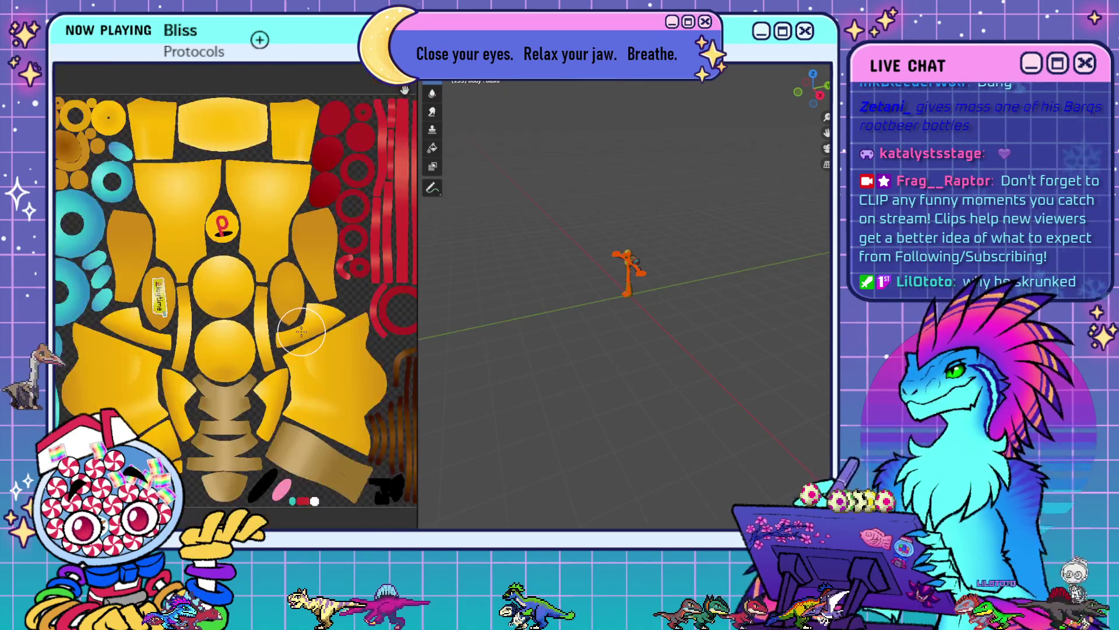
pyautogui.scroll(-1, 304, 328)
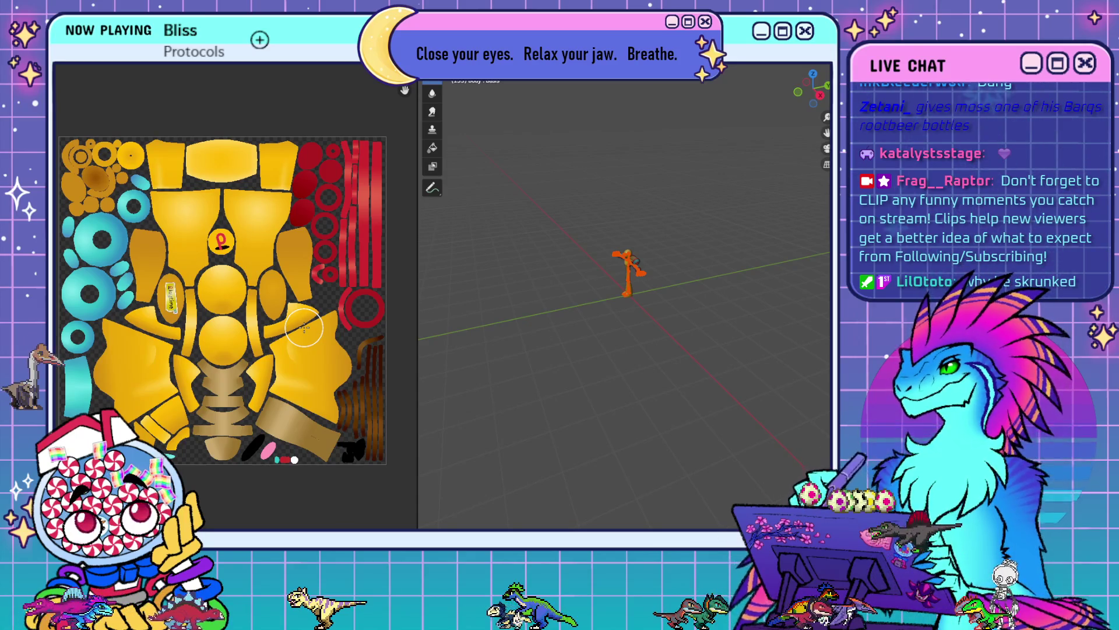
pyautogui.scroll(5, 612, 324)
pyautogui.moveTo(612, 325); pyautogui.dragTo(605, 395, button='middle')
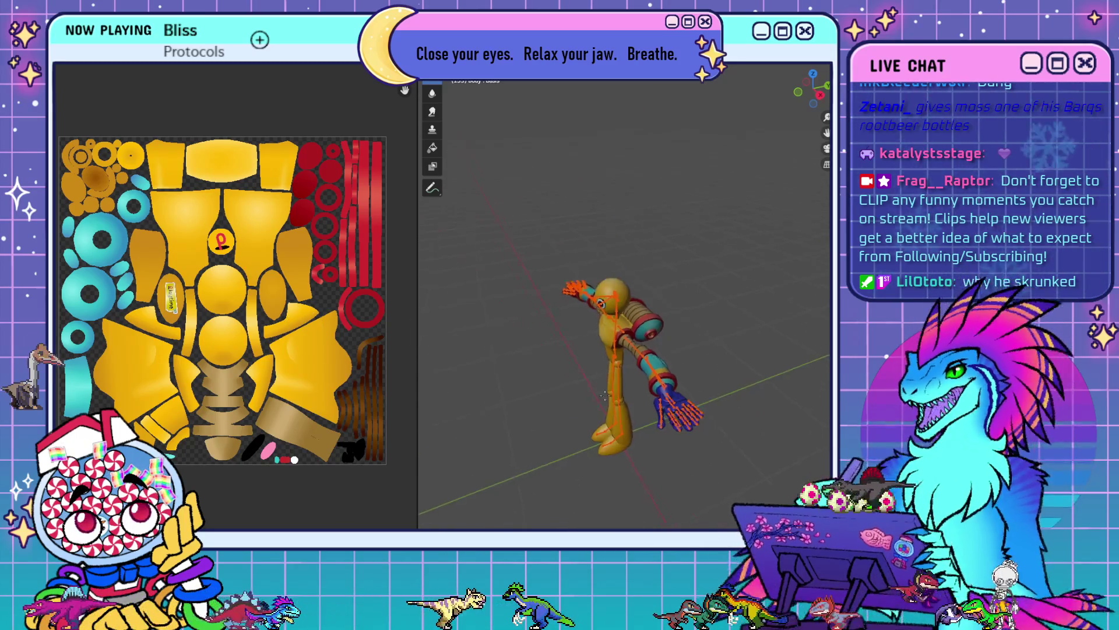
pyautogui.press('KP_1')
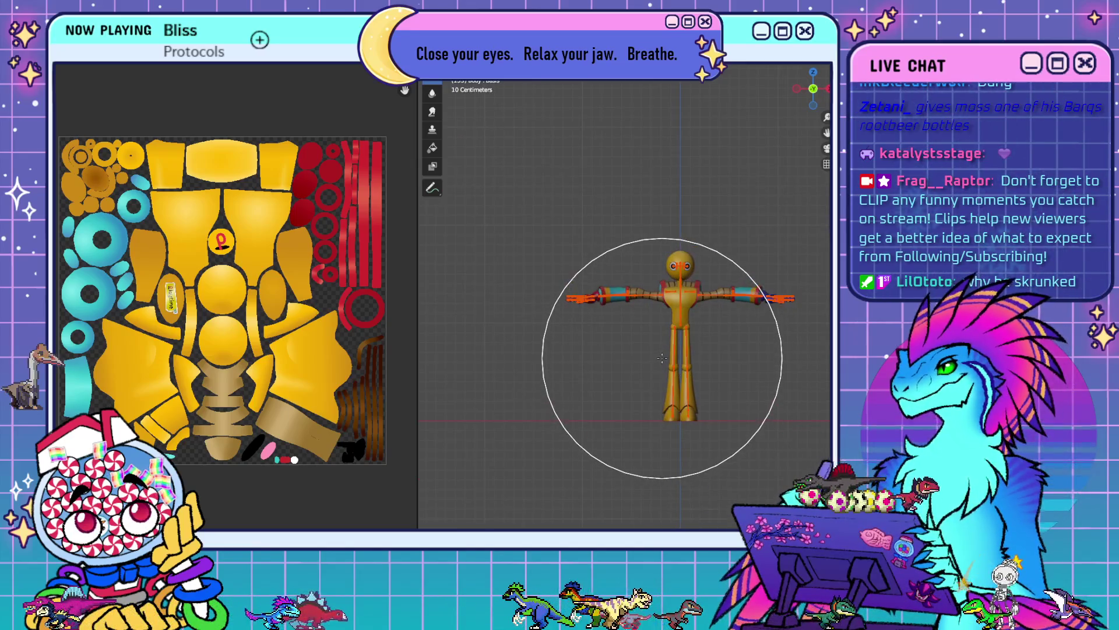
pyautogui.scroll(3, 662, 357)
pyautogui.moveTo(662, 357); pyautogui.dragTo(680, 270, button='middle')
pyautogui.press('KP_1')
# - In Edit Mode, select both arm cuff sections and resize the UV editor beside the viewport
pyautogui.press('Tab')
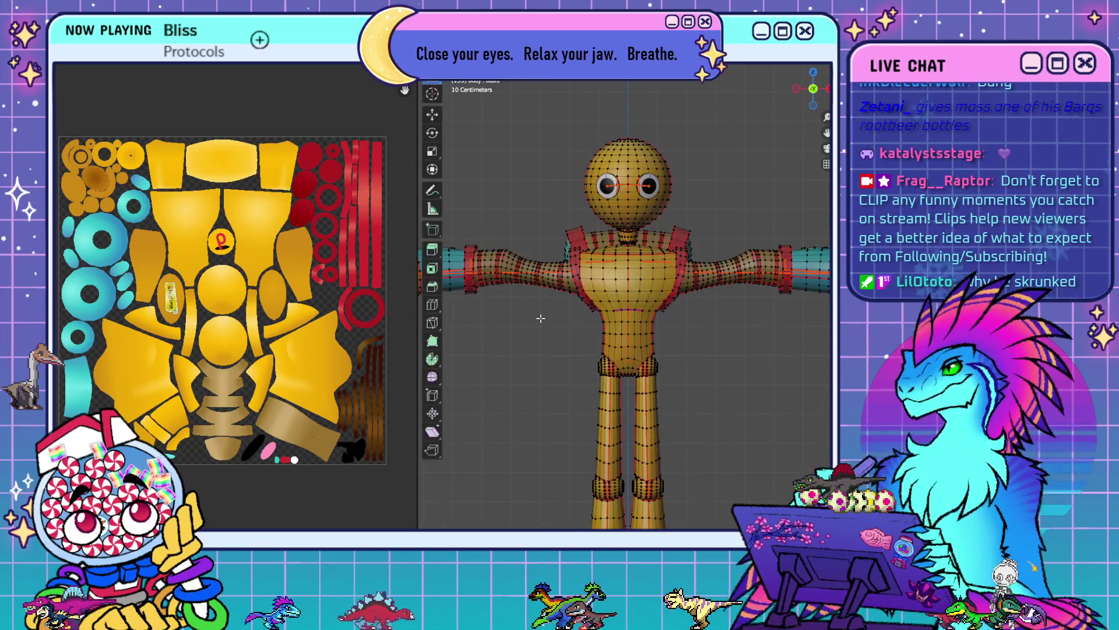
pyautogui.press('l')
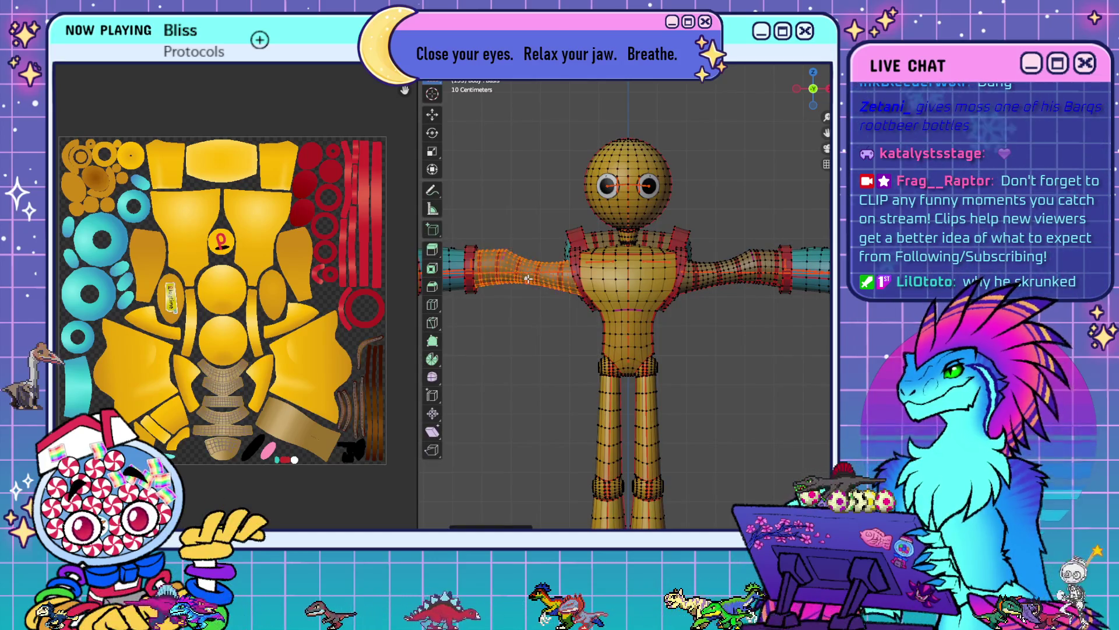
pyautogui.press('l')
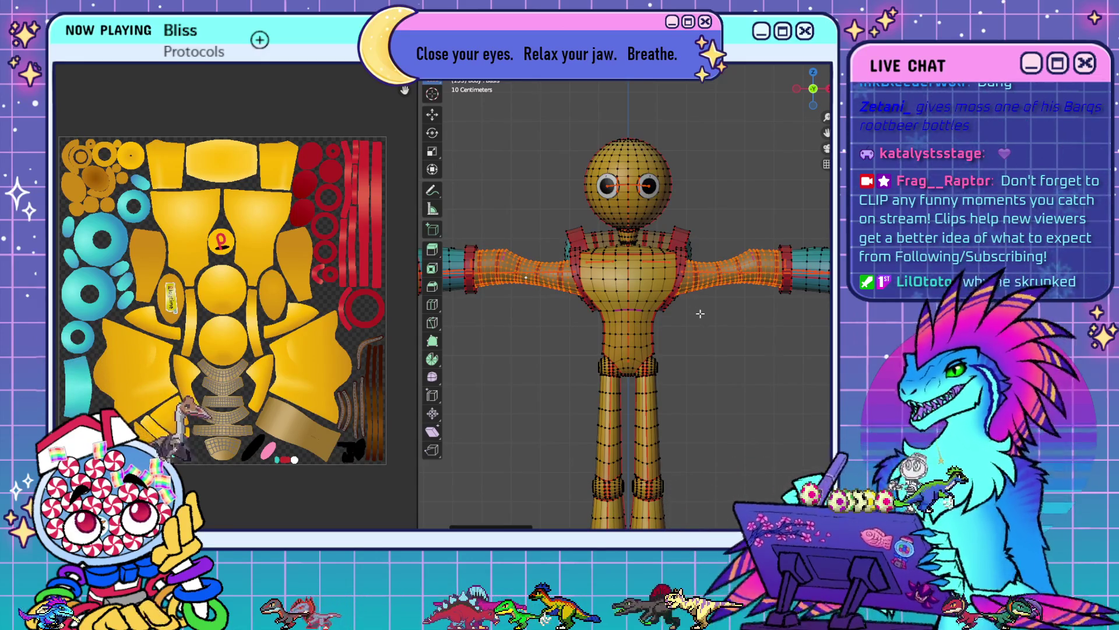
pyautogui.moveTo(420, 252); pyautogui.dragTo(235, 256)
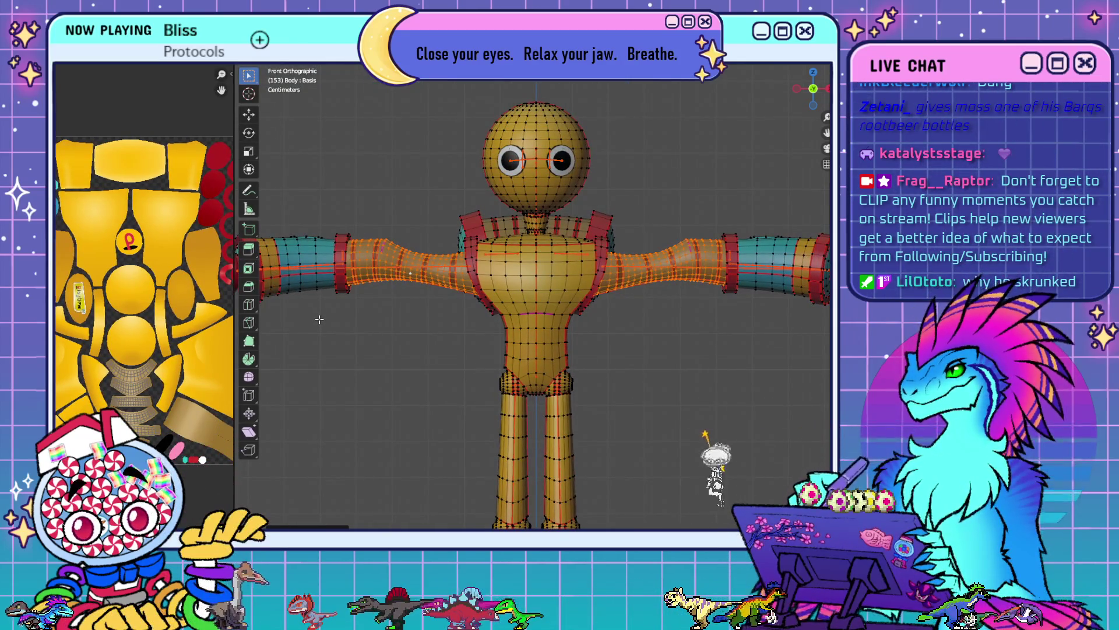
pyautogui.click(405, 266)
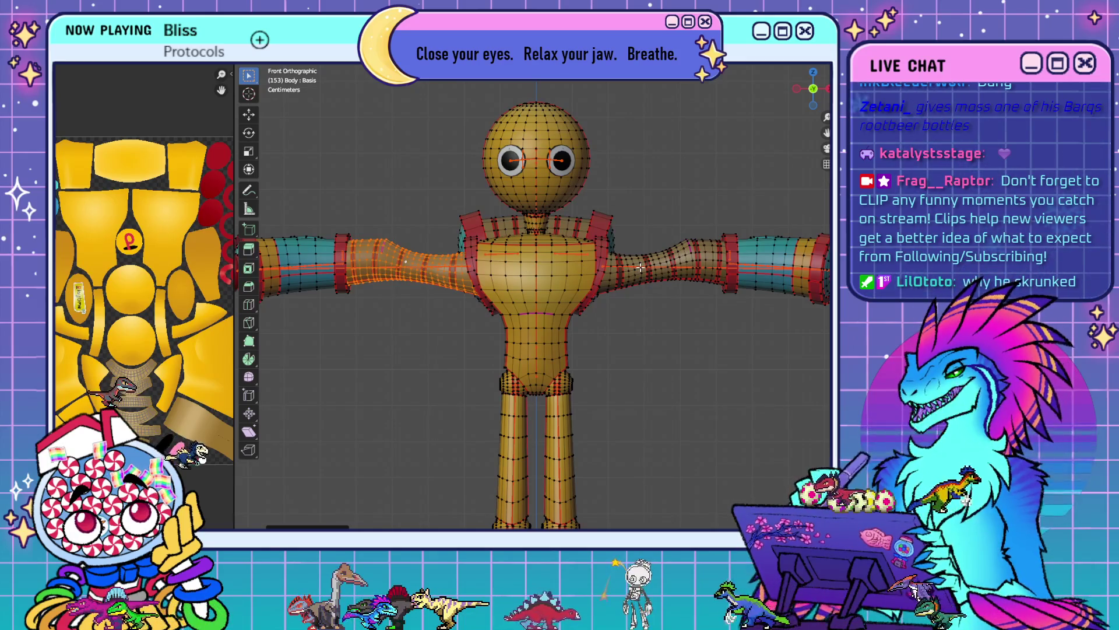
pyautogui.click(301, 264)
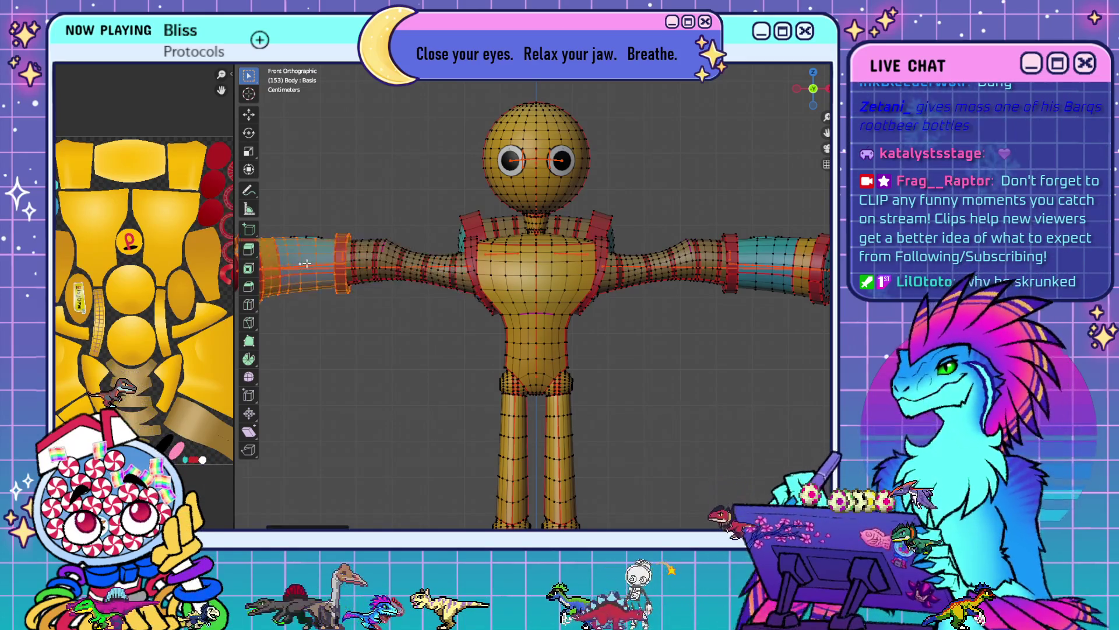
pyautogui.moveTo(235, 248); pyautogui.dragTo(418, 251)
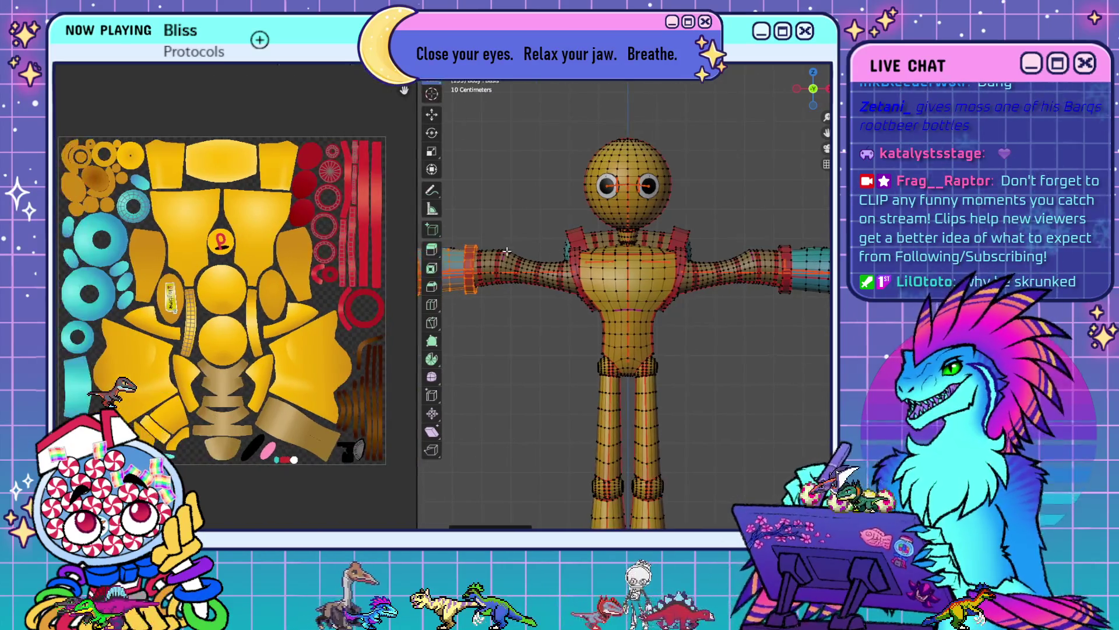
pyautogui.keyDown('shift'); pyautogui.click(810, 271); pyautogui.keyUp('shift')
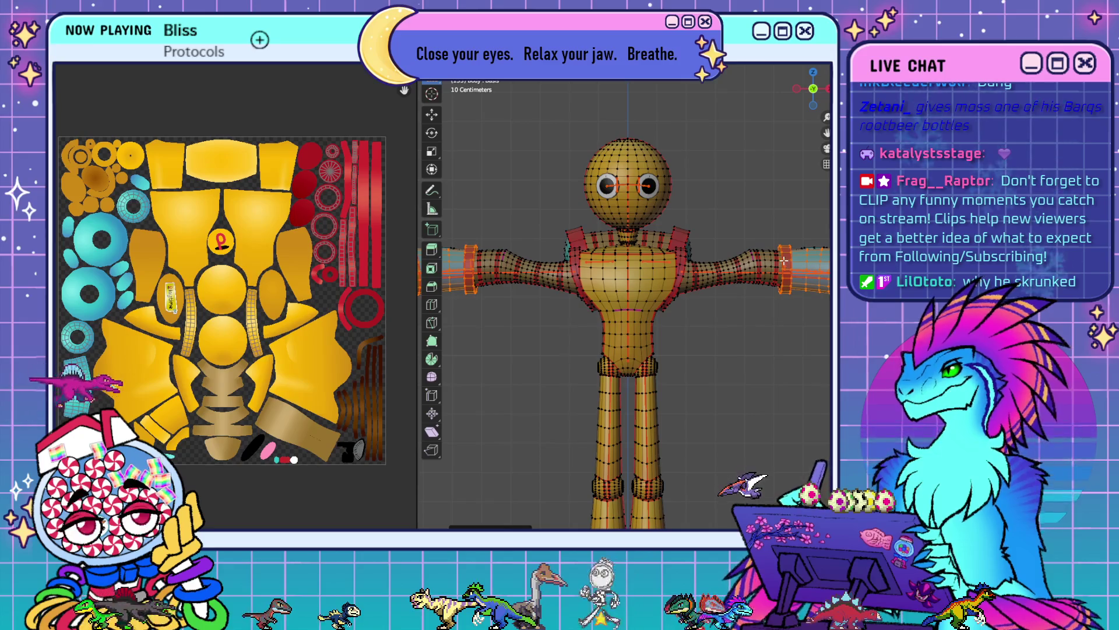
pyautogui.moveTo(417, 212)
pyautogui.mouseDown()
pyautogui.moveTo(298, 212)
pyautogui.moveTo(324, 209)
pyautogui.mouseUp()
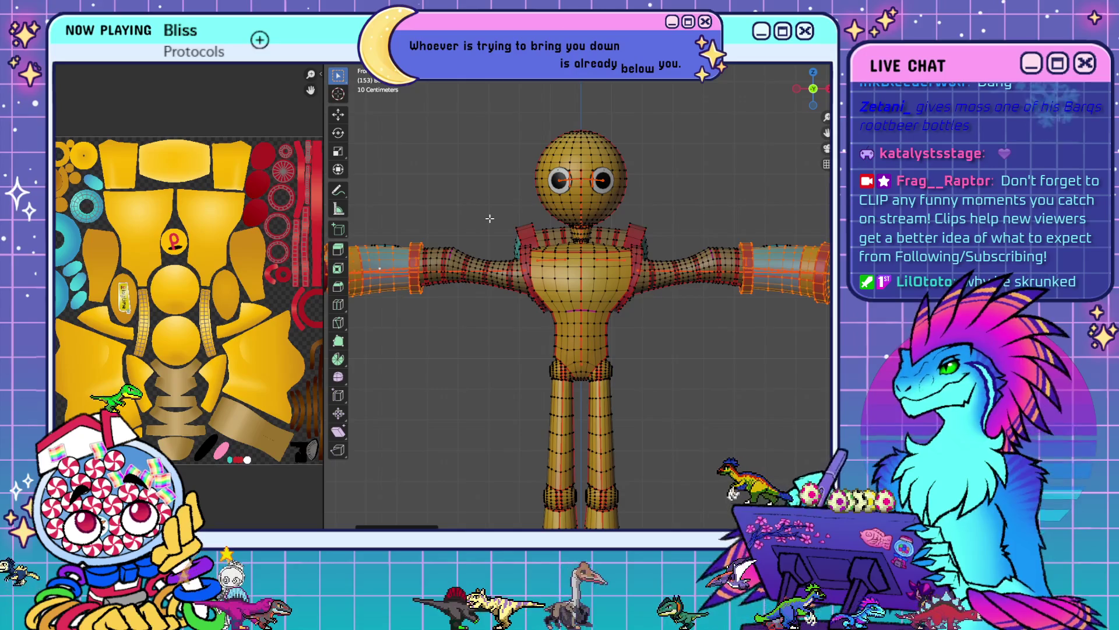
# - Separate the left upper-arm section off the body into its own object
pyautogui.moveTo(545, 343)
pyautogui.mouseDown(button='middle')
pyautogui.moveTo(560, 326)
pyautogui.moveTo(583, 362)
pyautogui.mouseUp(button='middle')
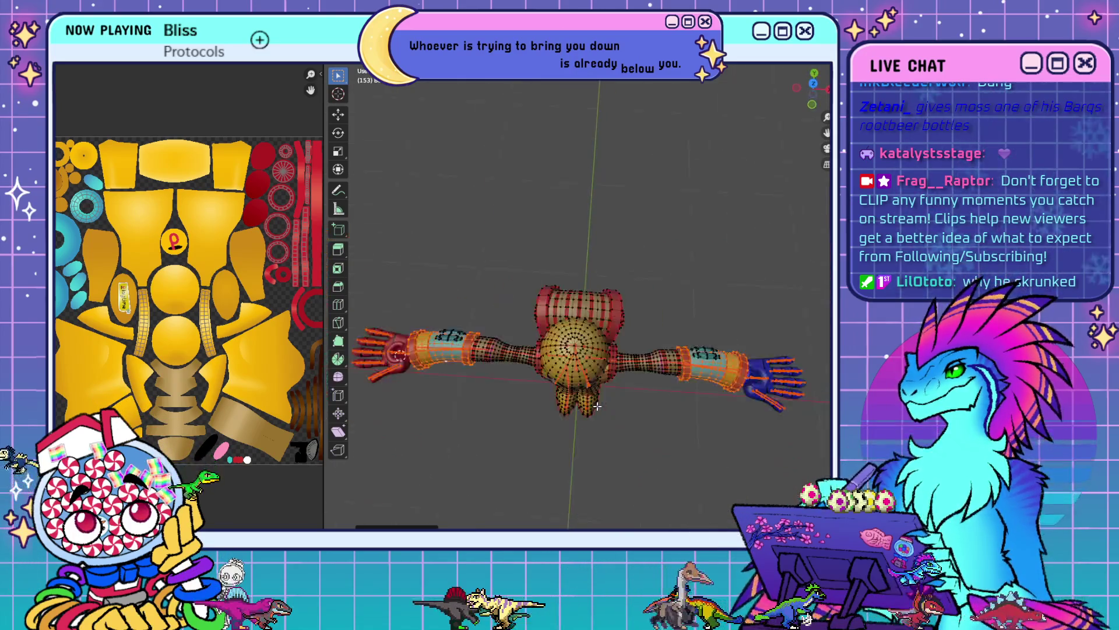
pyautogui.scroll(-2, 601, 373)
pyautogui.scroll(6, 614, 385)
pyautogui.click(494, 397)
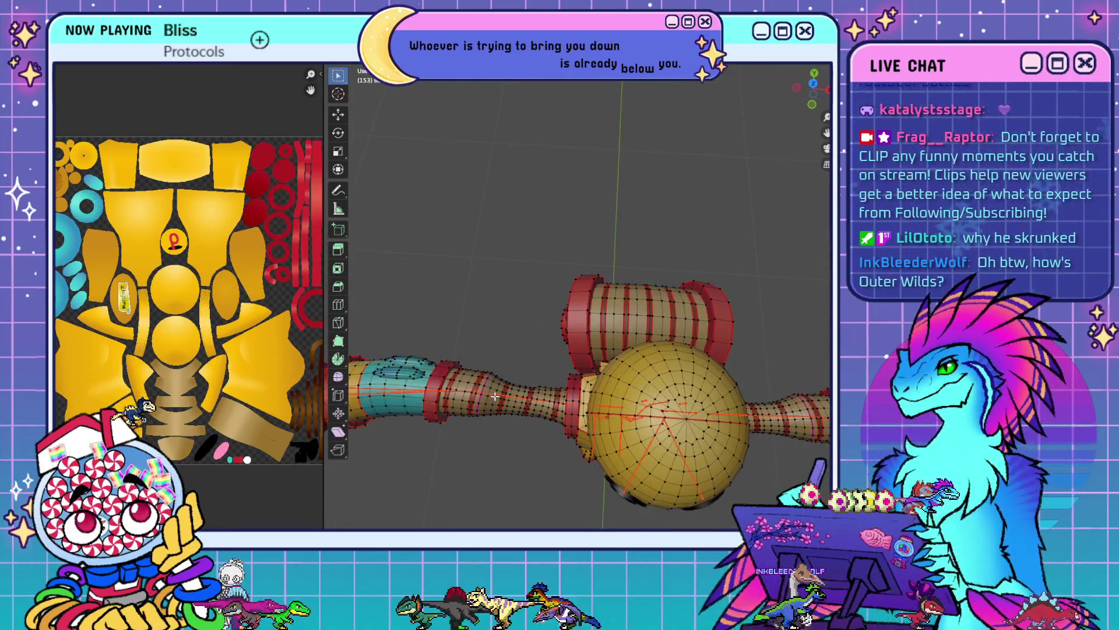
pyautogui.press('l')
pyautogui.scroll(-5, 680, 422)
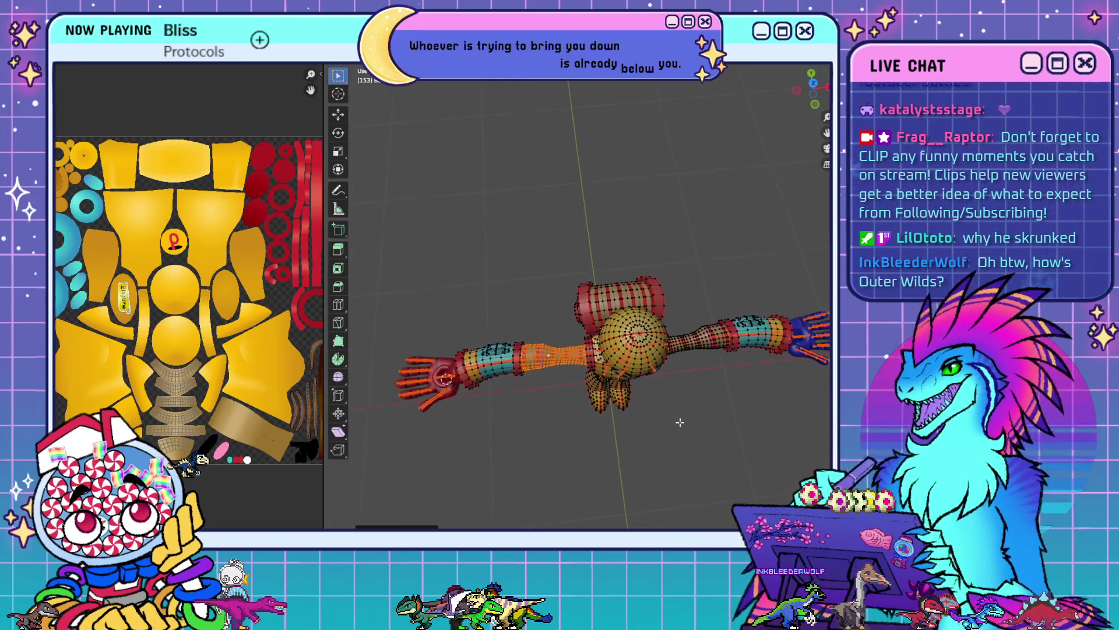
pyautogui.rightClick(664, 362)
pyautogui.click(664, 379)
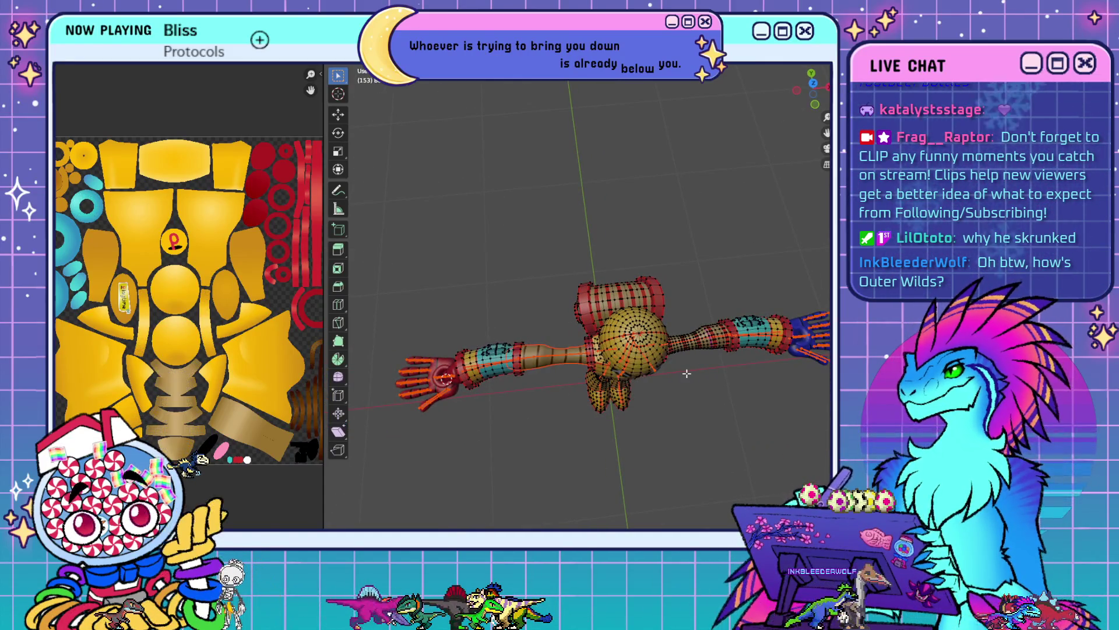
# - Separate the right upper-arm section as well, then return to the Layout workspace
pyautogui.press('l')
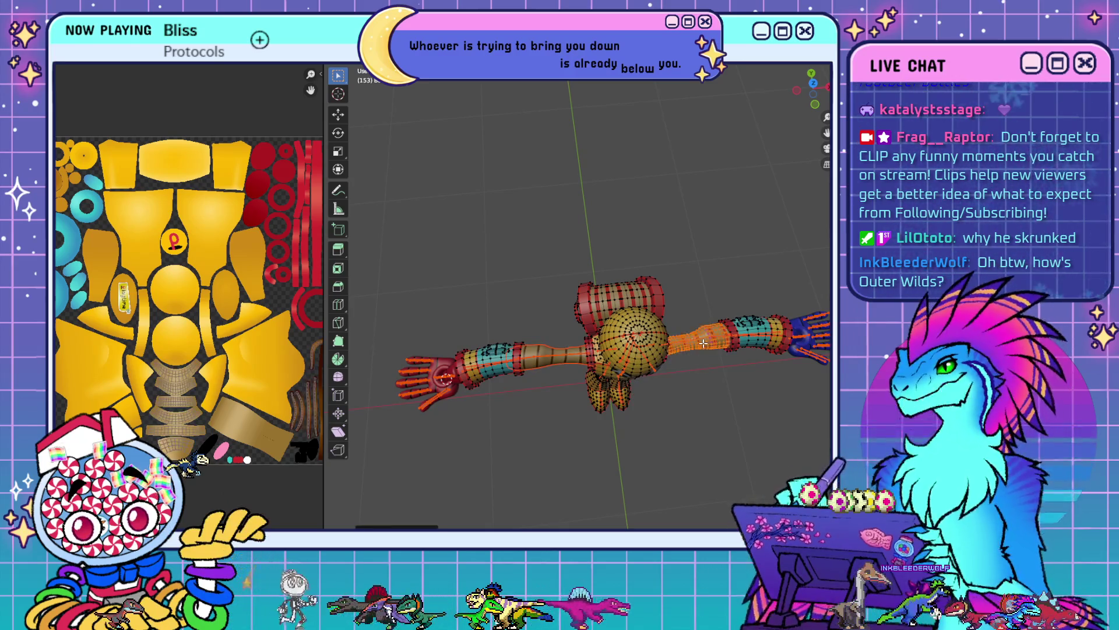
pyautogui.rightClick(703, 343)
pyautogui.click(703, 342)
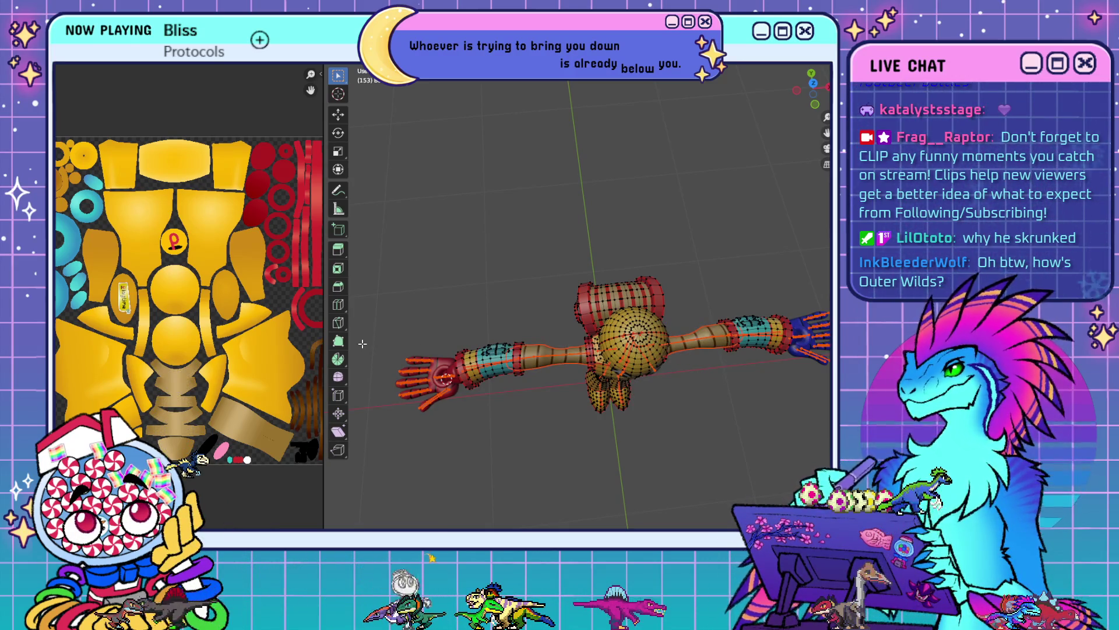
pyautogui.press('Tab')
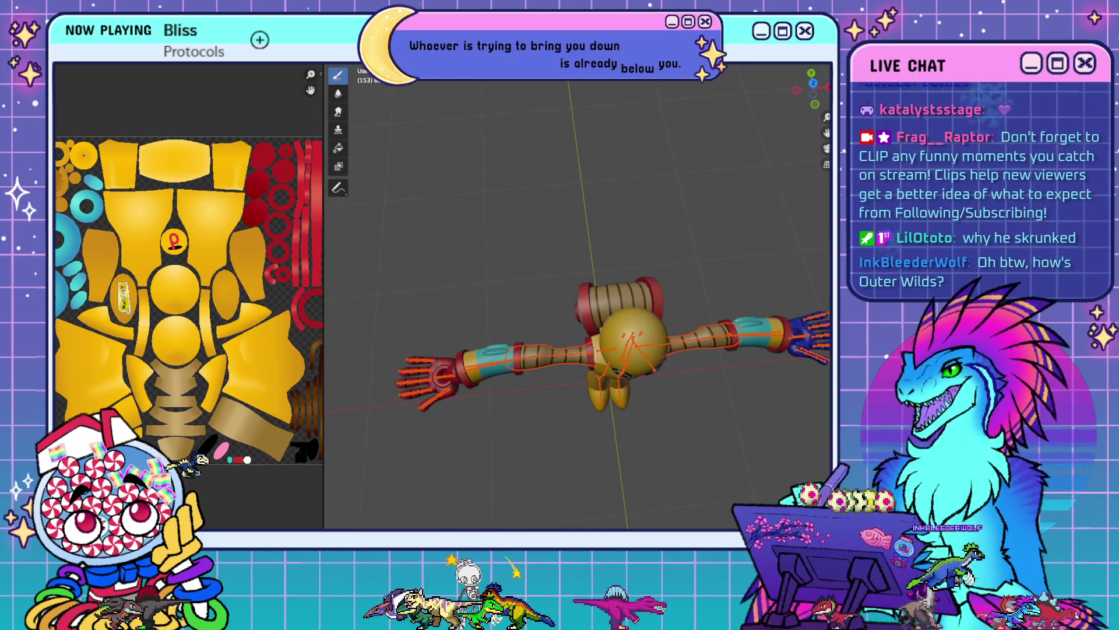
pyautogui.hotkey('ctrl', 'pageup')
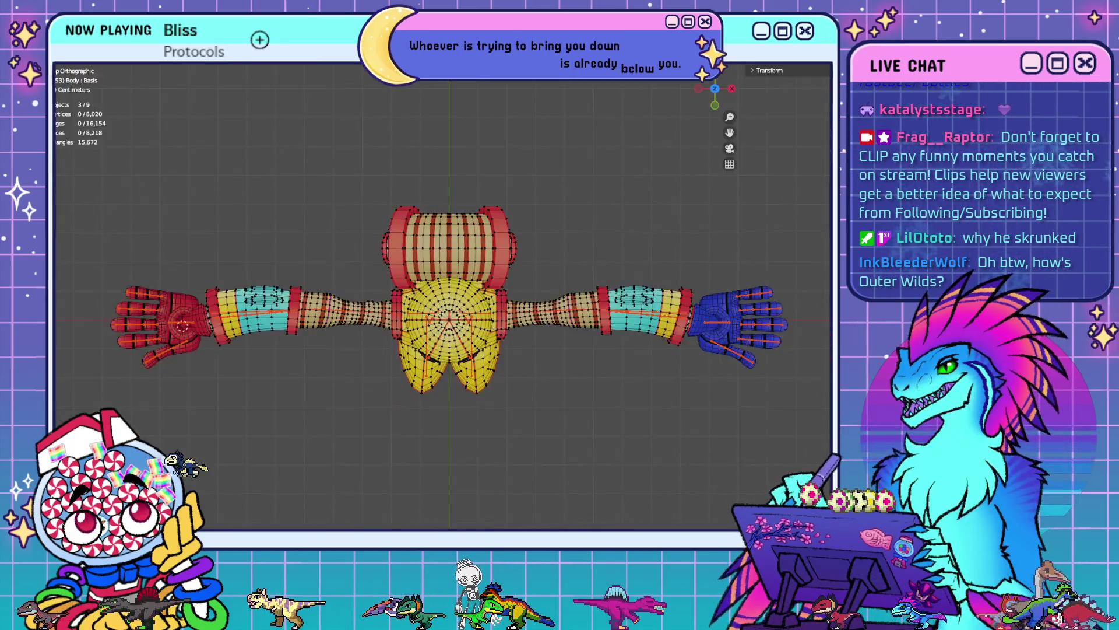
# - In Object Mode, select the duplicate left-arm object Body.001 and delete it
pyautogui.scroll(4, 489, 349)
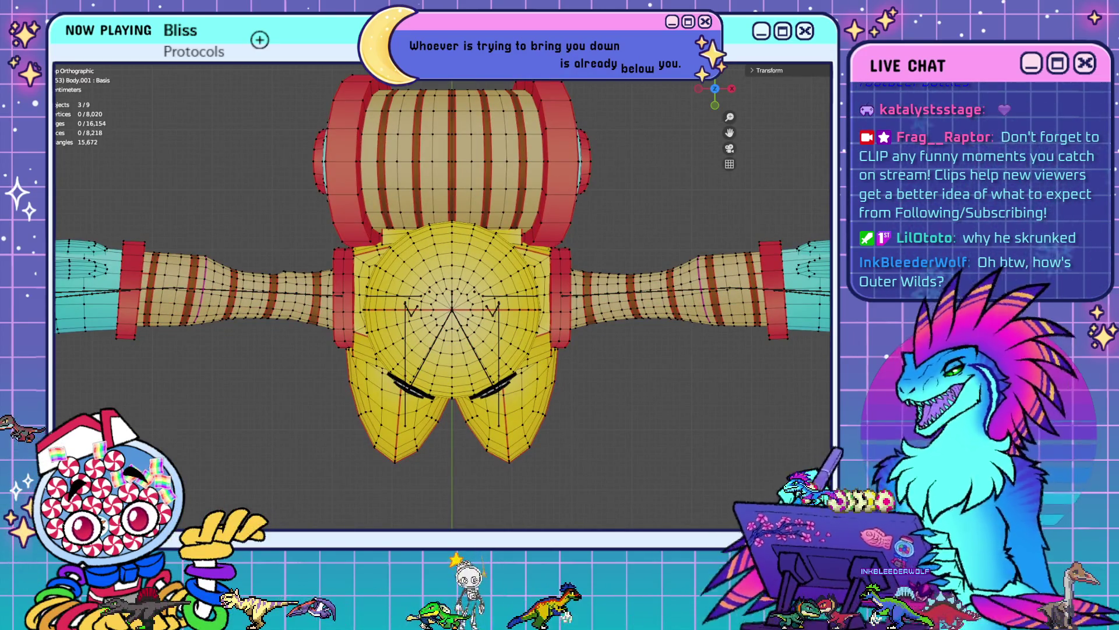
pyautogui.press('Tab')
pyautogui.click(771, 279)
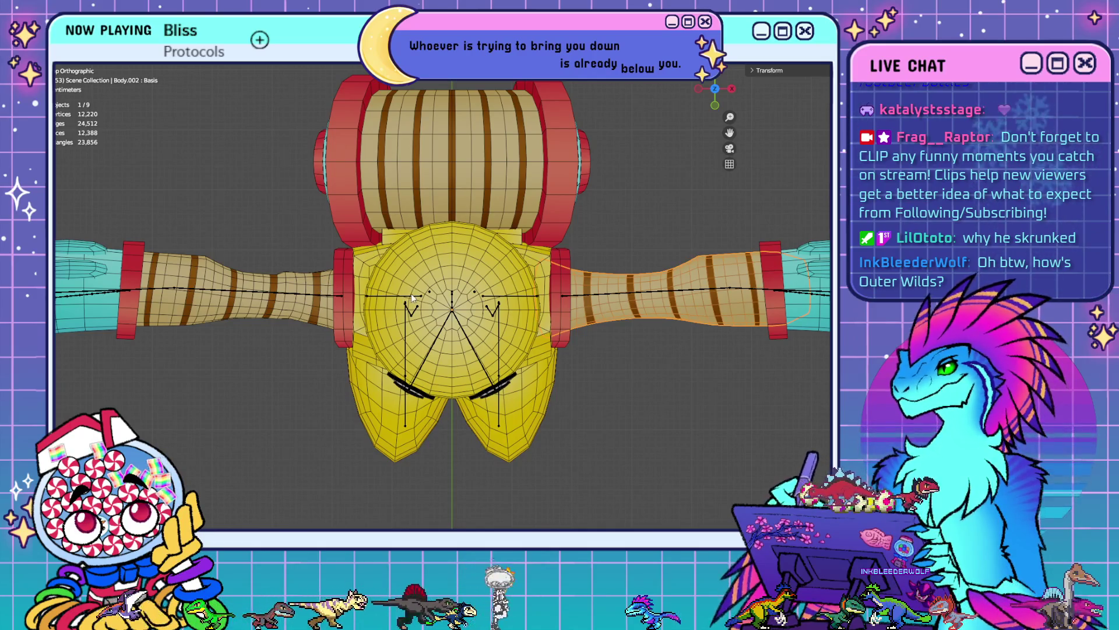
pyautogui.hotkey('ctrl', 'z')
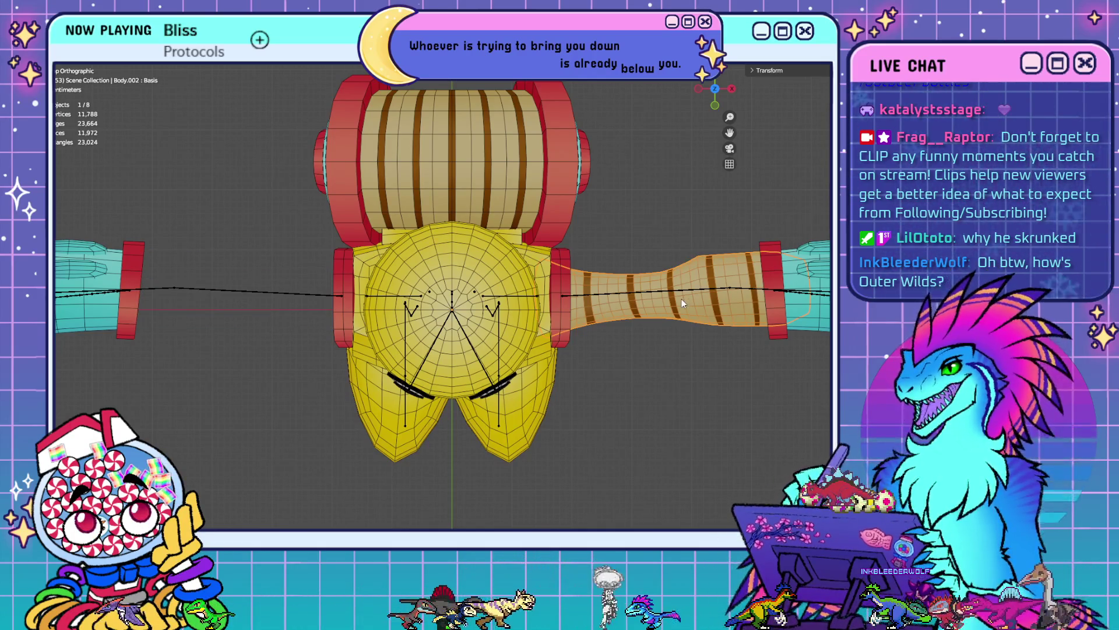
pyautogui.hotkey('ctrl', 'alt', 'z')
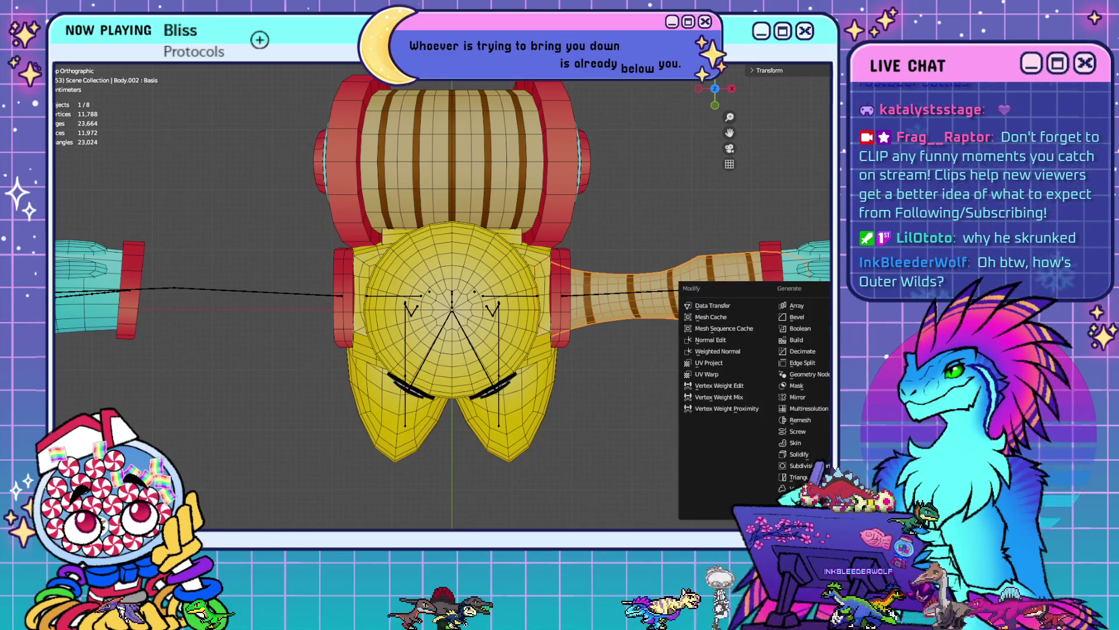
pyautogui.click(787, 402)
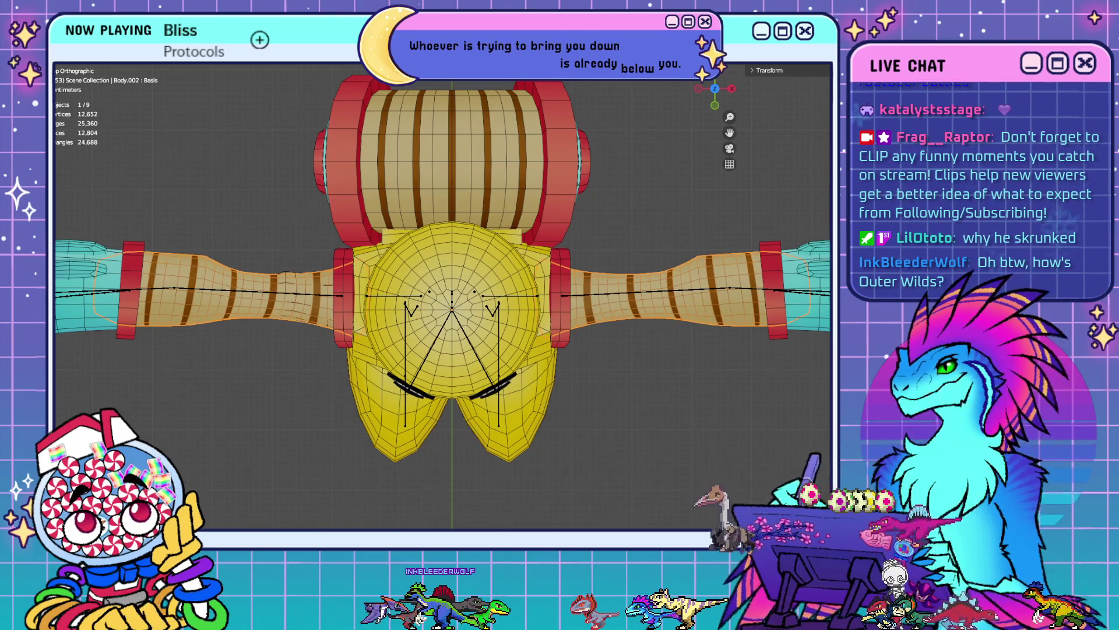
pyautogui.keyDown('shift'); pyautogui.moveTo(361, 375); pyautogui.dragTo(521, 378, button='middle'); pyautogui.keyUp('shift')
pyautogui.scroll(5, 522, 377)
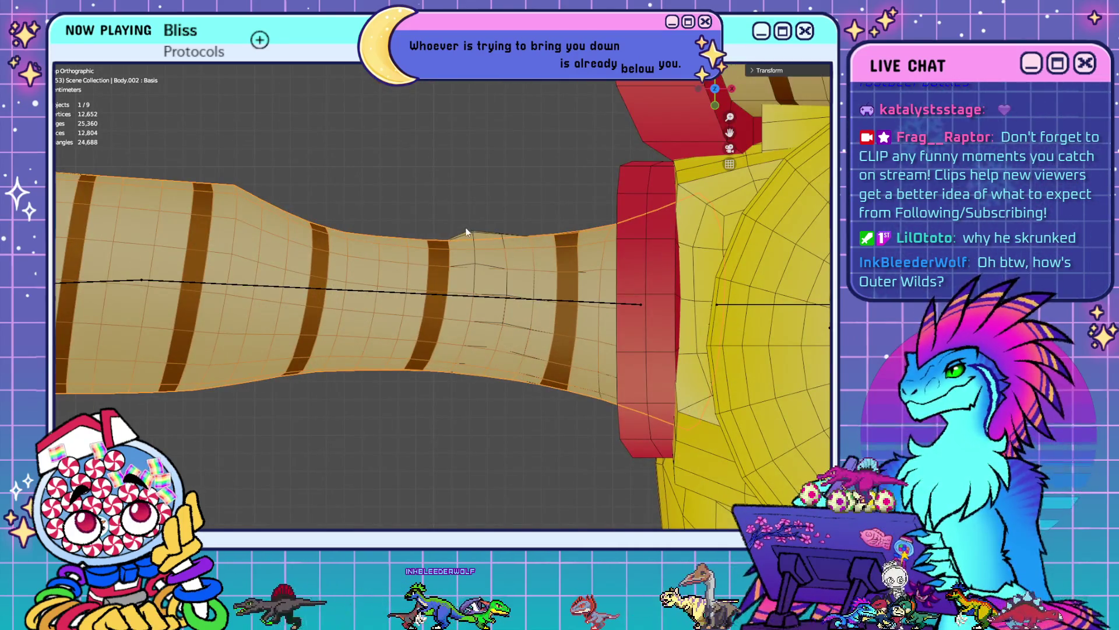
pyautogui.click(471, 233)
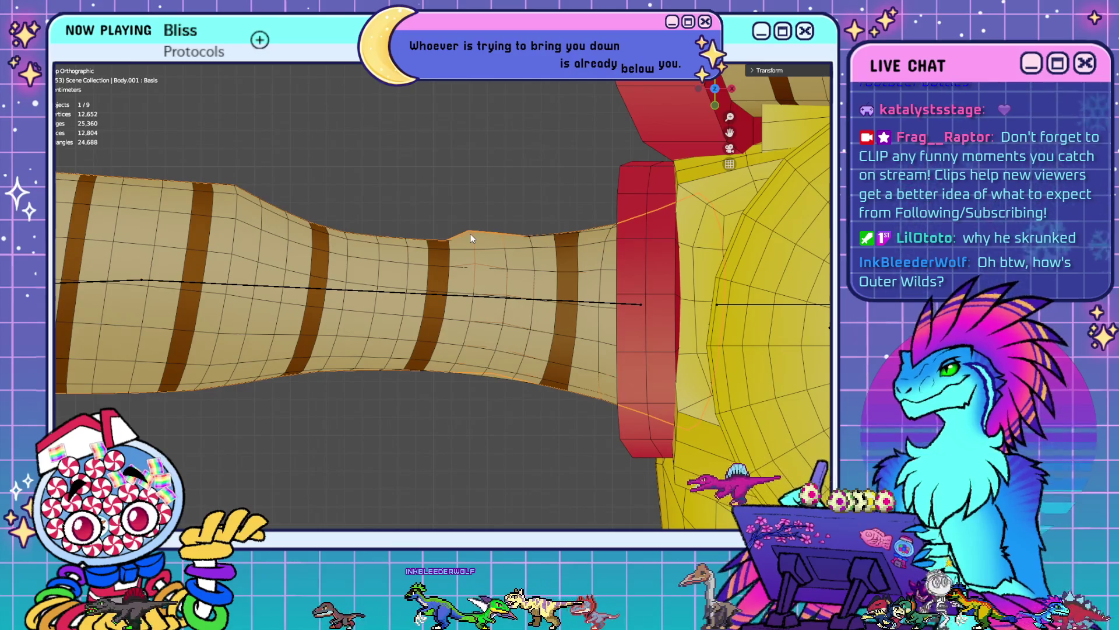
pyautogui.scroll(-4, 473, 247)
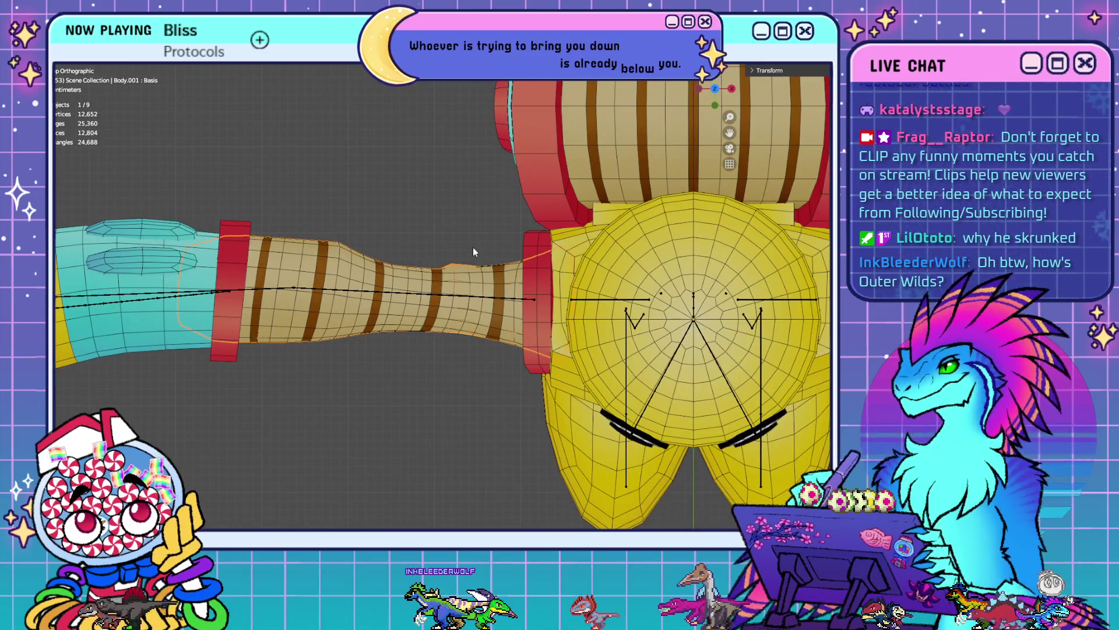
pyautogui.press('Home')
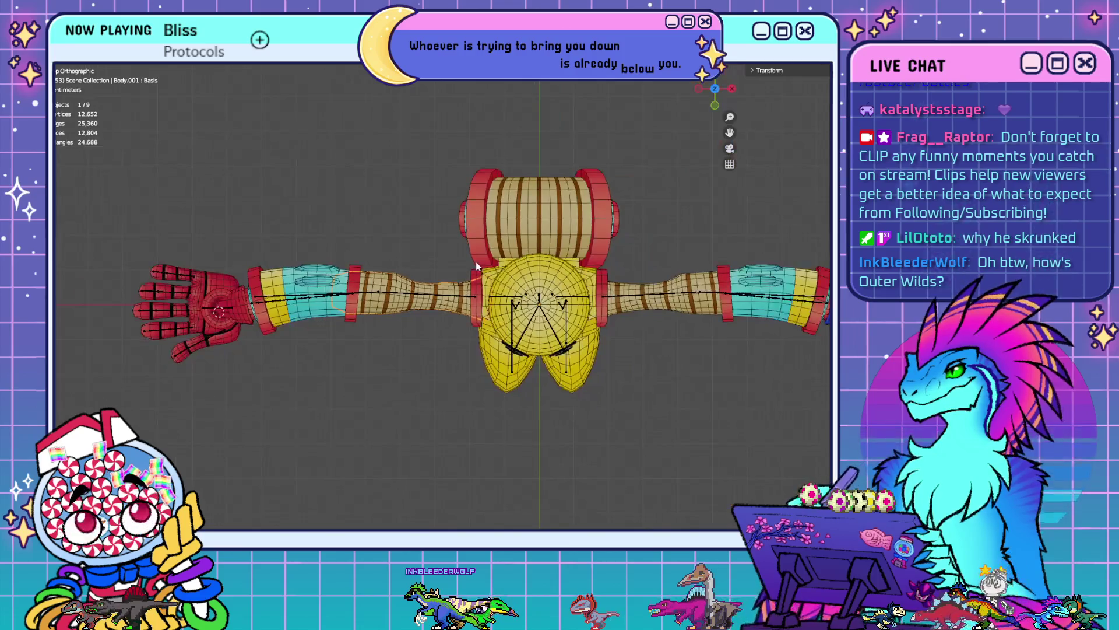
pyautogui.press('Delete')
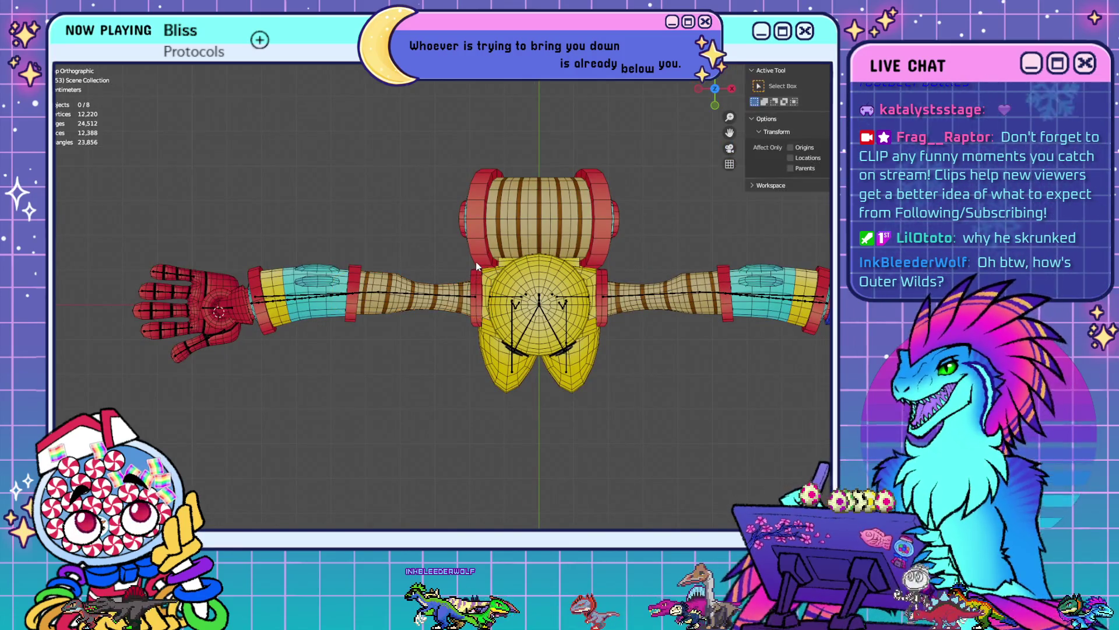
# - Select Body.002 plus Body, enter Edit Mode, and select everything to show the UVs
pyautogui.click(659, 284)
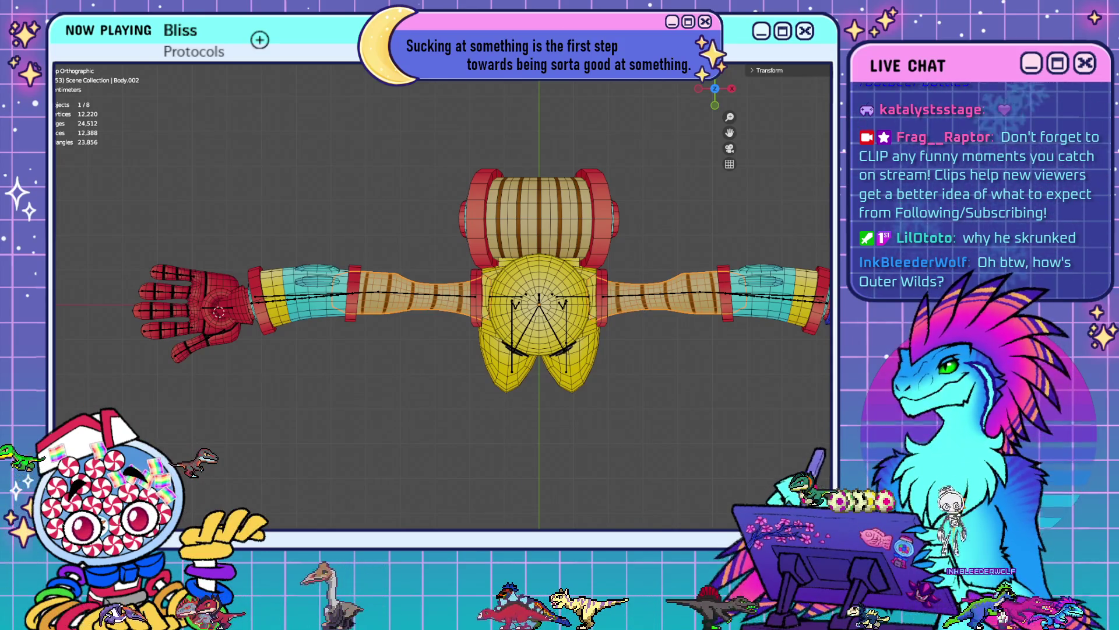
pyautogui.click(449, 295)
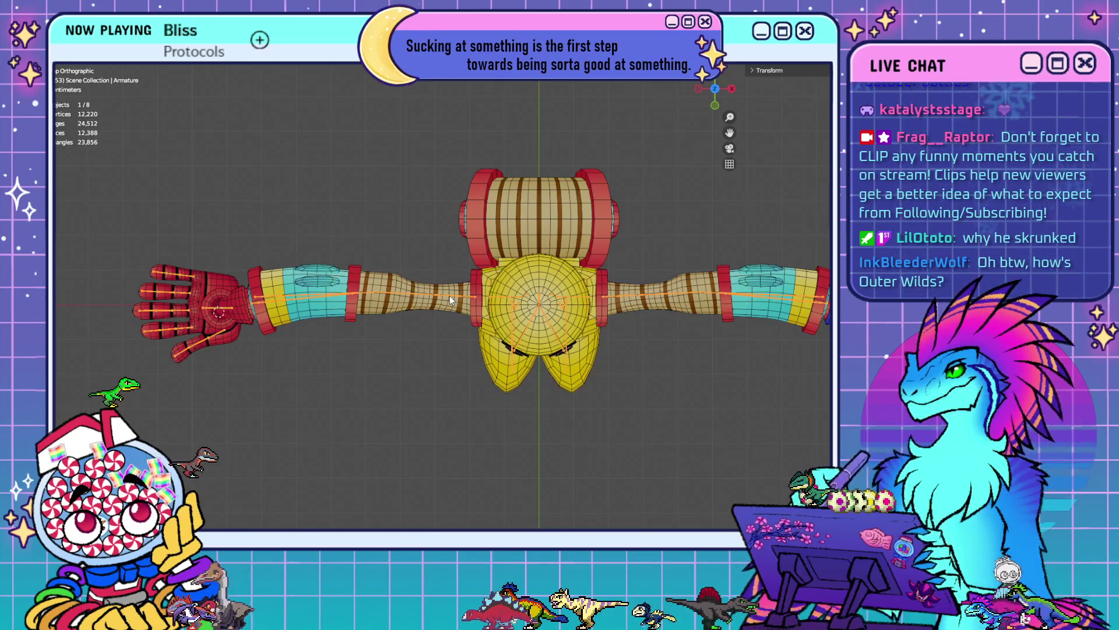
pyautogui.click(629, 303)
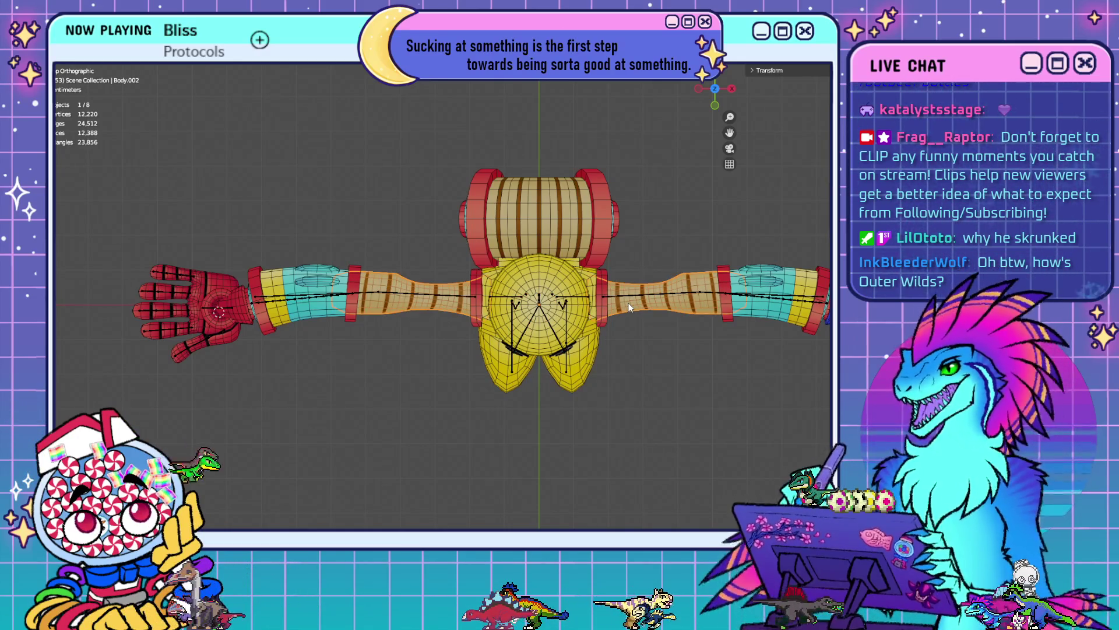
pyautogui.keyDown('shift'); pyautogui.click(595, 285); pyautogui.keyUp('shift')
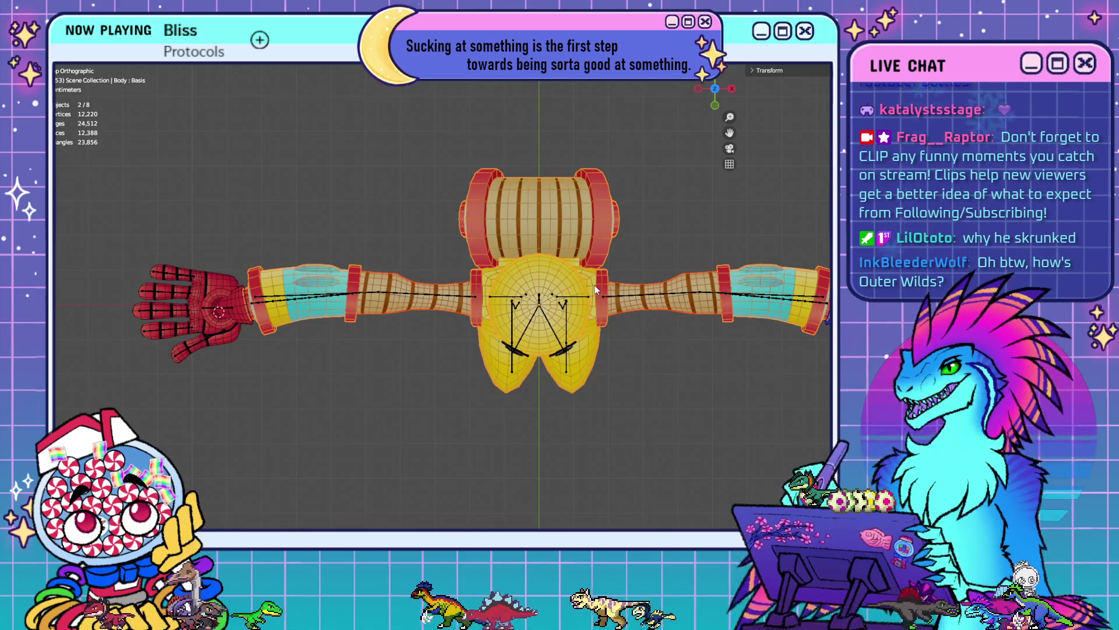
pyautogui.press('Tab')
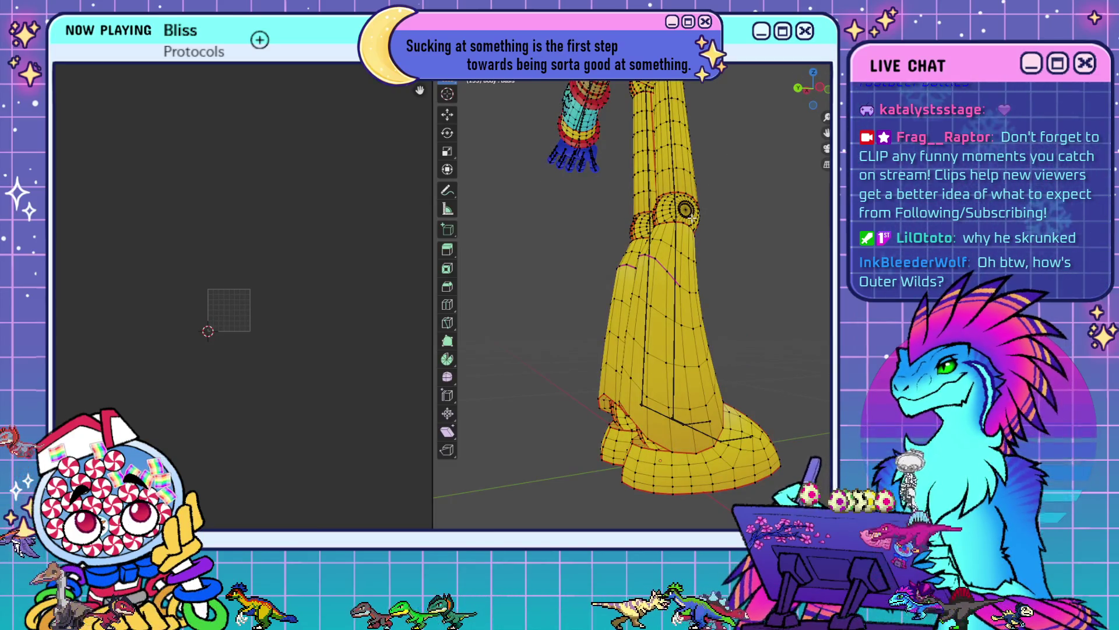
pyautogui.press('a')
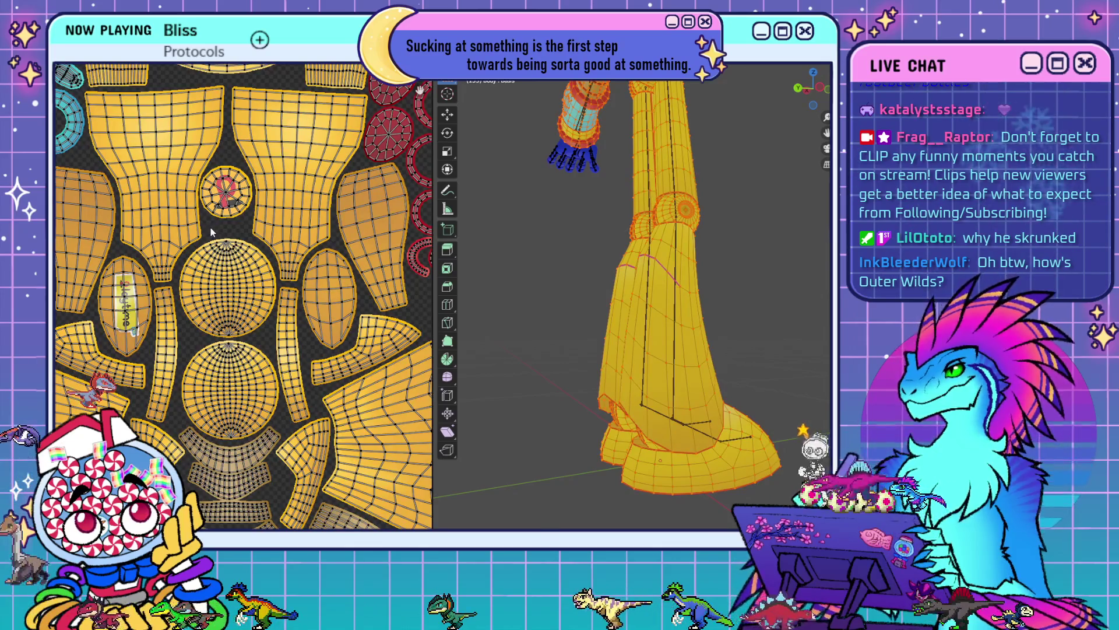
# - Deselect all and select just the upper-arm piece to check its UV island
pyautogui.moveTo(729, 397); pyautogui.dragTo(729, 329, button='middle')
pyautogui.hotkey('alt', 'a')
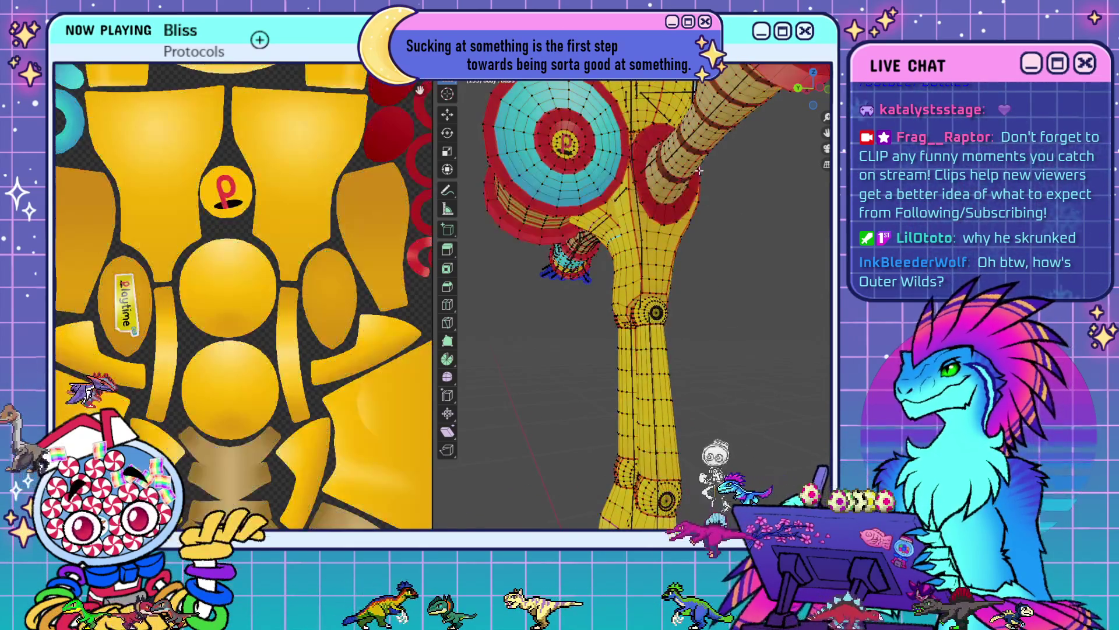
pyautogui.press('l')
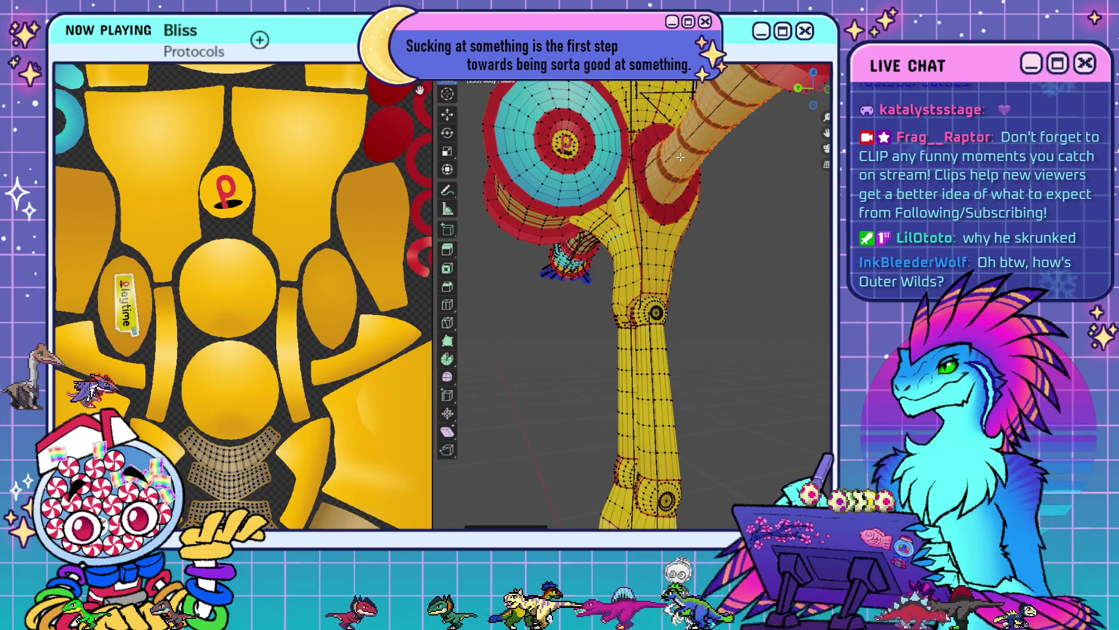
pyautogui.scroll(-5, 358, 361)
pyautogui.moveTo(618, 350)
pyautogui.mouseDown(button='middle')
pyautogui.moveTo(585, 376)
pyautogui.moveTo(558, 259)
pyautogui.mouseUp(button='middle')
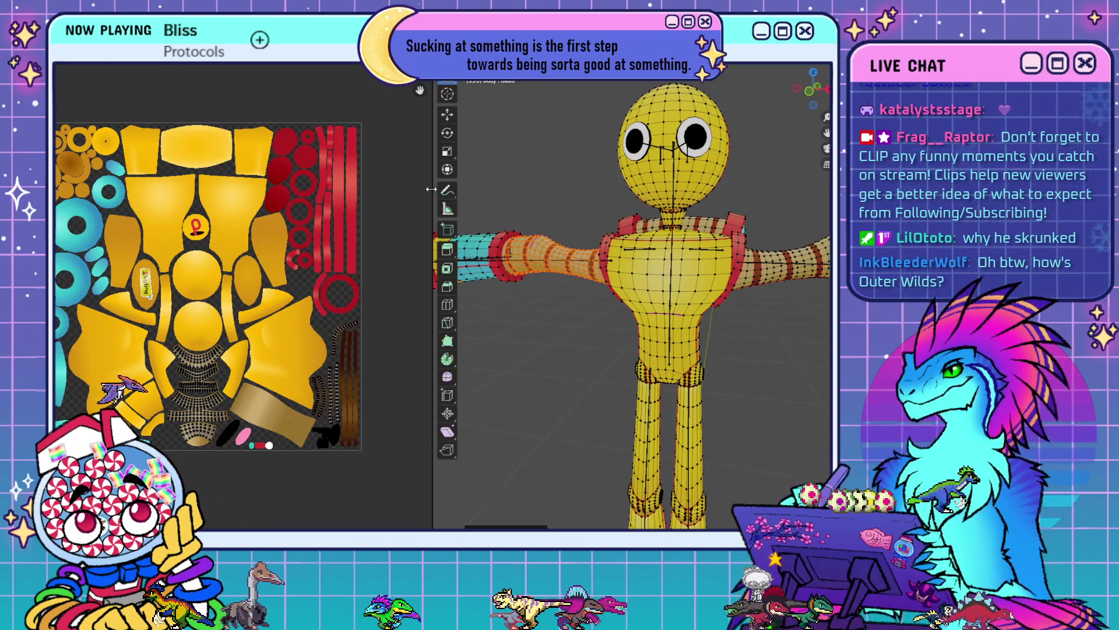
# - Widen the 3D view, center the character in front orthographic view, and exit Edit Mode
pyautogui.moveTo(430, 190); pyautogui.dragTo(365, 194)
pyautogui.scroll(2, 111, 233)
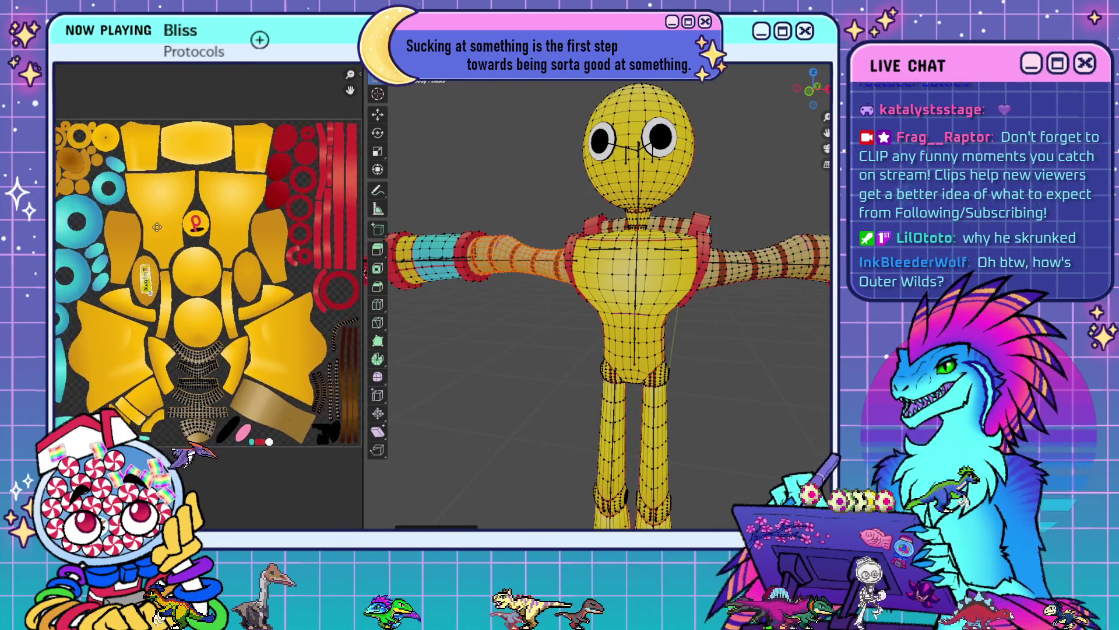
pyautogui.scroll(-1, 111, 233)
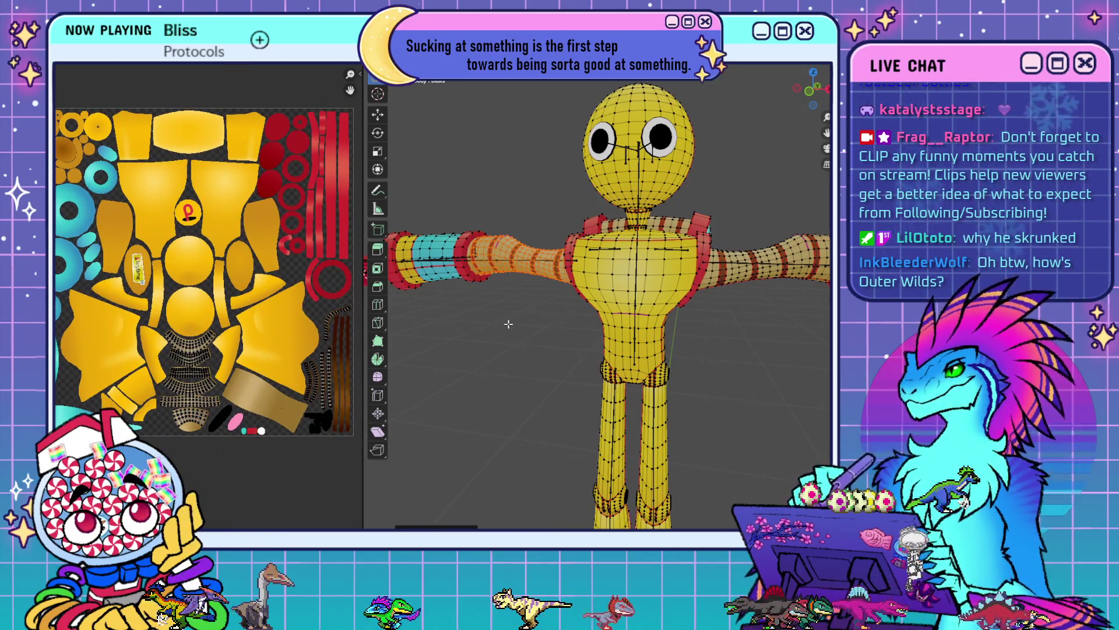
pyautogui.moveTo(509, 324); pyautogui.dragTo(598, 337, button='middle')
pyautogui.press('KP_1')
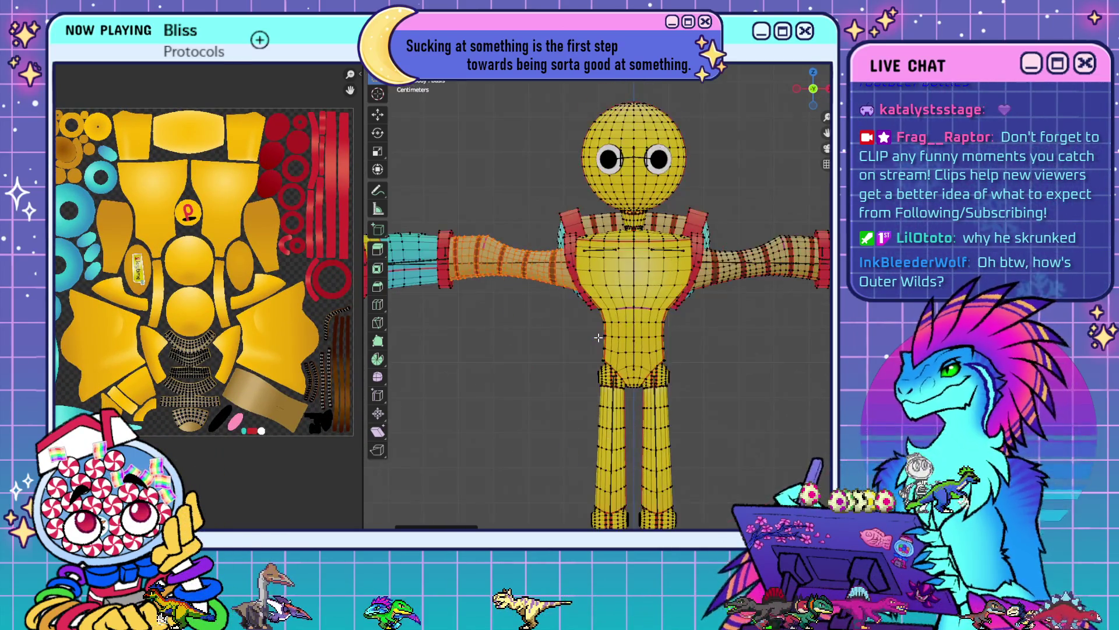
pyautogui.keyDown('shift'); pyautogui.moveTo(678, 415); pyautogui.dragTo(671, 343, button='middle'); pyautogui.keyUp('shift')
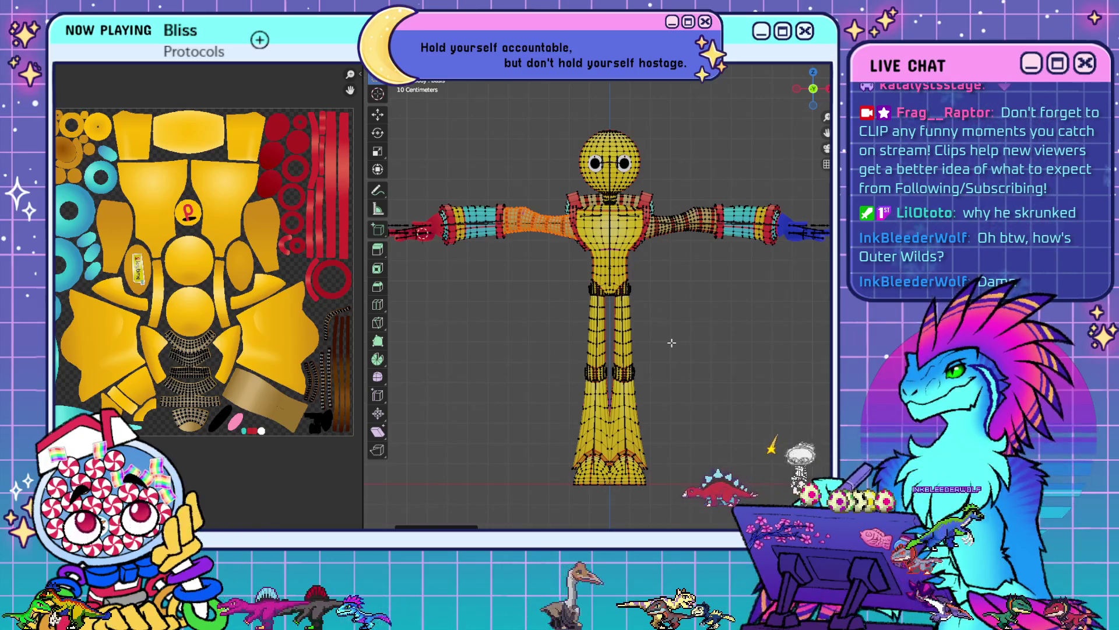
pyautogui.keyDown('shift'); pyautogui.moveTo(701, 337); pyautogui.dragTo(723, 323, button='middle'); pyautogui.keyUp('shift')
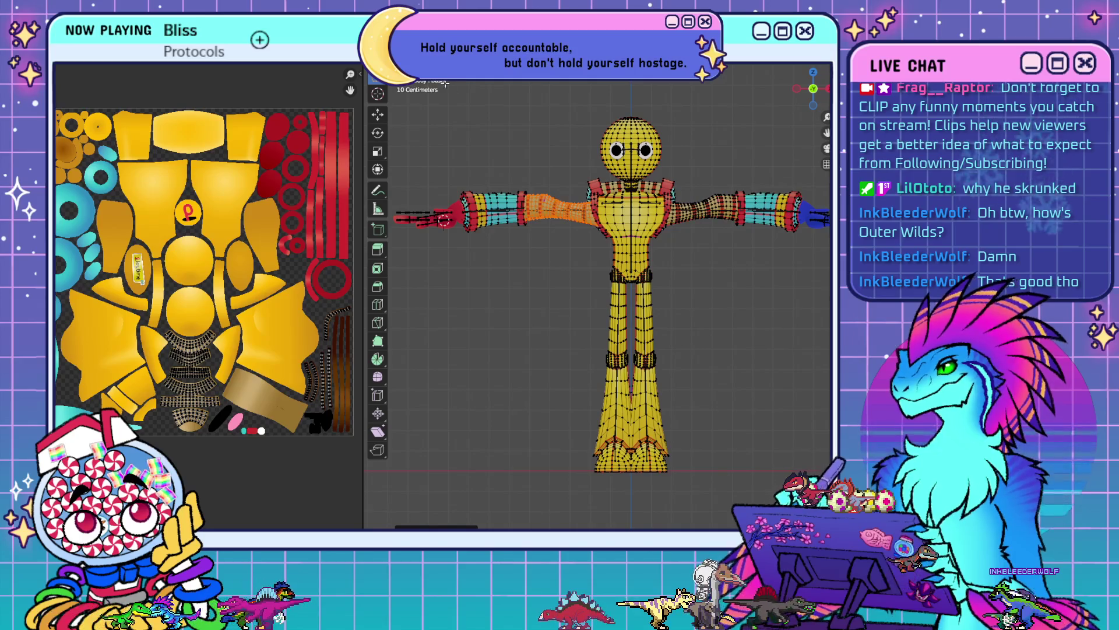
pyautogui.press('Tab')
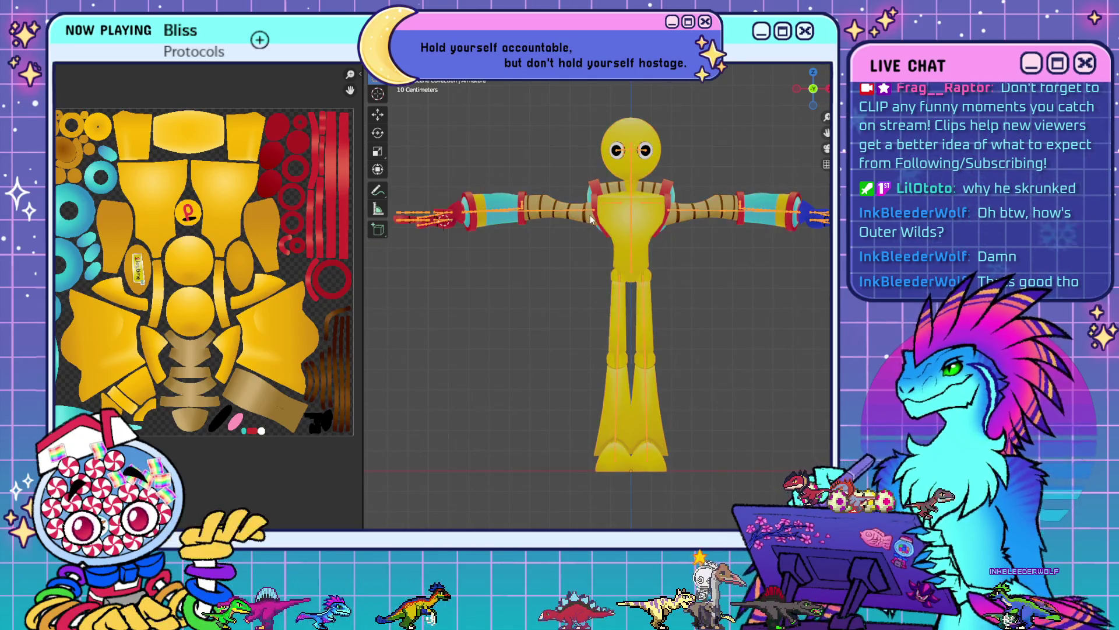
# - Select the robot's armature and switch it into Pose Mode
pyautogui.click(603, 220)
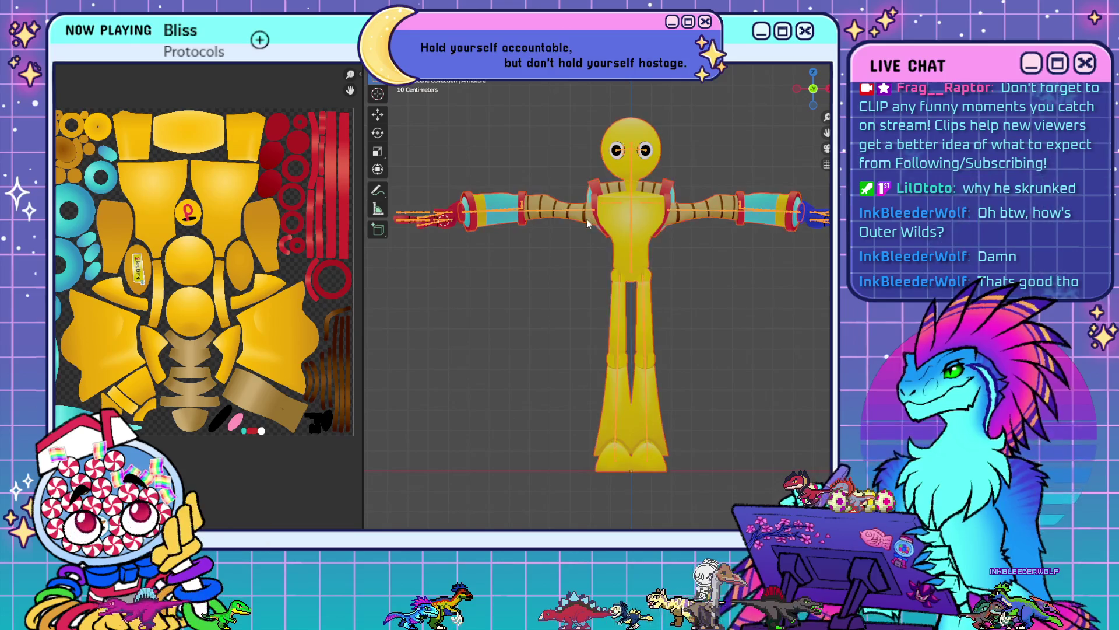
pyautogui.click(544, 208)
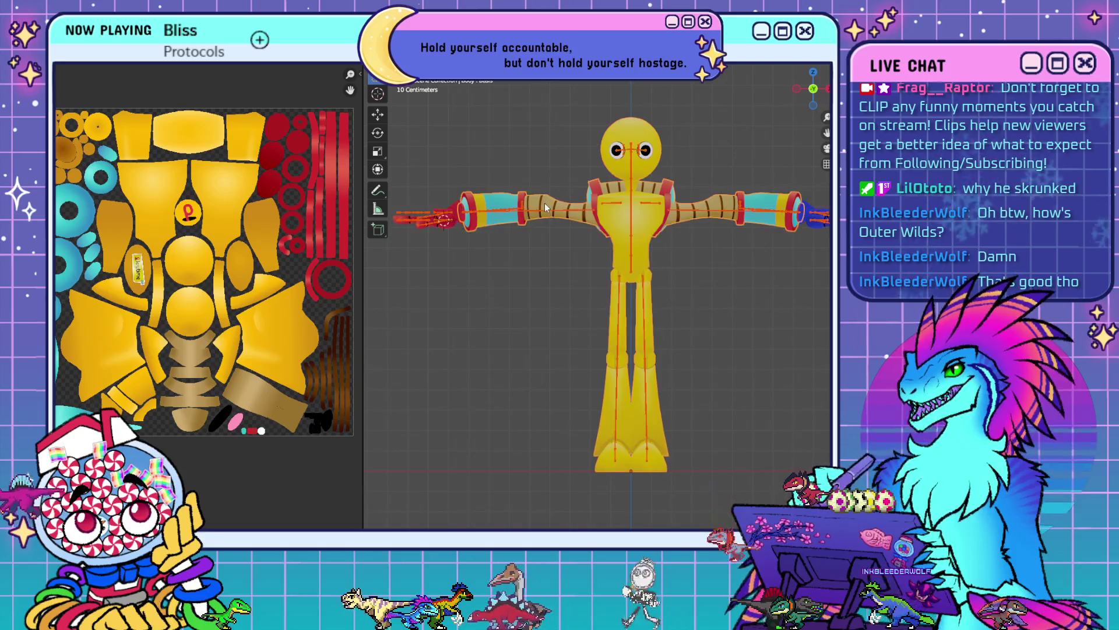
pyautogui.click(403, 75)
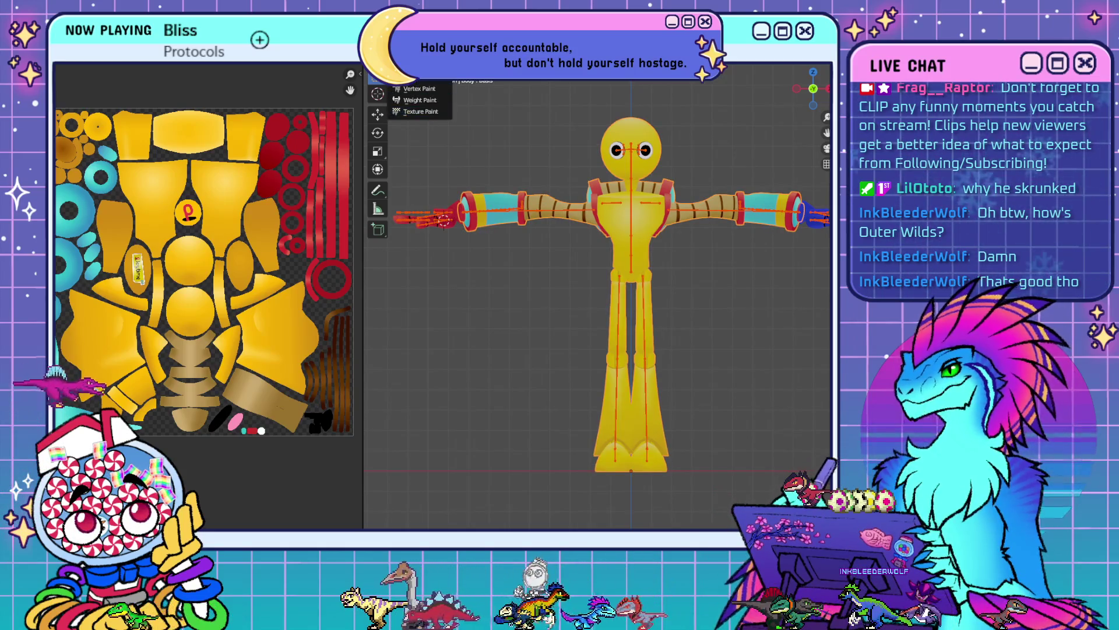
pyautogui.click(552, 210)
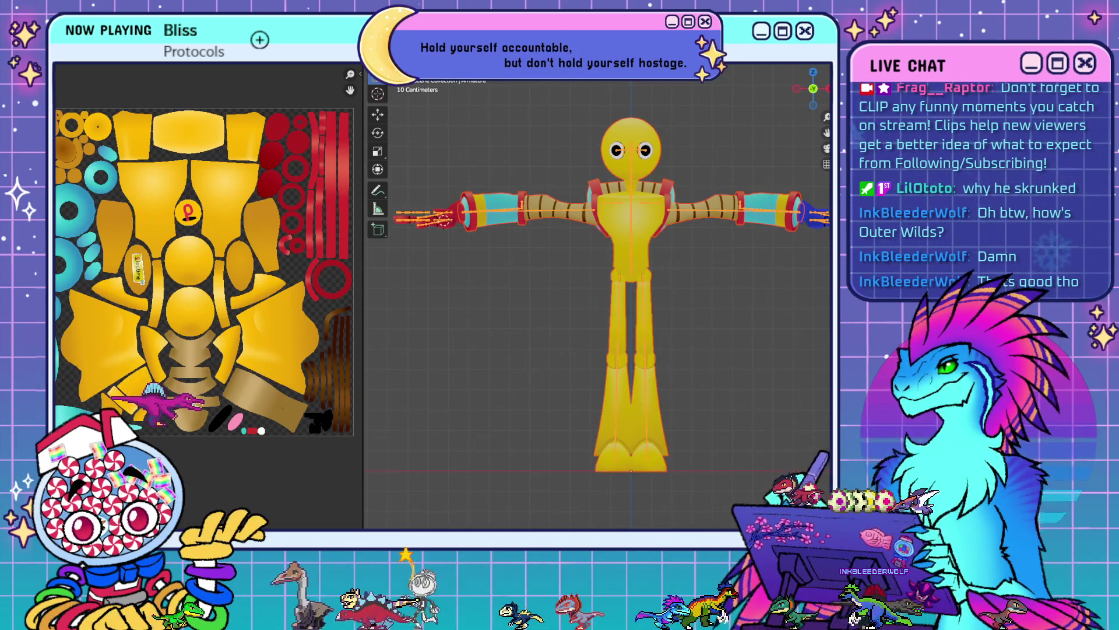
pyautogui.hotkey('ctrl', 'Tab')
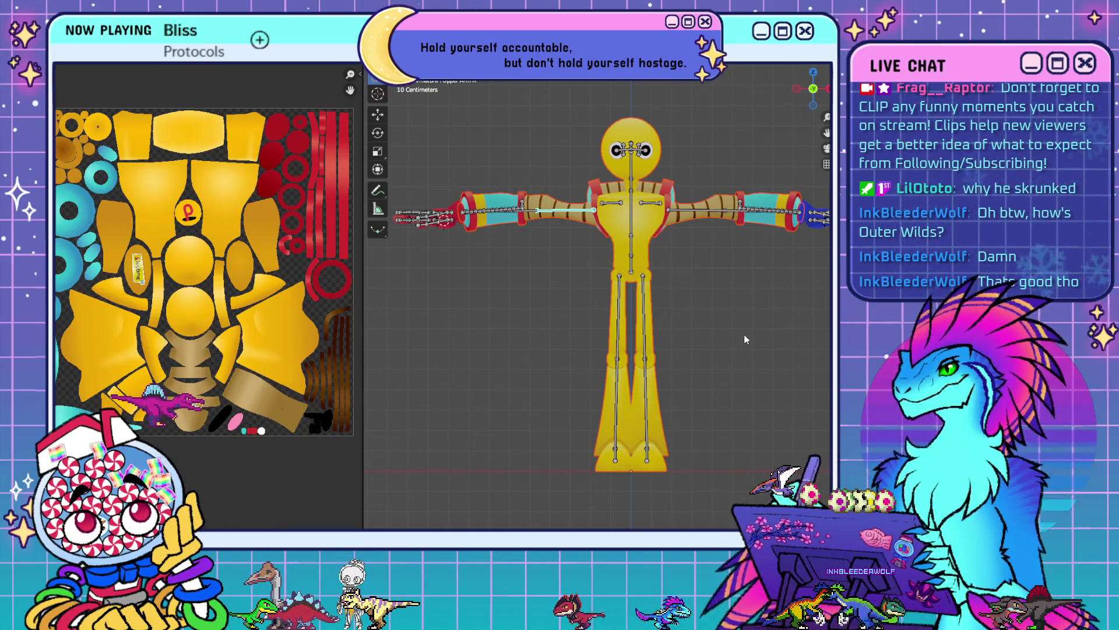
# - Test-rotate the right upper arm and then the shoulder, clearing each rotation with Alt+R
pyautogui.press('r')
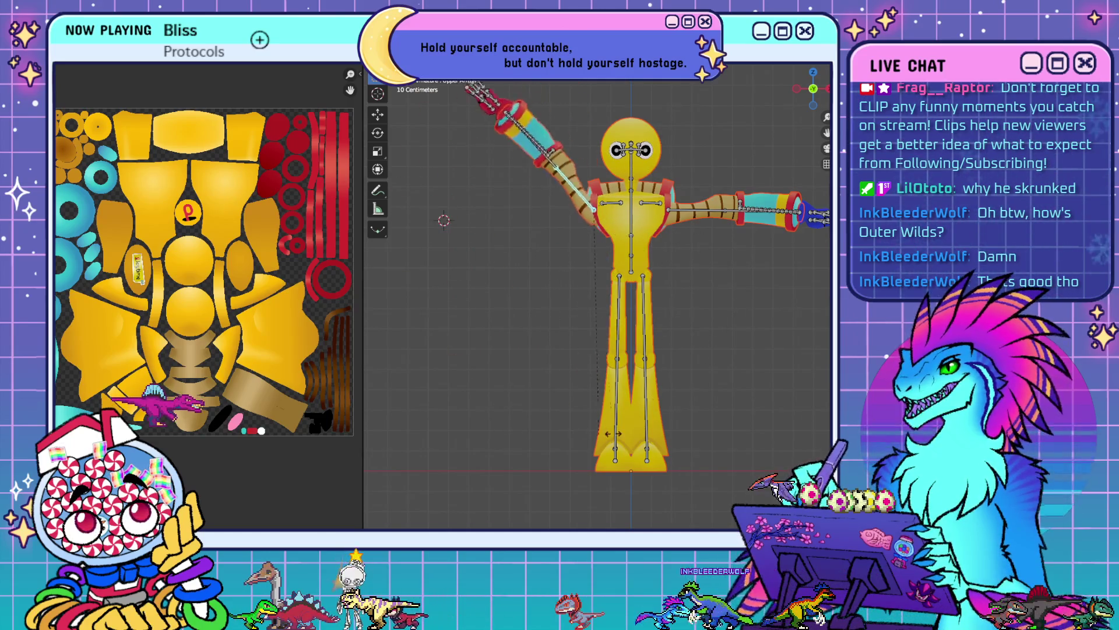
pyautogui.click(681, 128)
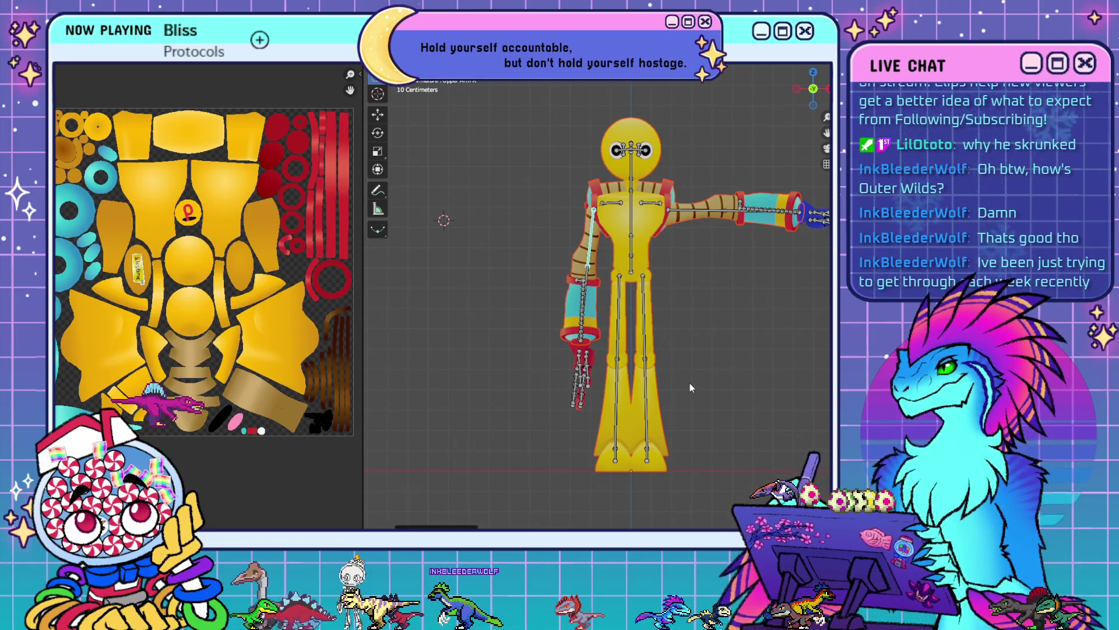
pyautogui.hotkey('alt', 'r')
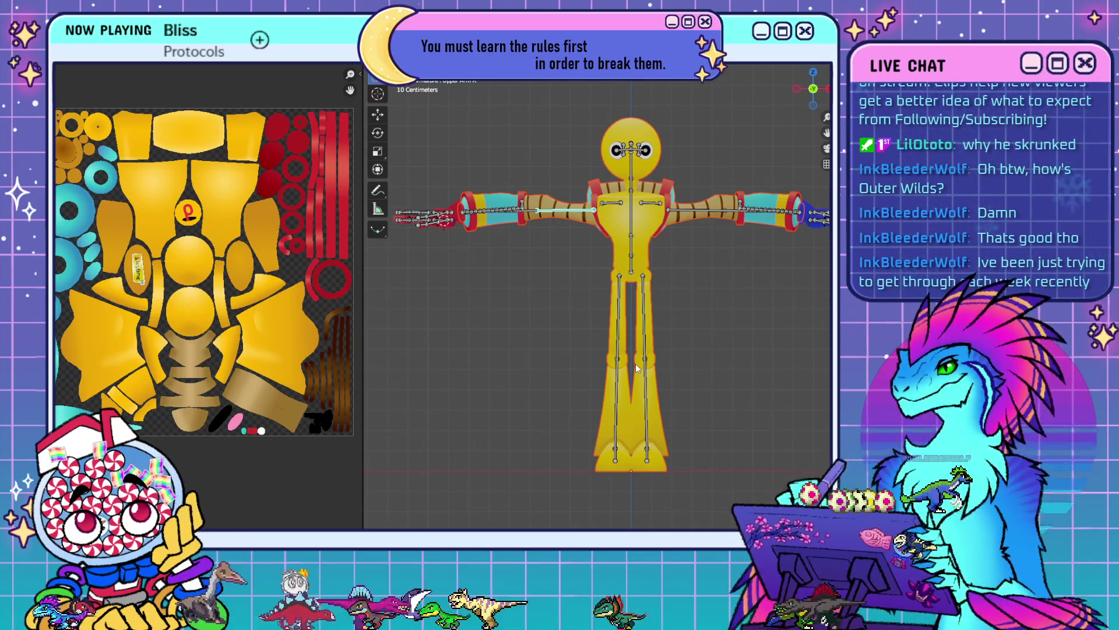
pyautogui.keyDown('shift'); pyautogui.moveTo(681, 305); pyautogui.dragTo(600, 365, button='middle'); pyautogui.keyUp('shift')
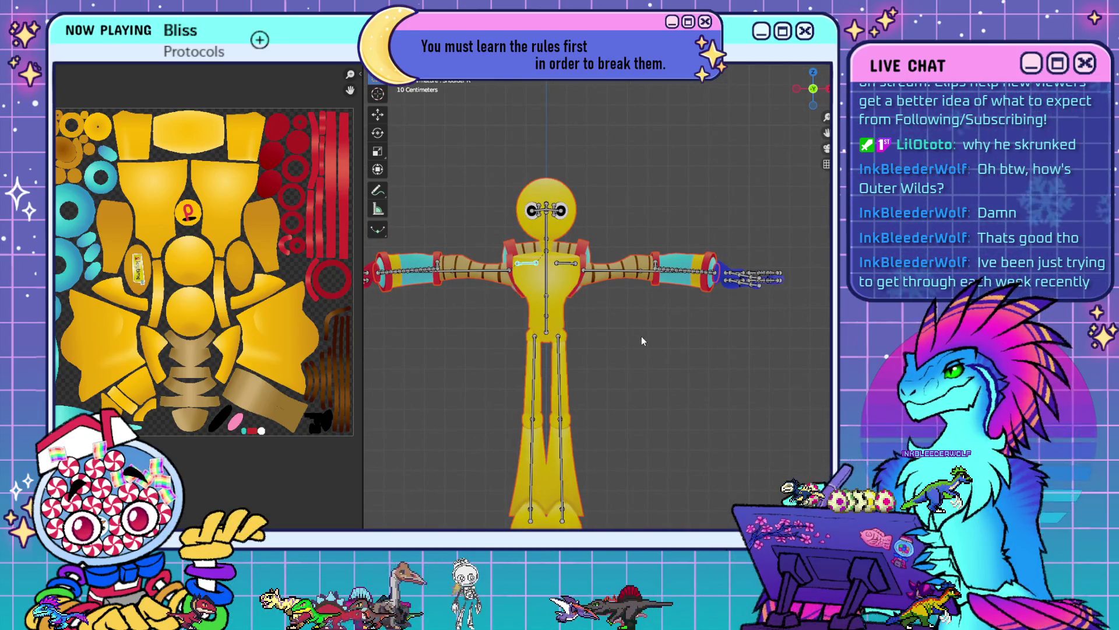
pyautogui.press('r')
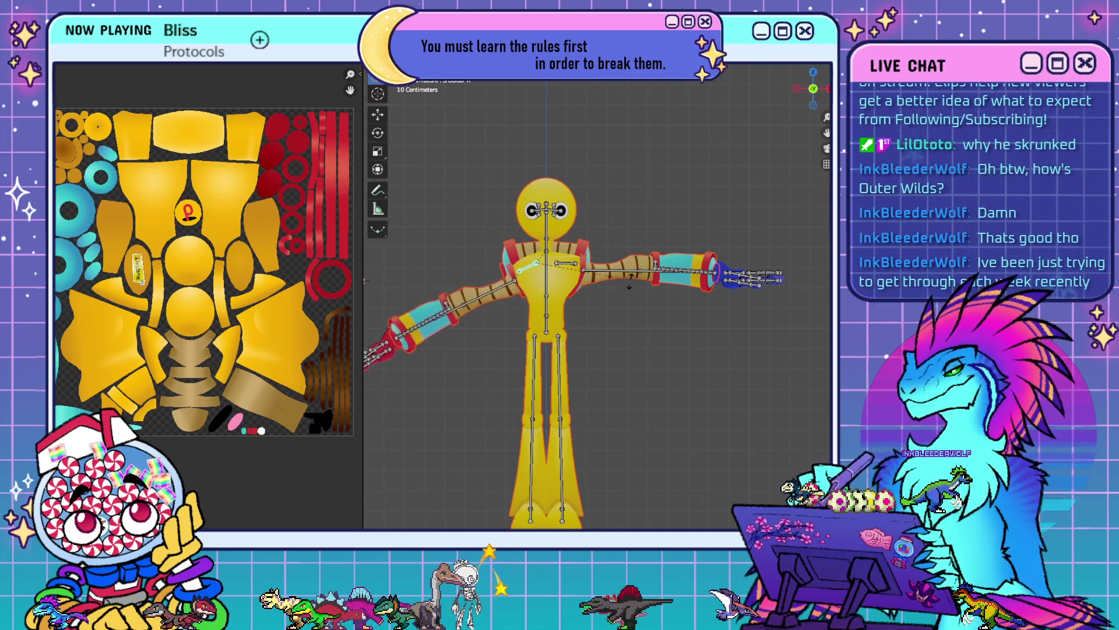
pyautogui.click(460, 299)
pyautogui.scroll(5, 460, 298)
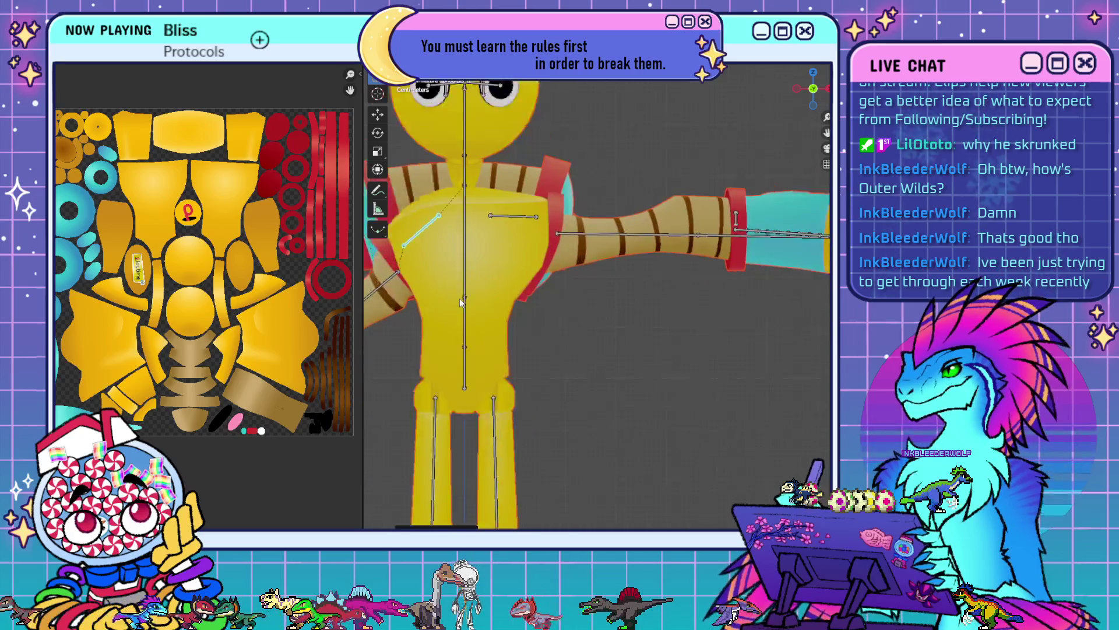
pyautogui.scroll(1, 459, 298)
pyautogui.keyDown('shift'); pyautogui.moveTo(459, 299); pyautogui.dragTo(649, 352, button='middle'); pyautogui.keyUp('shift')
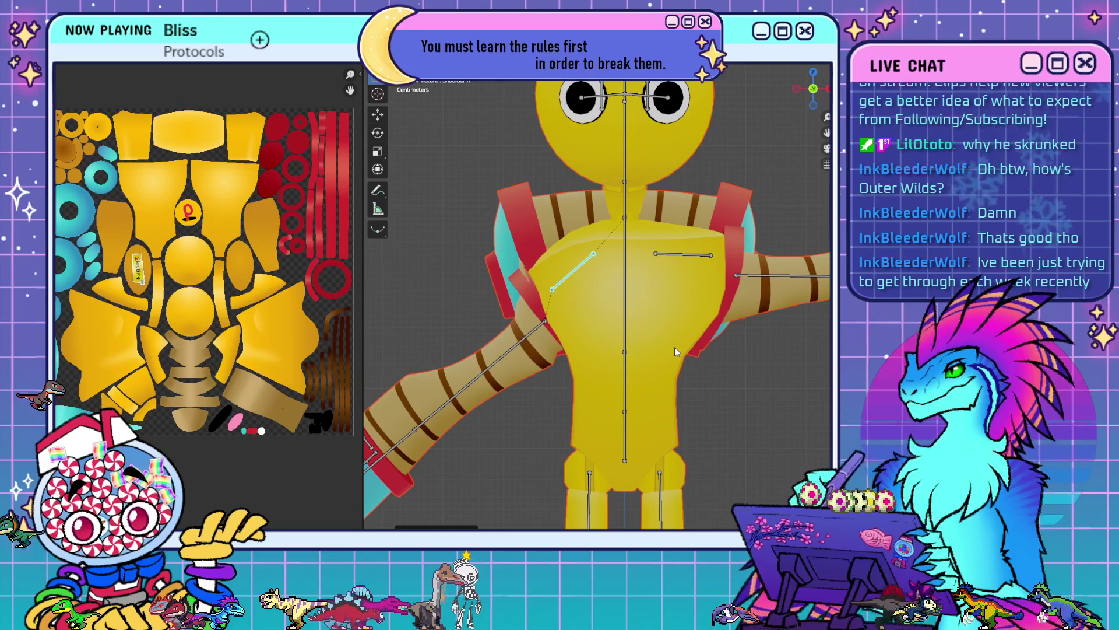
pyautogui.hotkey('alt', 'r')
# - Rotate the right upper arm bone downward and check it from the side view
pyautogui.click(519, 280)
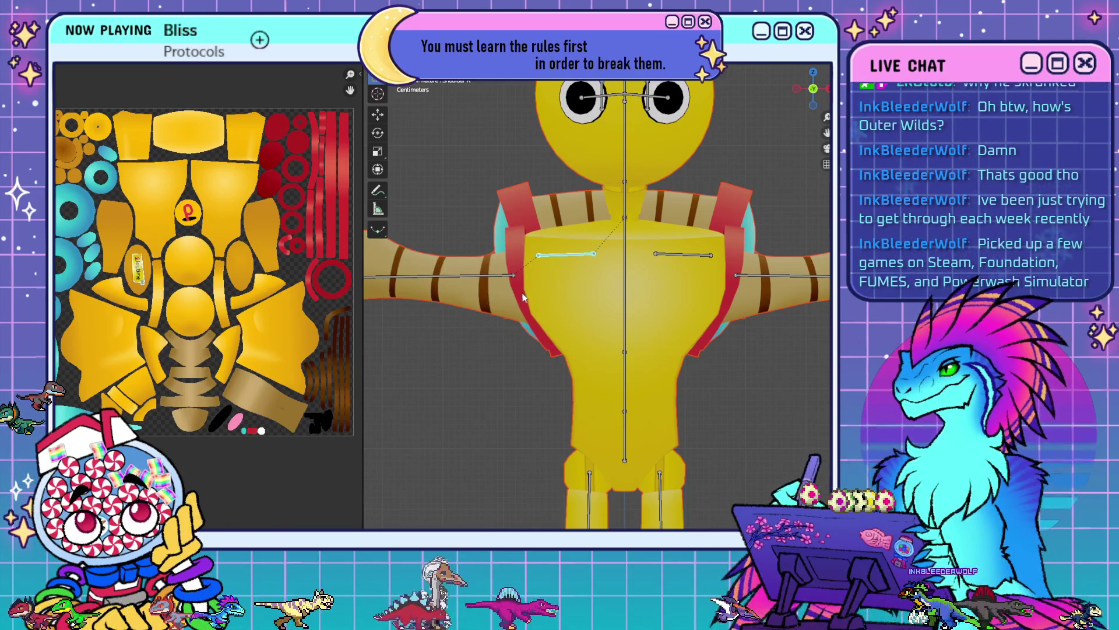
pyautogui.press('r')
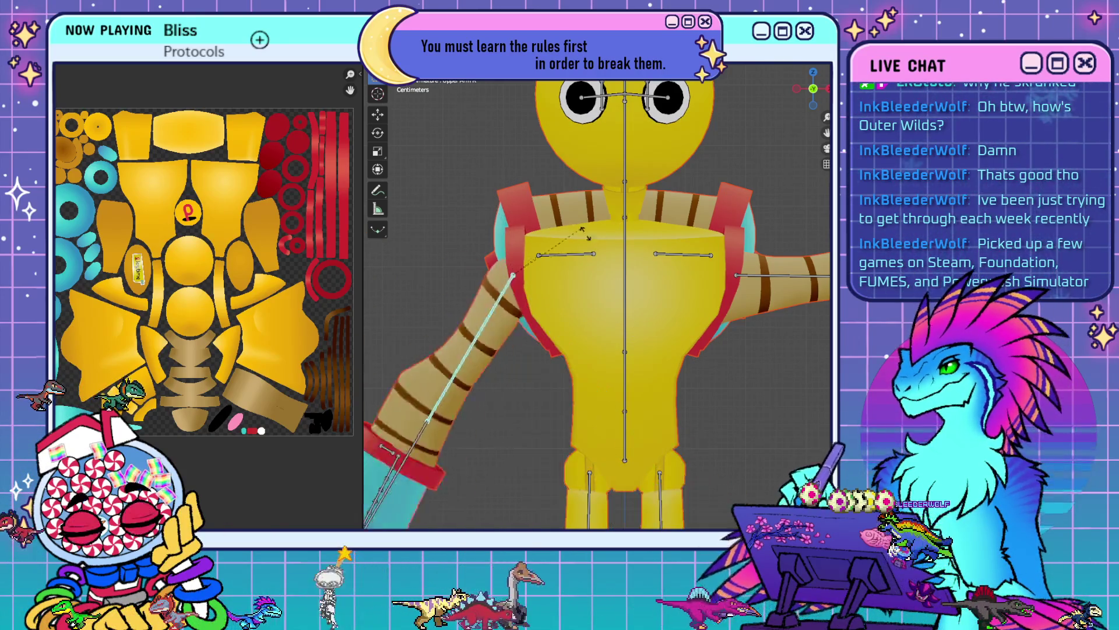
pyautogui.click(583, 282)
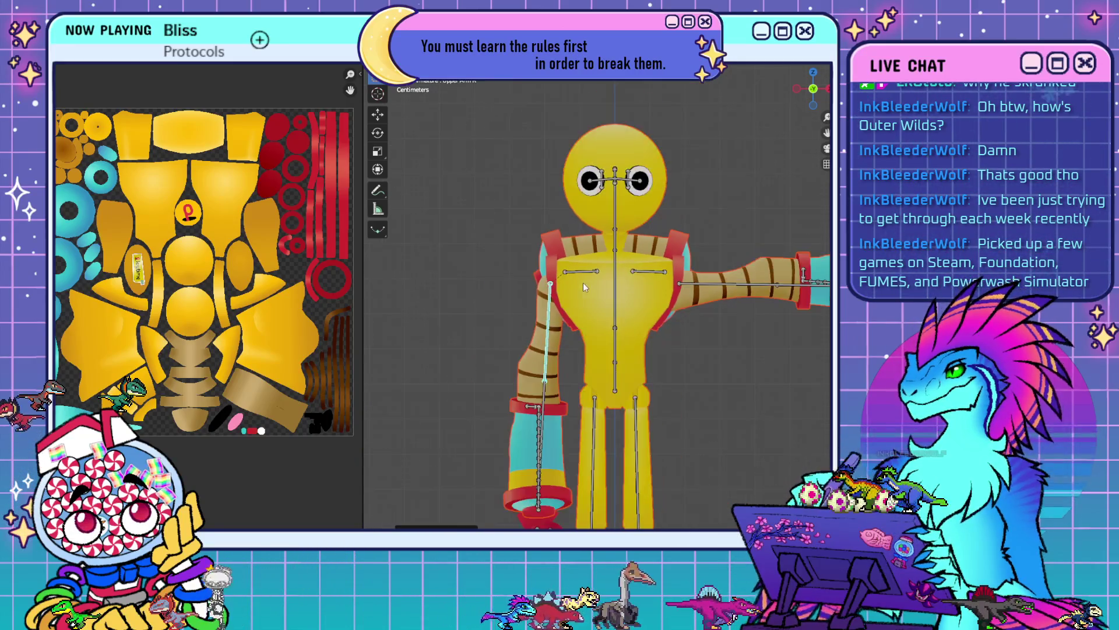
pyautogui.moveTo(583, 282)
pyautogui.mouseDown(button='middle')
pyautogui.moveTo(608, 305)
pyautogui.moveTo(686, 327)
pyautogui.mouseUp(button='middle')
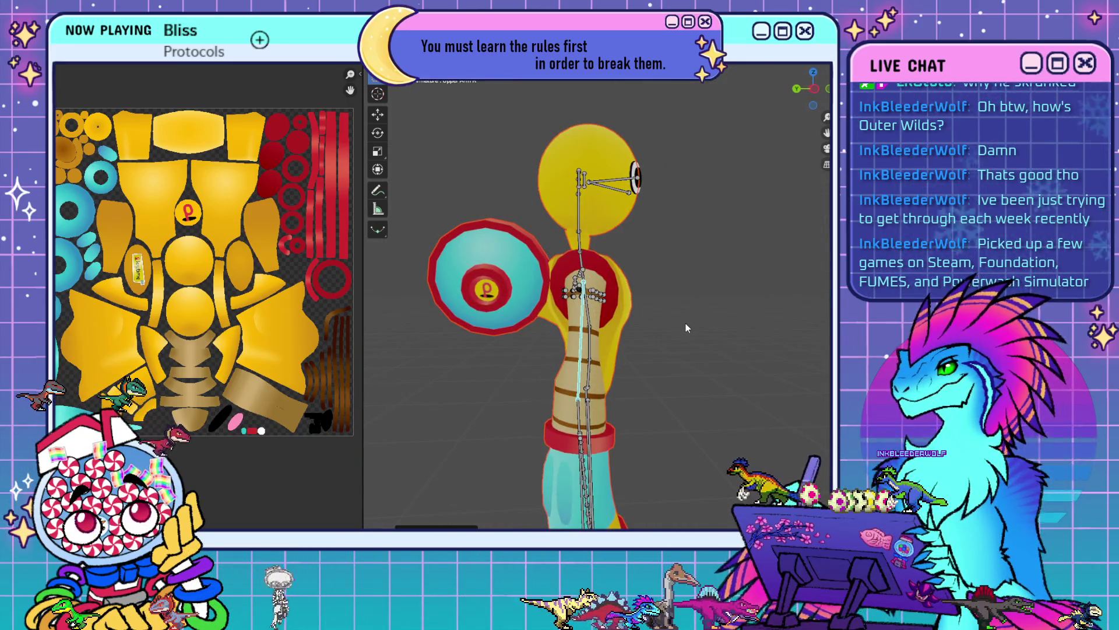
pyautogui.press('KP_3')
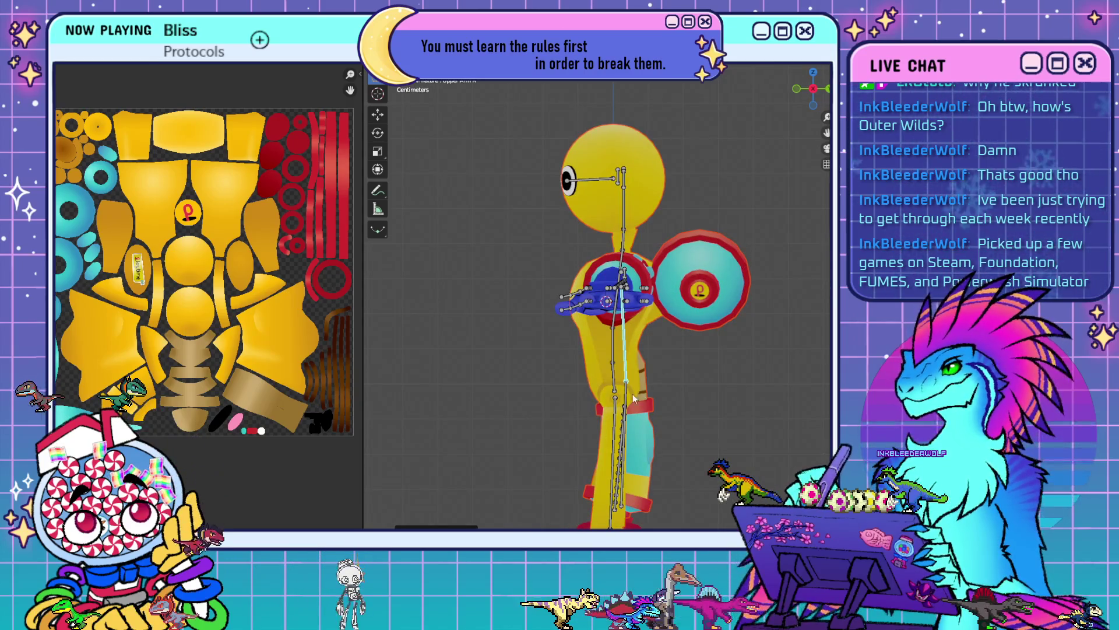
# - Bend the right forearm upward, check it from the front, then undo back to T-pose
pyautogui.click(617, 449)
pyautogui.press('r')
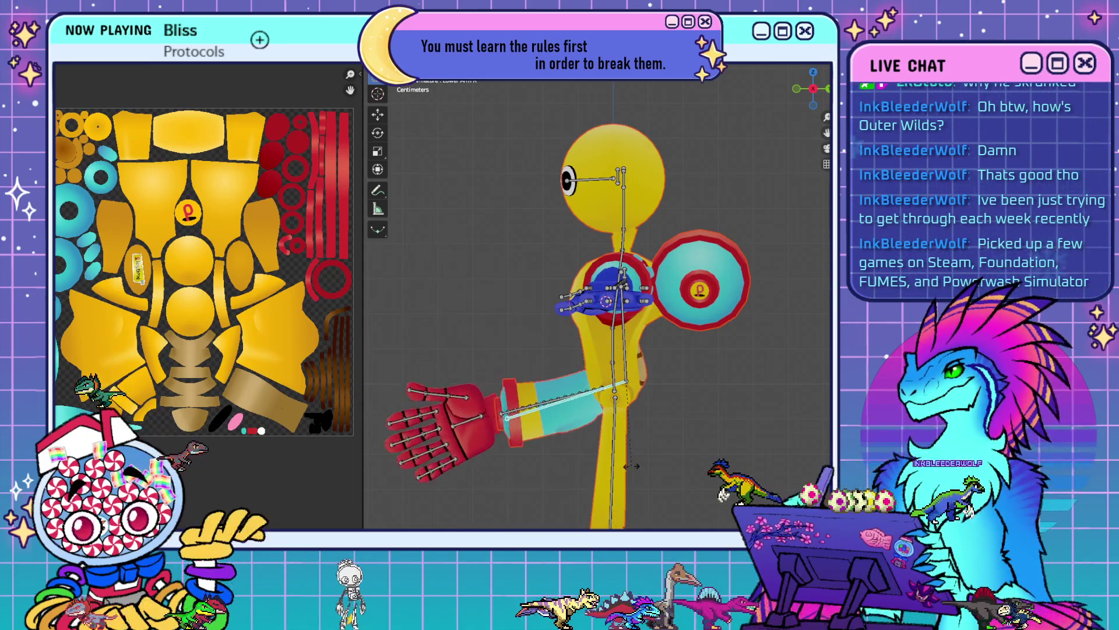
pyautogui.click(604, 465)
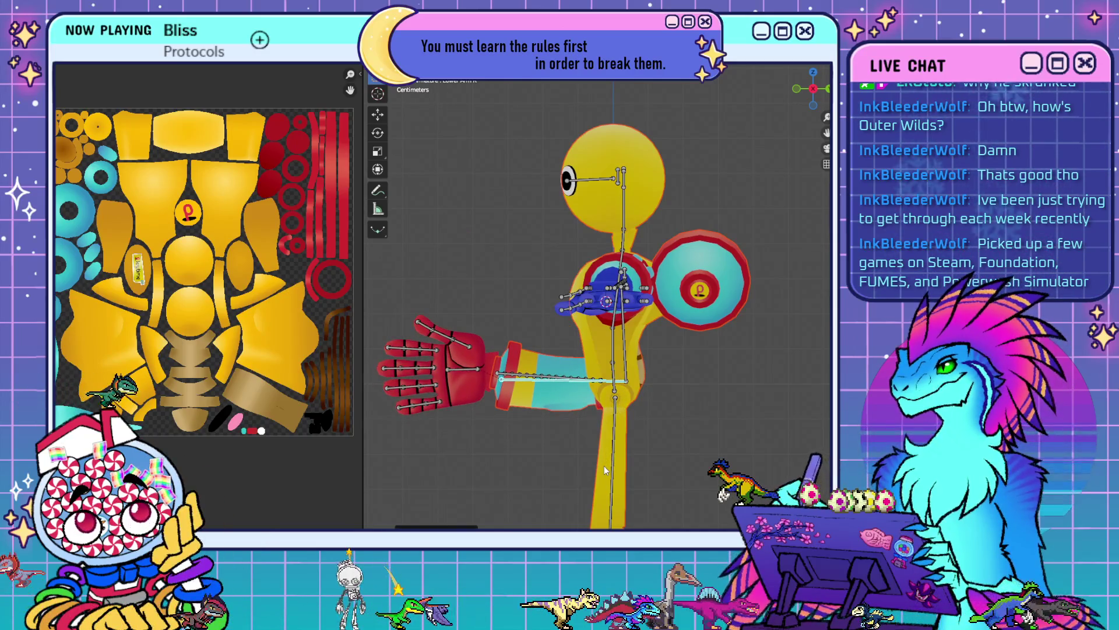
pyautogui.press('KP_1')
pyautogui.moveTo(593, 415)
pyautogui.mouseDown(button='middle')
pyautogui.moveTo(674, 425)
pyautogui.moveTo(680, 409)
pyautogui.moveTo(730, 416)
pyautogui.moveTo(544, 423)
pyautogui.moveTo(712, 409)
pyautogui.mouseUp(button='middle')
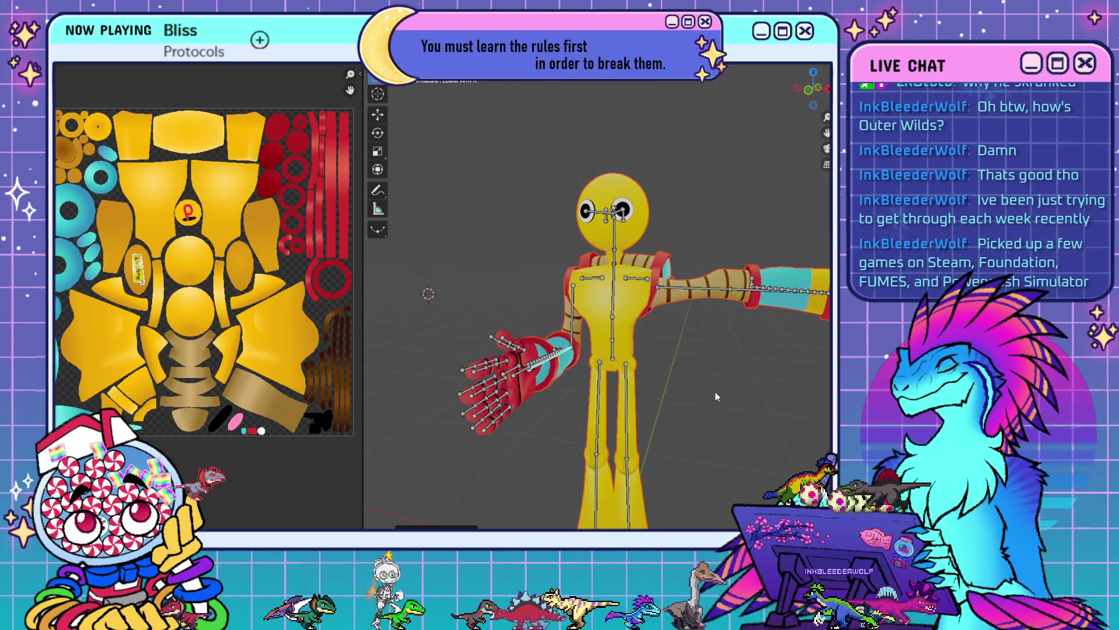
pyautogui.hotkey('ctrl', 'z')
pyautogui.hotkey('ctrl', 'z')
pyautogui.hotkey('ctrl', 'z')
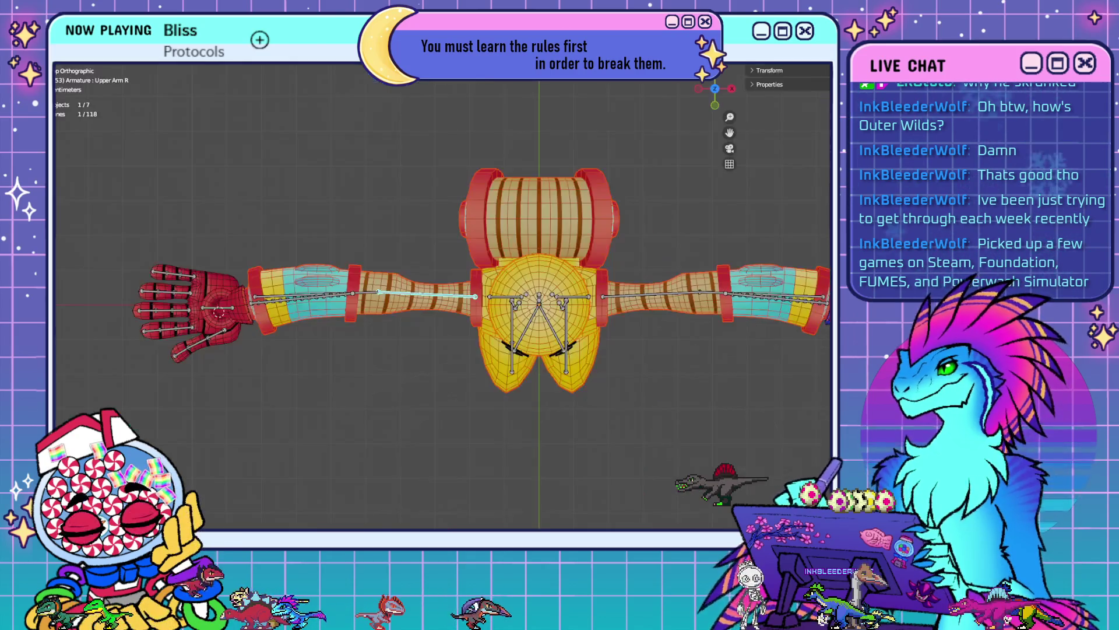
# - Maximize the 3D view and orbit around the rig's torso, head and legs
pyautogui.hotkey('ctrl', 'space')
pyautogui.press('KP_7')
pyautogui.keyDown('shift'); pyautogui.moveTo(616, 379); pyautogui.dragTo(546, 383, button='middle'); pyautogui.keyUp('shift')
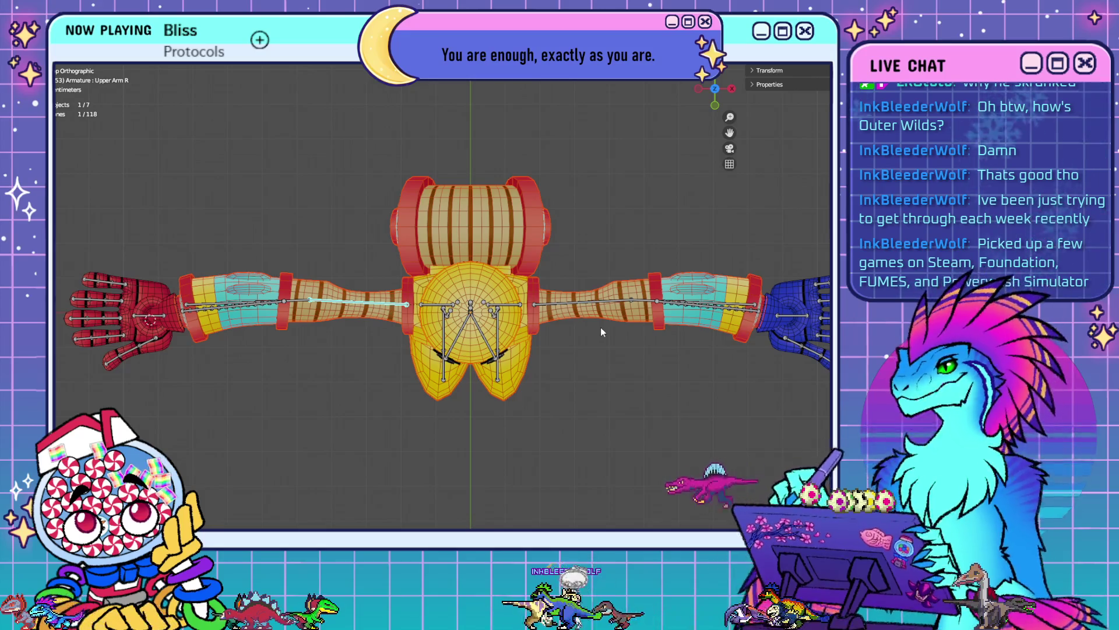
pyautogui.moveTo(600, 330)
pyautogui.mouseDown(button='middle')
pyautogui.moveTo(544, 331)
pyautogui.moveTo(561, 256)
pyautogui.moveTo(322, 289)
pyautogui.mouseUp(button='middle')
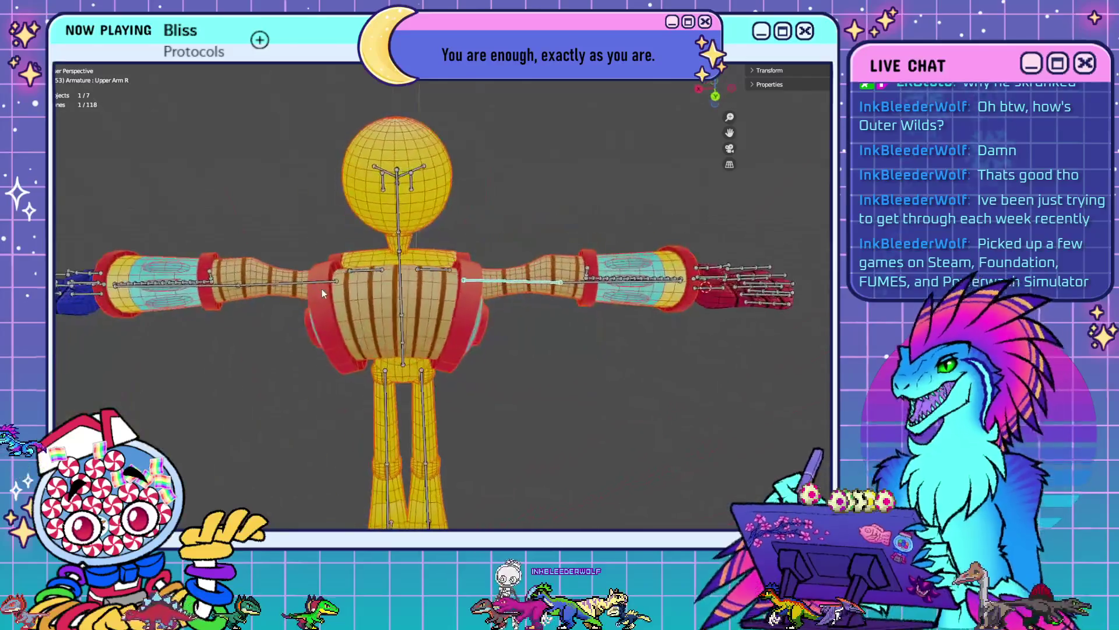
pyautogui.scroll(6, 394, 299)
pyautogui.moveTo(435, 312); pyautogui.dragTo(466, 308, button='middle')
pyautogui.scroll(3, 544, 475)
pyautogui.moveTo(544, 471)
pyautogui.mouseDown(button='middle')
pyautogui.moveTo(526, 422)
pyautogui.moveTo(525, 346)
pyautogui.moveTo(573, 386)
pyautogui.moveTo(587, 418)
pyautogui.moveTo(540, 324)
pyautogui.moveTo(581, 328)
pyautogui.mouseUp(button='middle')
pyautogui.scroll(-3, 534, 461)
pyautogui.scroll(3, 621, 337)
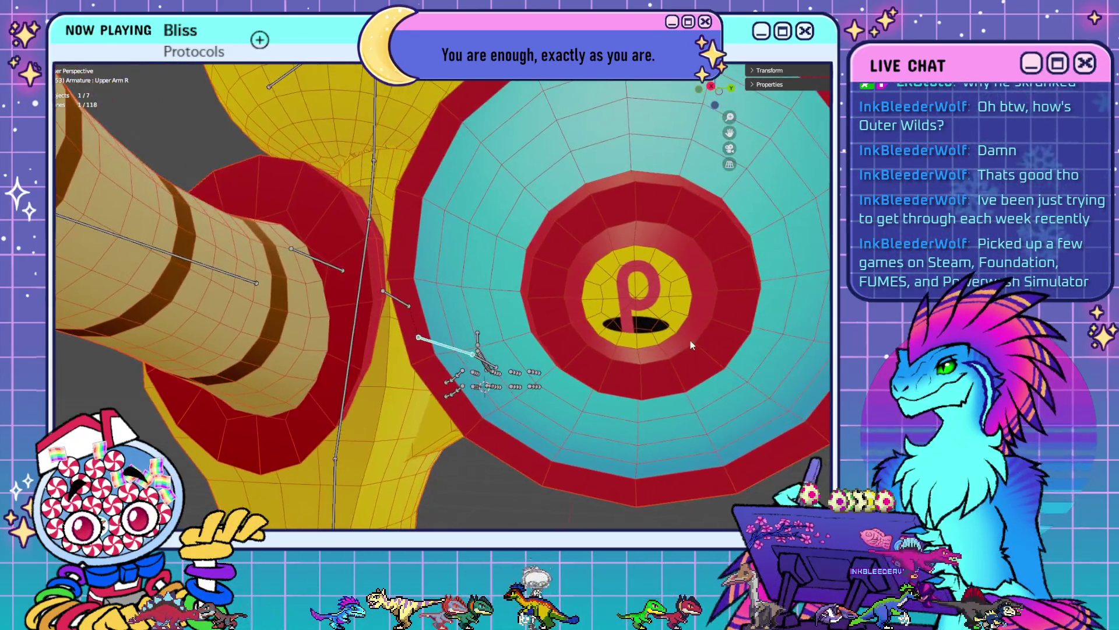
pyautogui.scroll(-5, 715, 339)
# - Inspect the outstretched arm and elbow disc, then leave Pose Mode with Body active
pyautogui.moveTo(709, 339); pyautogui.dragTo(505, 337, button='middle')
pyautogui.moveTo(523, 382)
pyautogui.mouseDown(button='middle')
pyautogui.moveTo(546, 284)
pyautogui.moveTo(518, 330)
pyautogui.moveTo(529, 331)
pyautogui.mouseUp(button='middle')
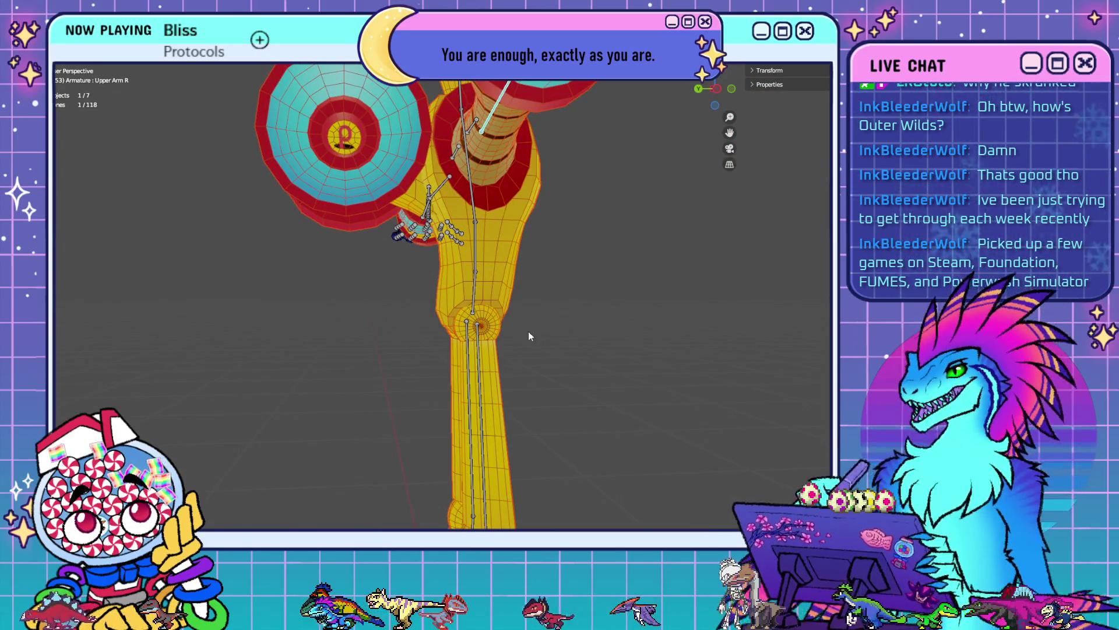
pyautogui.scroll(5, 528, 331)
pyautogui.moveTo(540, 331)
pyautogui.mouseDown(button='middle')
pyautogui.moveTo(533, 288)
pyautogui.moveTo(584, 327)
pyautogui.moveTo(509, 328)
pyautogui.moveTo(607, 330)
pyautogui.mouseUp(button='middle')
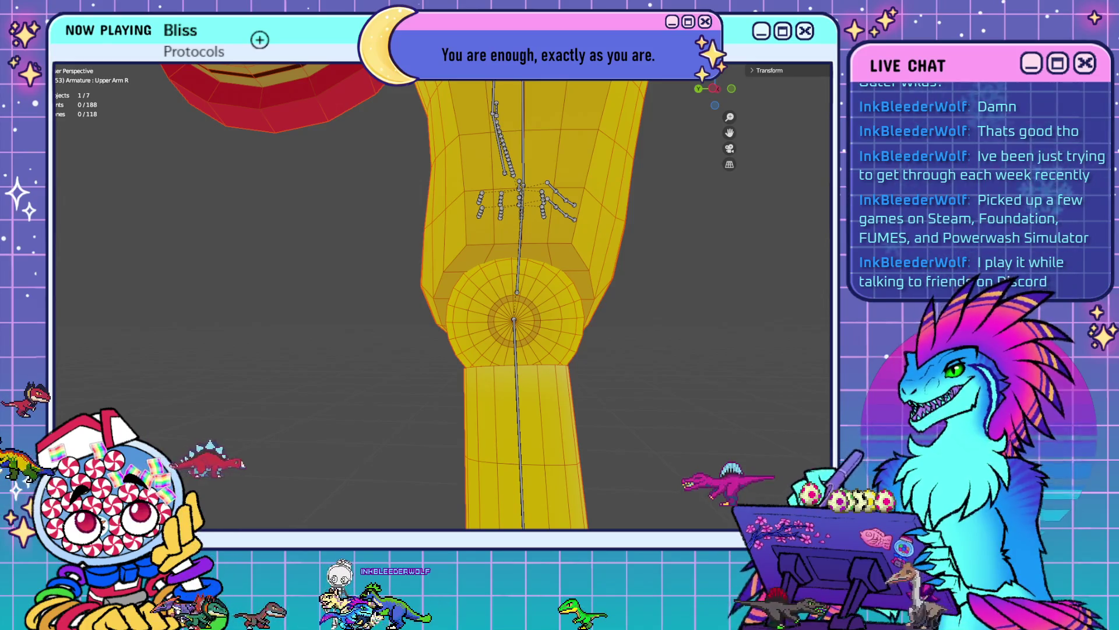
pyautogui.moveTo(525, 233)
pyautogui.mouseDown(button='middle')
pyautogui.moveTo(548, 231)
pyautogui.moveTo(572, 319)
pyautogui.mouseUp(button='middle')
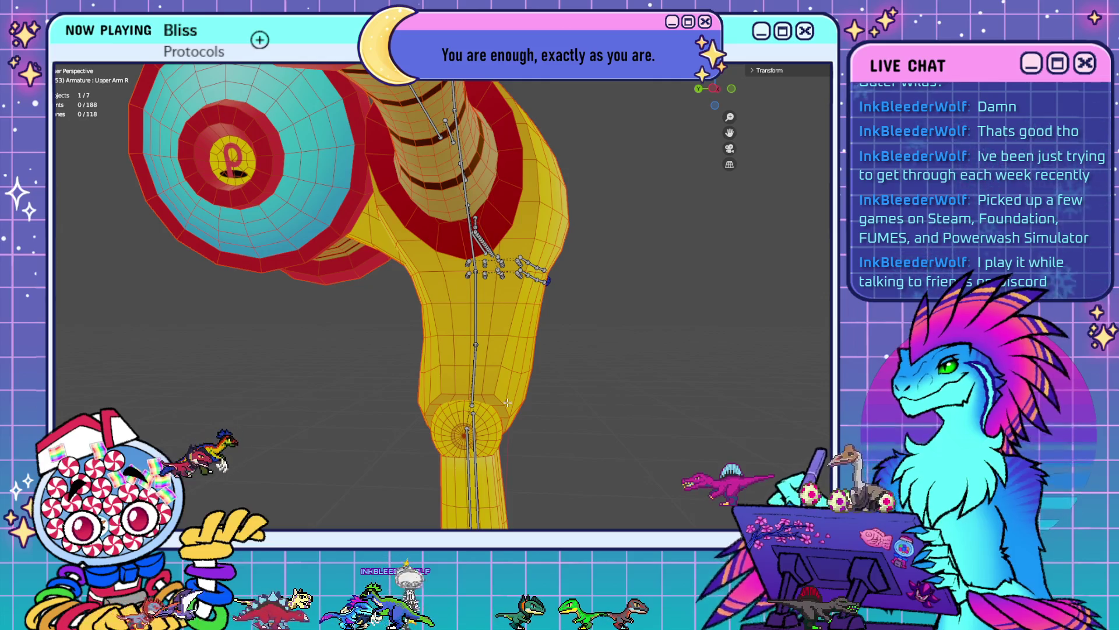
pyautogui.moveTo(507, 402)
pyautogui.mouseDown(button='middle')
pyautogui.moveTo(536, 350)
pyautogui.moveTo(525, 299)
pyautogui.moveTo(577, 309)
pyautogui.moveTo(315, 312)
pyautogui.moveTo(482, 334)
pyautogui.moveTo(532, 290)
pyautogui.moveTo(535, 227)
pyautogui.moveTo(476, 216)
pyautogui.mouseUp(button='middle')
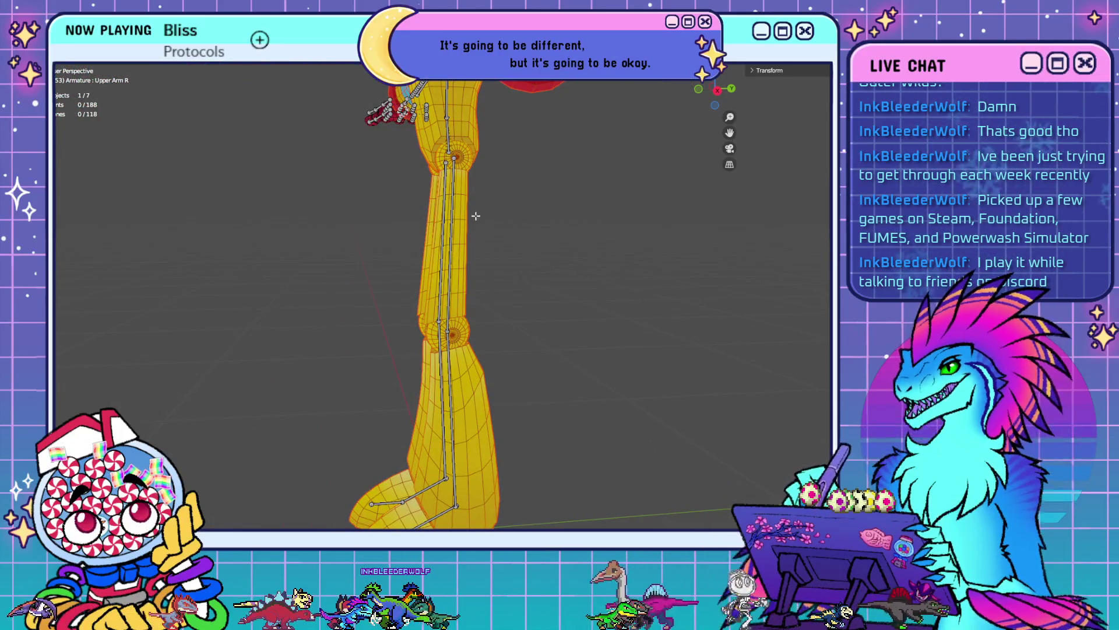
pyautogui.moveTo(451, 140)
pyautogui.mouseDown(button='middle')
pyautogui.moveTo(448, 125)
pyautogui.moveTo(463, 229)
pyautogui.mouseUp(button='middle')
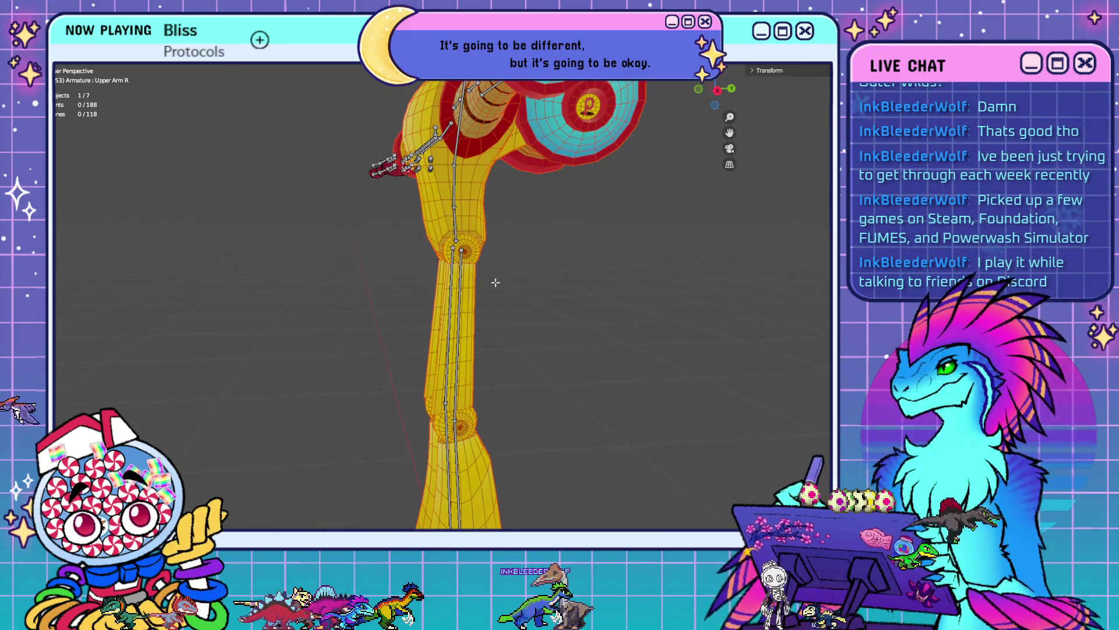
pyautogui.moveTo(496, 283)
pyautogui.mouseDown(button='middle')
pyautogui.moveTo(555, 290)
pyautogui.moveTo(532, 290)
pyautogui.mouseUp(button='middle')
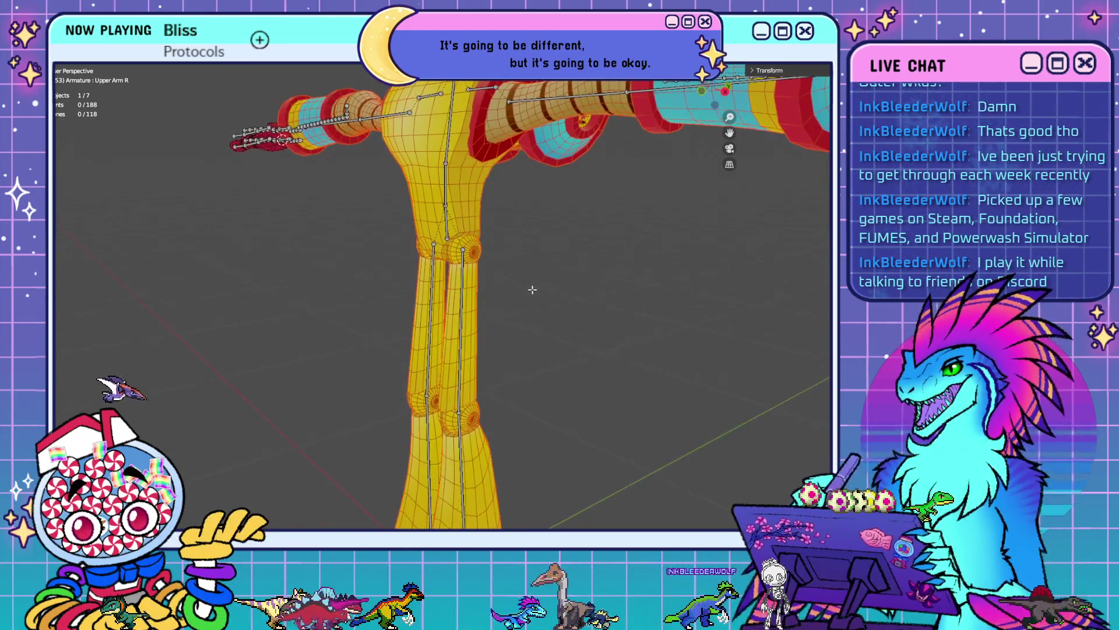
pyautogui.scroll(6, 533, 289)
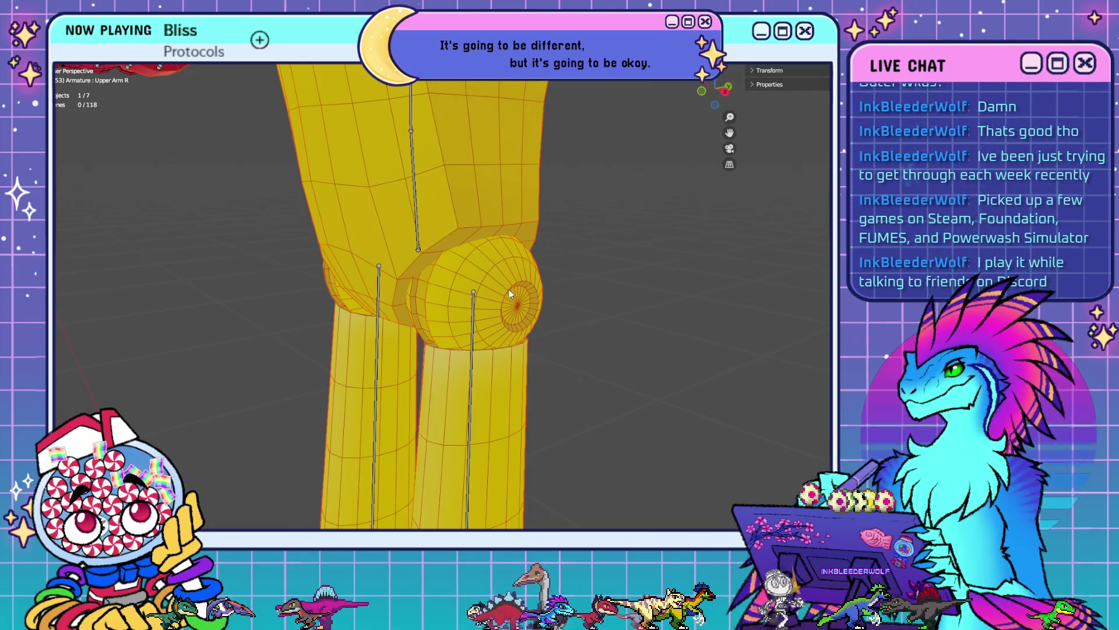
pyautogui.hotkey('ctrl', 'Tab')
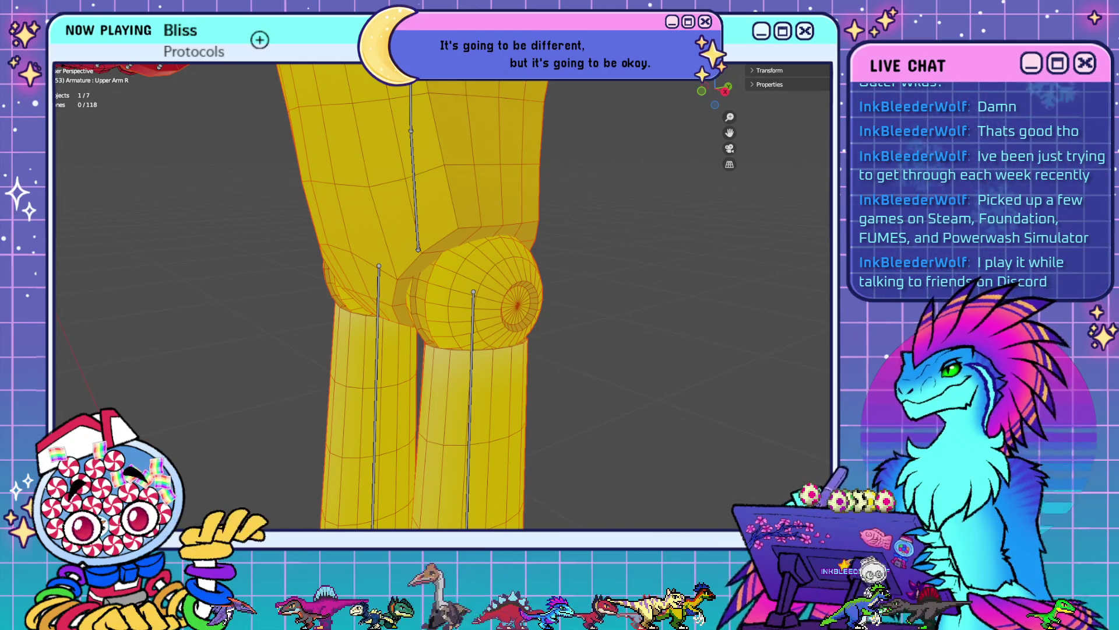
pyautogui.click(480, 233)
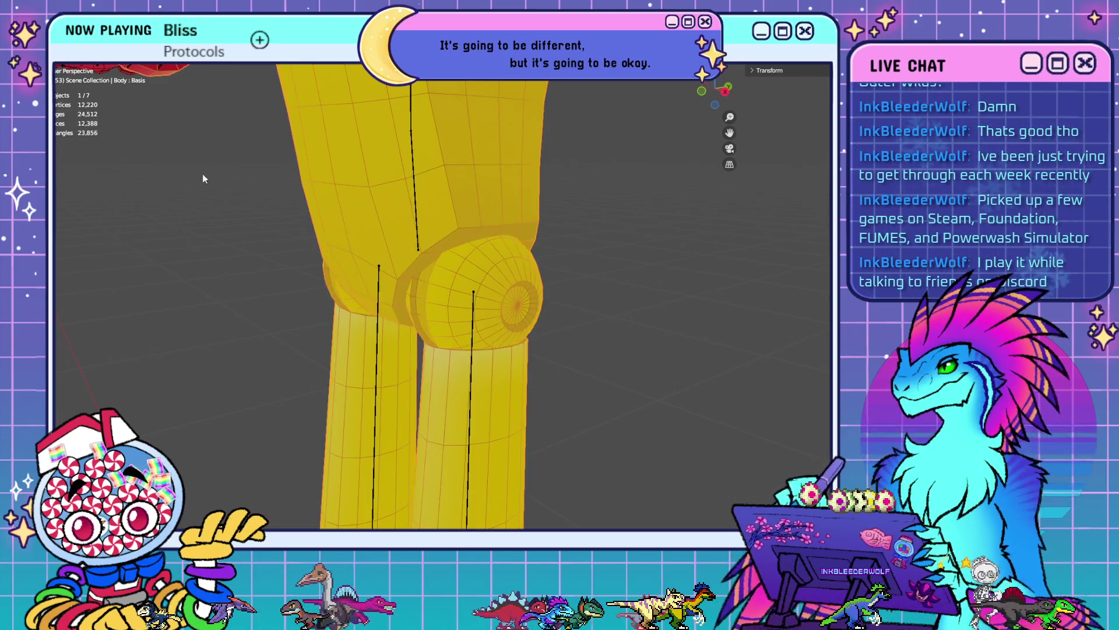
# - Put the Body mesh into Edit Mode and frame the knee in right-side view
pyautogui.click(75, 64)
pyautogui.click(68, 66)
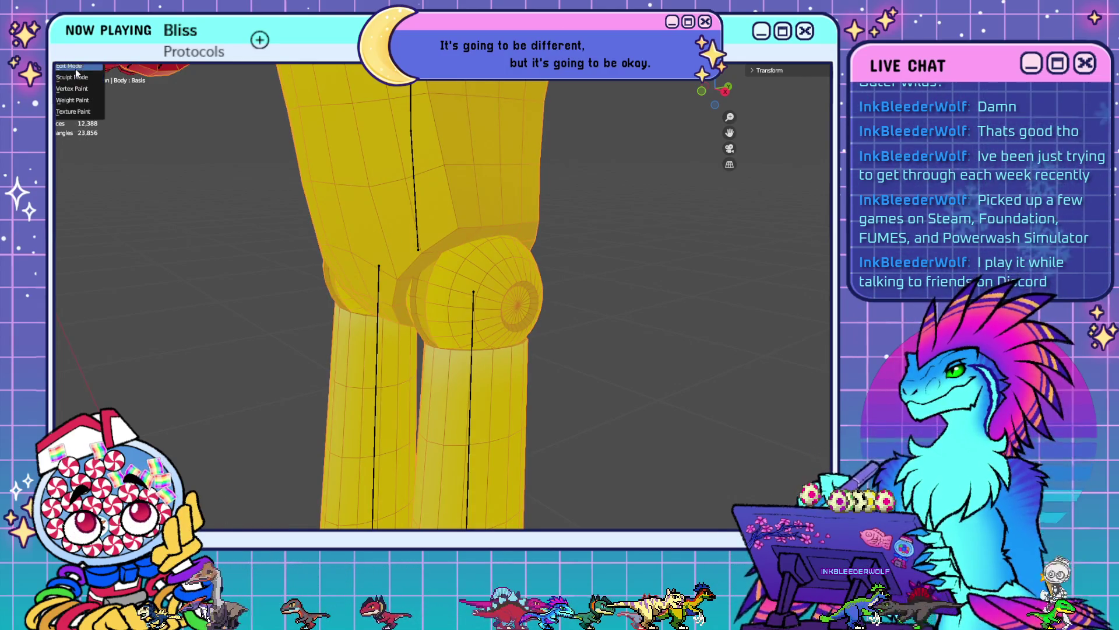
pyautogui.moveTo(686, 350); pyautogui.dragTo(578, 308, button='middle')
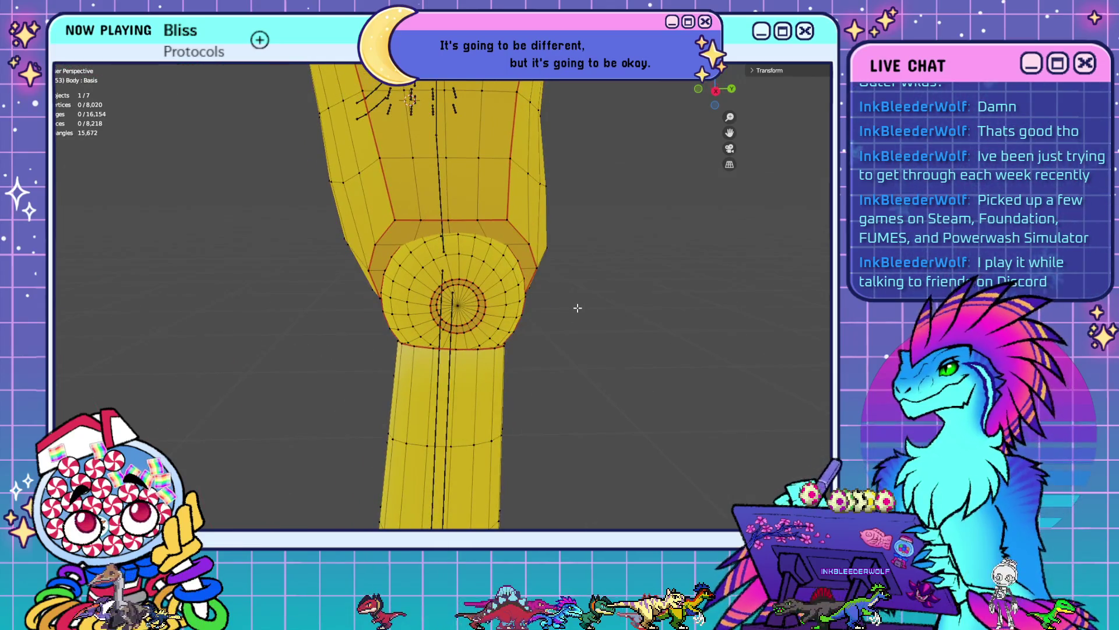
pyautogui.press('KP_3')
pyautogui.scroll(5, 451, 264)
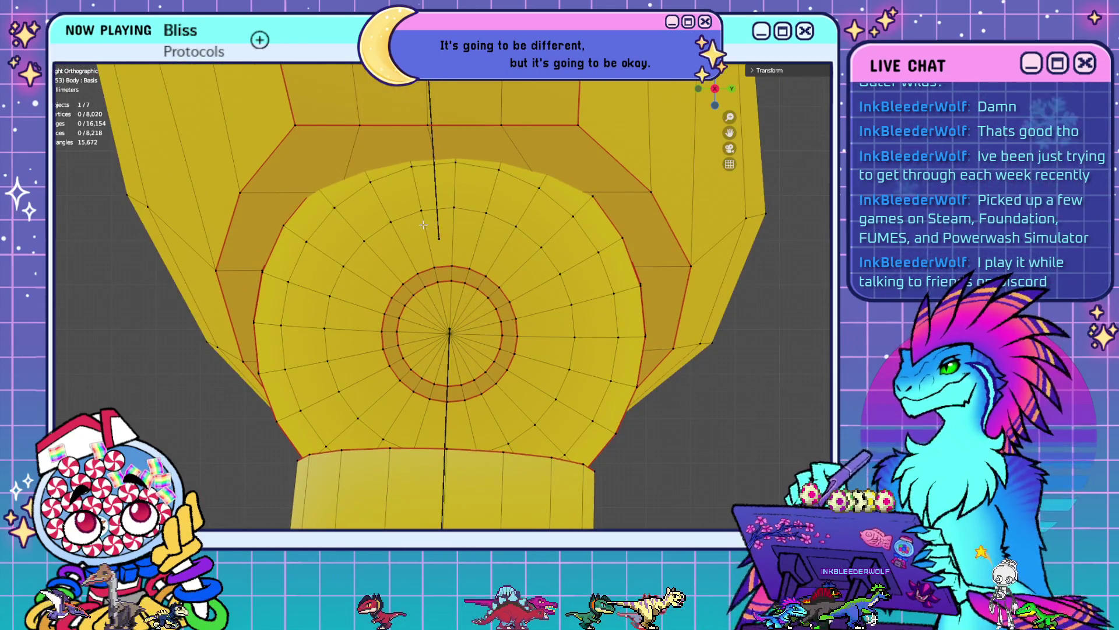
# - Select two ring loops in the knee disc and remove them
pyautogui.keyDown('alt'); pyautogui.click(379, 258); pyautogui.keyUp('alt')
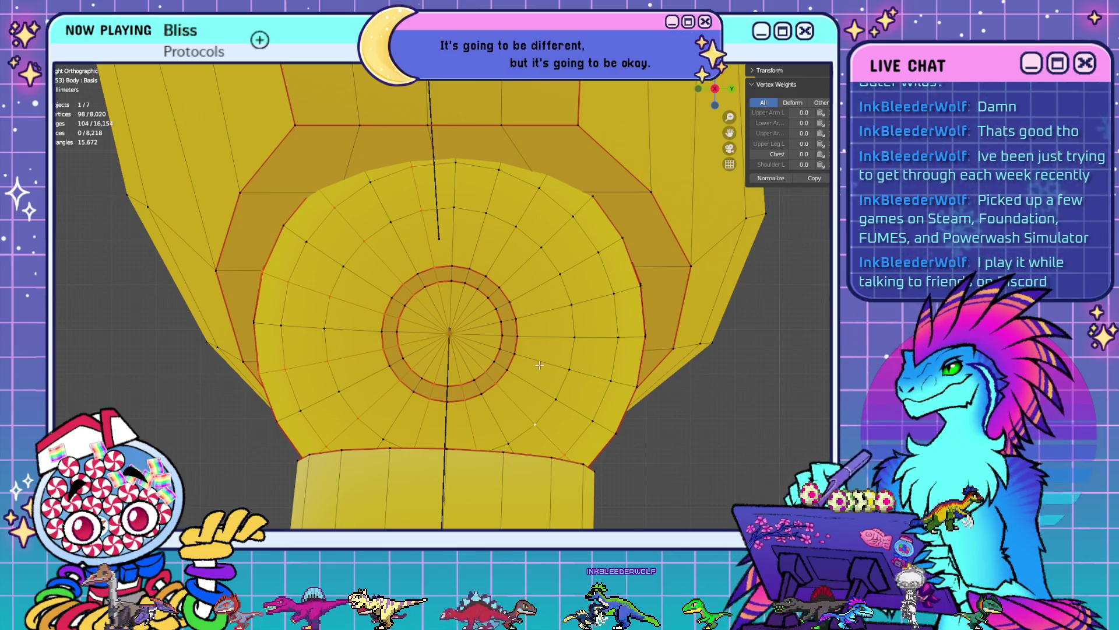
pyautogui.keyDown('alt'); pyautogui.keyDown('shift'); pyautogui.click(515, 283); pyautogui.keyUp('shift'); pyautogui.keyUp('alt')
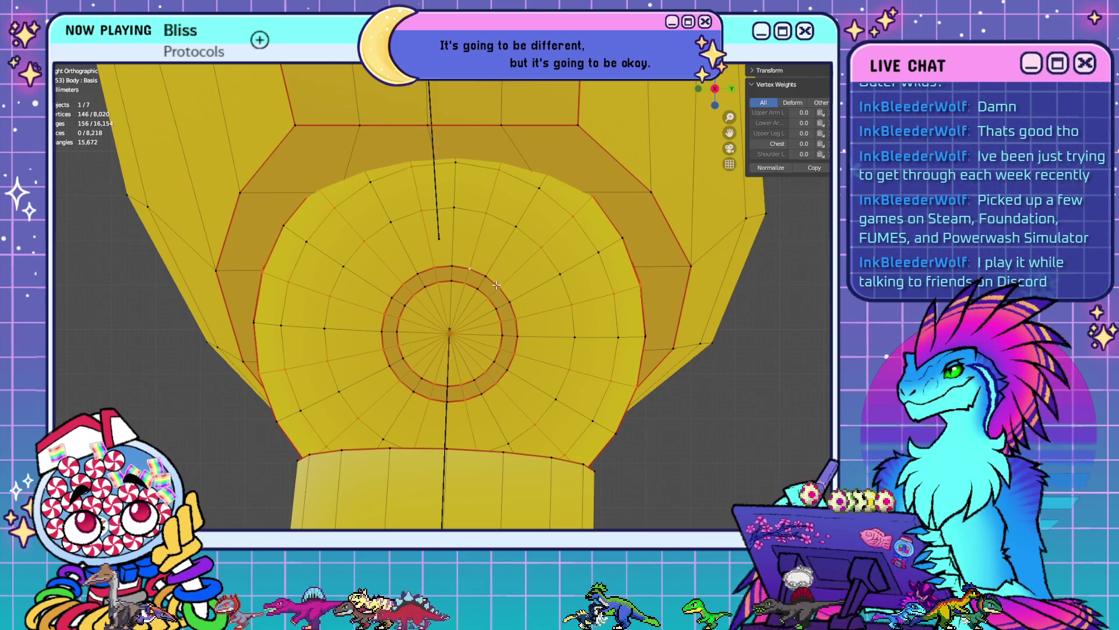
pyautogui.rightClick(525, 328)
pyautogui.click(524, 327)
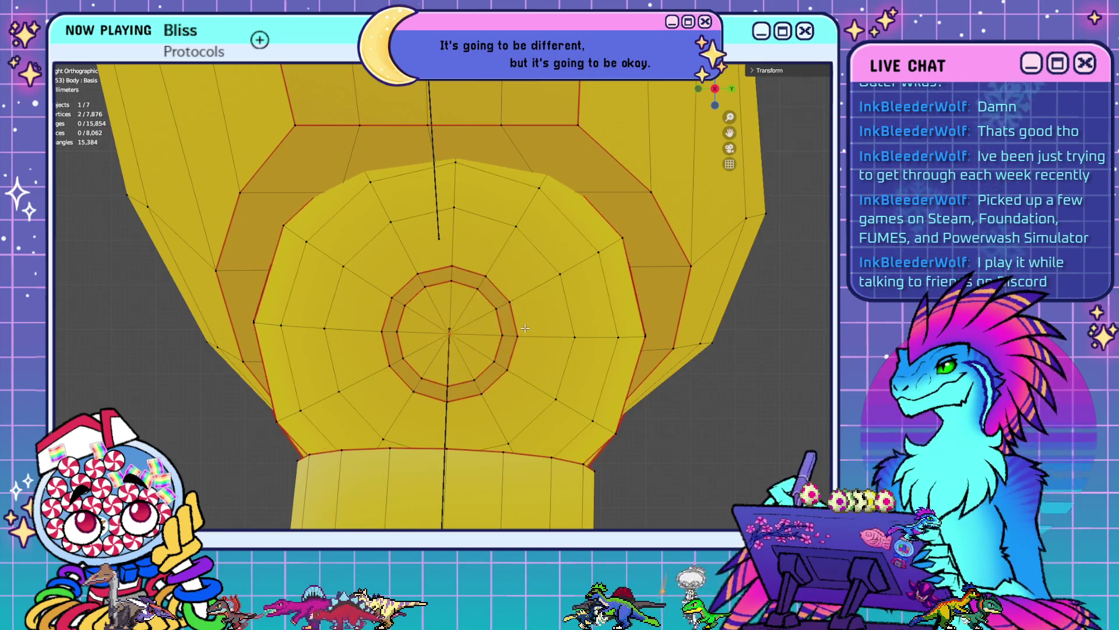
pyautogui.scroll(-5, 472, 345)
# - Exit Edit Mode, orbit around the whole character, then re-enter vertex editing on the body
pyautogui.press('Tab')
pyautogui.scroll(-3, 675, 124)
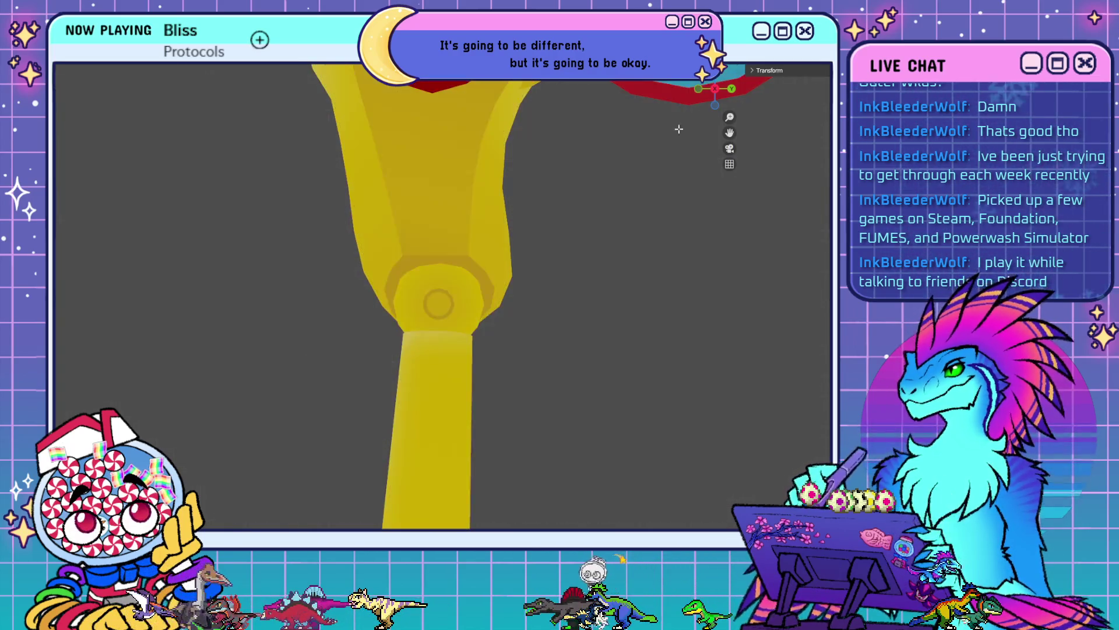
pyautogui.moveTo(675, 125)
pyautogui.mouseDown(button='middle')
pyautogui.moveTo(488, 237)
pyautogui.moveTo(630, 257)
pyautogui.moveTo(589, 259)
pyautogui.mouseUp(button='middle')
pyautogui.moveTo(628, 295)
pyautogui.mouseDown(button='middle')
pyautogui.moveTo(606, 280)
pyautogui.moveTo(584, 285)
pyautogui.moveTo(621, 281)
pyautogui.mouseUp(button='middle')
pyautogui.scroll(5, 621, 280)
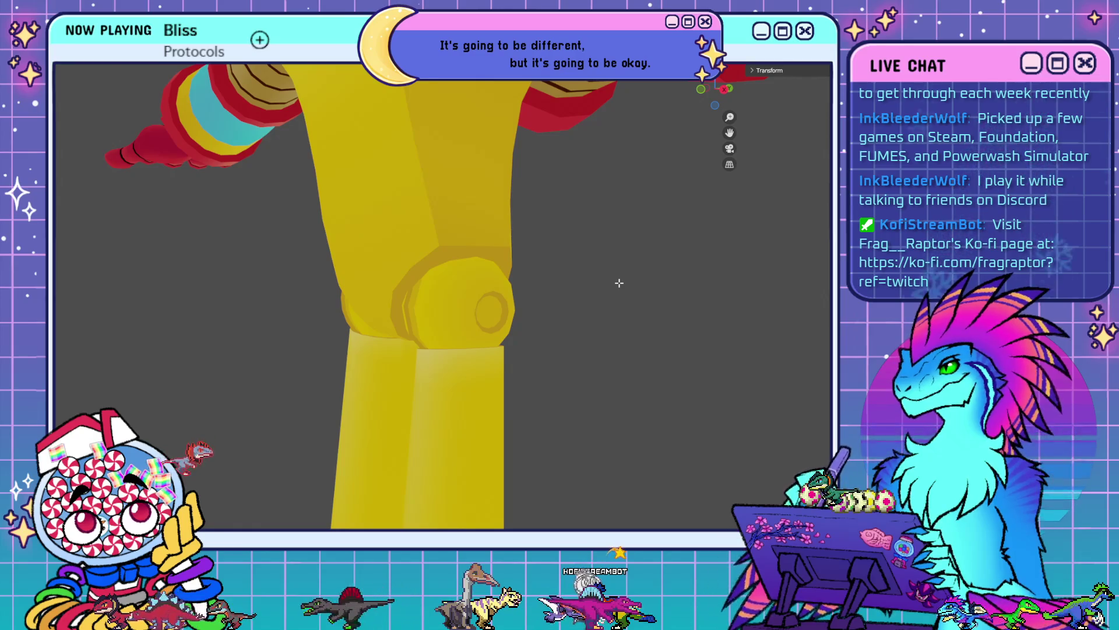
pyautogui.scroll(-4, 625, 283)
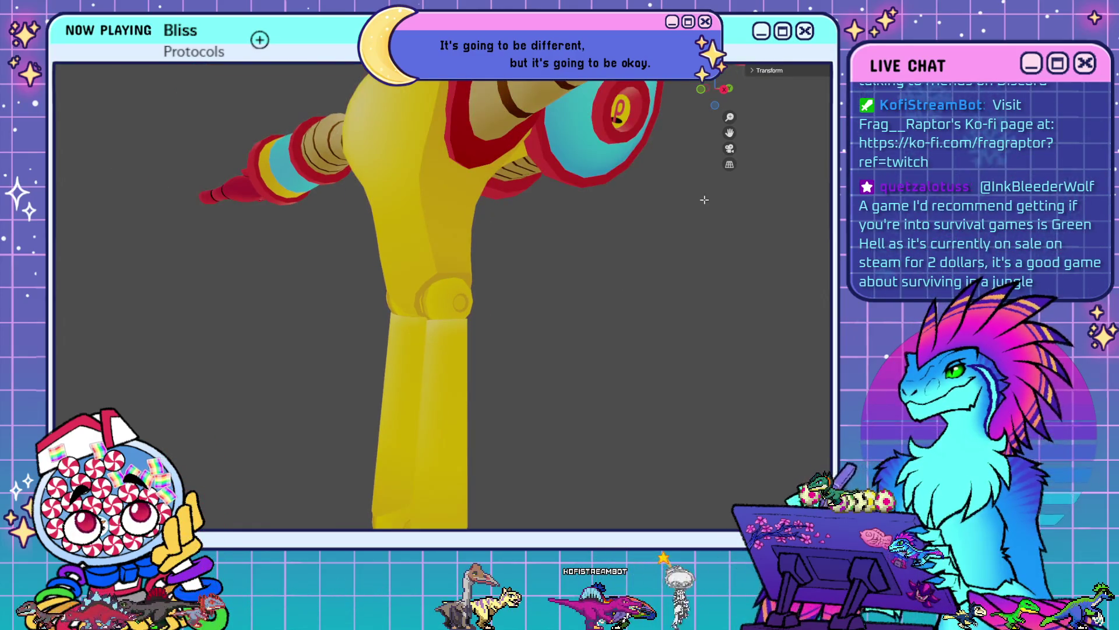
pyautogui.hotkey('shift', 'alt', 'z')
pyautogui.press('Tab')
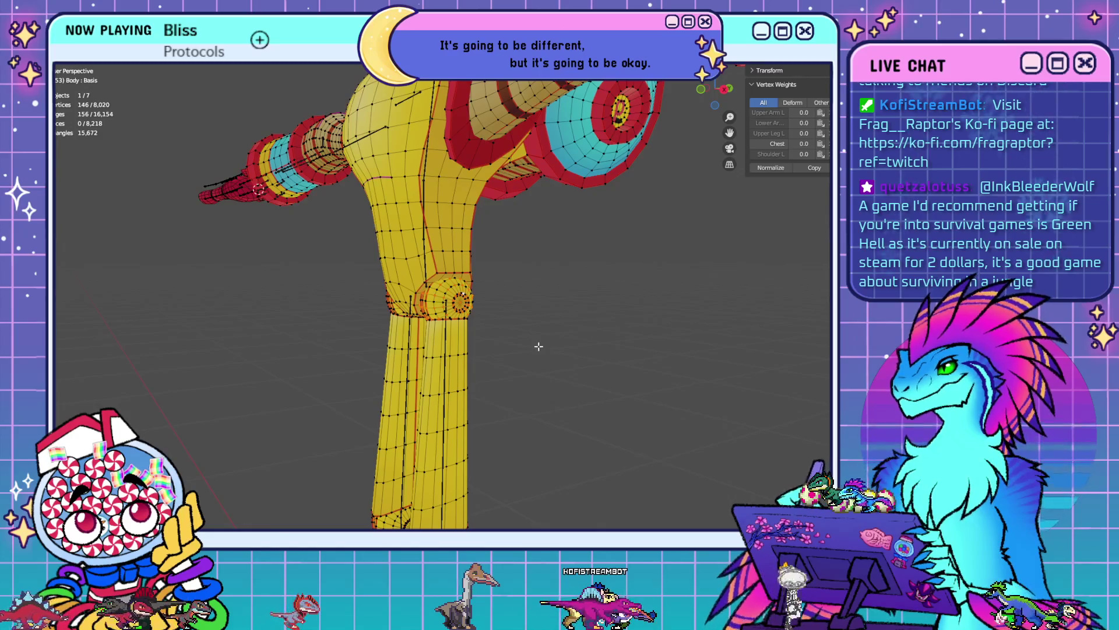
# - Clear the vertex selection and orbit to a front view of the character
pyautogui.hotkey('alt', 'a')
pyautogui.scroll(-5, 538, 346)
pyautogui.moveTo(532, 348)
pyautogui.mouseDown(button='middle')
pyautogui.moveTo(532, 327)
pyautogui.moveTo(495, 313)
pyautogui.mouseUp(button='middle')
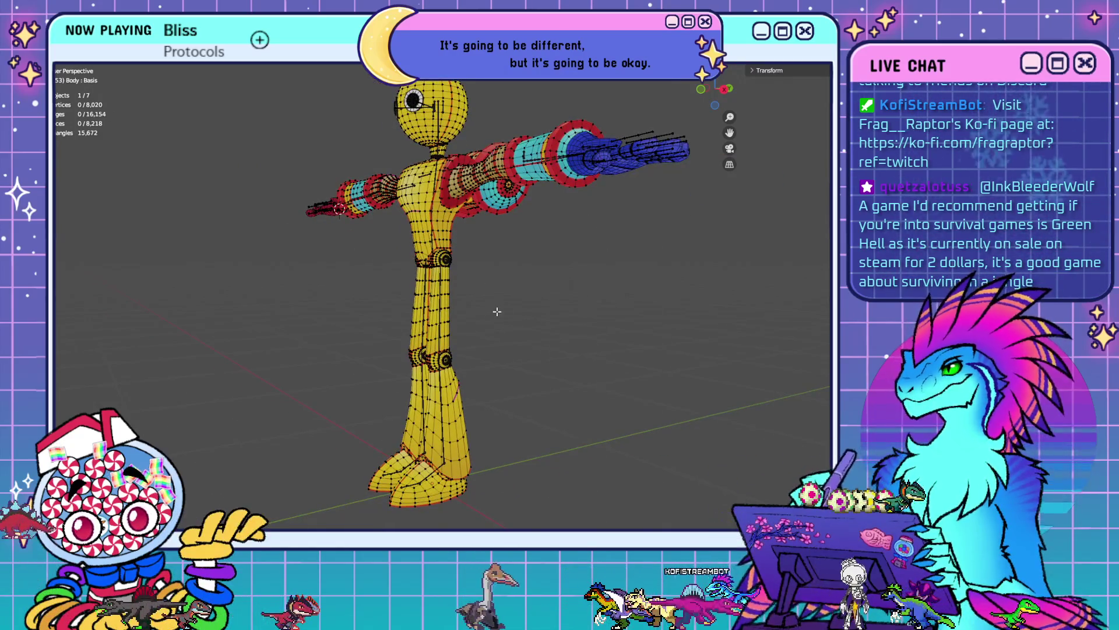
pyautogui.moveTo(569, 309)
pyautogui.mouseDown(button='middle')
pyautogui.moveTo(595, 322)
pyautogui.moveTo(561, 321)
pyautogui.mouseUp(button='middle')
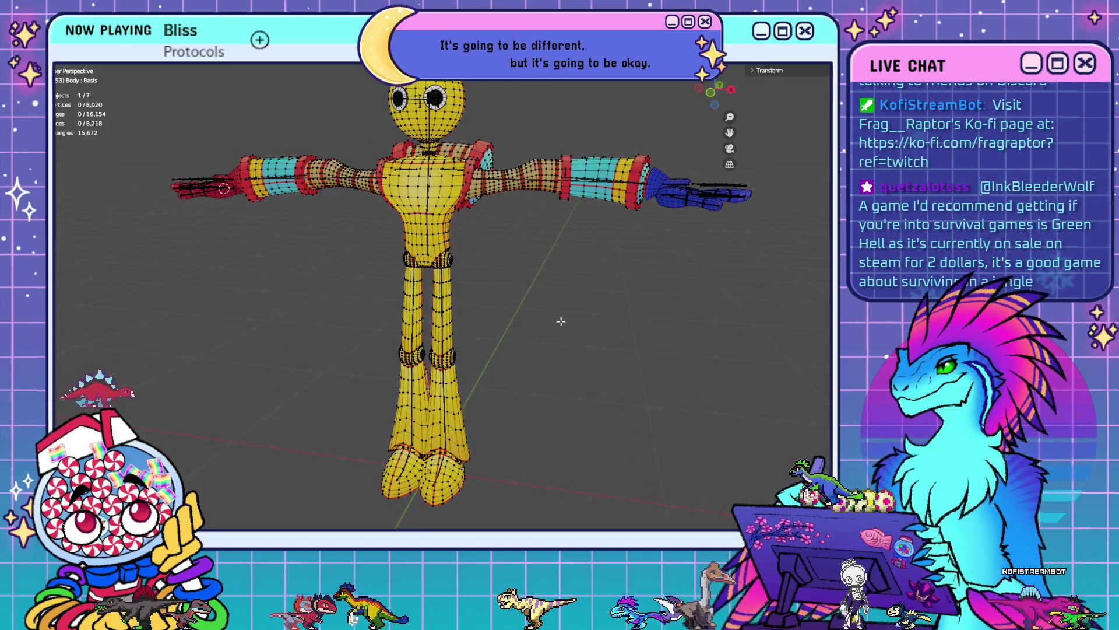
pyautogui.moveTo(551, 316); pyautogui.dragTo(540, 308, button='middle')
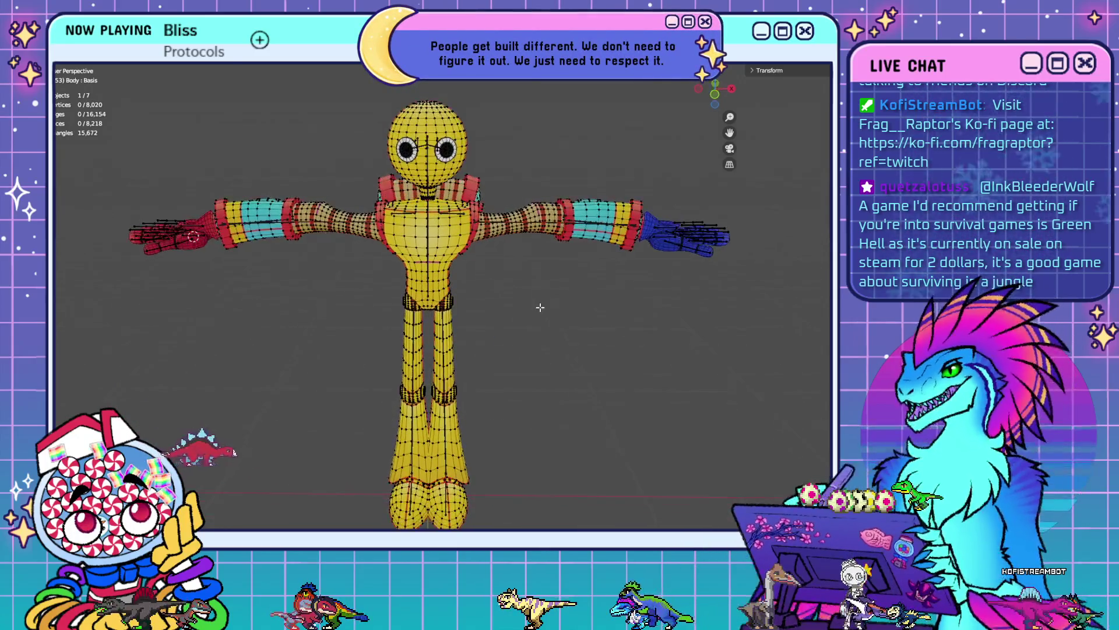
# - Select all objects from the right hand cuff, enter Edit Mode and select every vertex
pyautogui.press('Tab')
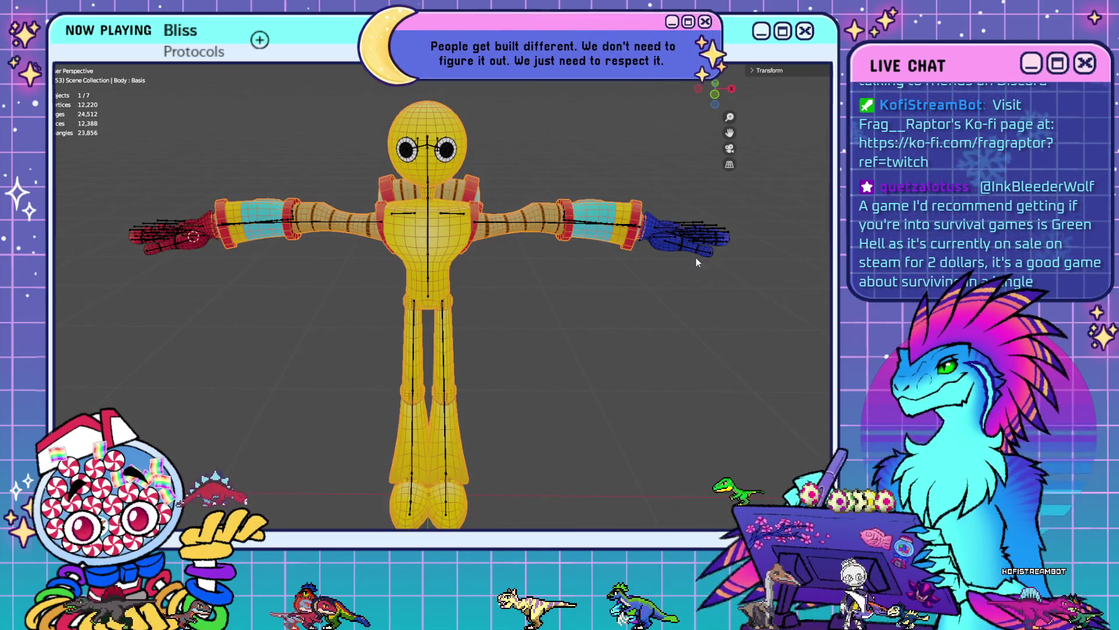
pyautogui.click(207, 225)
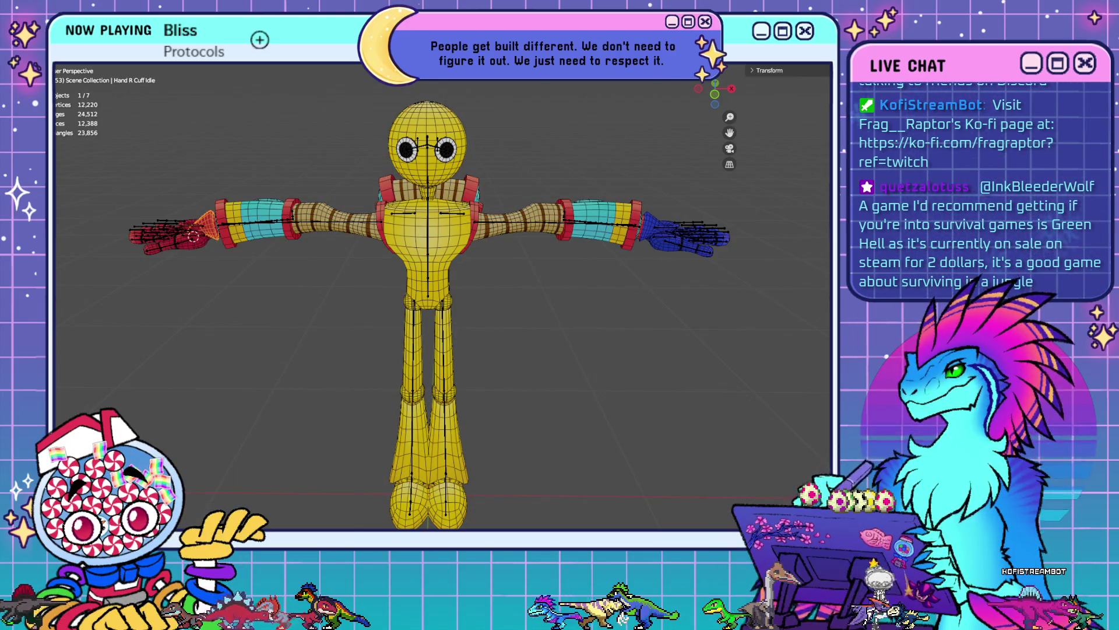
pyautogui.press('a')
pyautogui.press('Tab')
pyautogui.press('a')
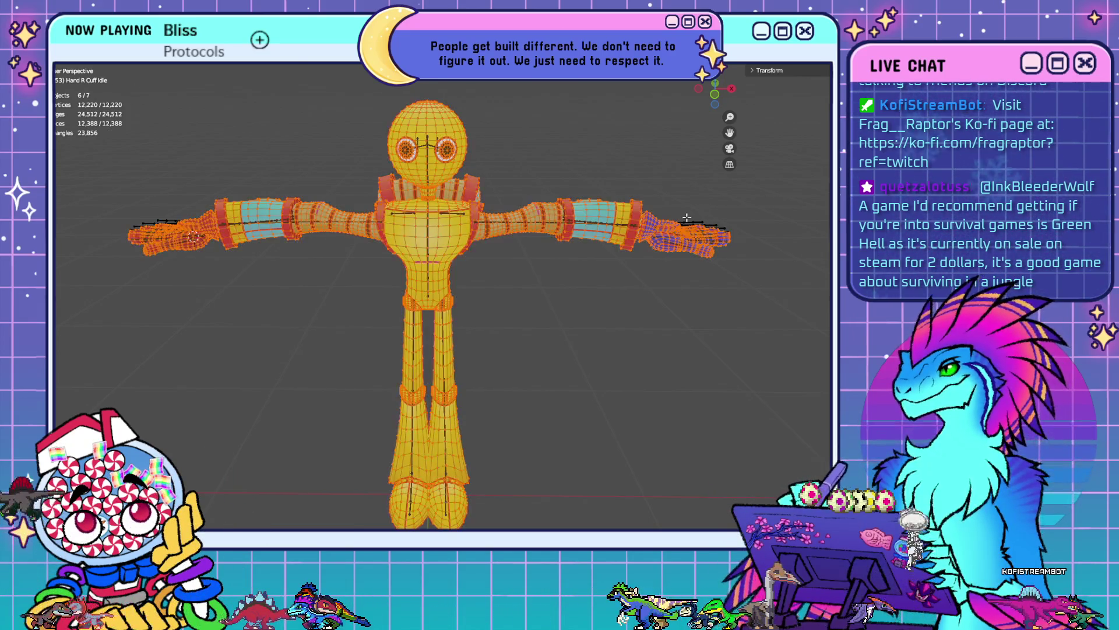
pyautogui.keyDown('shift'); pyautogui.moveTo(452, 260); pyautogui.dragTo(498, 329, button='middle'); pyautogui.keyUp('shift')
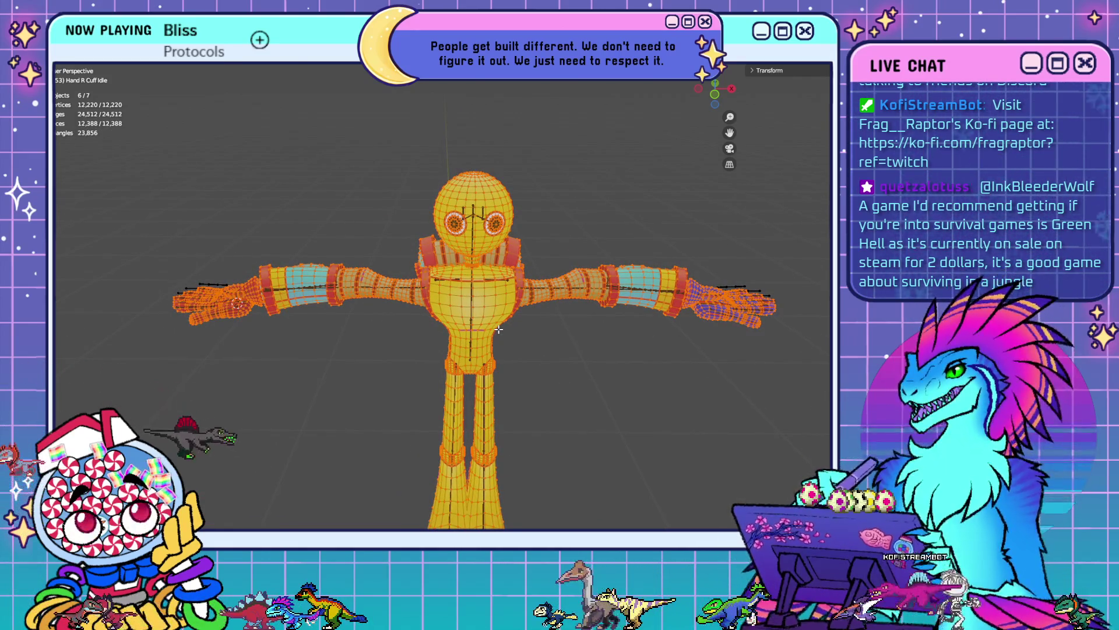
pyautogui.scroll(6, 509, 304)
# - Orbit and zoom in on the head to check both googly eyes
pyautogui.keyDown('shift'); pyautogui.scroll(4, 548, 312); pyautogui.keyUp('shift')
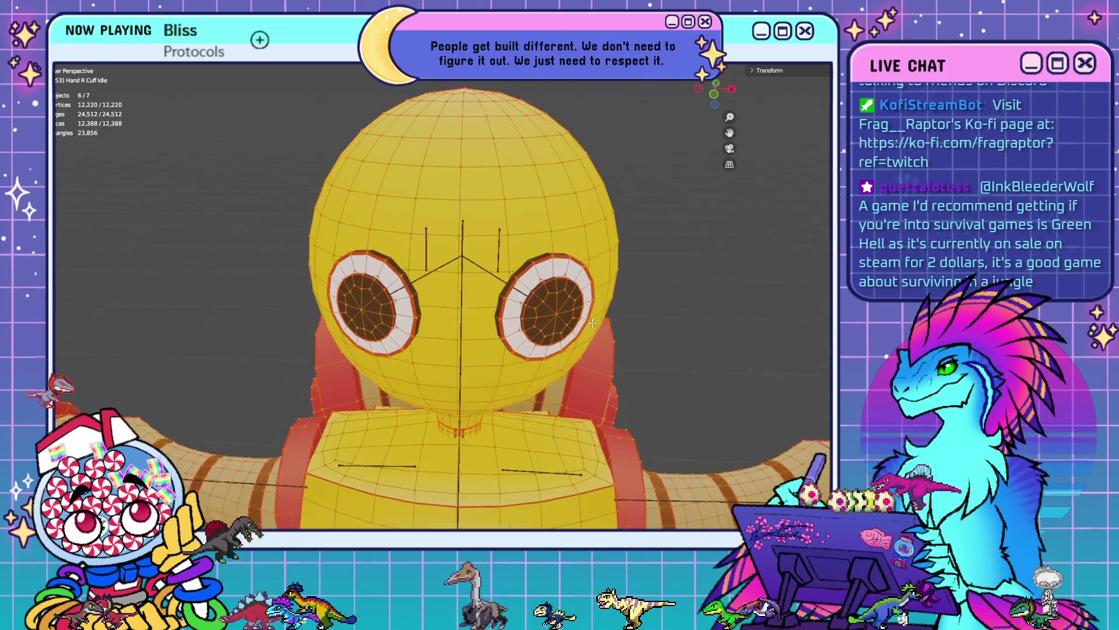
pyautogui.moveTo(586, 322); pyautogui.dragTo(595, 319, button='middle')
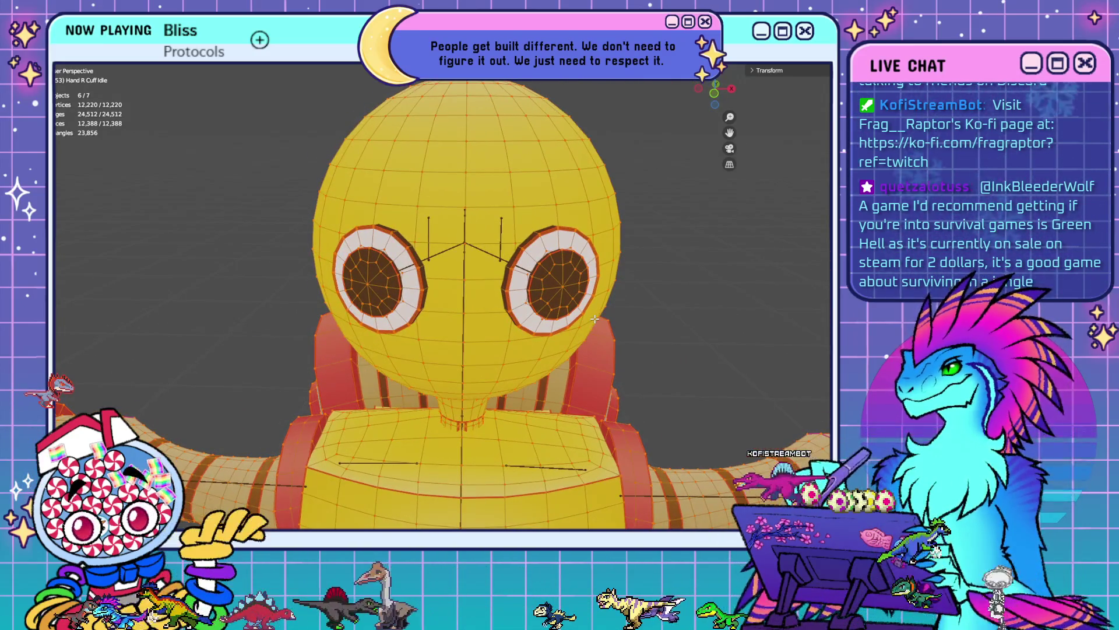
pyautogui.scroll(6, 535, 299)
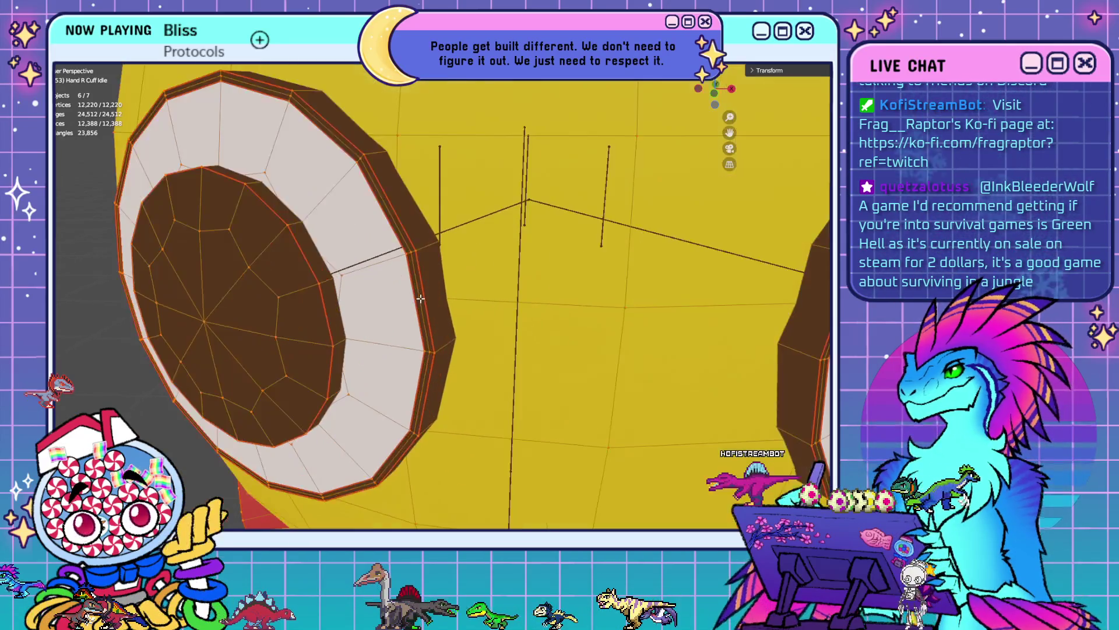
pyautogui.scroll(-5, 575, 298)
pyautogui.moveTo(580, 301)
pyautogui.mouseDown(button='middle')
pyautogui.moveTo(638, 314)
pyautogui.moveTo(587, 312)
pyautogui.moveTo(588, 325)
pyautogui.mouseUp(button='middle')
pyautogui.scroll(2, 643, 315)
pyautogui.scroll(2, 637, 312)
pyautogui.scroll(-1, 583, 322)
# - Select the googly eye's two rim edge loops and delete their 32 vertices
pyautogui.click(465, 156)
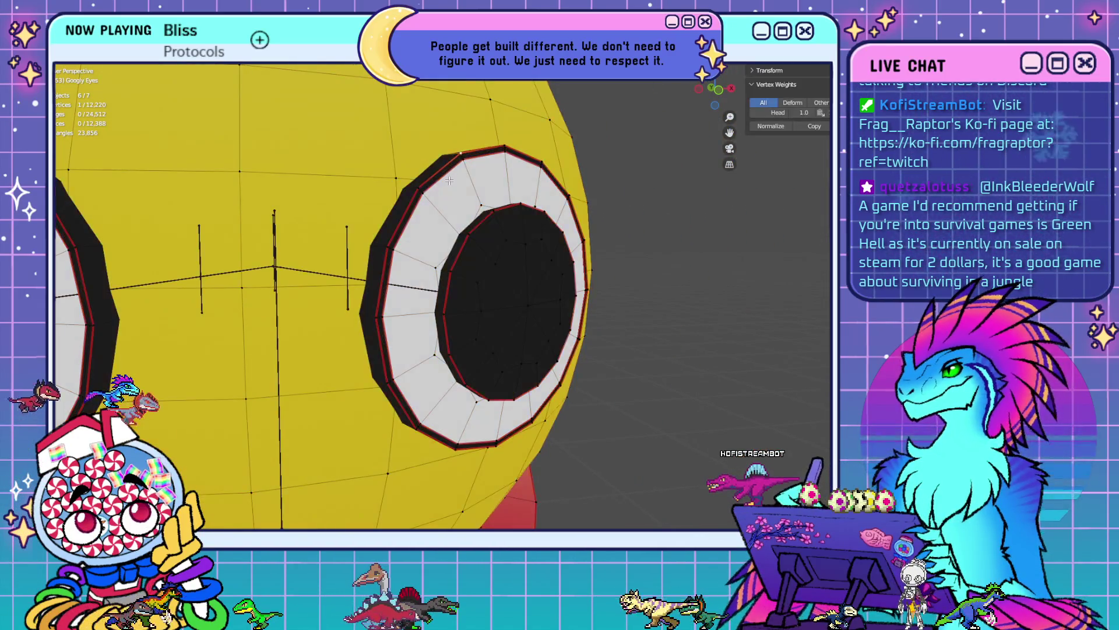
pyautogui.keyDown('alt'); pyautogui.click(492, 151); pyautogui.keyUp('alt')
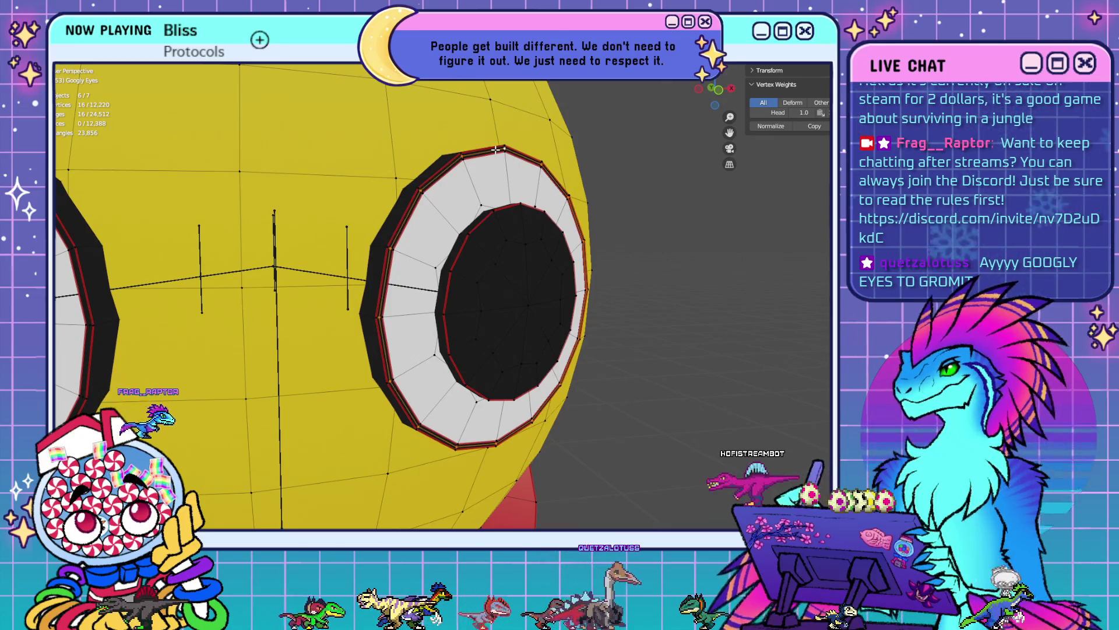
pyautogui.moveTo(495, 150); pyautogui.dragTo(344, 201, button='middle')
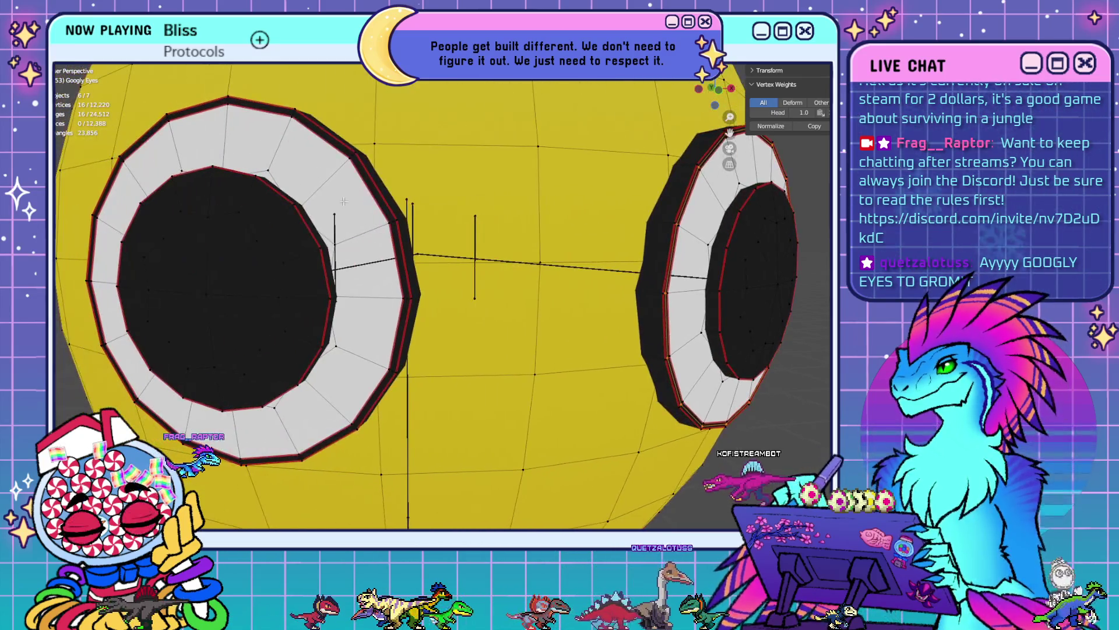
pyautogui.keyDown('alt'); pyautogui.keyDown('shift'); pyautogui.click(289, 110); pyautogui.keyUp('shift'); pyautogui.keyUp('alt')
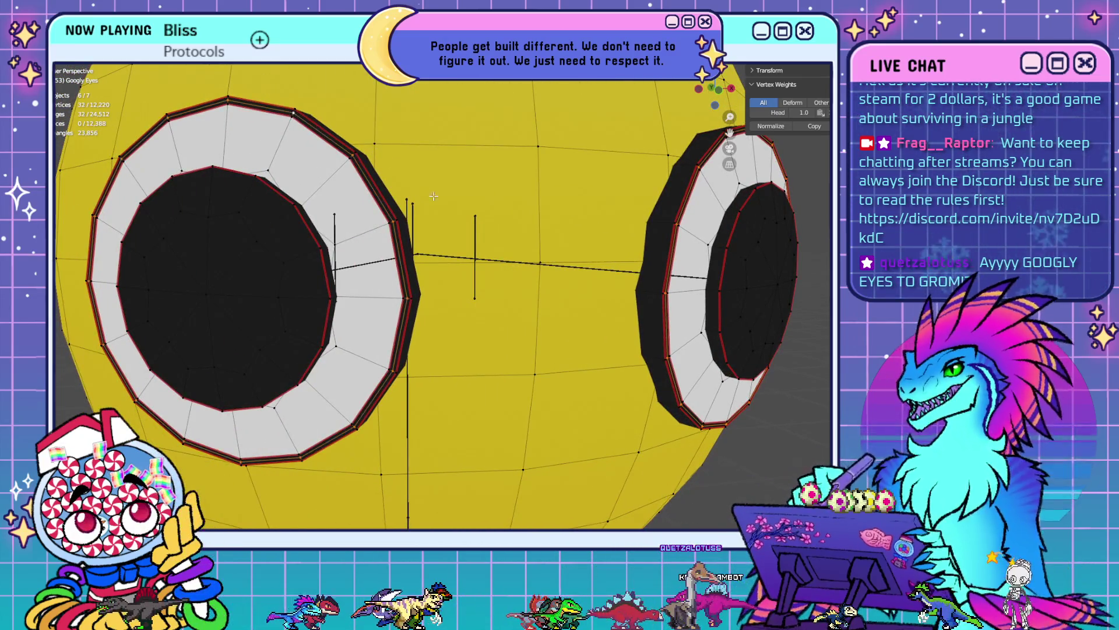
pyautogui.press('x')
pyautogui.click(519, 284)
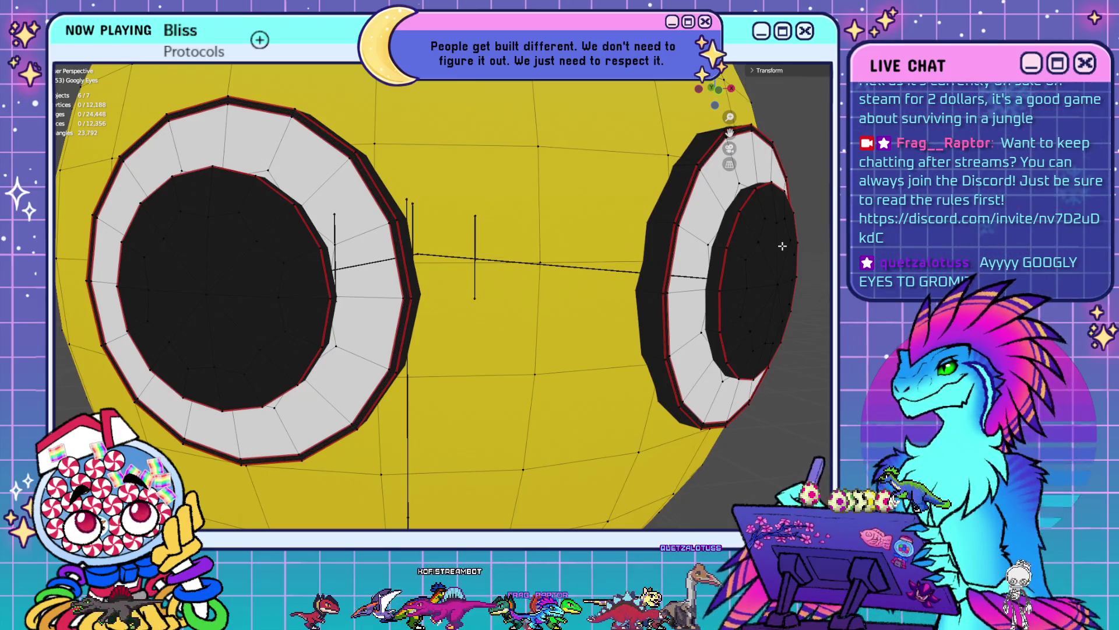
# - Hide the head and dissolve the 16-vertex ring at the base of the neck
pyautogui.moveTo(783, 244)
pyautogui.keyDown('shift'); pyautogui.mouseDown(button='middle')
pyautogui.moveTo(553, 306)
pyautogui.moveTo(460, 247)
pyautogui.mouseUp(button='middle'); pyautogui.keyUp('shift')
pyautogui.press('KP_Divide')
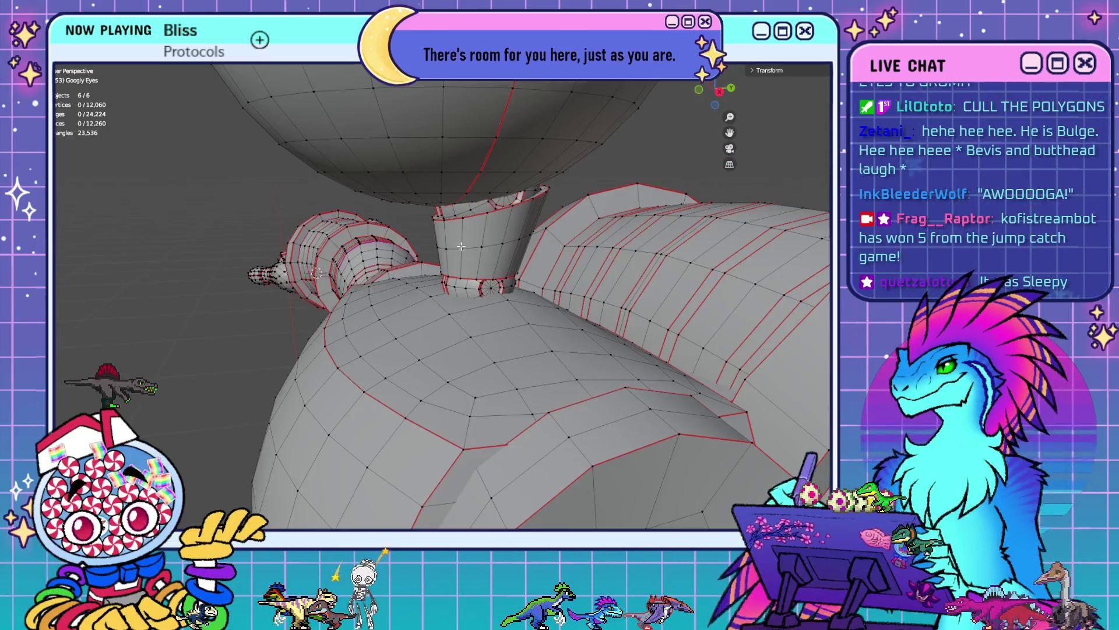
pyautogui.press('KP_4')
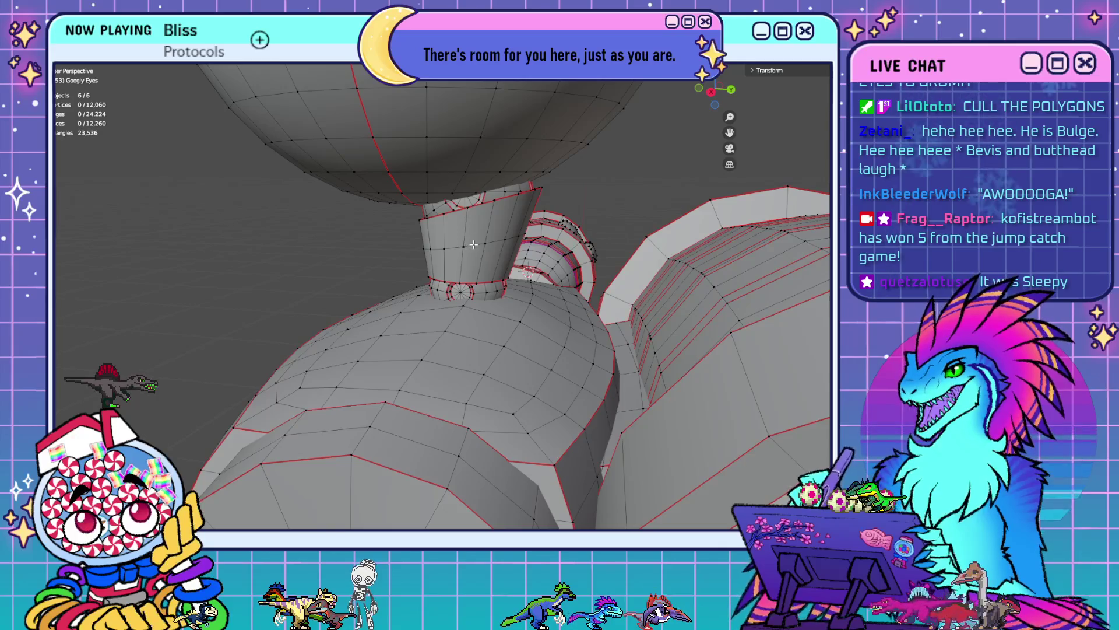
pyautogui.press('x')
pyautogui.click(571, 265)
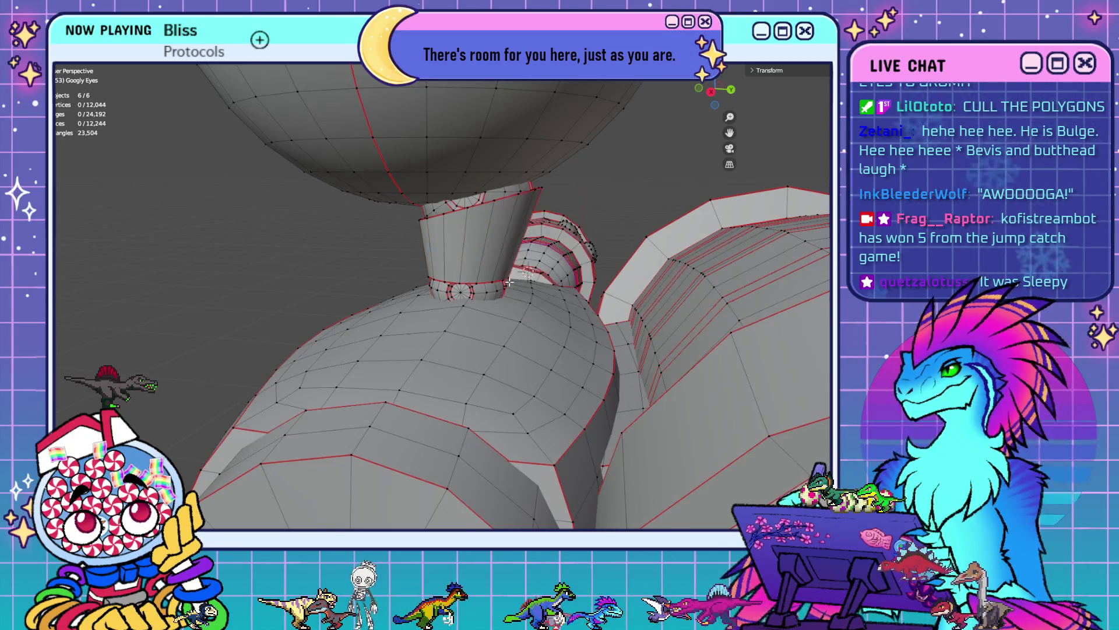
pyautogui.moveTo(571, 265); pyautogui.dragTo(487, 262, button='middle')
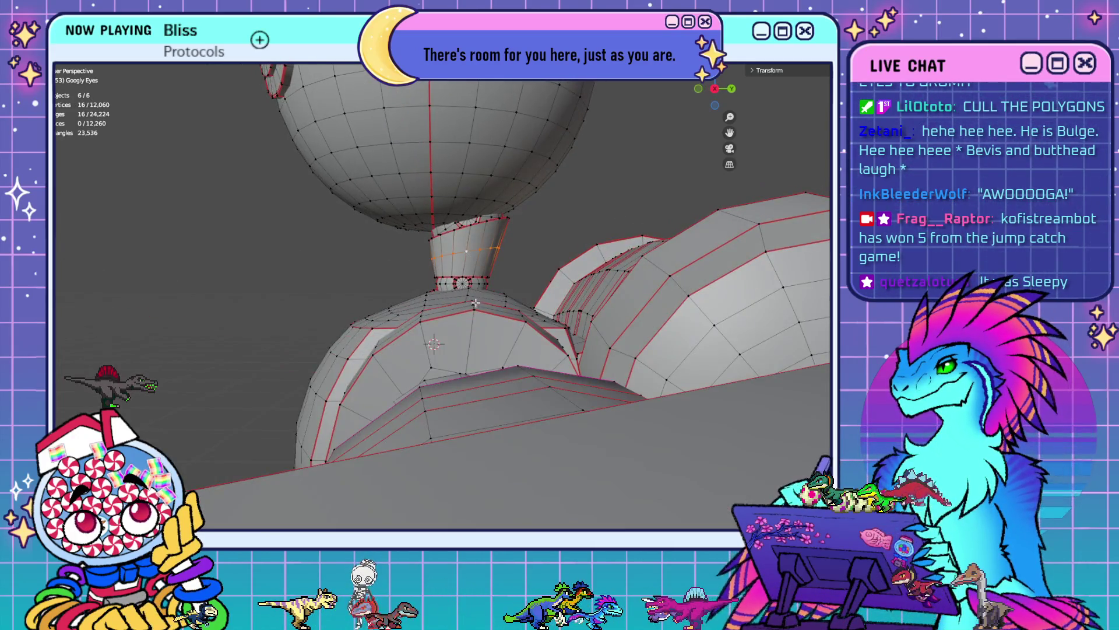
pyautogui.press('x')
pyautogui.click(474, 307)
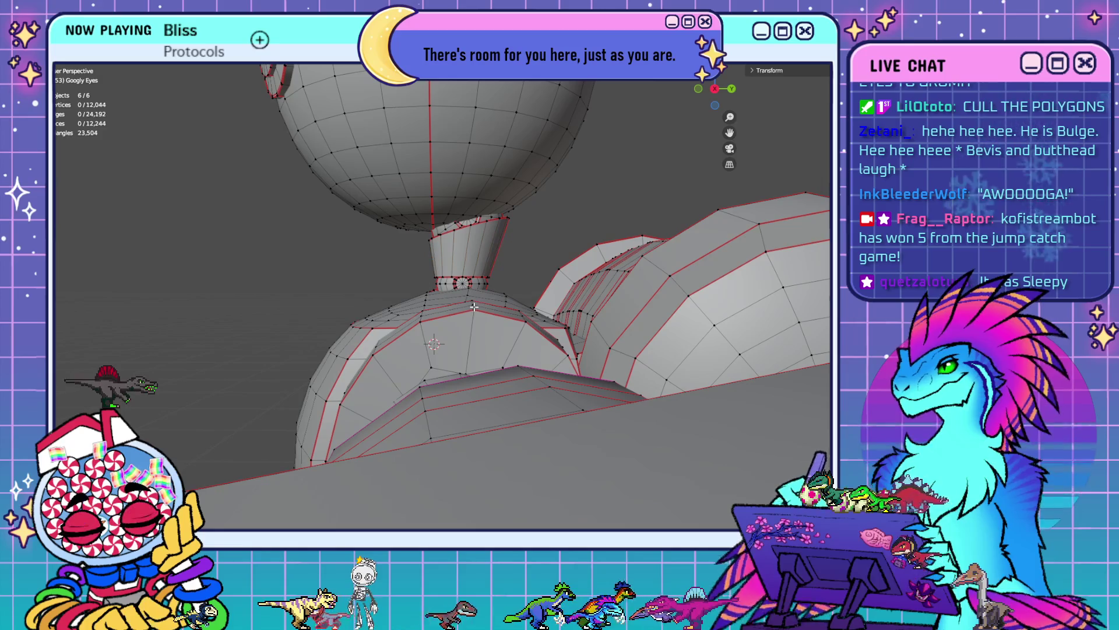
pyautogui.moveTo(382, 310)
pyautogui.mouseDown(button='middle')
pyautogui.moveTo(613, 320)
pyautogui.moveTo(482, 267)
pyautogui.moveTo(418, 280)
pyautogui.moveTo(443, 274)
pyautogui.moveTo(471, 286)
pyautogui.moveTo(422, 368)
pyautogui.moveTo(452, 432)
pyautogui.moveTo(447, 186)
pyautogui.mouseUp(button='middle')
pyautogui.scroll(-3, 422, 368)
pyautogui.moveTo(480, 411); pyautogui.dragTo(552, 382, button='middle')
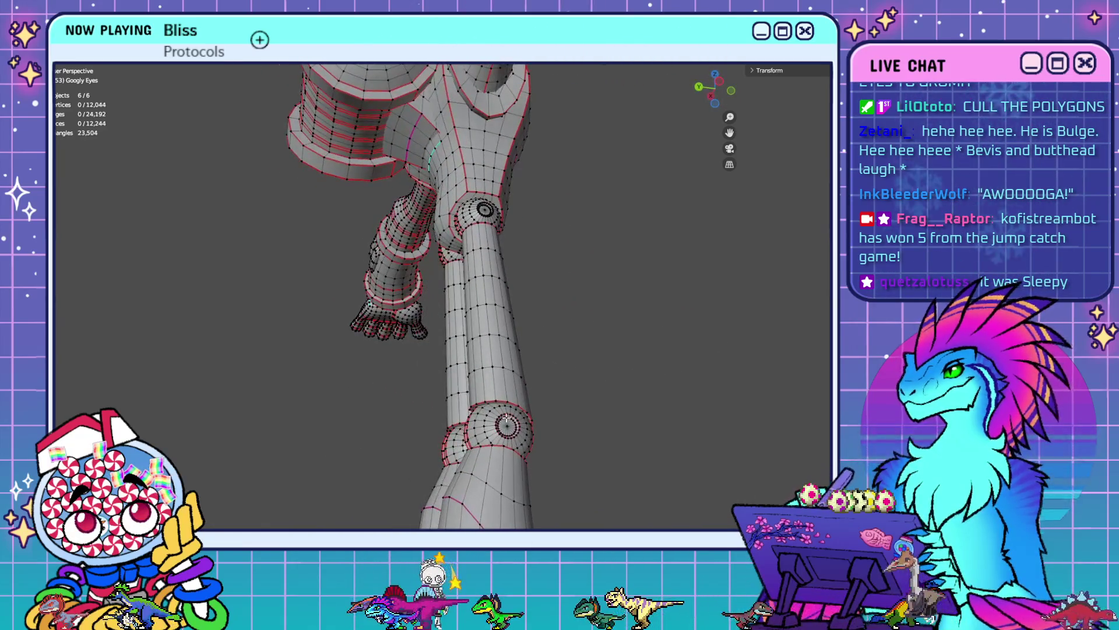
# - Select the knee joint disc with L and hide it to expose the leg caps
pyautogui.click(497, 426)
pyautogui.press('l')
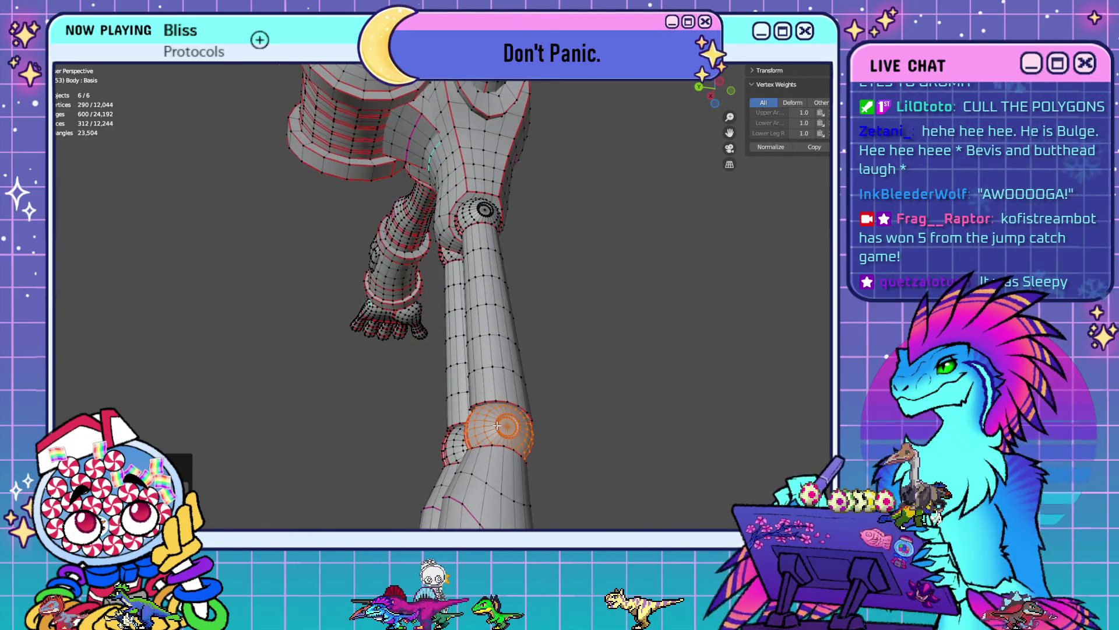
pyautogui.press('h')
pyautogui.moveTo(536, 429); pyautogui.dragTo(454, 366, button='middle')
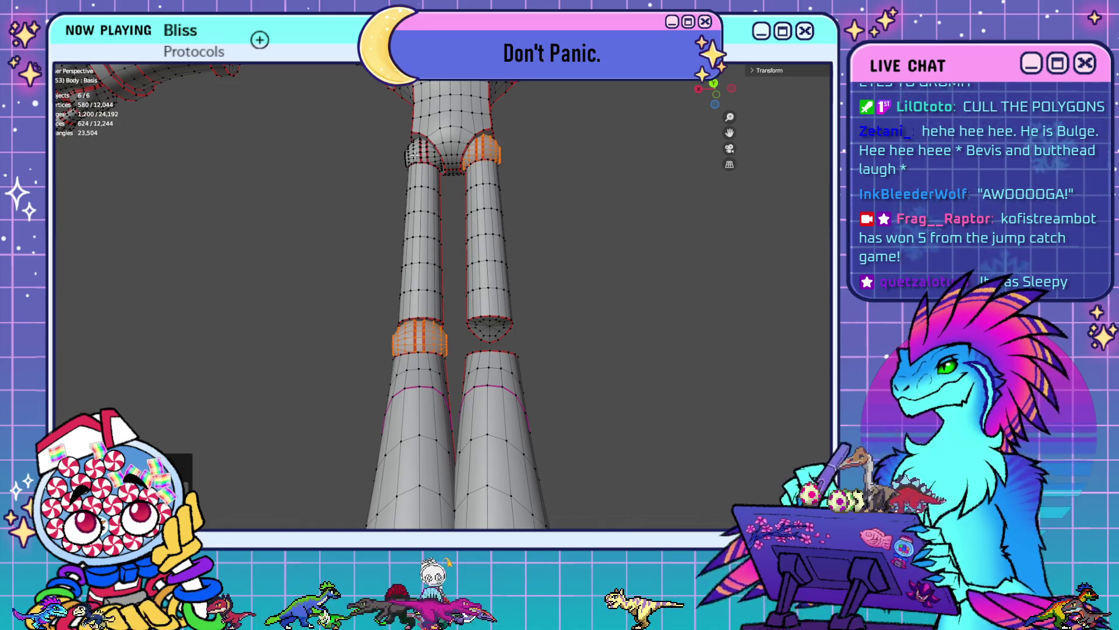
# - Clear the selection and join two knee cap vertices with a new edge using J
pyautogui.click(539, 251)
pyautogui.scroll(8, 558, 331)
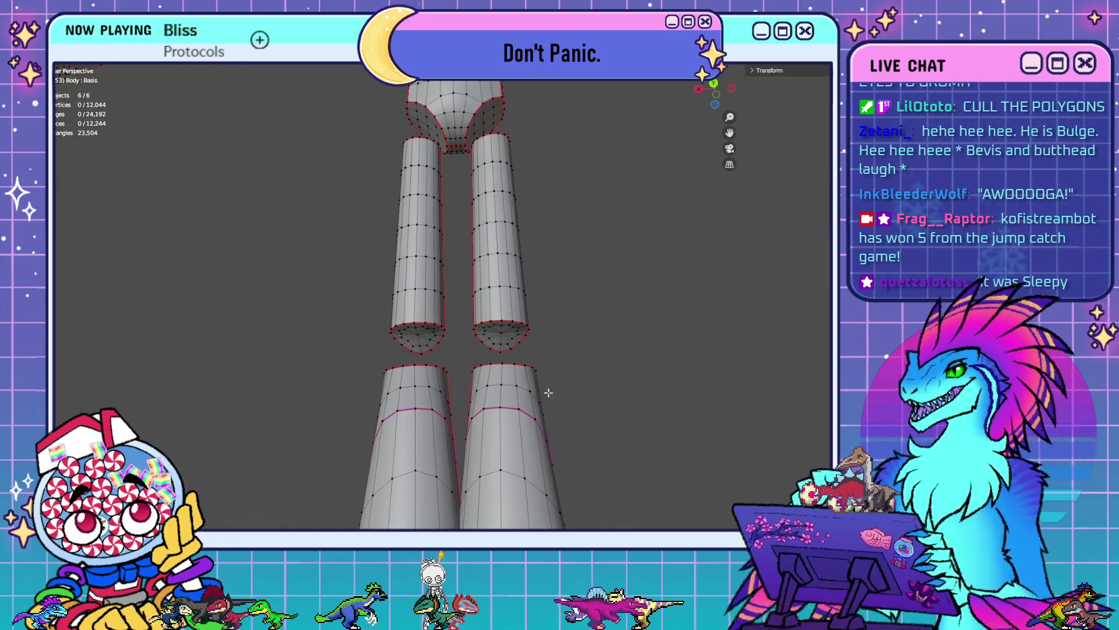
pyautogui.scroll(4, 446, 346)
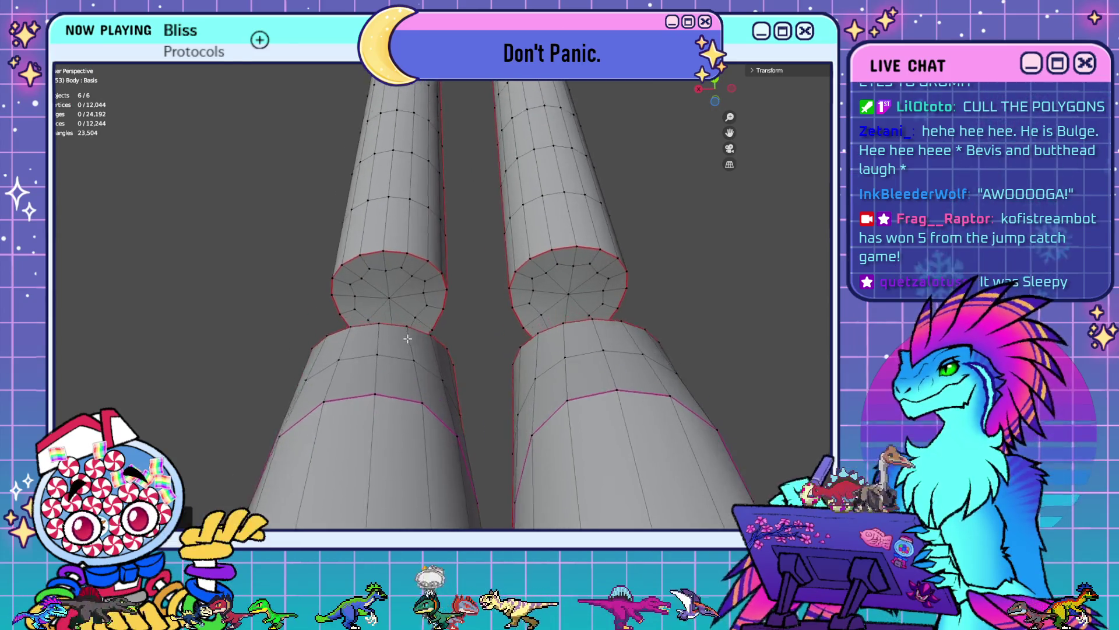
pyautogui.click(369, 316)
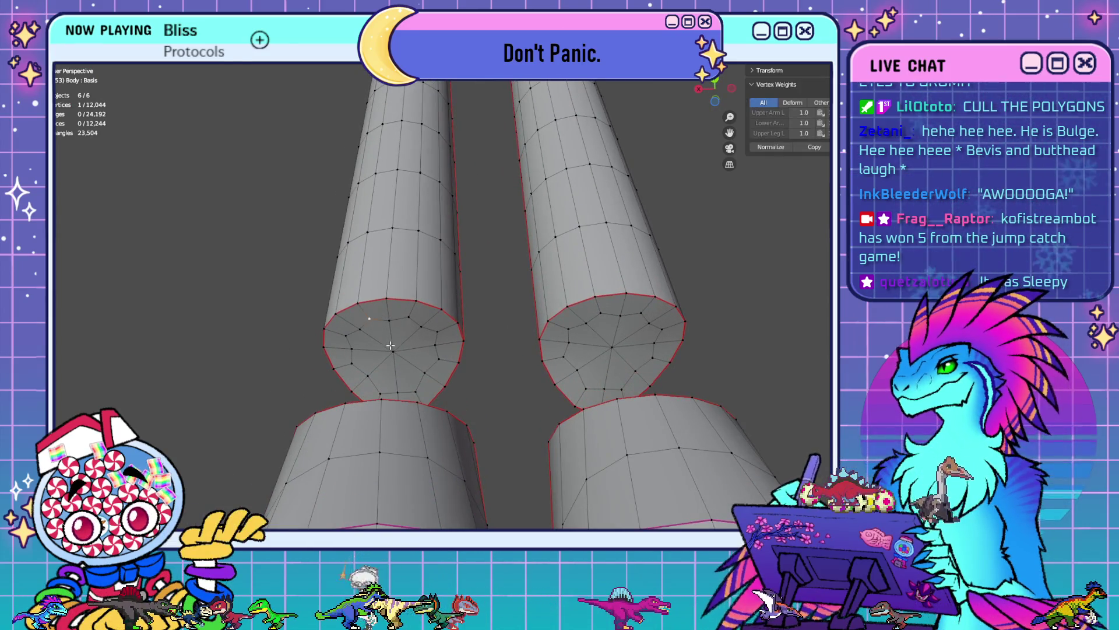
pyautogui.keyDown('shift'); pyautogui.click(409, 316); pyautogui.keyUp('shift')
pyautogui.press('j')
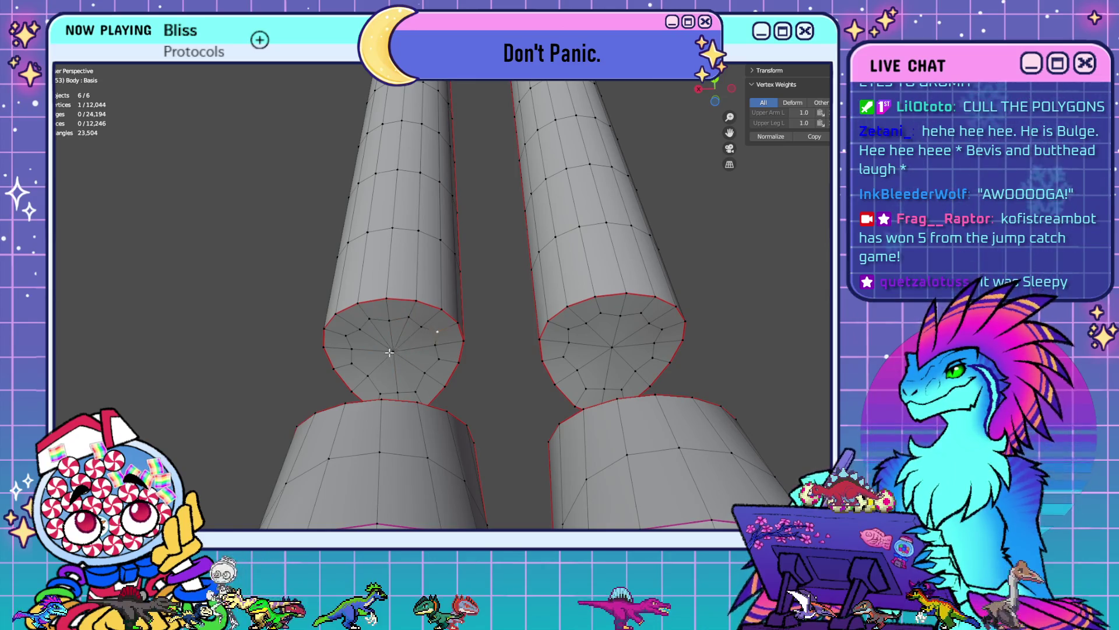
# - Connect each cap's centre vertex to its rim vertices on both leg caps
pyautogui.keyDown('shift'); pyautogui.click(391, 351); pyautogui.keyUp('shift')
pyautogui.click(394, 351)
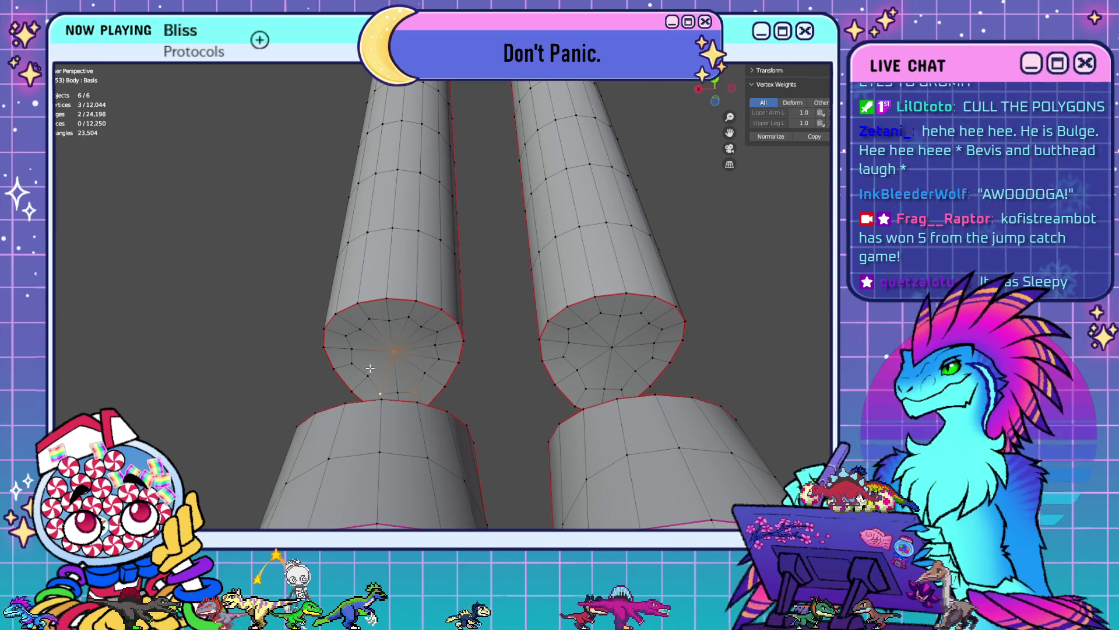
pyautogui.click(353, 363)
pyautogui.keyDown('shift'); pyautogui.click(394, 351); pyautogui.keyUp('shift')
pyautogui.keyDown('shift'); pyautogui.click(345, 335); pyautogui.keyUp('shift')
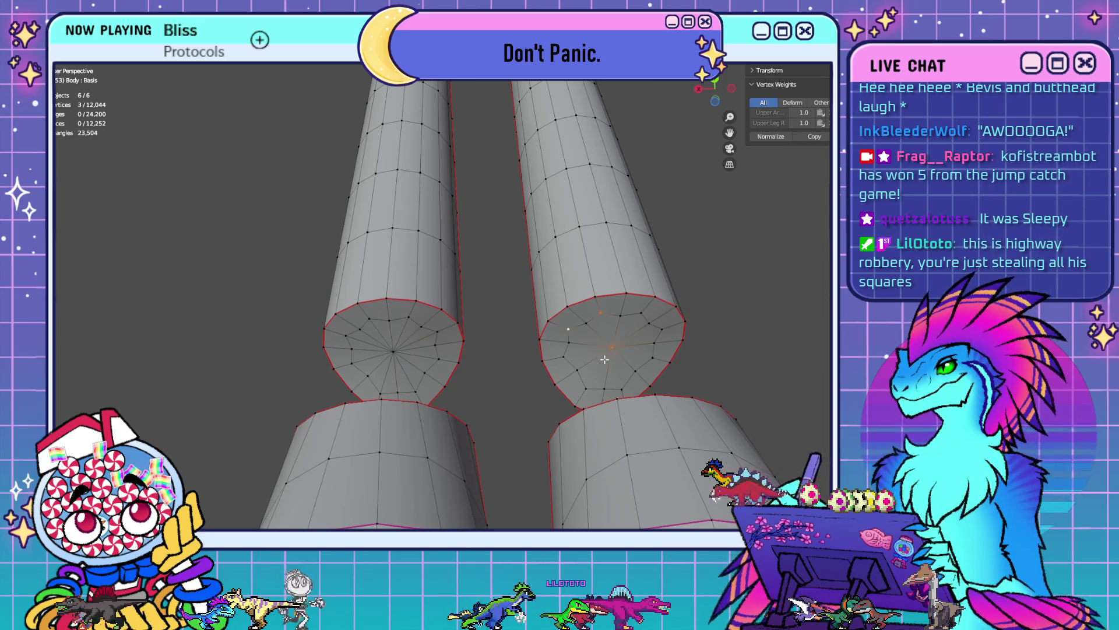
pyautogui.hotkey('ctrl', 'z')
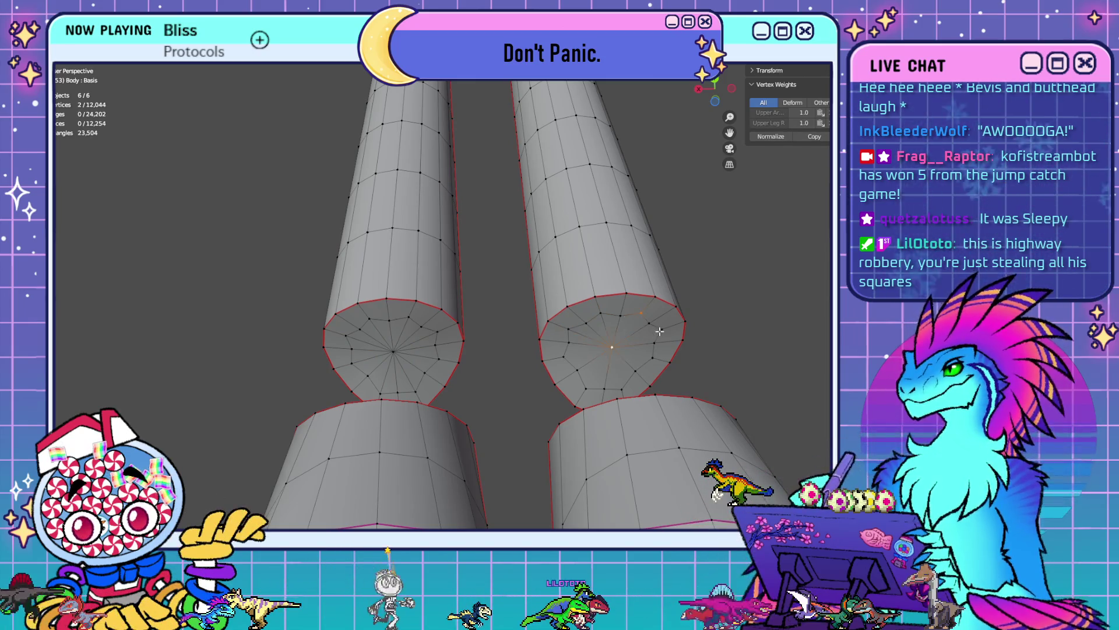
pyautogui.hotkey('ctrl', 'z')
pyautogui.hotkey('ctrl', 'z')
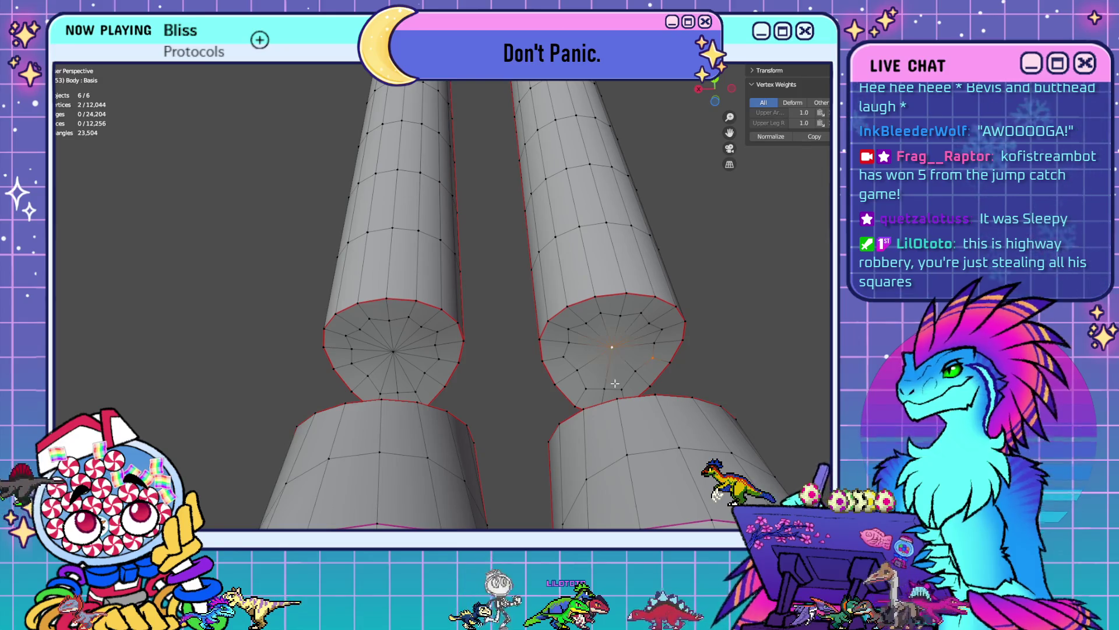
pyautogui.hotkey('ctrl', 'z')
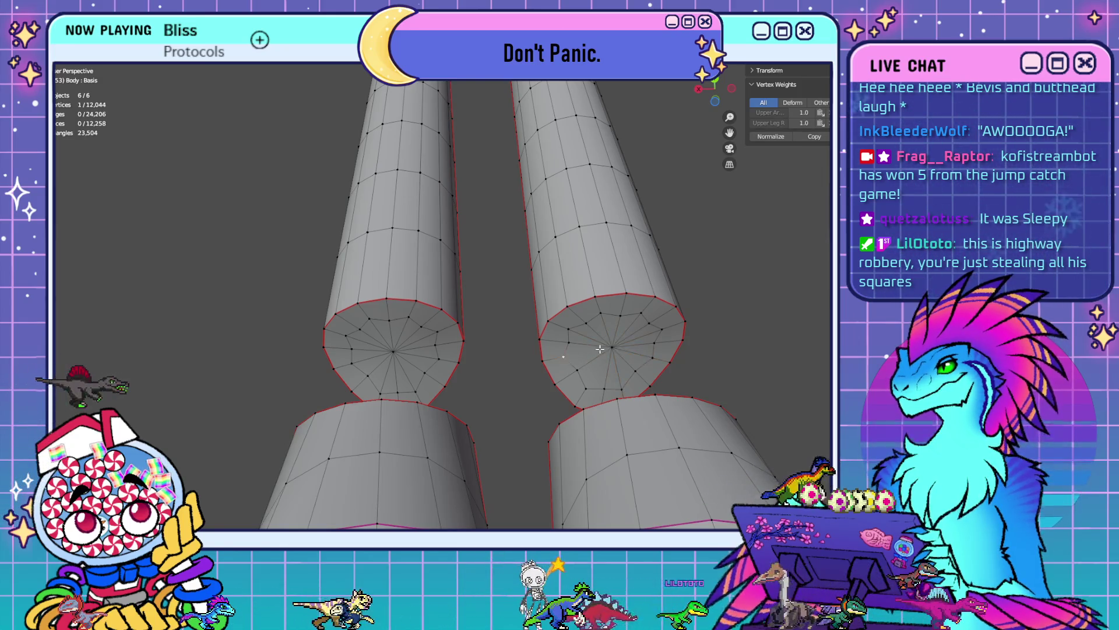
pyautogui.hotkey('ctrl', 'z')
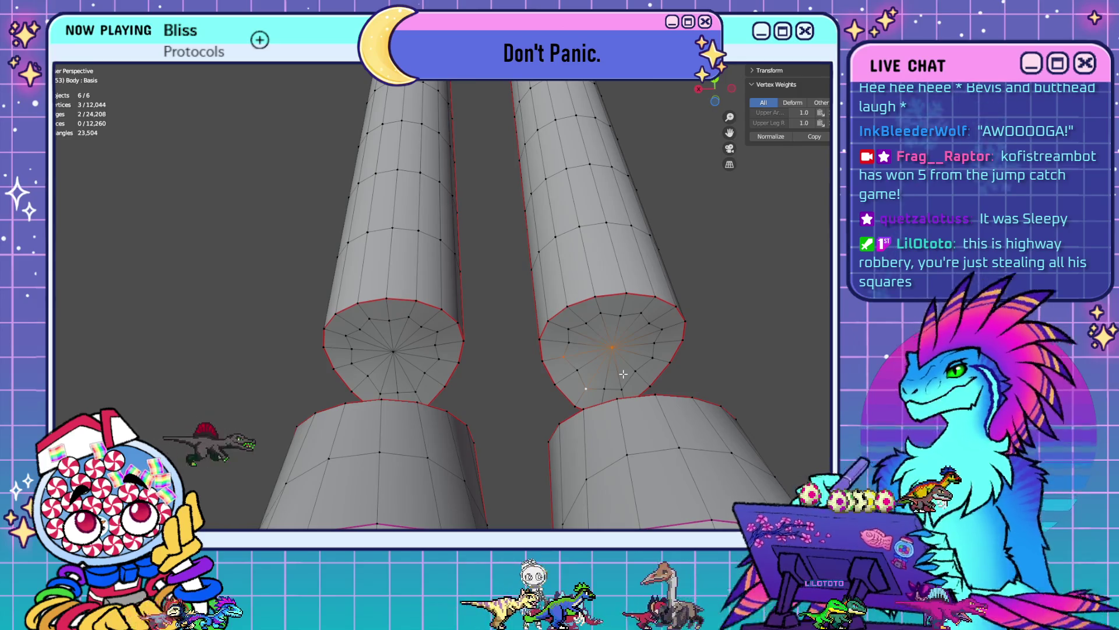
# - Select the inner vertex ring on both caps and dissolve it
pyautogui.hotkey('ctrl', 'z')
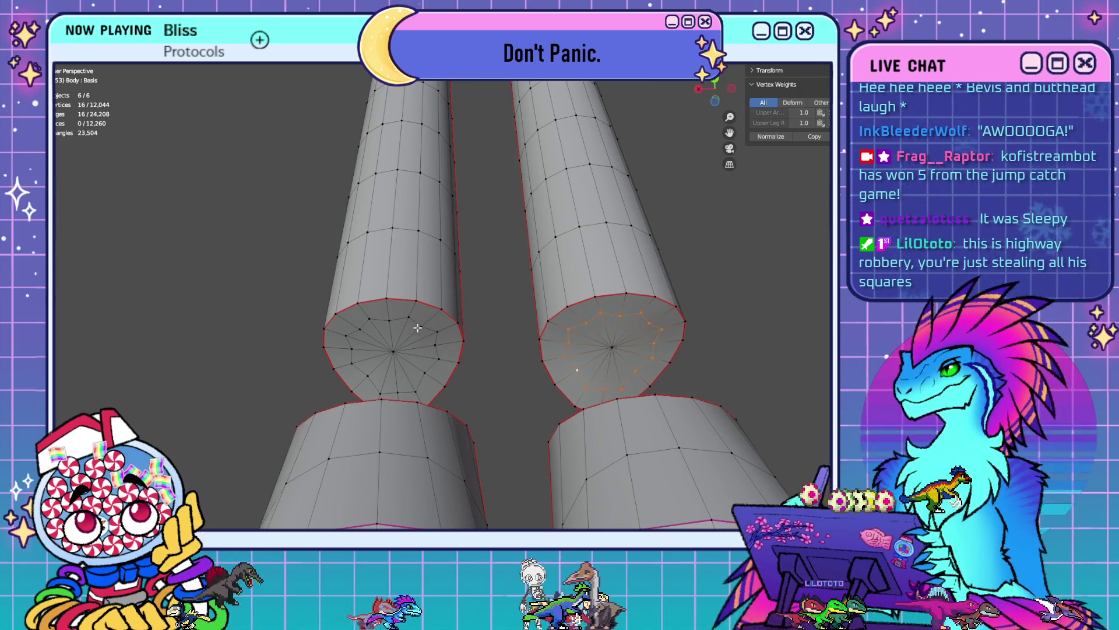
pyautogui.press('x')
pyautogui.click(511, 380)
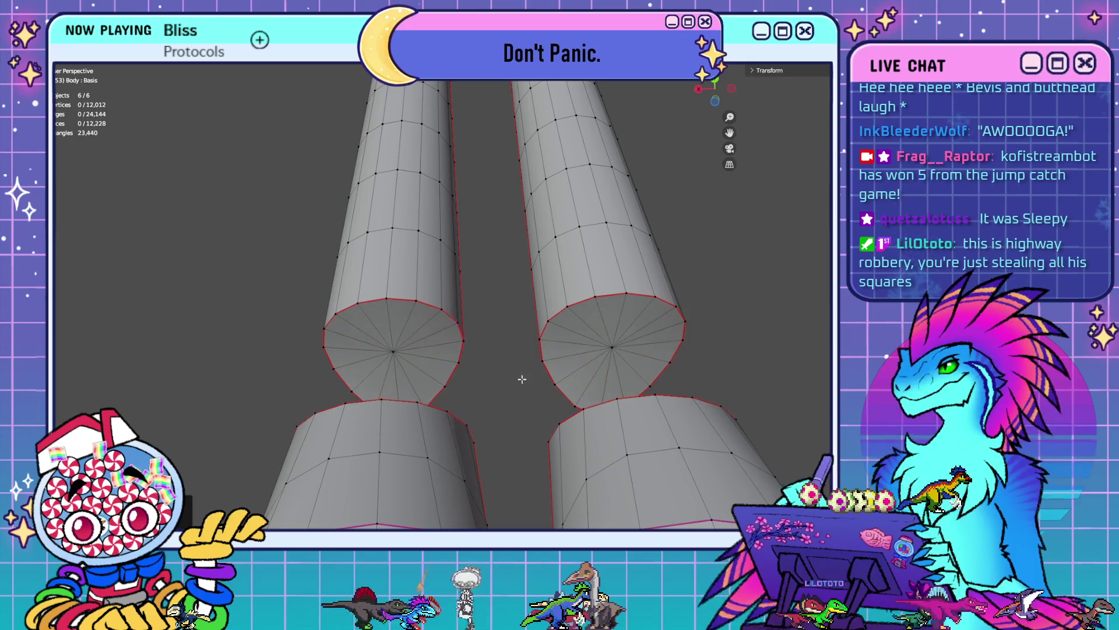
pyautogui.moveTo(511, 380)
pyautogui.mouseDown(button='middle')
pyautogui.moveTo(576, 334)
pyautogui.moveTo(565, 369)
pyautogui.moveTo(502, 425)
pyautogui.moveTo(514, 346)
pyautogui.moveTo(552, 313)
pyautogui.moveTo(466, 378)
pyautogui.moveTo(558, 355)
pyautogui.mouseUp(button='middle')
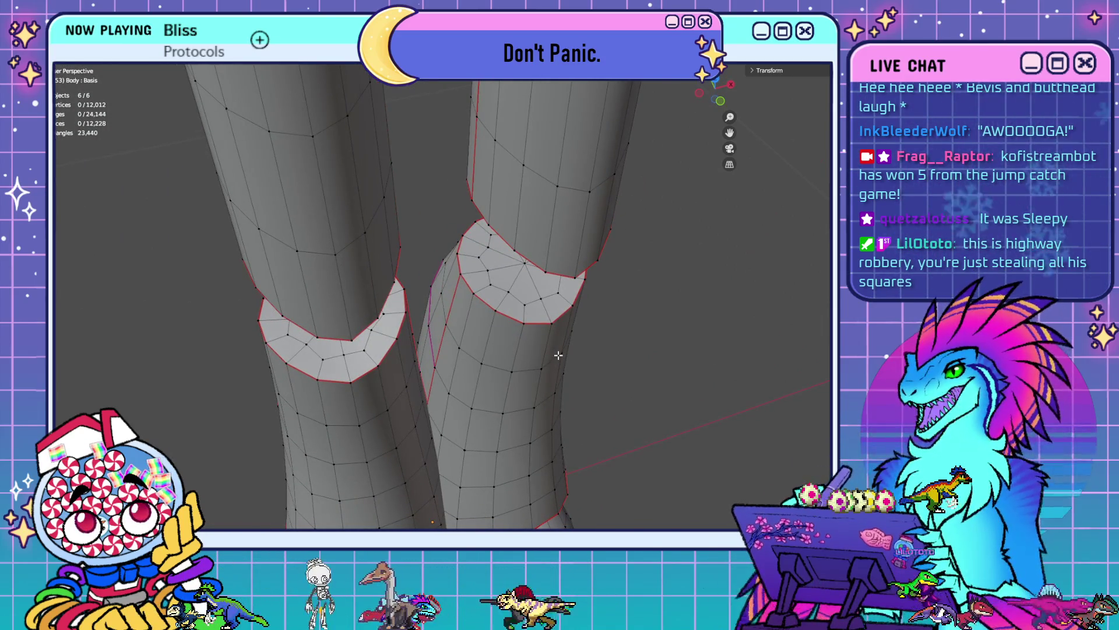
# - Connect the right lower-leg cap's centre vertex to its rim vertices
pyautogui.moveTo(580, 372)
pyautogui.mouseDown(button='middle')
pyautogui.moveTo(675, 380)
pyautogui.moveTo(529, 327)
pyautogui.mouseUp(button='middle')
pyautogui.click(529, 327)
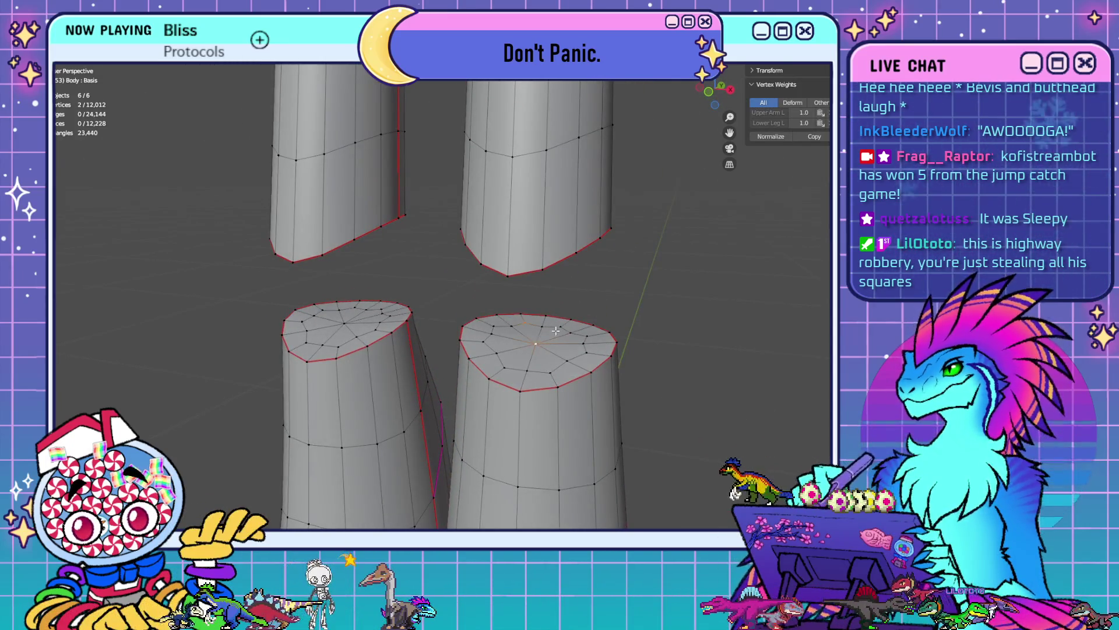
pyautogui.keyDown('shift'); pyautogui.click(557, 330); pyautogui.keyUp('shift')
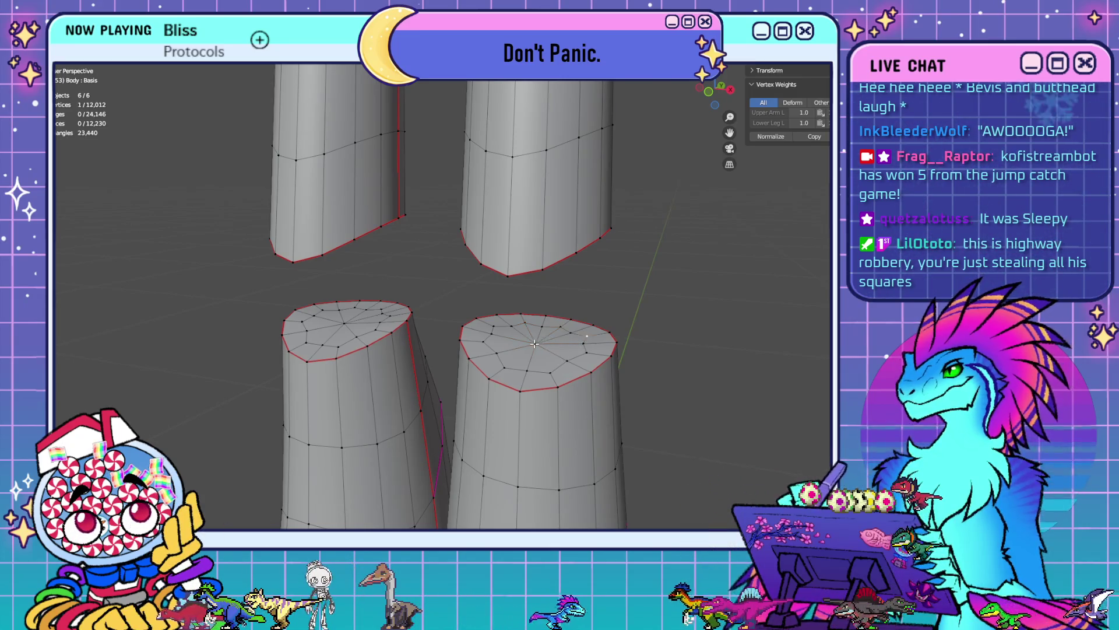
pyautogui.moveTo(576, 374); pyautogui.dragTo(579, 375, button='middle')
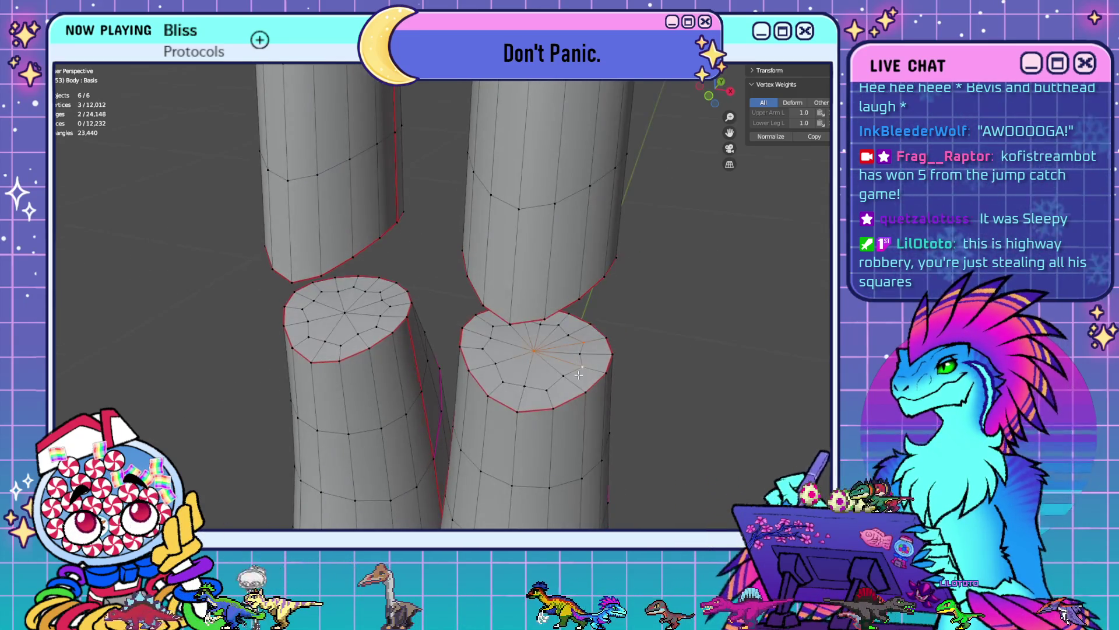
pyautogui.keyDown('shift'); pyautogui.click(530, 350); pyautogui.keyUp('shift')
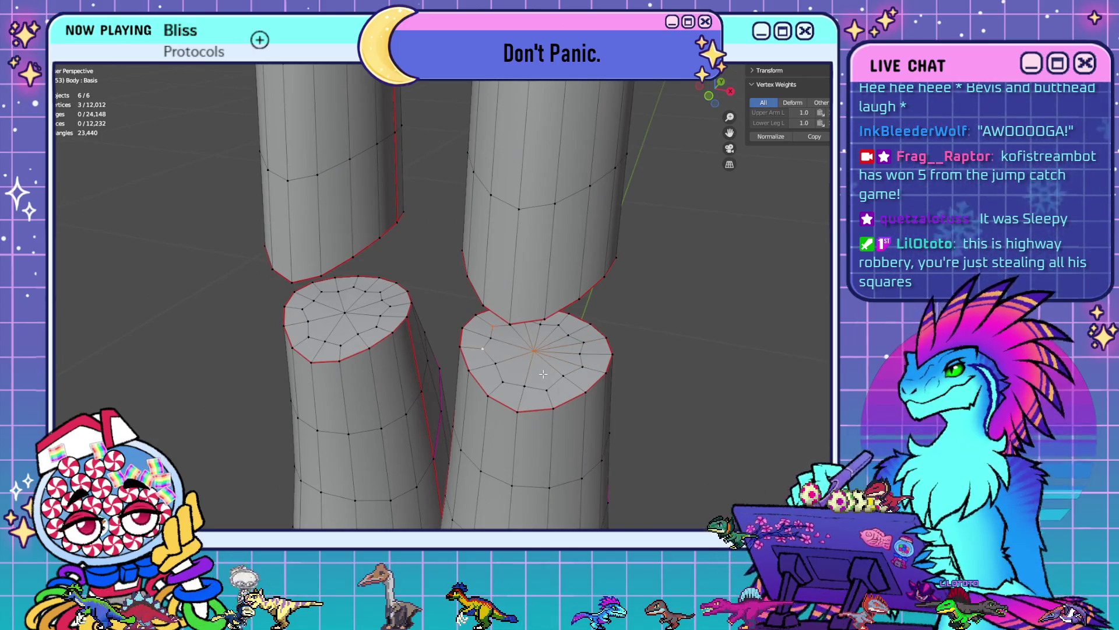
pyautogui.click(504, 379)
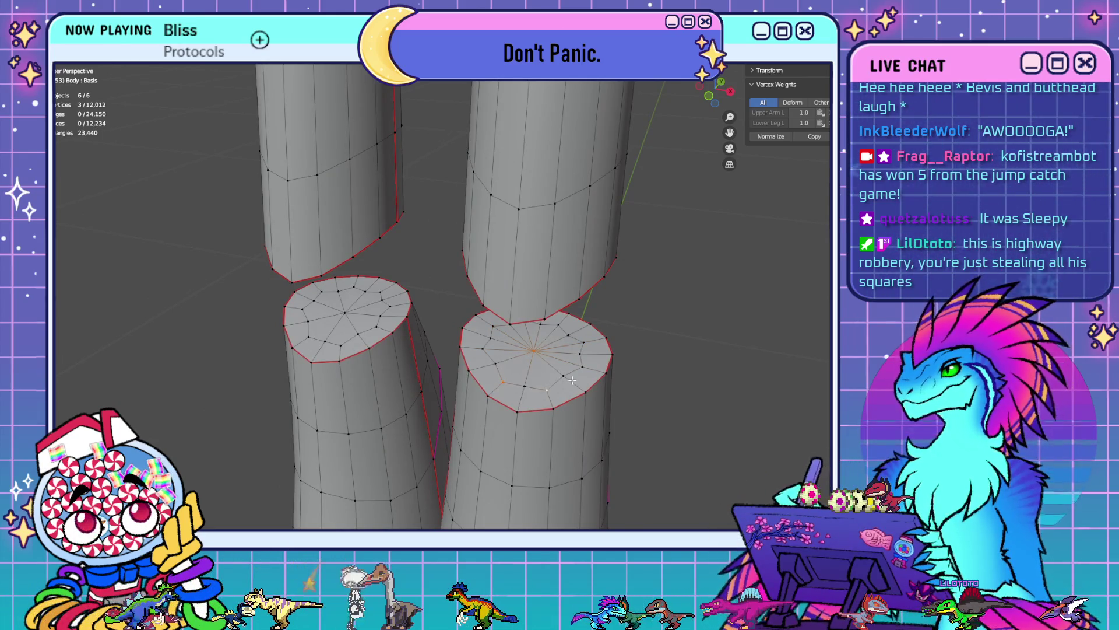
pyautogui.press('j')
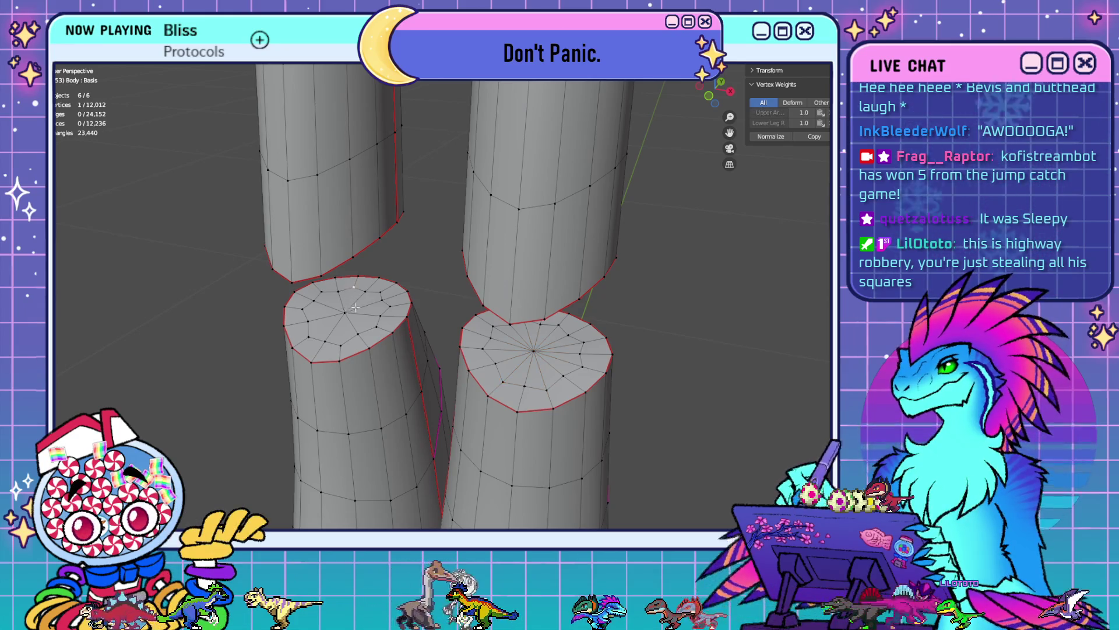
# - Connect the left lower-leg cap's centre to several rim vertices, forming a fan
pyautogui.keyDown('shift'); pyautogui.click(350, 311); pyautogui.keyUp('shift')
pyautogui.keyDown('shift'); pyautogui.click(381, 292); pyautogui.keyUp('shift')
pyautogui.press('j')
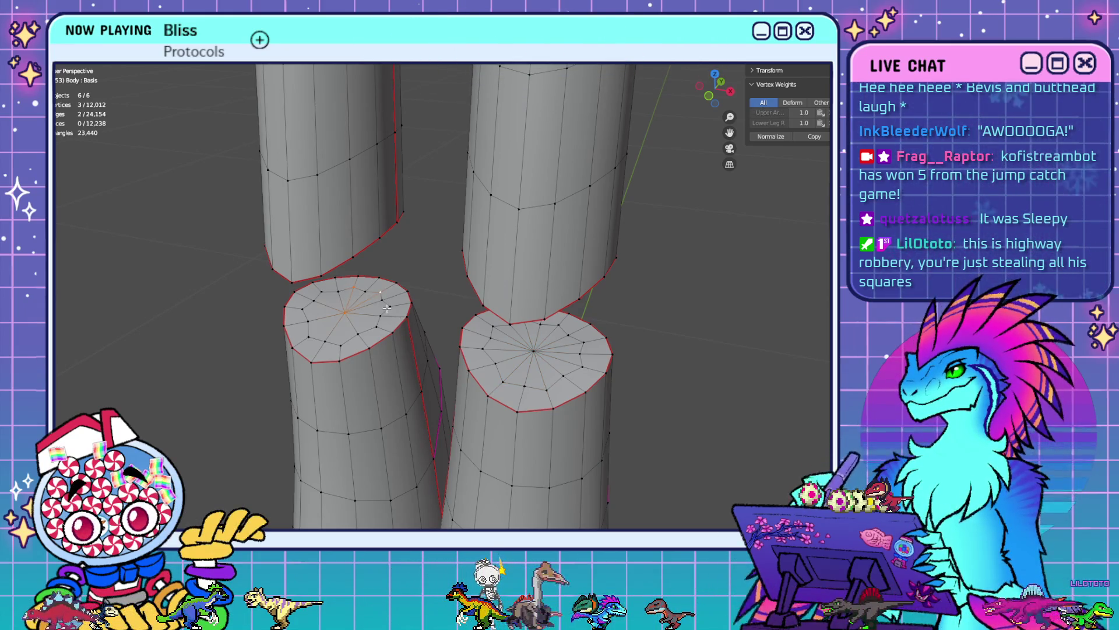
pyautogui.keyDown('shift'); pyautogui.click(376, 327); pyautogui.keyUp('shift')
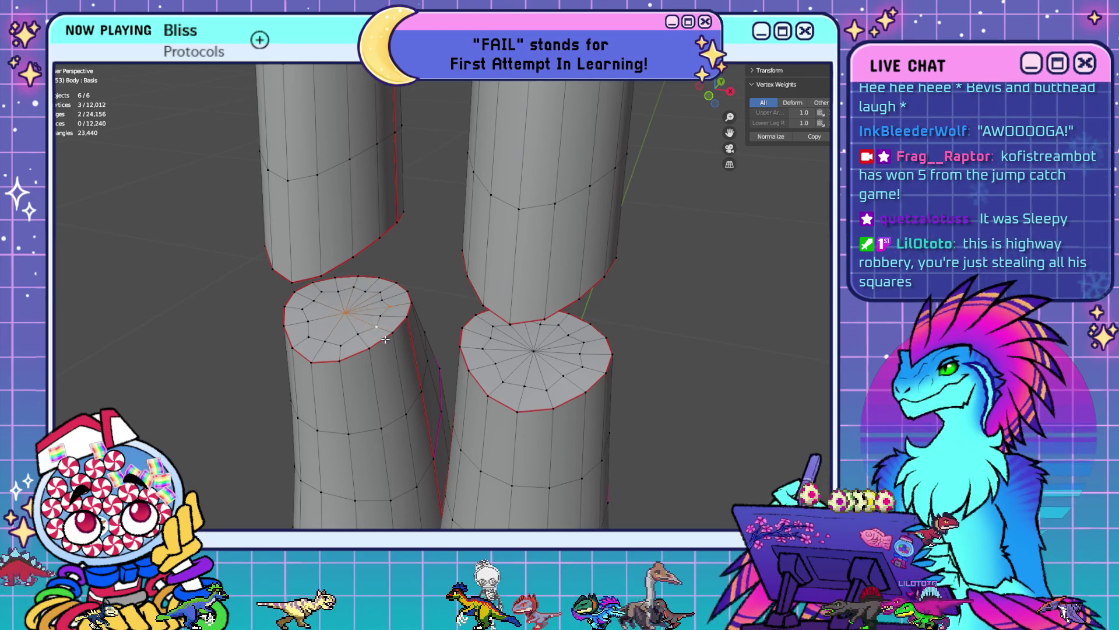
pyautogui.keyDown('shift'); pyautogui.click(378, 329); pyautogui.keyUp('shift')
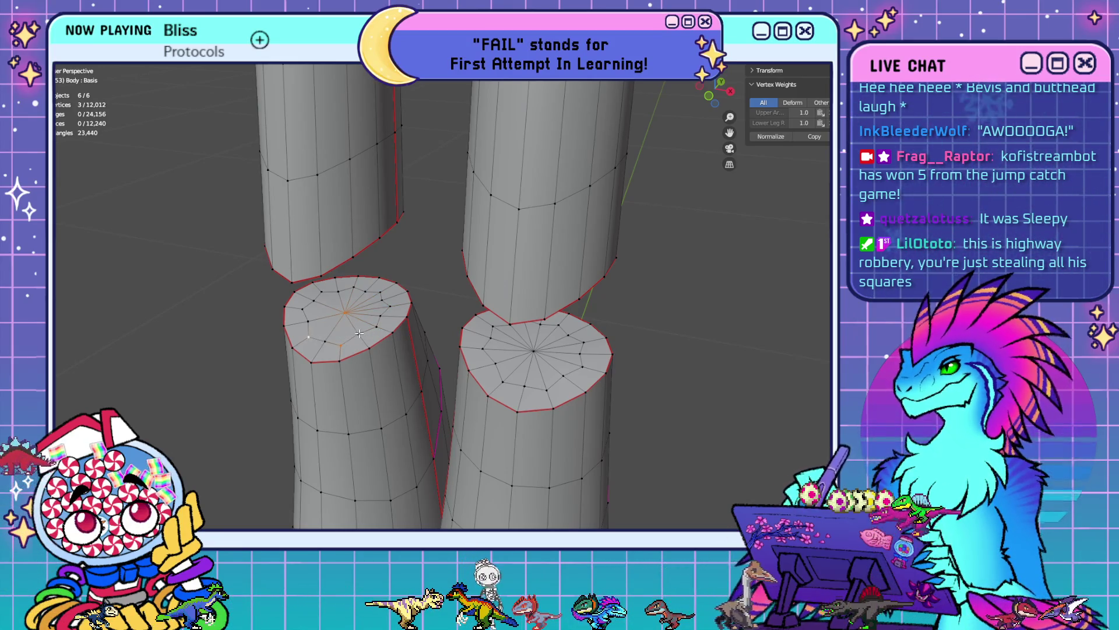
pyautogui.press('j')
pyautogui.click(334, 310)
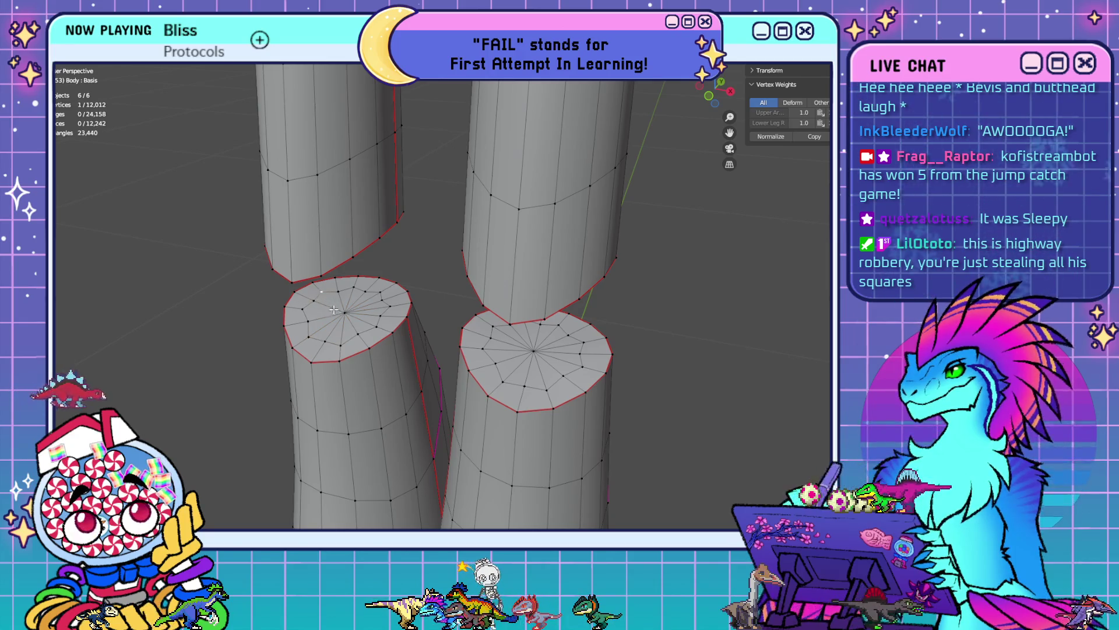
pyautogui.keyDown('shift'); pyautogui.click(325, 318); pyautogui.keyUp('shift')
pyautogui.press('j')
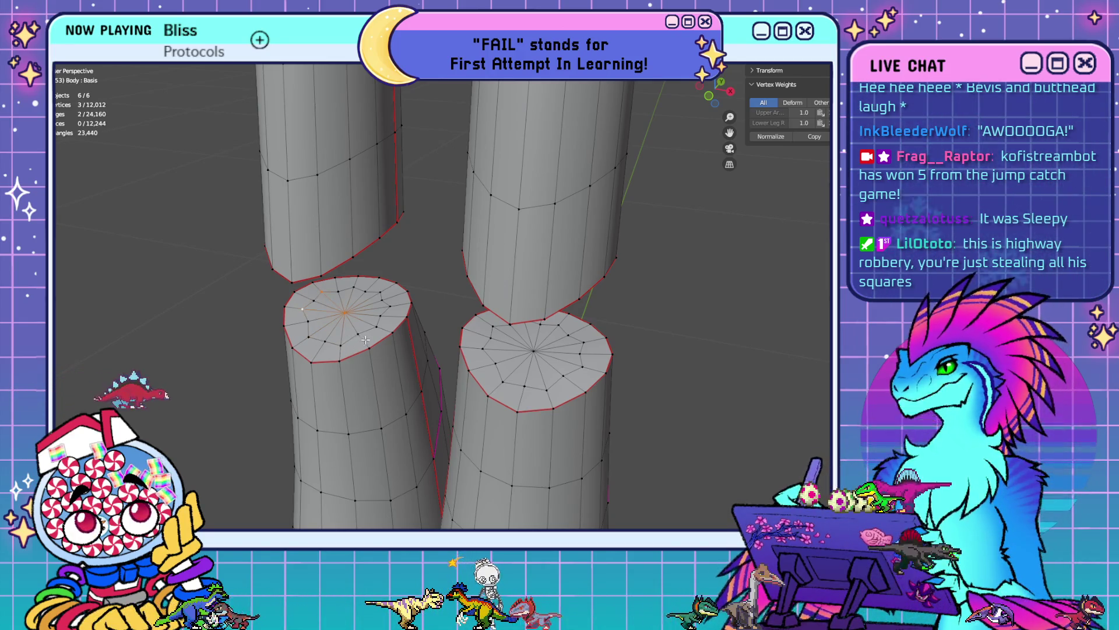
# - Delete the inner vertex loops of both lower-leg caps
pyautogui.keyDown('alt'); pyautogui.click(369, 329); pyautogui.keyUp('alt')
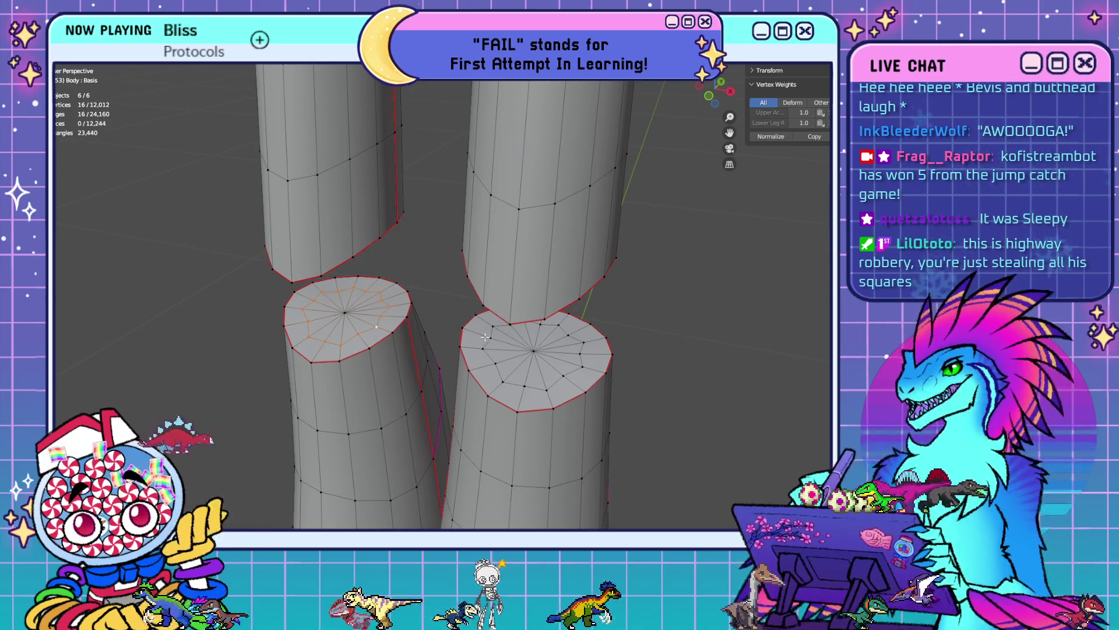
pyautogui.keyDown('alt'); pyautogui.keyDown('shift'); pyautogui.click(576, 361); pyautogui.keyUp('shift'); pyautogui.keyUp('alt')
pyautogui.press('x')
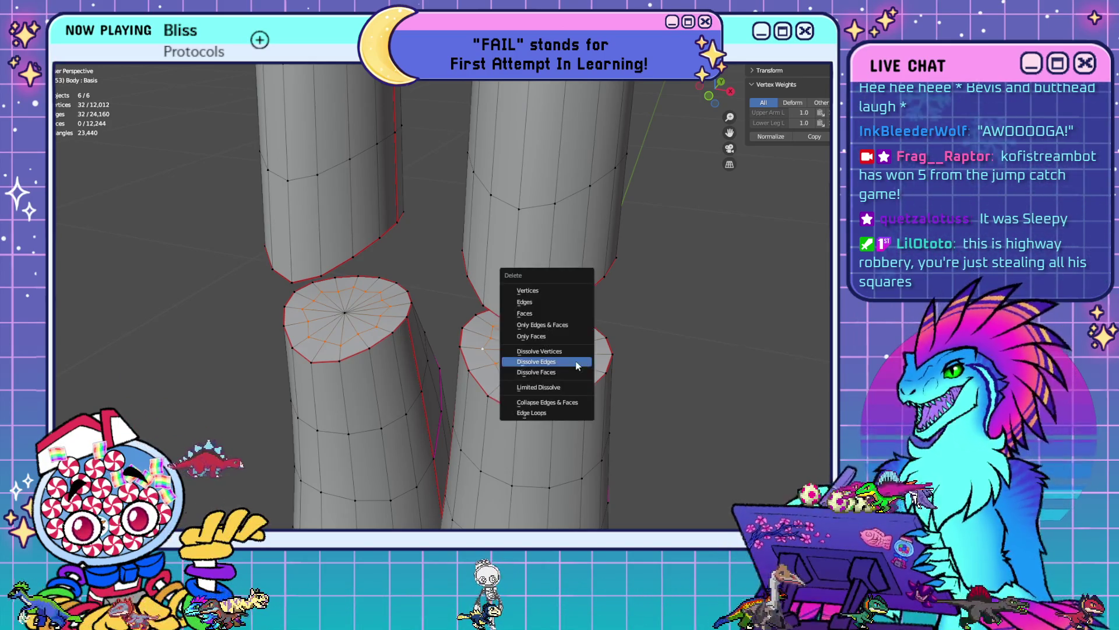
pyautogui.click(576, 364)
pyautogui.scroll(-3, 709, 404)
pyautogui.moveTo(709, 404)
pyautogui.mouseDown(button='middle')
pyautogui.moveTo(524, 445)
pyautogui.moveTo(512, 340)
pyautogui.mouseUp(button='middle')
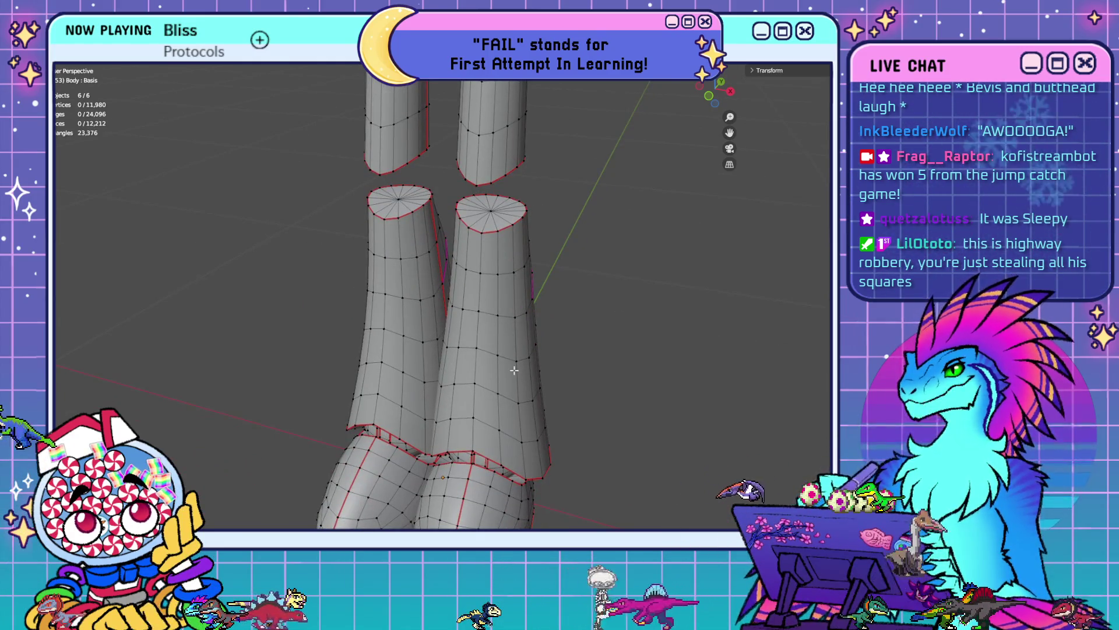
# - Connect the first upper leg cylinder cap's centre vertex to a rim vertex
pyautogui.moveTo(575, 253)
pyautogui.mouseDown(button='middle')
pyautogui.moveTo(537, 218)
pyautogui.moveTo(544, 275)
pyautogui.moveTo(489, 300)
pyautogui.moveTo(446, 288)
pyautogui.mouseUp(button='middle')
pyautogui.scroll(4, 490, 299)
pyautogui.click(502, 264)
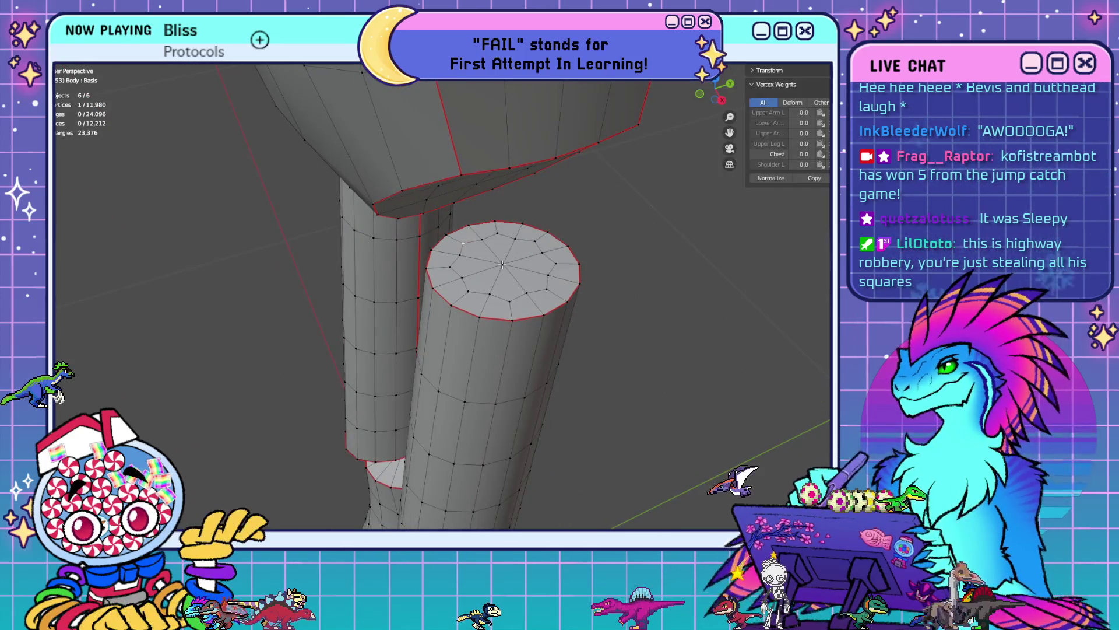
pyautogui.keyDown('shift'); pyautogui.click(534, 240); pyautogui.keyUp('shift')
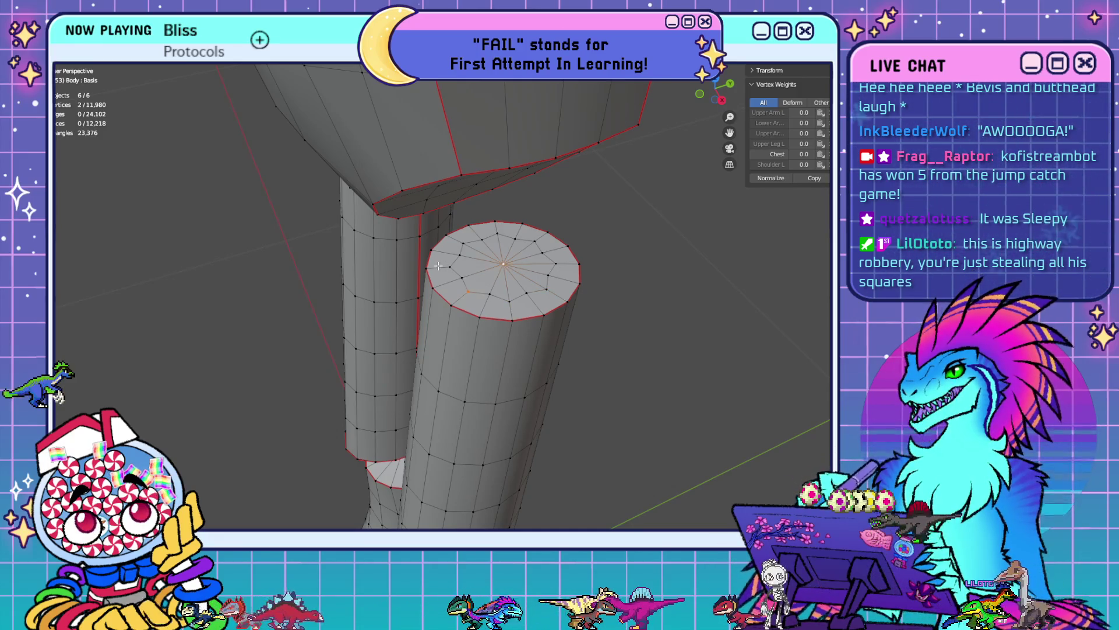
pyautogui.press('j')
# - Join the other cap's centre to its rim vertices to form spokes
pyautogui.moveTo(509, 283)
pyautogui.mouseDown(button='middle')
pyautogui.moveTo(399, 280)
pyautogui.moveTo(533, 302)
pyautogui.moveTo(517, 315)
pyautogui.mouseUp(button='middle')
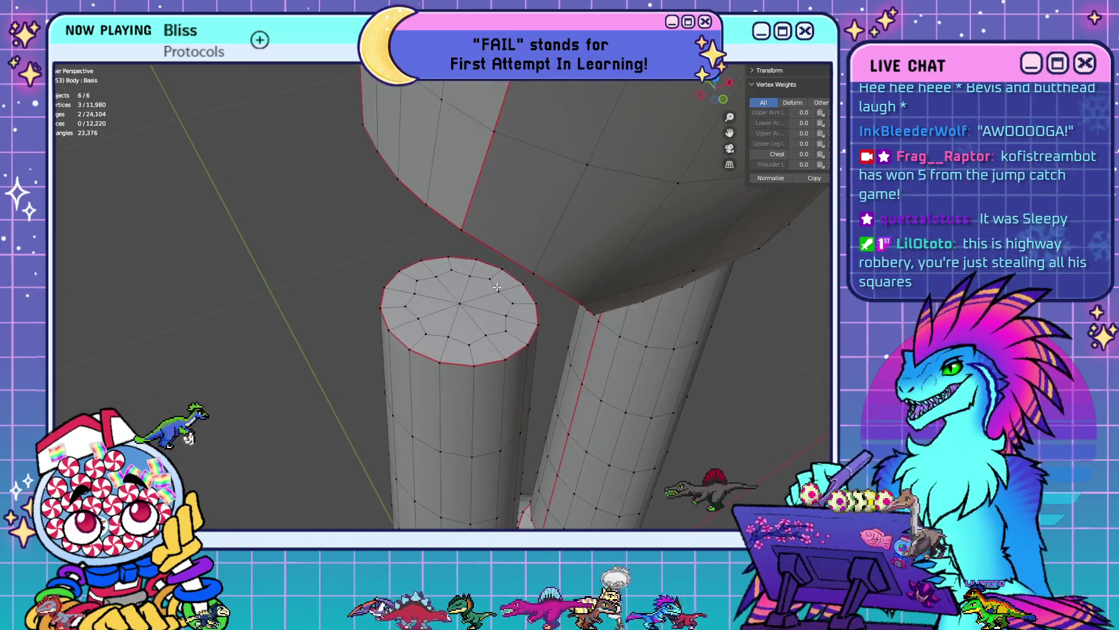
pyautogui.keyDown('shift'); pyautogui.click(462, 307); pyautogui.keyUp('shift')
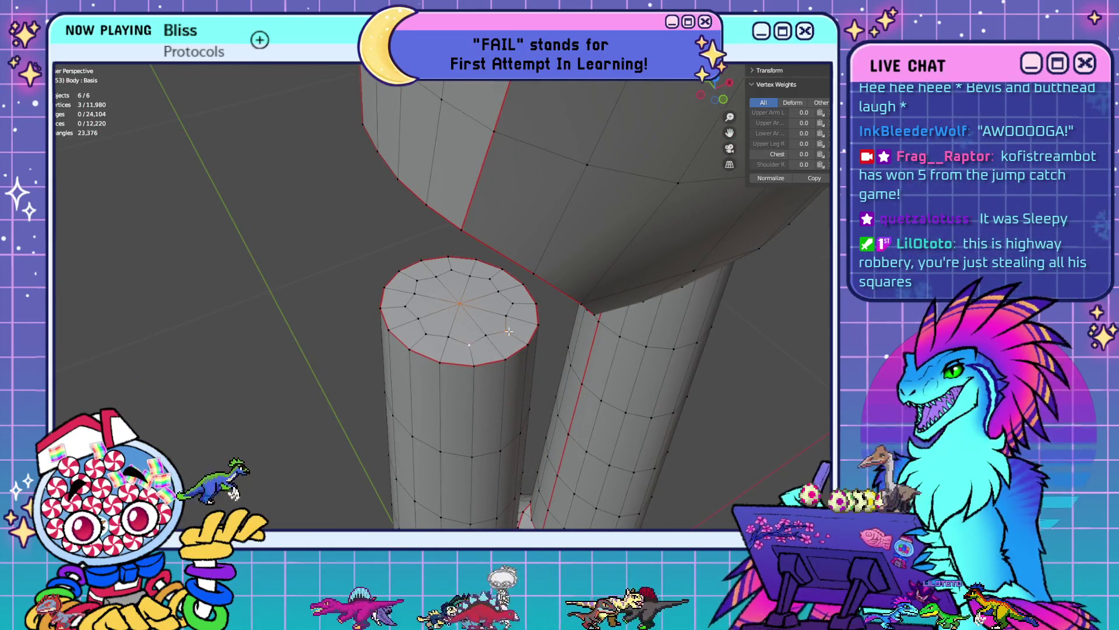
pyautogui.press('j')
pyautogui.click(452, 306)
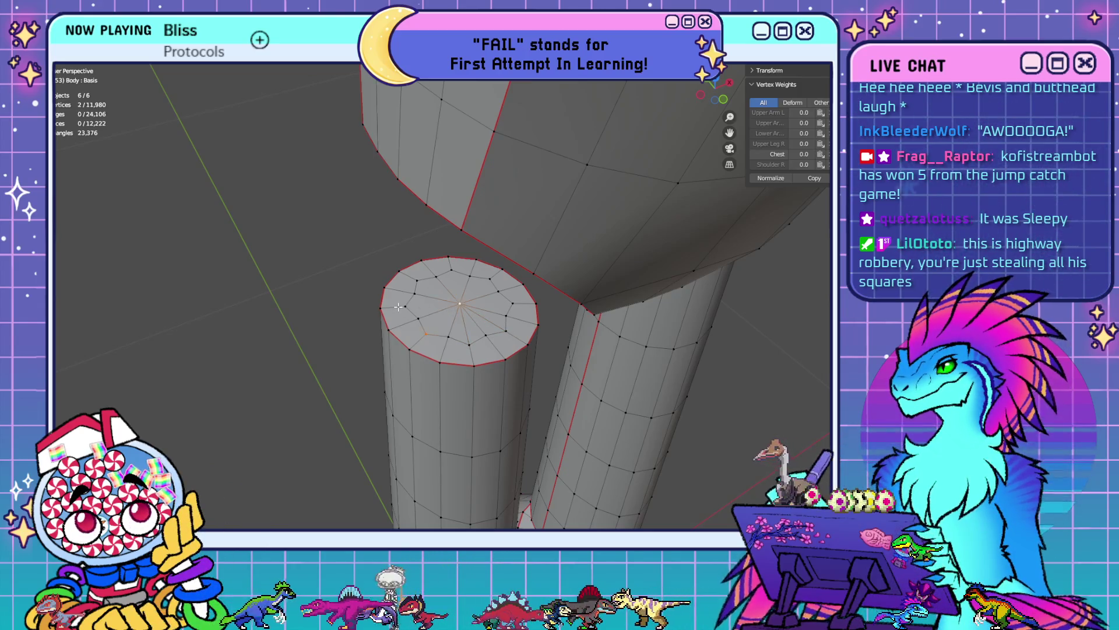
pyautogui.press('j')
pyautogui.keyDown('shift'); pyautogui.click(460, 303); pyautogui.keyUp('shift')
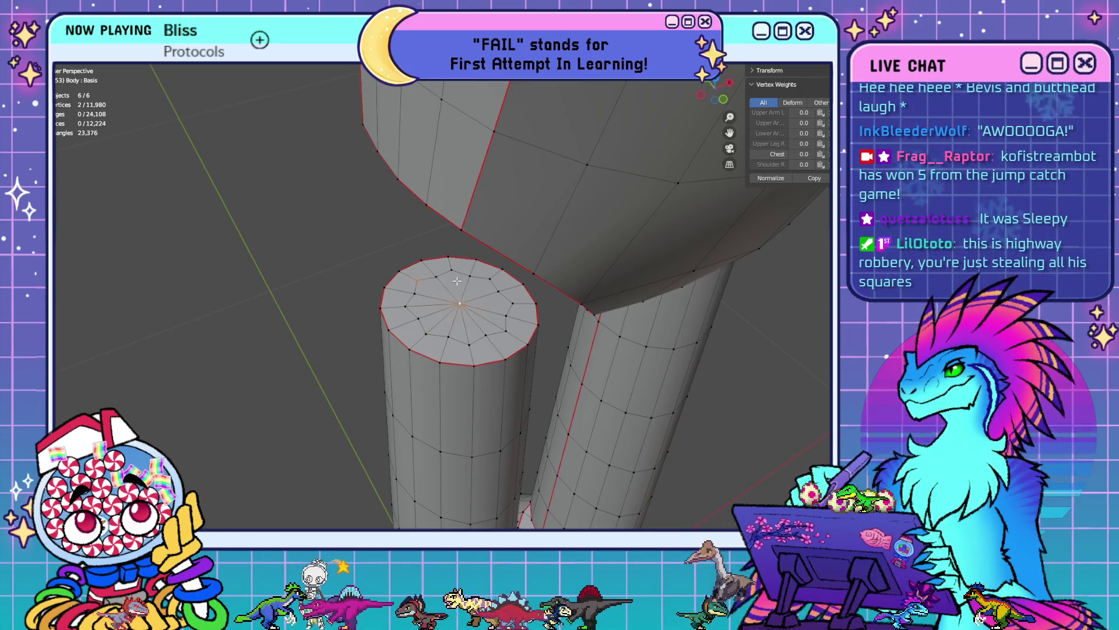
pyautogui.press('j')
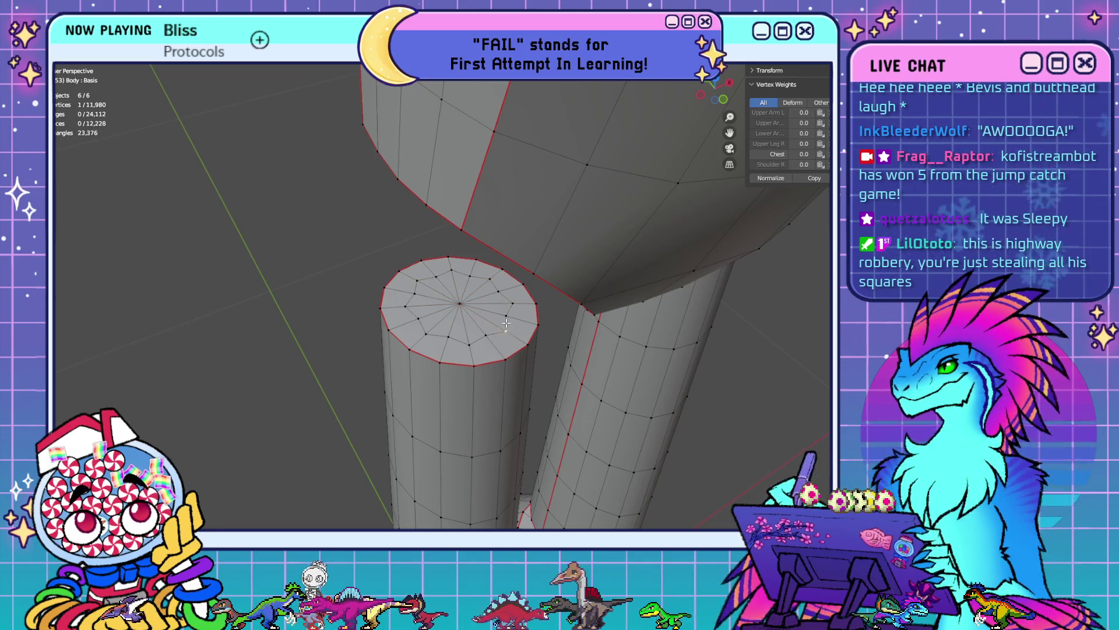
# - Delete the 32 selected inner ring vertices of both cylinder caps
pyautogui.moveTo(684, 359); pyautogui.dragTo(621, 291, button='middle')
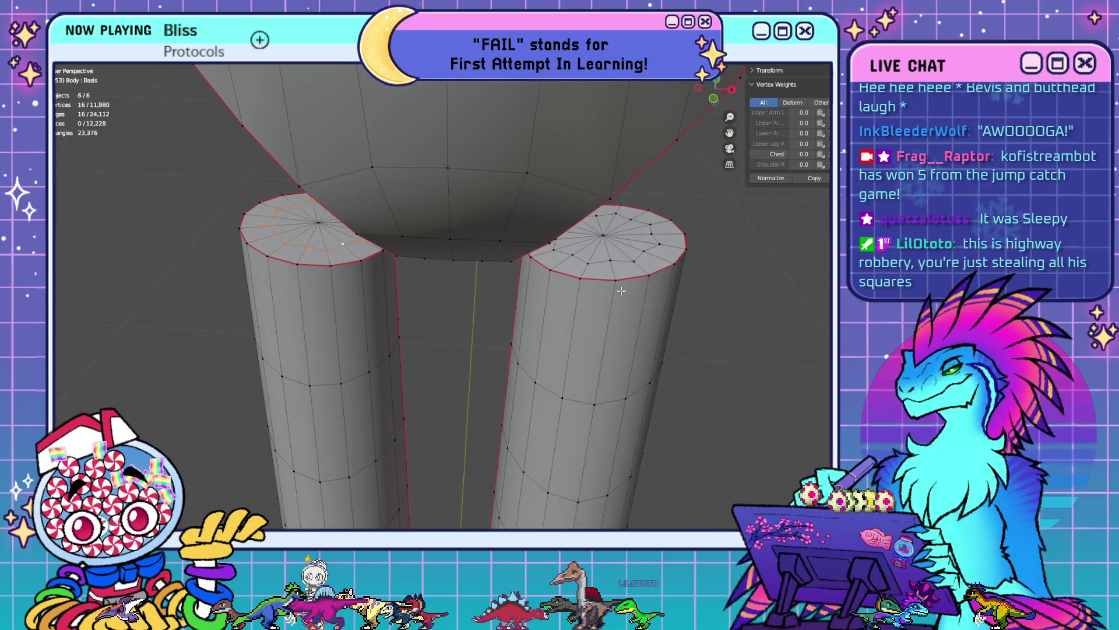
pyautogui.rightClick(674, 309)
pyautogui.click(673, 310)
# - Select the leftover vertices just above the feet
pyautogui.scroll(-5, 700, 362)
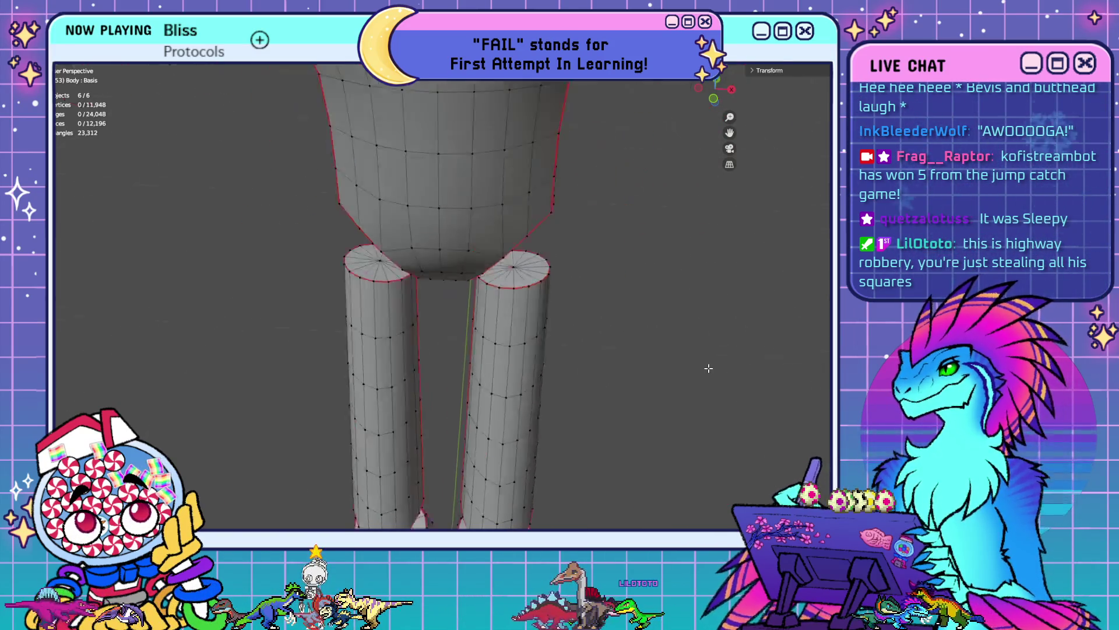
pyautogui.keyDown('shift'); pyautogui.moveTo(593, 470); pyautogui.dragTo(587, 277, button='middle'); pyautogui.keyUp('shift')
pyautogui.scroll(4, 363, 343)
pyautogui.click(364, 343)
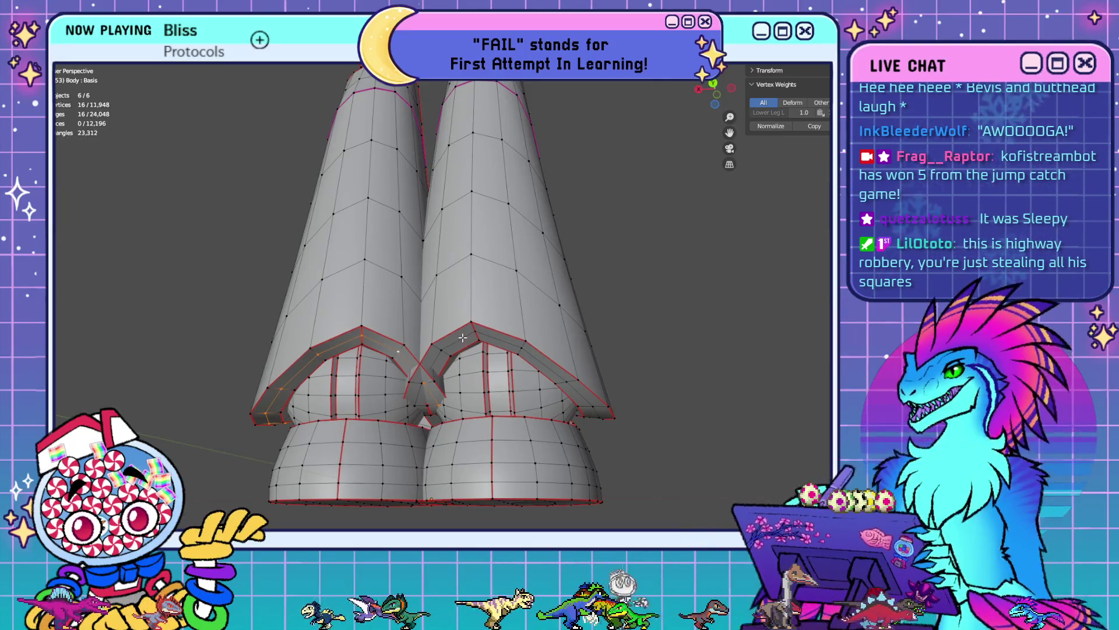
# - Delete the 16 stray vertices above the feet, then view the feet from a low side angle
pyautogui.rightClick(550, 432)
pyautogui.click(549, 432)
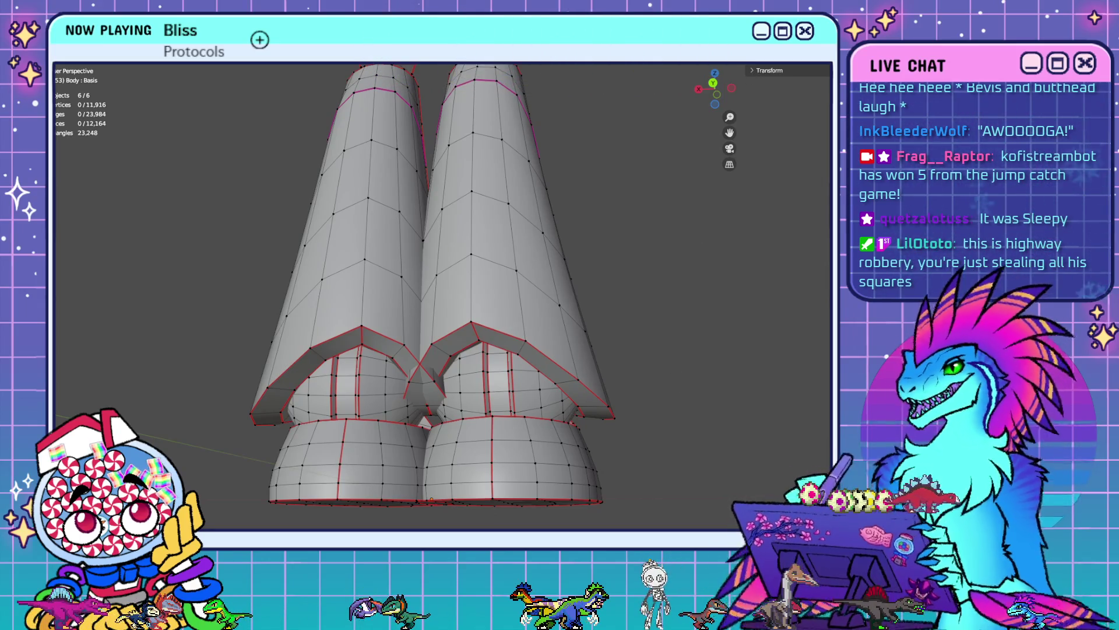
pyautogui.press('a')
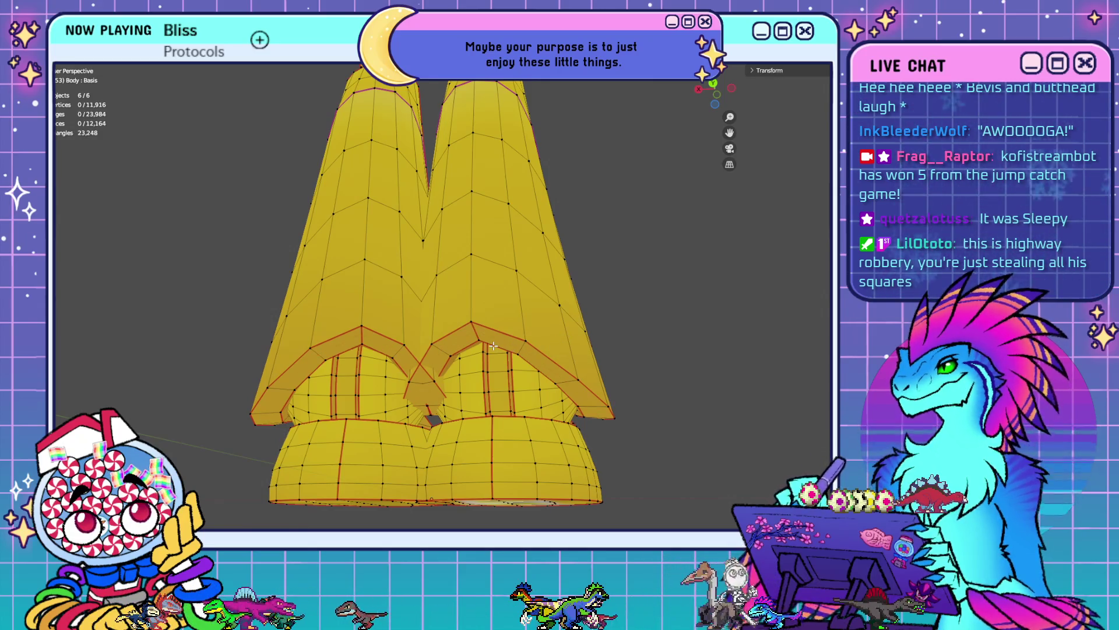
pyautogui.moveTo(520, 389)
pyautogui.mouseDown(button='middle')
pyautogui.moveTo(432, 386)
pyautogui.moveTo(449, 322)
pyautogui.moveTo(439, 363)
pyautogui.moveTo(664, 386)
pyautogui.mouseUp(button='middle')
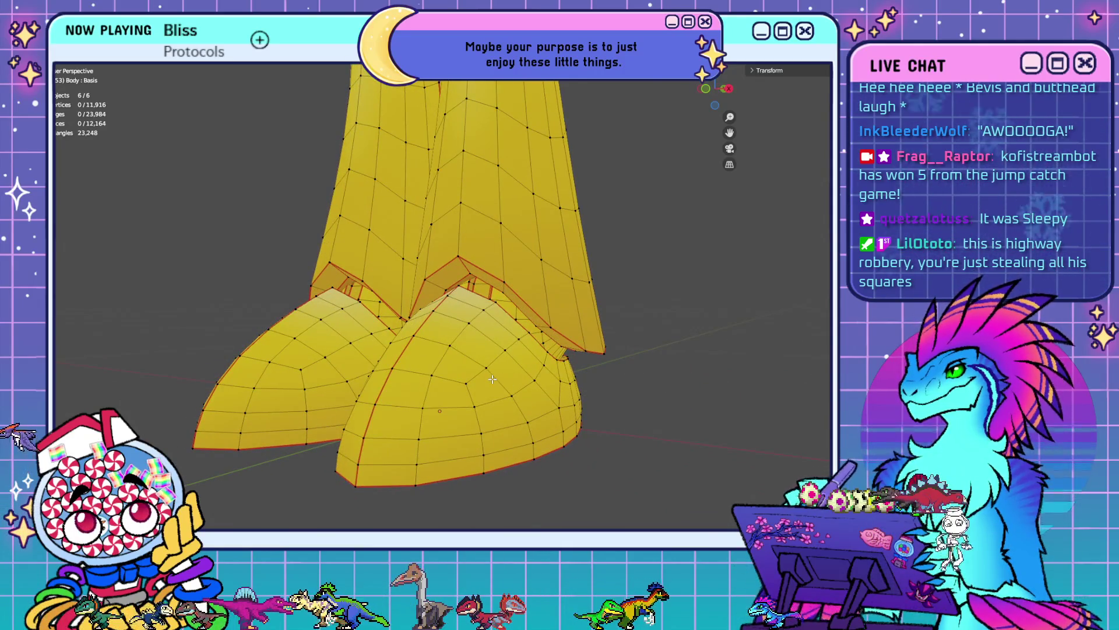
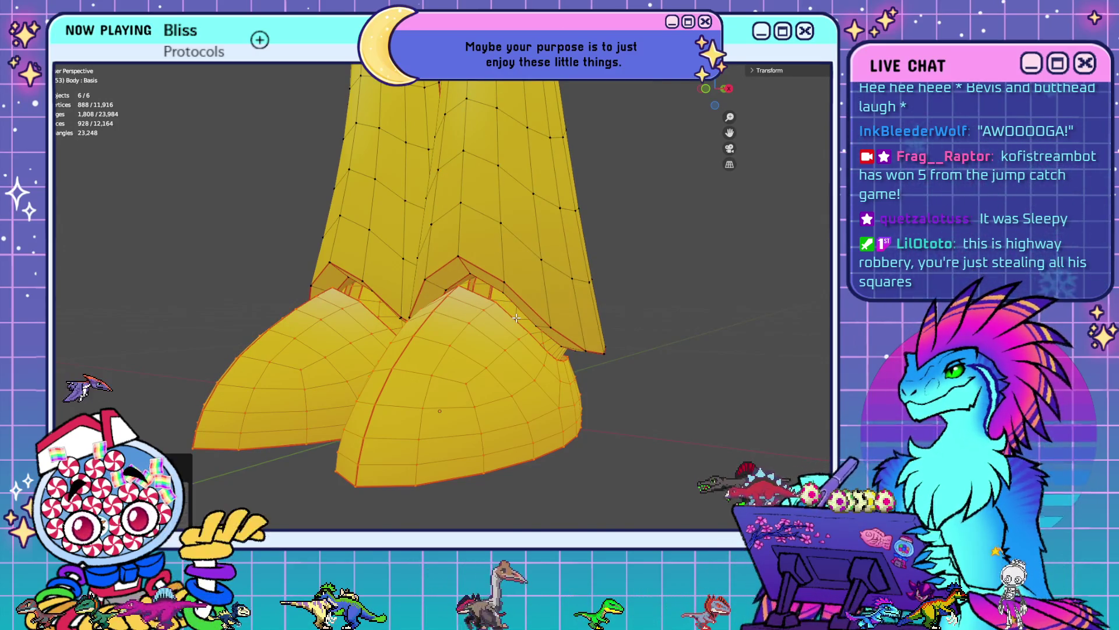
# - On the first boot sole, join several vertices to the centre vertex with new edges
pyautogui.moveTo(516, 317)
pyautogui.mouseDown(button='middle')
pyautogui.moveTo(495, 396)
pyautogui.moveTo(507, 314)
pyautogui.moveTo(542, 352)
pyautogui.moveTo(512, 445)
pyautogui.moveTo(499, 447)
pyautogui.moveTo(457, 422)
pyautogui.moveTo(457, 350)
pyautogui.moveTo(512, 327)
pyautogui.moveTo(517, 356)
pyautogui.moveTo(475, 270)
pyautogui.mouseUp(button='middle')
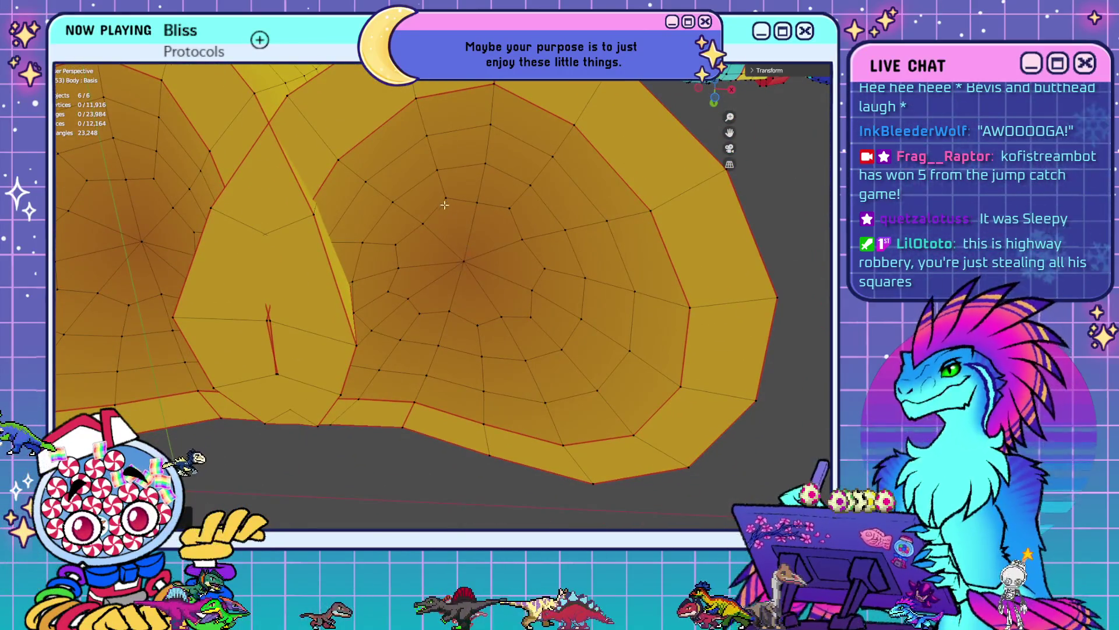
pyautogui.click(446, 199)
pyautogui.keyDown('ctrl'); pyautogui.click(463, 254); pyautogui.keyUp('ctrl')
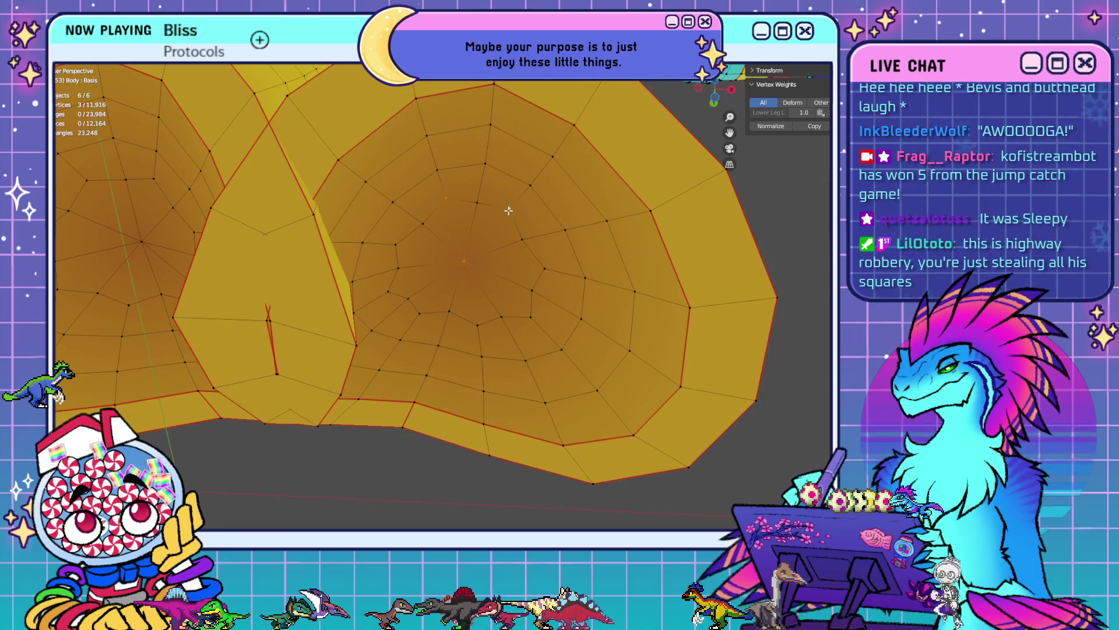
pyautogui.keyDown('shift'); pyautogui.click(485, 276); pyautogui.keyUp('shift')
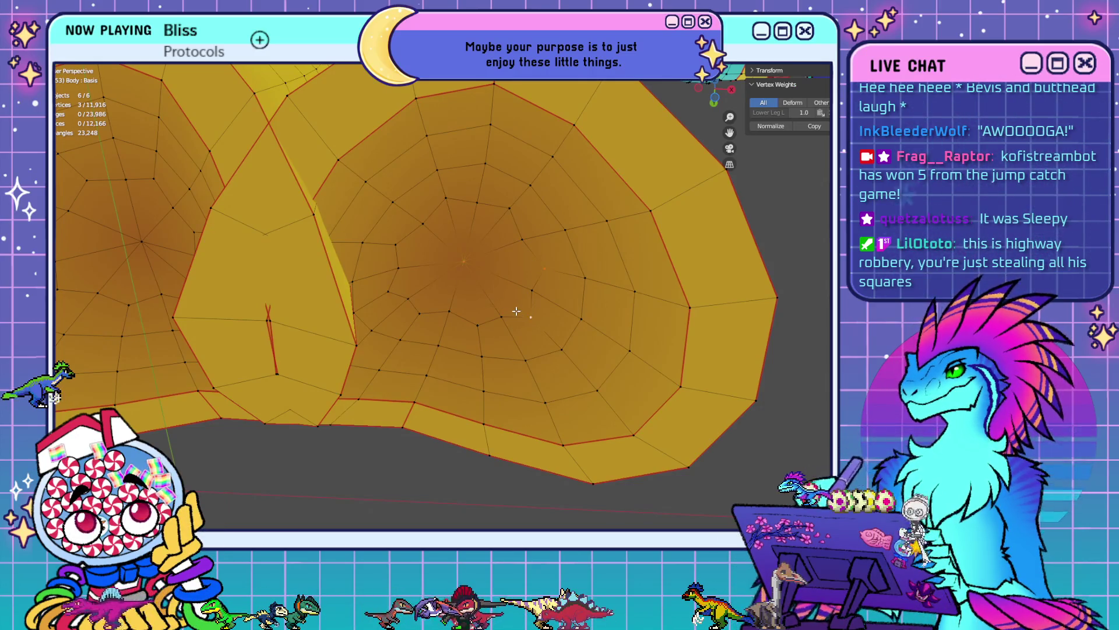
pyautogui.press('j')
pyautogui.keyDown('ctrl'); pyautogui.click(419, 313); pyautogui.keyUp('ctrl')
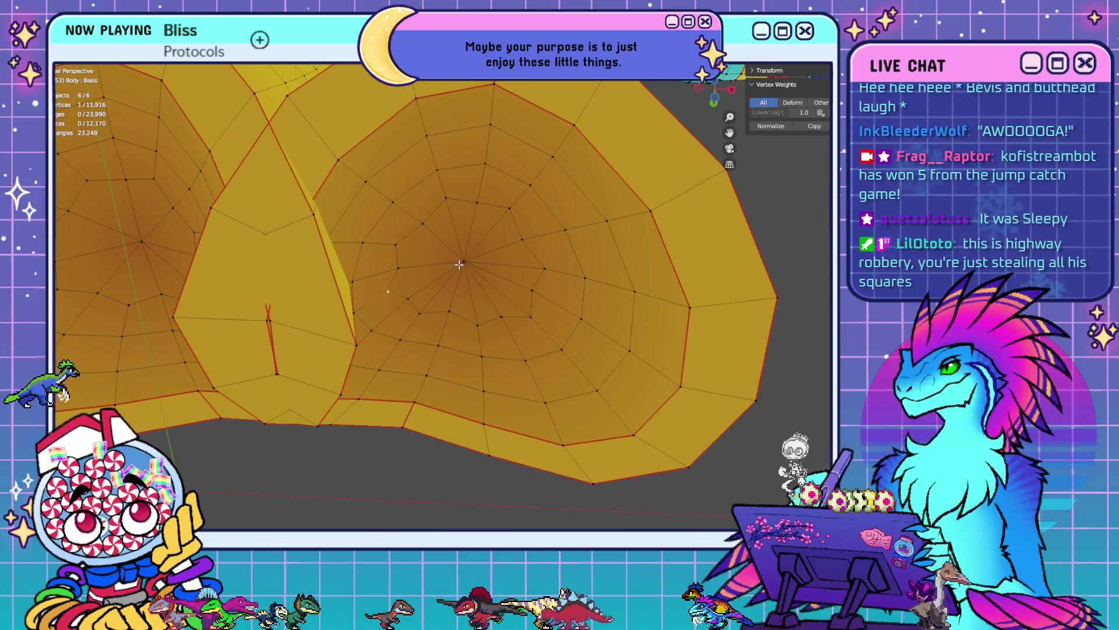
pyautogui.press('j')
# - On the other boot sole, connect three vertices with new edges
pyautogui.moveTo(519, 308); pyautogui.dragTo(437, 196, button='middle')
pyautogui.click(437, 195)
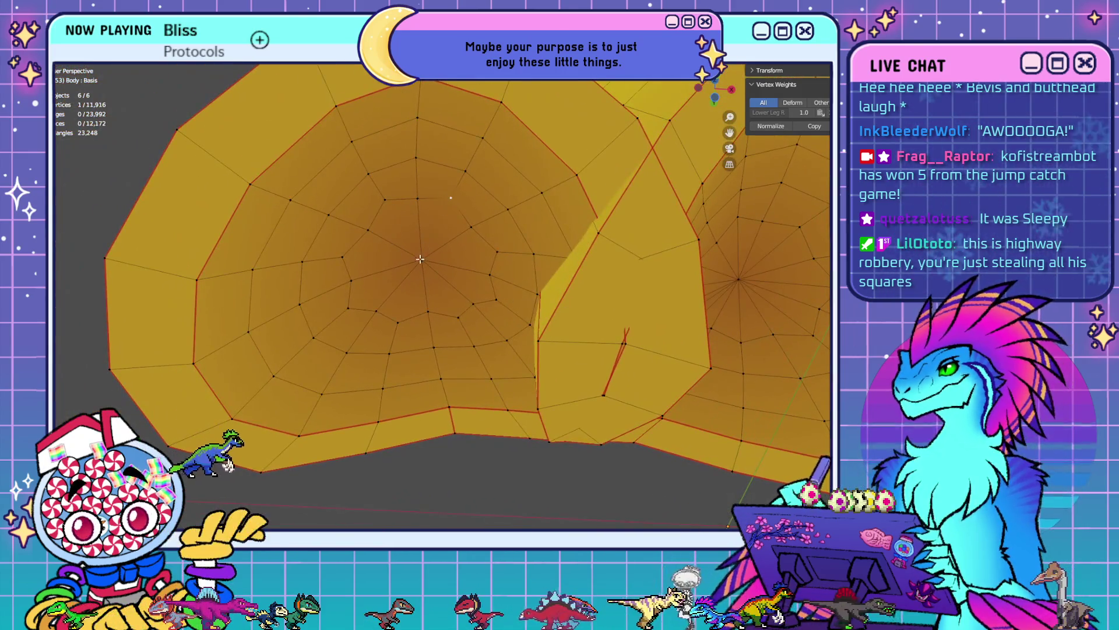
pyautogui.keyDown('shift'); pyautogui.click(386, 200); pyautogui.keyUp('shift')
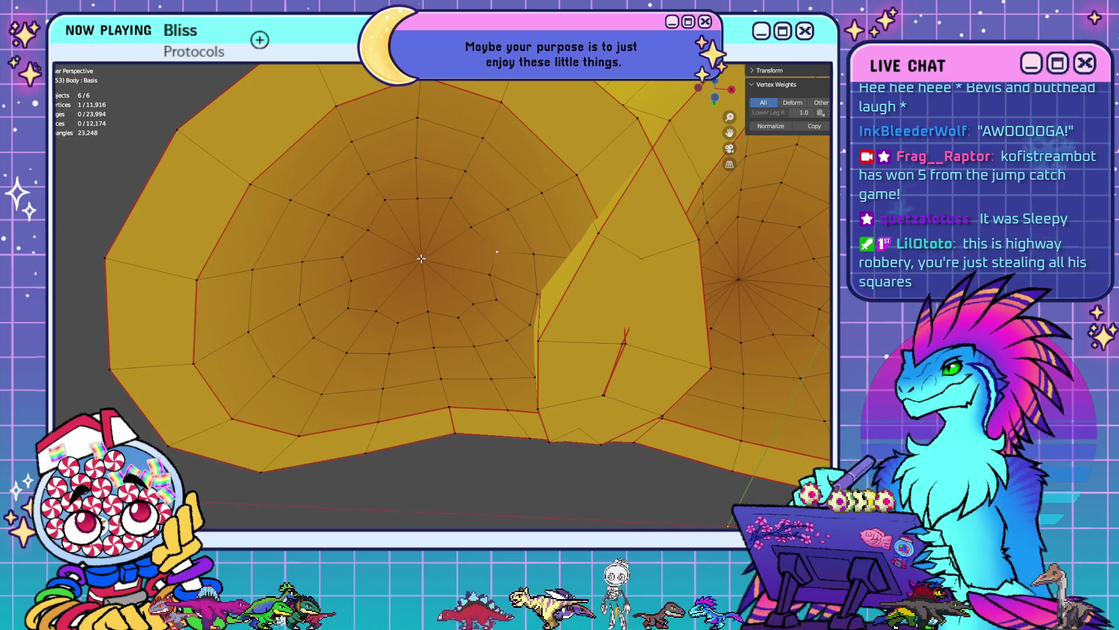
pyautogui.click(434, 267)
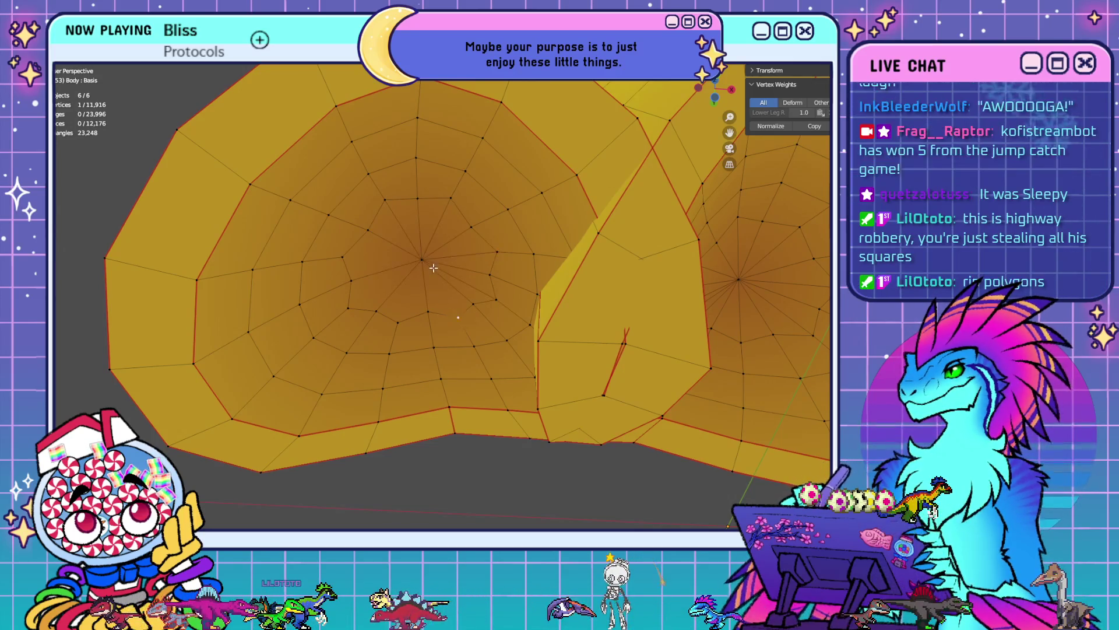
pyautogui.click(373, 302)
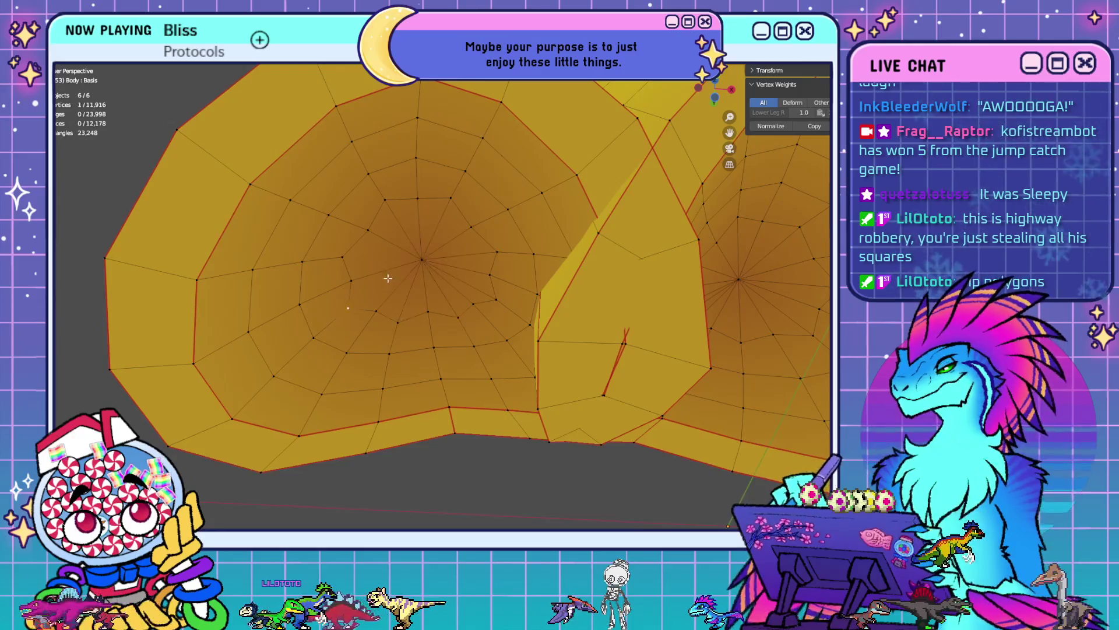
pyautogui.press('j')
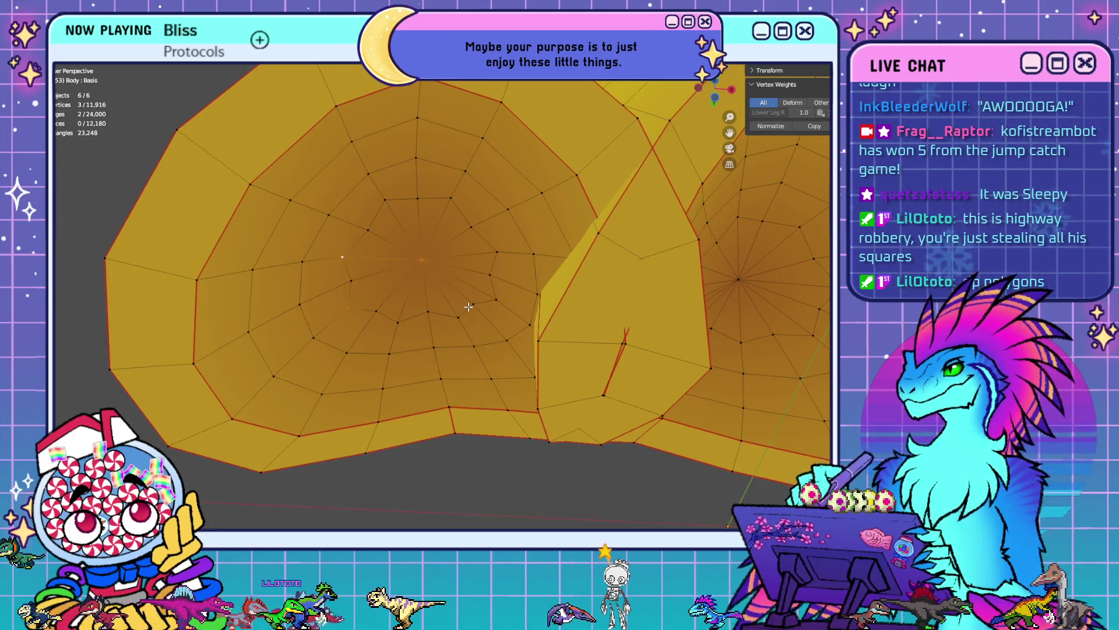
# - Select the inner vertex rings of both soles and delete them as vertices
pyautogui.moveTo(469, 307)
pyautogui.mouseDown(button='middle')
pyautogui.moveTo(465, 332)
pyautogui.moveTo(497, 303)
pyautogui.moveTo(479, 236)
pyautogui.mouseUp(button='middle')
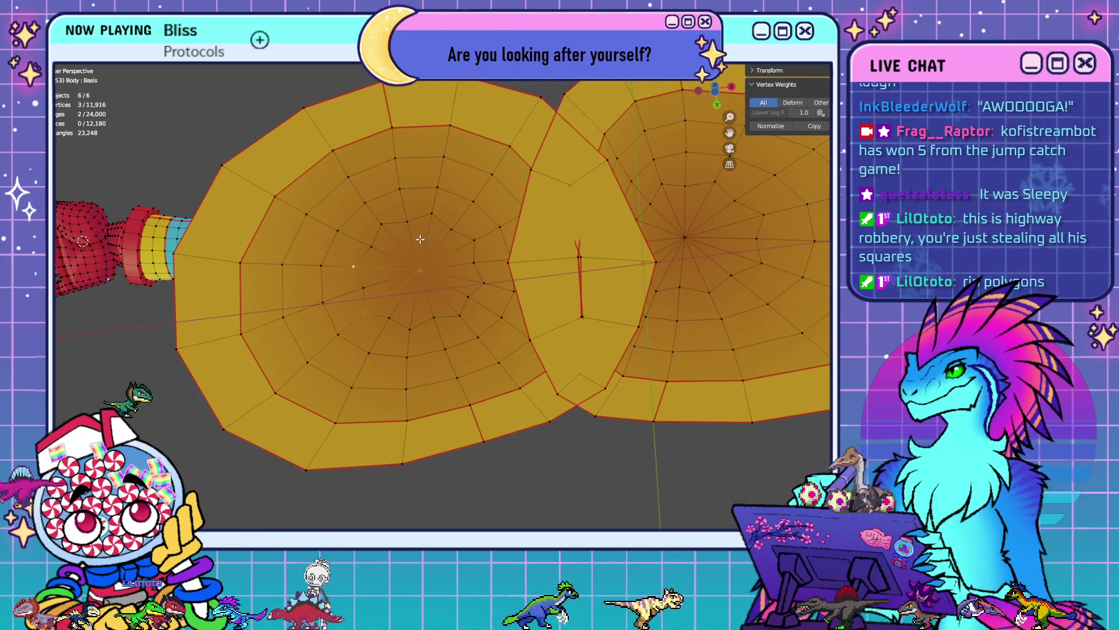
pyautogui.click(306, 215)
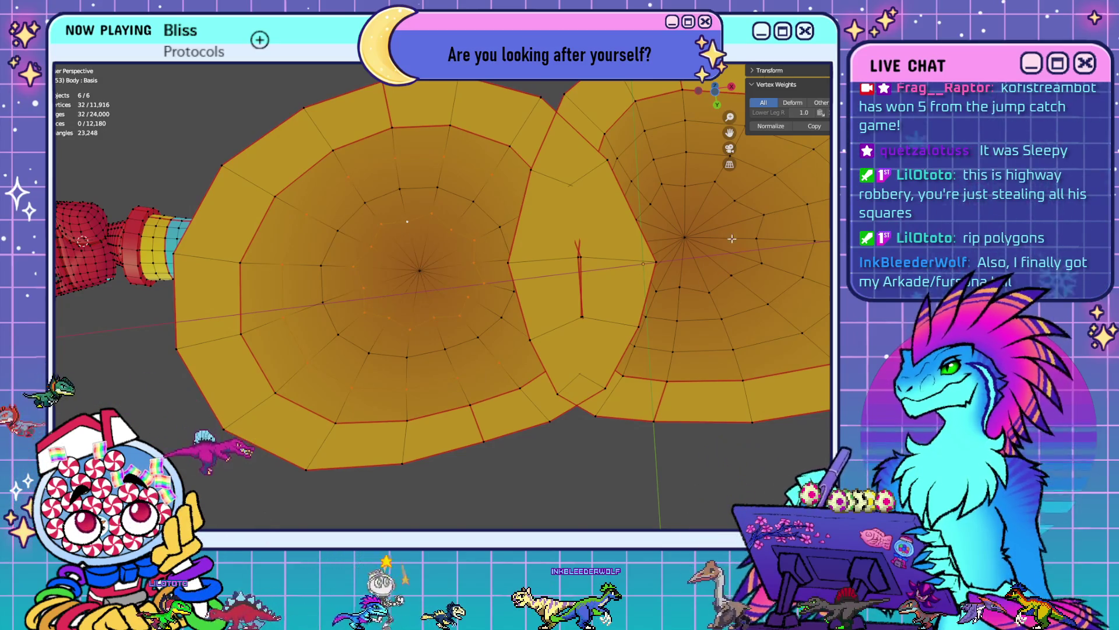
pyautogui.keyDown('alt'); pyautogui.click(674, 192); pyautogui.keyUp('alt')
pyautogui.keyDown('alt'); pyautogui.keyDown('shift'); pyautogui.click(698, 245); pyautogui.keyUp('shift'); pyautogui.keyUp('alt')
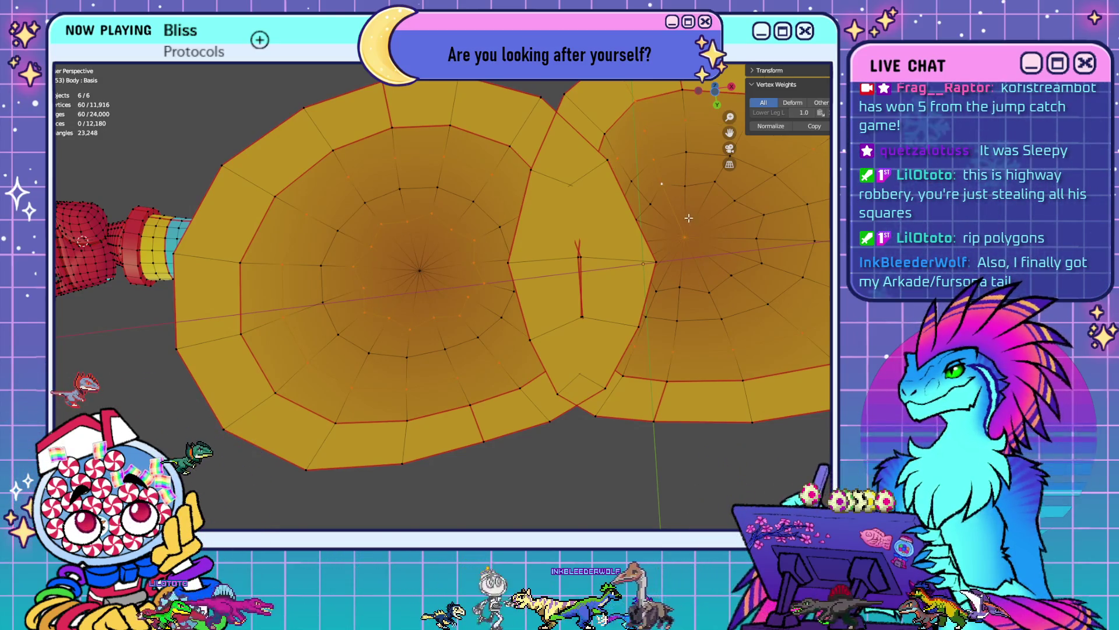
pyautogui.scroll(-5, 674, 290)
pyautogui.moveTo(670, 294); pyautogui.dragTo(643, 318, button='middle')
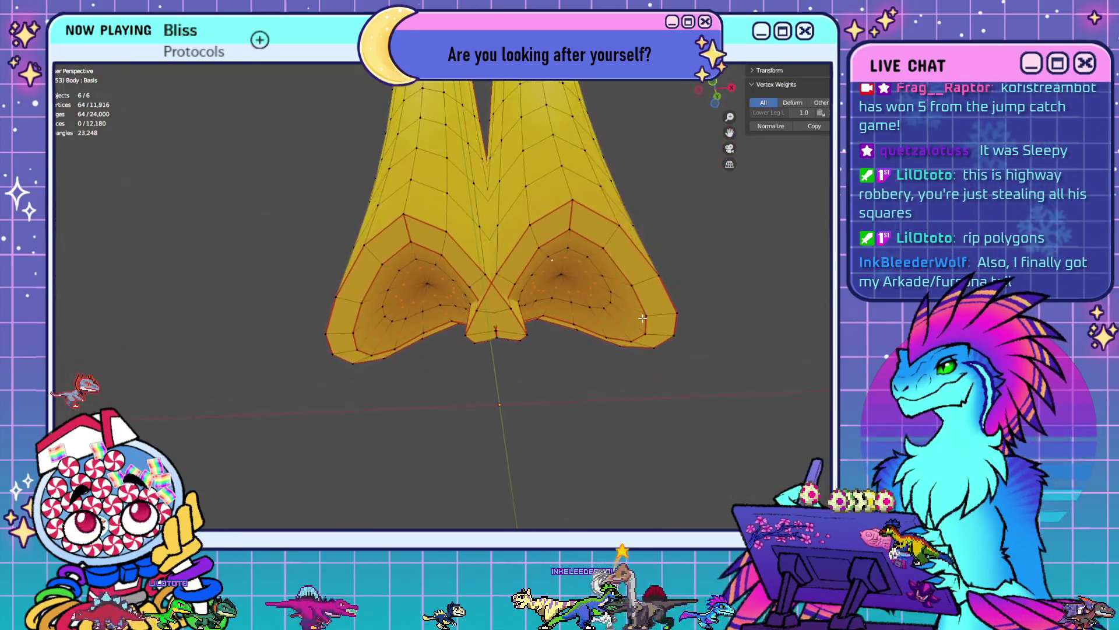
pyautogui.press('x')
pyautogui.click(718, 375)
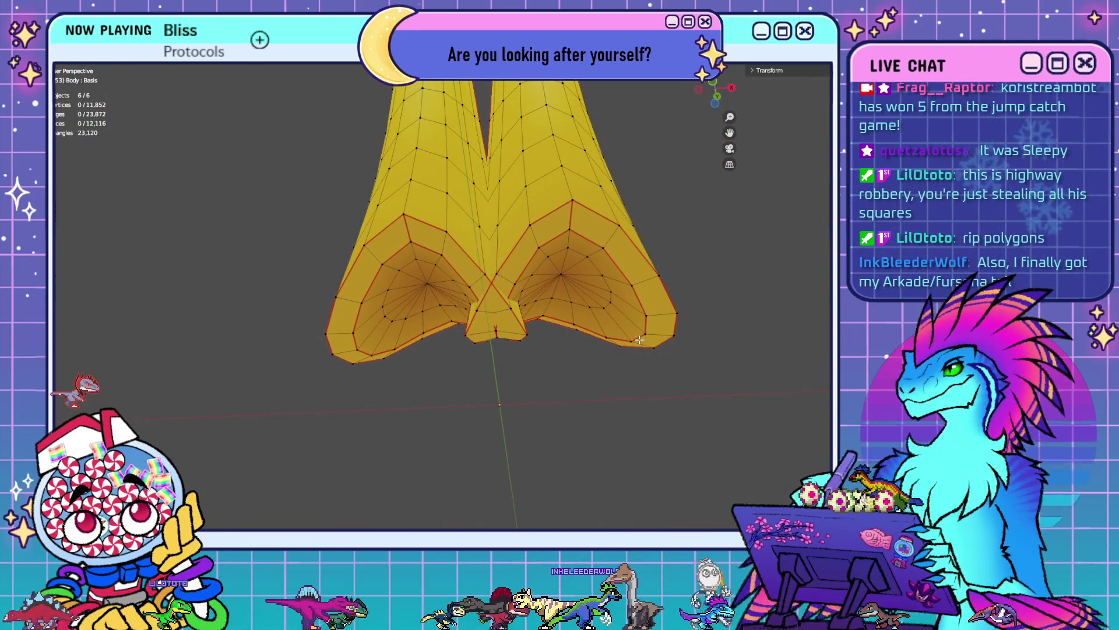
# - Undo and redo the sole vertex deletion, then select the whole linked boot mesh
pyautogui.moveTo(671, 362)
pyautogui.mouseDown(button='middle')
pyautogui.moveTo(611, 340)
pyautogui.moveTo(607, 367)
pyautogui.moveTo(657, 375)
pyautogui.moveTo(629, 378)
pyautogui.moveTo(537, 355)
pyautogui.moveTo(555, 355)
pyautogui.moveTo(543, 344)
pyautogui.mouseUp(button='middle')
pyautogui.hotkey('ctrl', 'z')
pyautogui.hotkey('ctrl', 'shift', 'z')
pyautogui.click(561, 314)
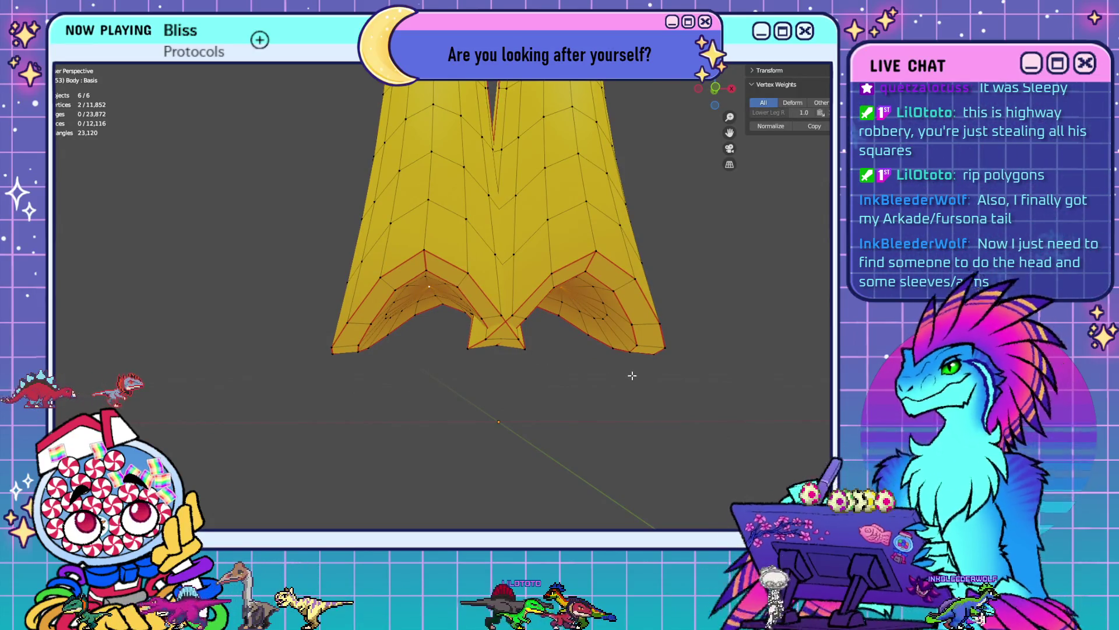
pyautogui.moveTo(632, 376)
pyautogui.mouseDown(button='middle')
pyautogui.moveTo(572, 369)
pyautogui.moveTo(754, 355)
pyautogui.mouseUp(button='middle')
pyautogui.hotkey('ctrl', 'l')
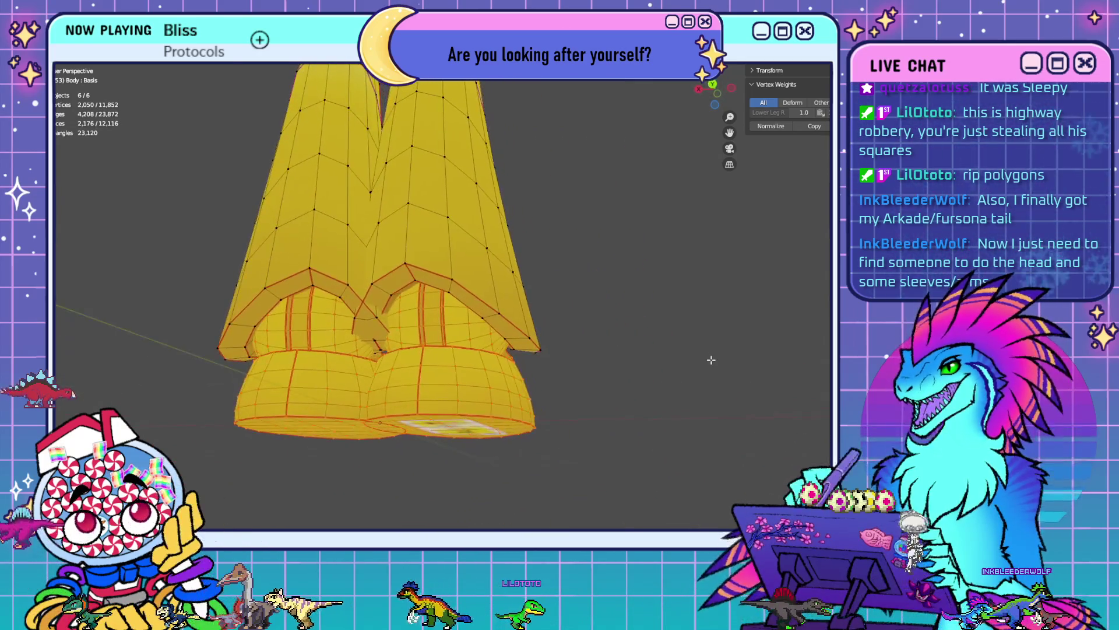
# - Zoom in on the vertices at the sole's centre pole to inspect them
pyautogui.moveTo(466, 350)
pyautogui.mouseDown(button='middle')
pyautogui.moveTo(461, 270)
pyautogui.moveTo(436, 285)
pyautogui.moveTo(460, 320)
pyautogui.mouseUp(button='middle')
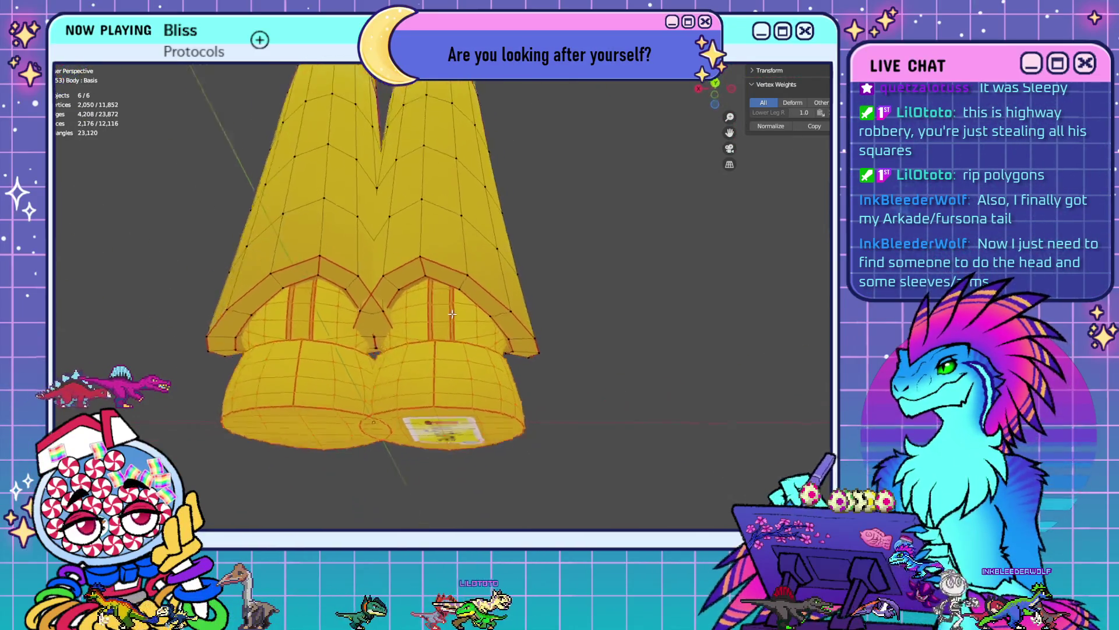
pyautogui.scroll(6, 483, 358)
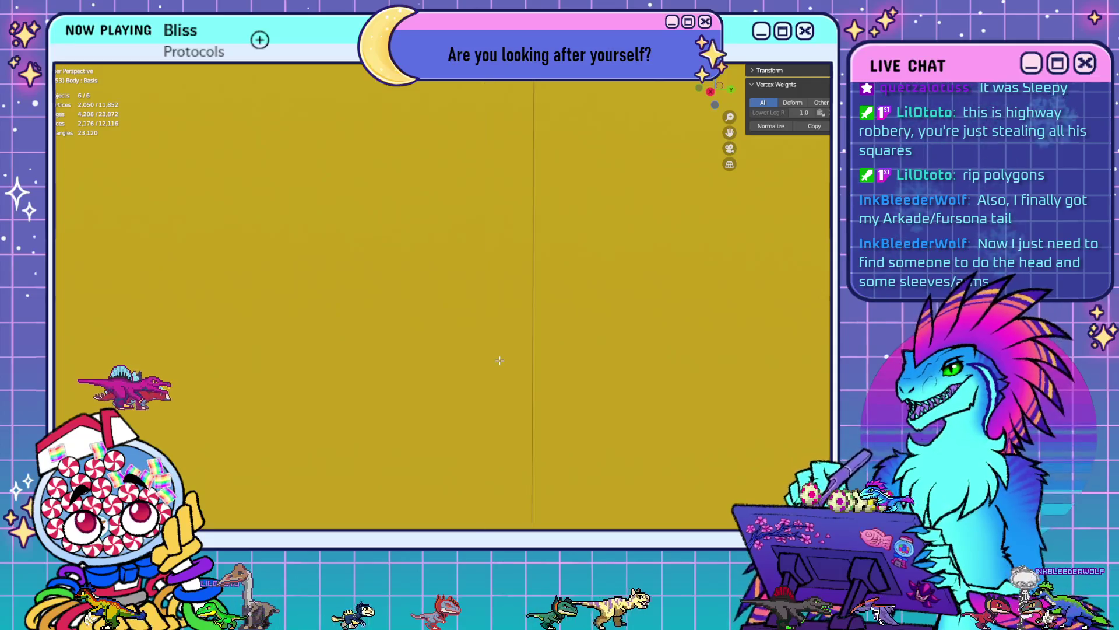
pyautogui.scroll(-4, 482, 358)
pyautogui.moveTo(482, 358)
pyautogui.mouseDown(button='middle')
pyautogui.moveTo(443, 440)
pyautogui.moveTo(661, 218)
pyautogui.moveTo(603, 270)
pyautogui.moveTo(553, 258)
pyautogui.mouseUp(button='middle')
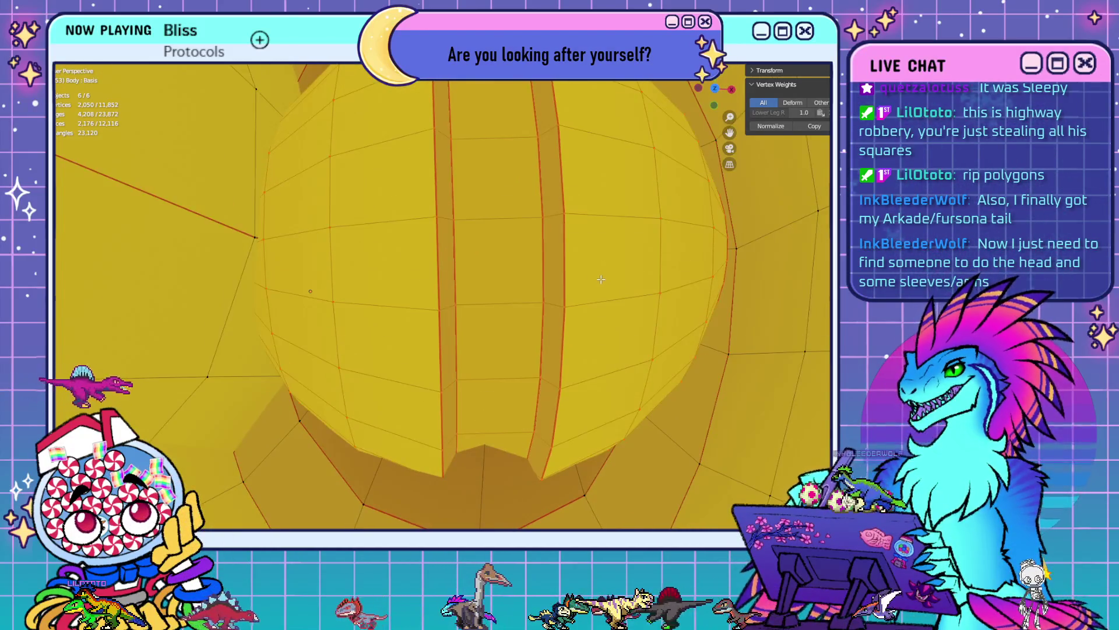
pyautogui.click(553, 258)
pyautogui.press('KP_Decimal')
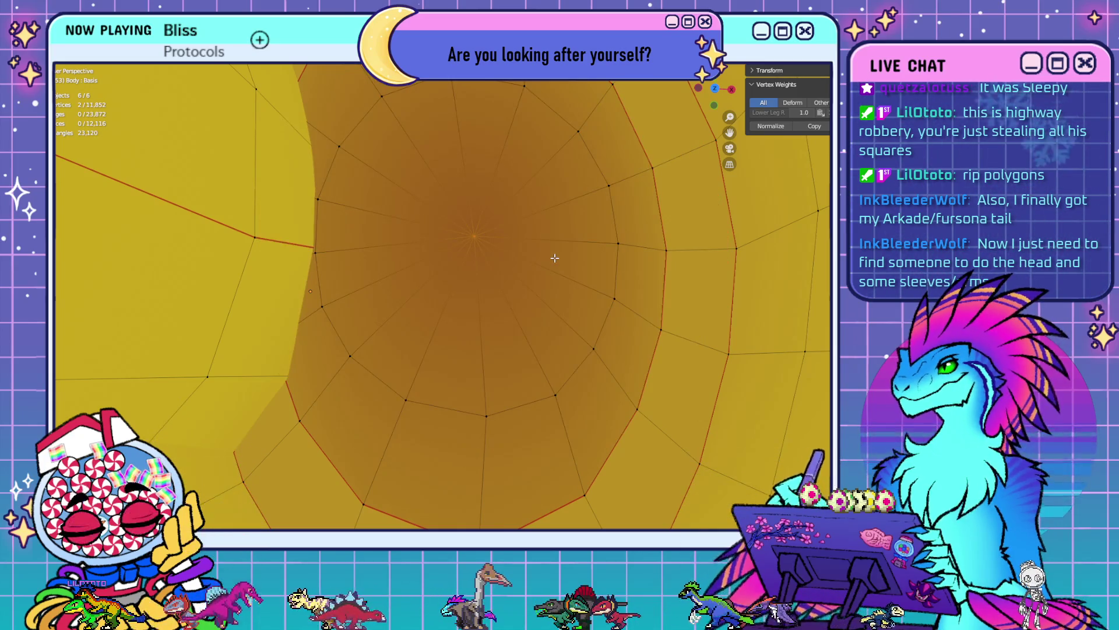
pyautogui.moveTo(555, 258)
pyautogui.mouseDown(button='middle')
pyautogui.moveTo(614, 361)
pyautogui.moveTo(612, 232)
pyautogui.moveTo(508, 242)
pyautogui.mouseUp(button='middle')
pyautogui.scroll(-5, 614, 361)
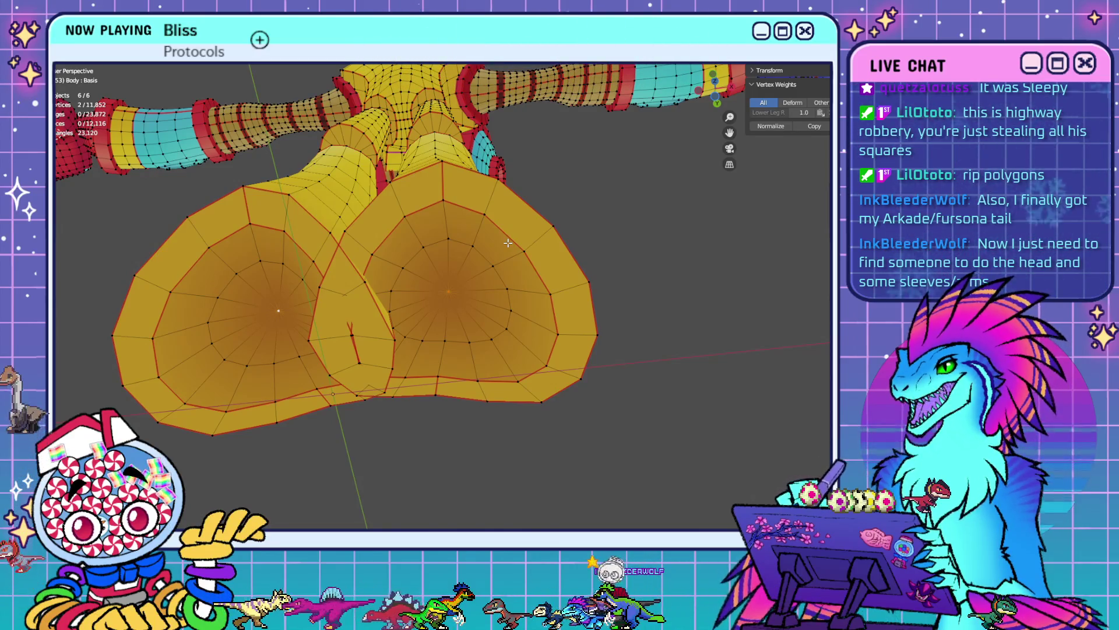
# - View the whole figure from the front and top, then return to Object Mode
pyautogui.moveTo(673, 360)
pyautogui.mouseDown(button='middle')
pyautogui.moveTo(594, 326)
pyautogui.moveTo(528, 260)
pyautogui.moveTo(534, 281)
pyautogui.moveTo(503, 365)
pyautogui.moveTo(470, 317)
pyautogui.moveTo(632, 309)
pyautogui.moveTo(625, 327)
pyautogui.moveTo(532, 251)
pyautogui.moveTo(575, 320)
pyautogui.moveTo(395, 375)
pyautogui.moveTo(525, 344)
pyautogui.mouseUp(button='middle')
pyautogui.press('KP_1')
pyautogui.scroll(5, 613, 322)
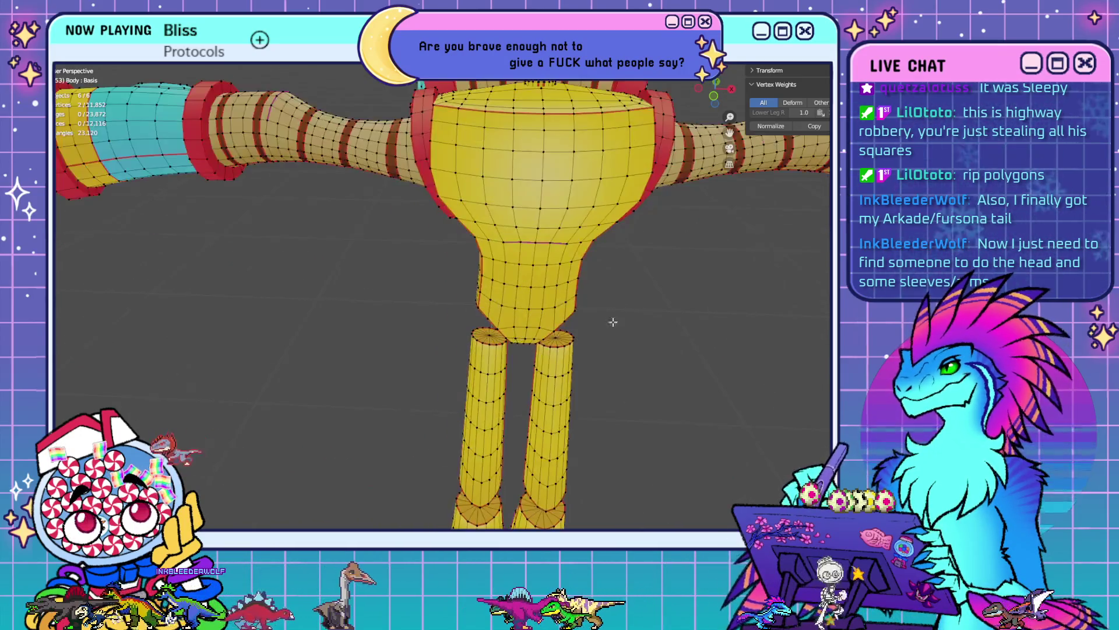
pyautogui.moveTo(613, 322)
pyautogui.mouseDown(button='middle')
pyautogui.moveTo(522, 315)
pyautogui.moveTo(605, 382)
pyautogui.moveTo(597, 321)
pyautogui.mouseUp(button='middle')
pyautogui.press('KP_7')
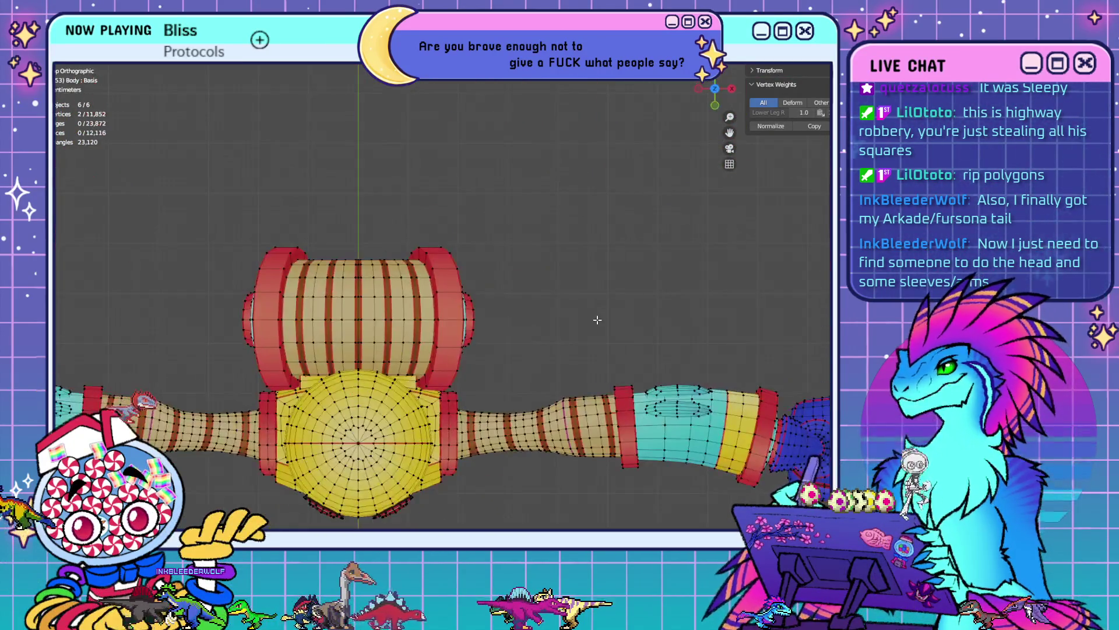
pyautogui.keyDown('shift'); pyautogui.moveTo(688, 467); pyautogui.dragTo(660, 353, button='middle'); pyautogui.keyUp('shift')
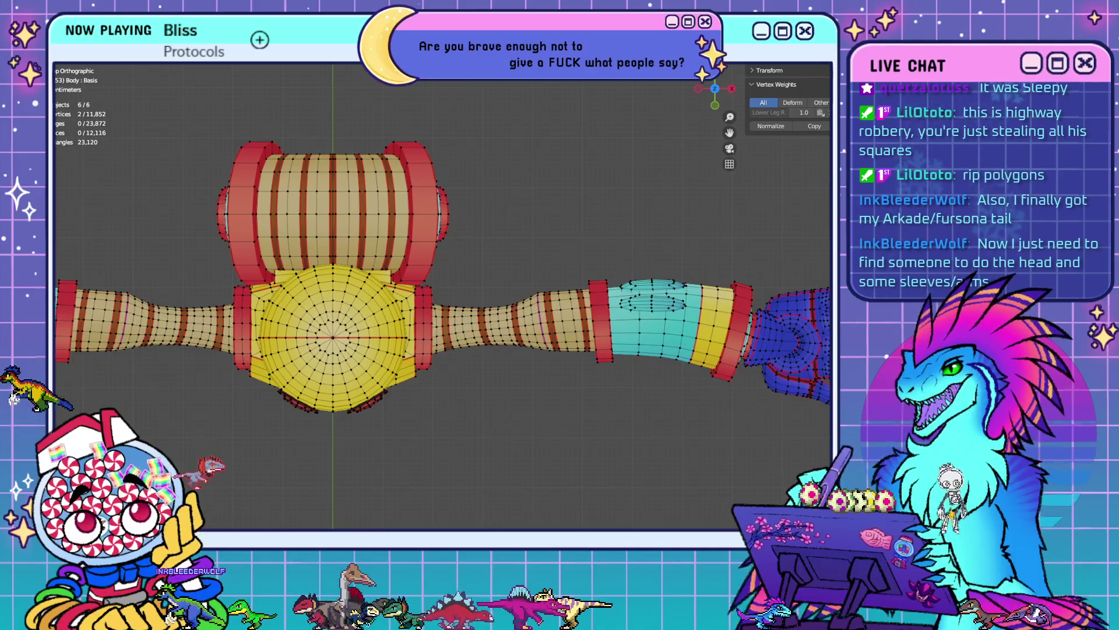
pyautogui.press('Tab')
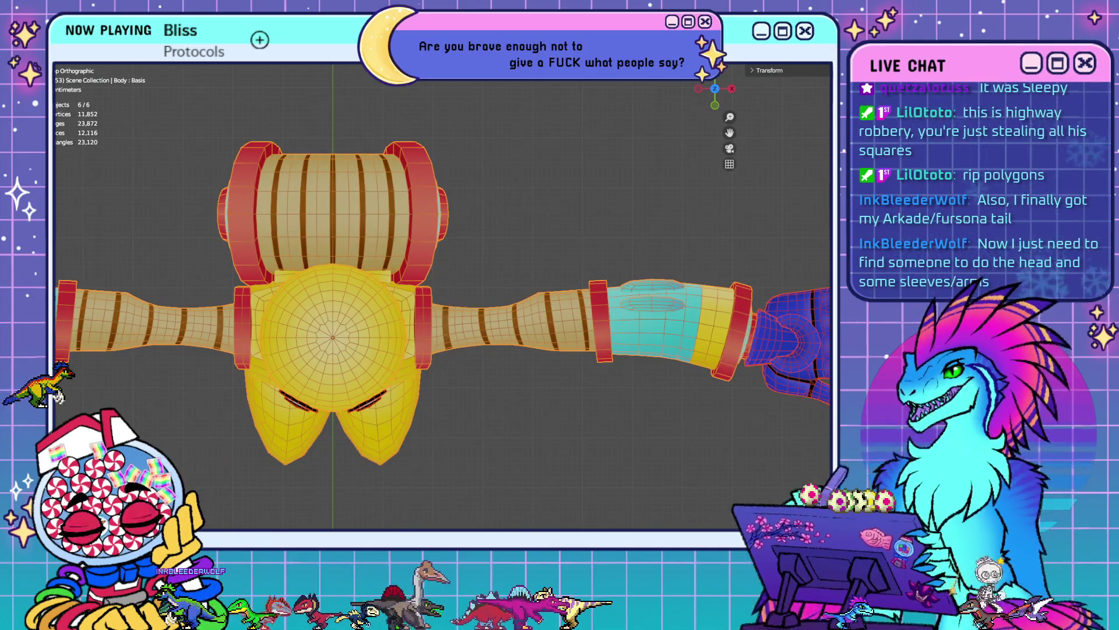
# - Show the armature, enter Pose Mode, and rotate the Lower Arm L bone down at the elbow
pyautogui.hotkey('alt', 'h')
pyautogui.click(579, 322)
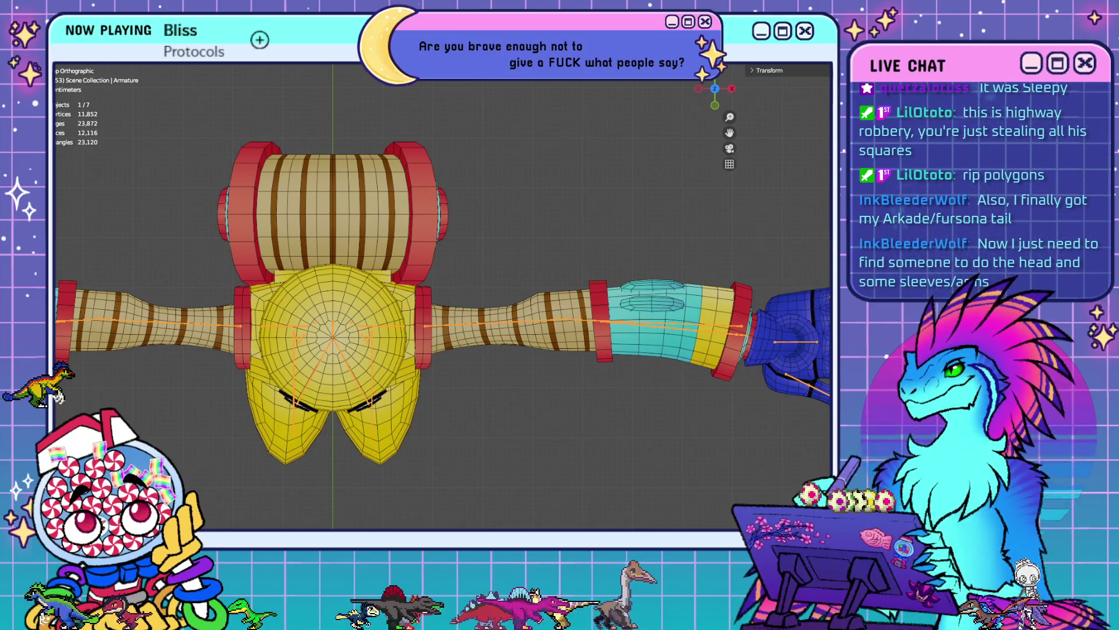
pyautogui.click(88, 78)
pyautogui.click(582, 321)
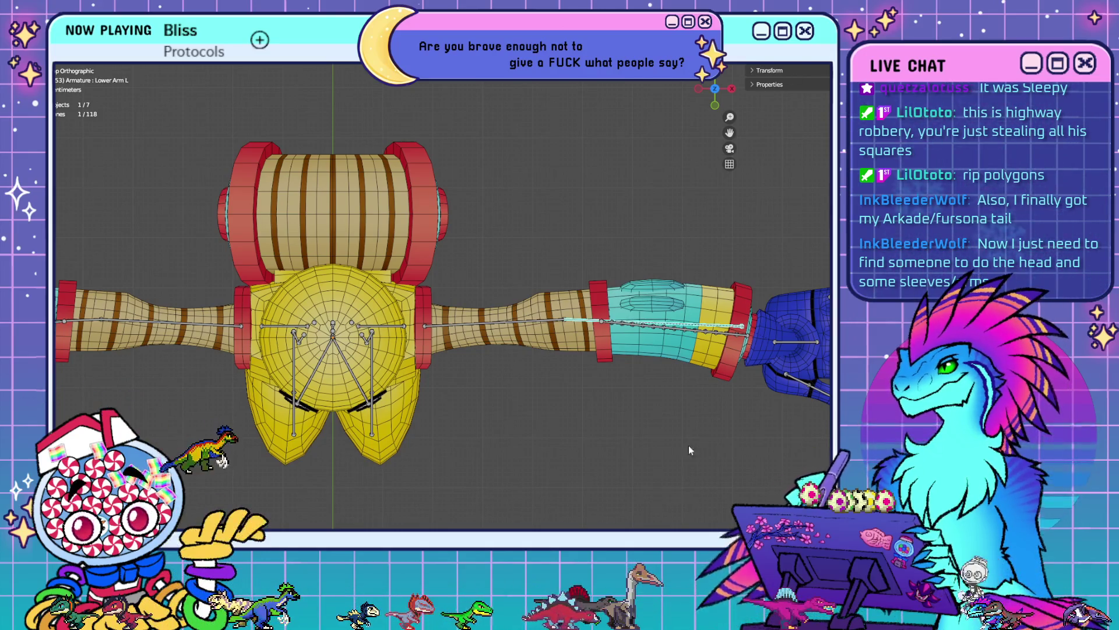
pyautogui.press('r')
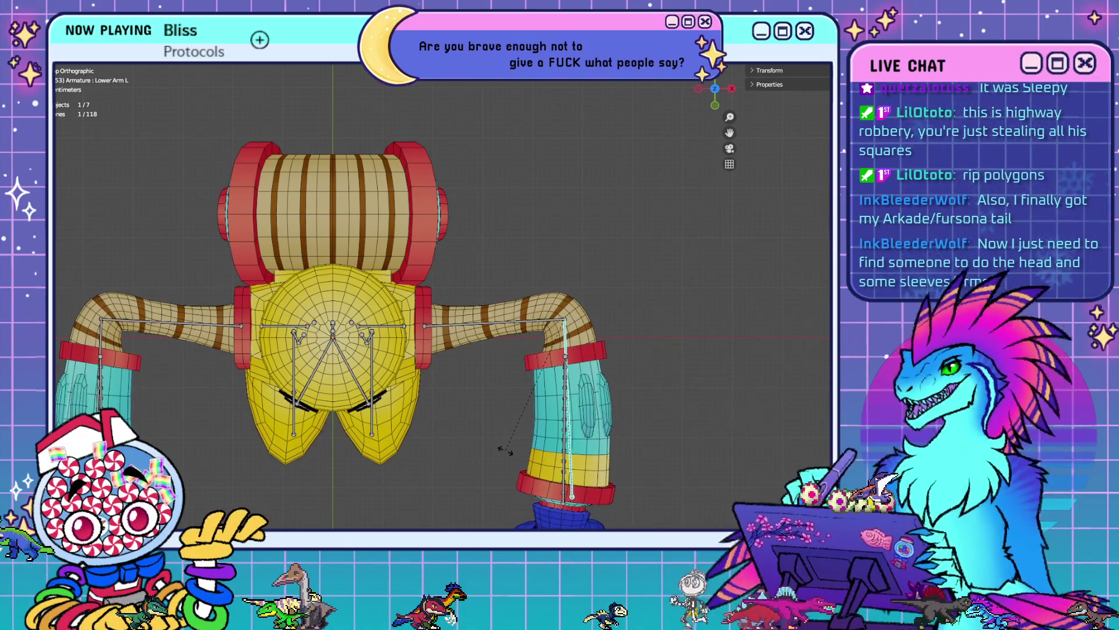
pyautogui.click(506, 449)
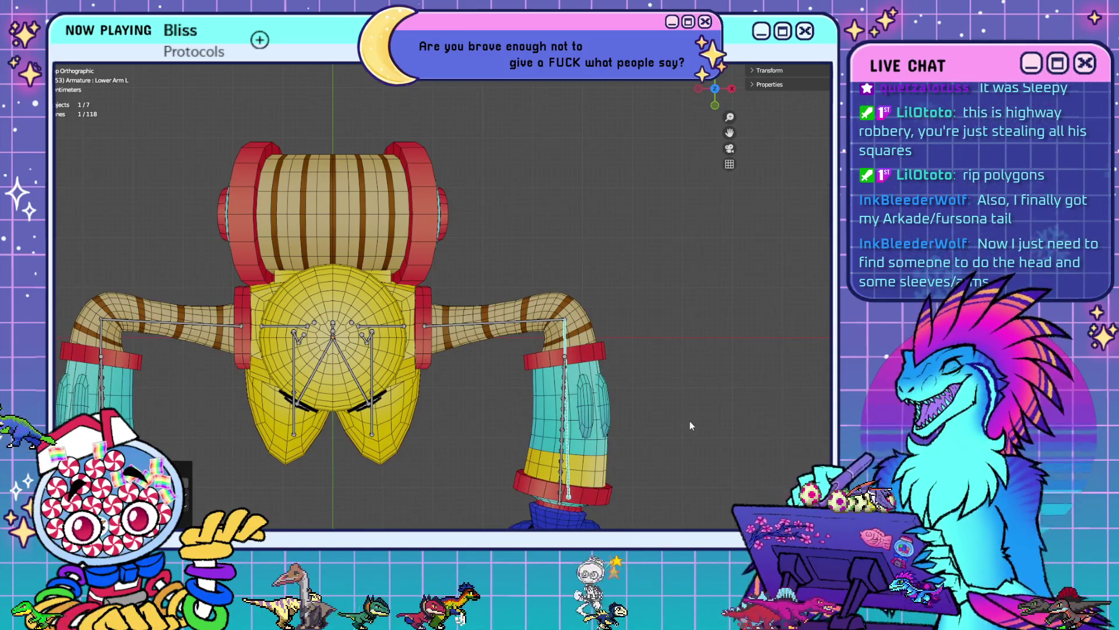
# - From the front view, try bending the arms down, then cancel back to T-pose
pyautogui.moveTo(680, 422)
pyautogui.mouseDown(button='middle')
pyautogui.moveTo(586, 415)
pyautogui.moveTo(508, 338)
pyautogui.moveTo(410, 274)
pyautogui.moveTo(520, 280)
pyautogui.moveTo(481, 268)
pyautogui.moveTo(488, 392)
pyautogui.moveTo(478, 391)
pyautogui.moveTo(497, 344)
pyautogui.moveTo(442, 330)
pyautogui.moveTo(572, 330)
pyautogui.mouseUp(button='middle')
pyautogui.moveTo(442, 359); pyautogui.dragTo(556, 368, button='middle')
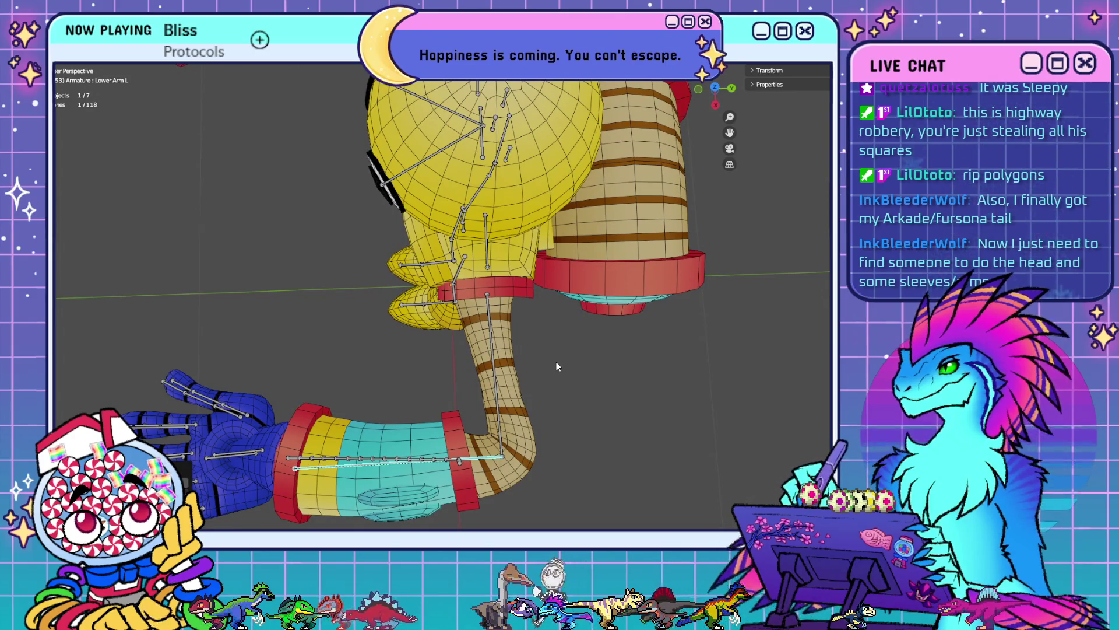
pyautogui.press('KP_1')
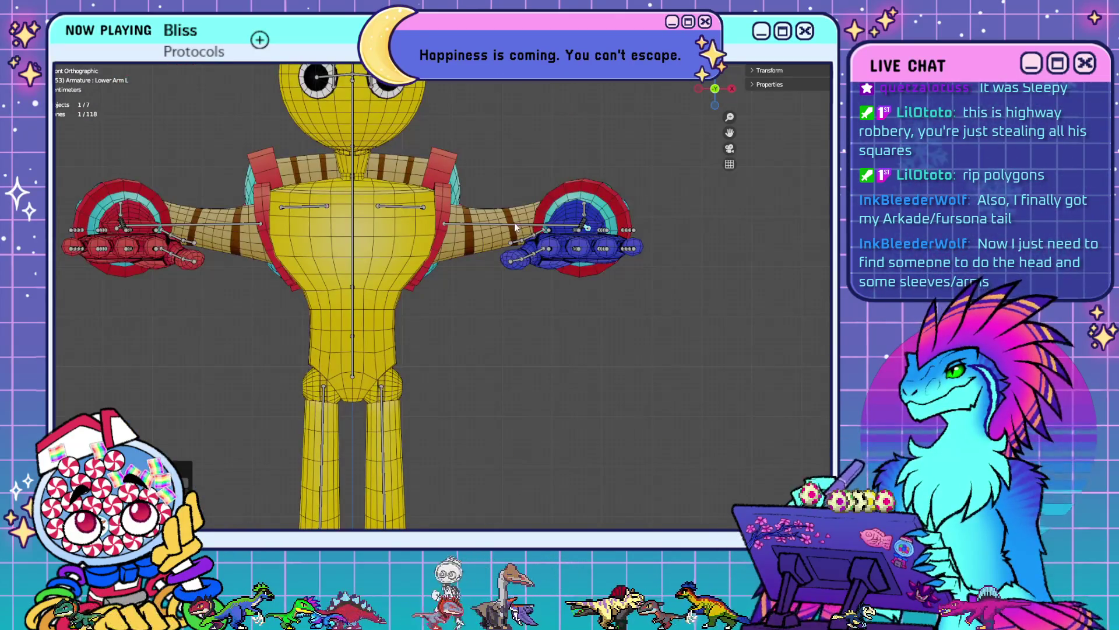
pyautogui.press('r')
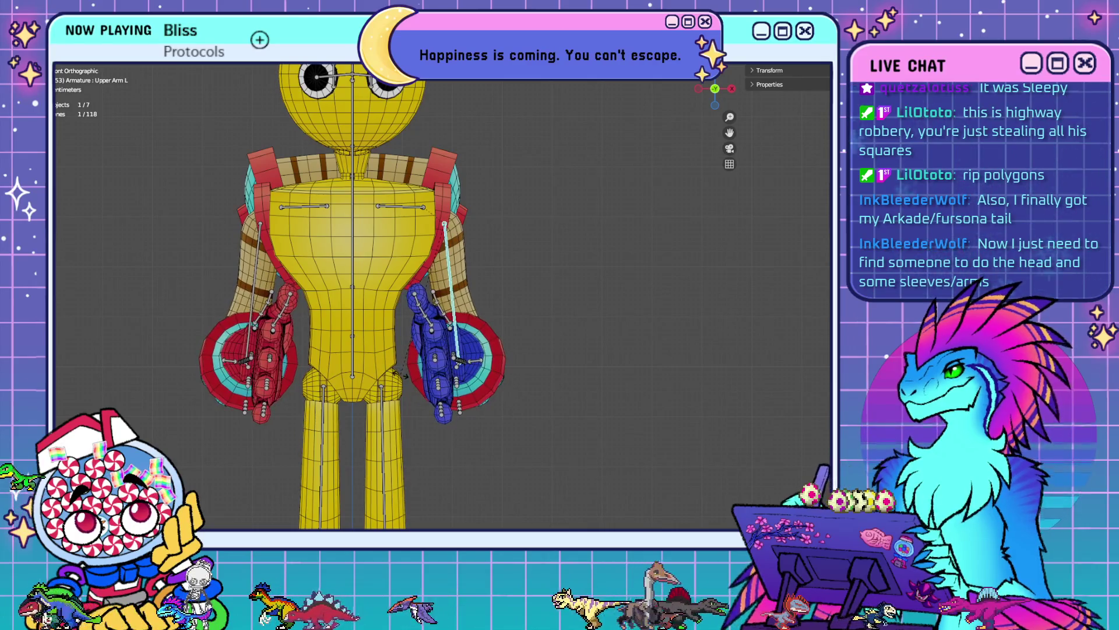
pyautogui.press('Escape')
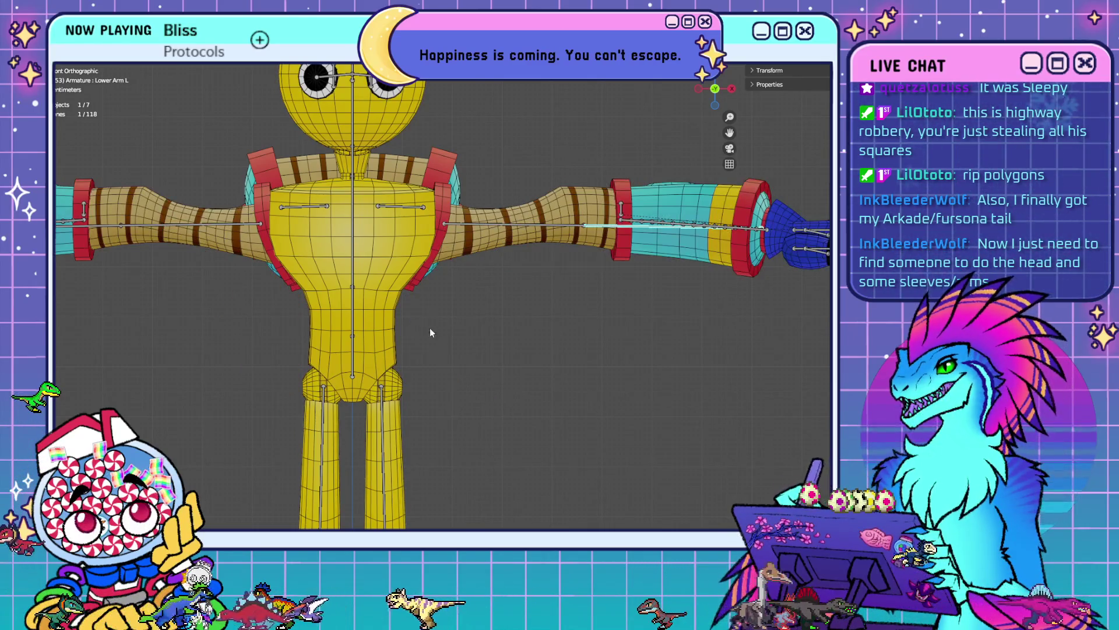
# - Frame the outstretched arm from above and leave armature editing
pyautogui.keyDown('shift'); pyautogui.moveTo(430, 327); pyautogui.dragTo(537, 330, button='middle'); pyautogui.keyUp('shift')
pyautogui.scroll(-3, 536, 330)
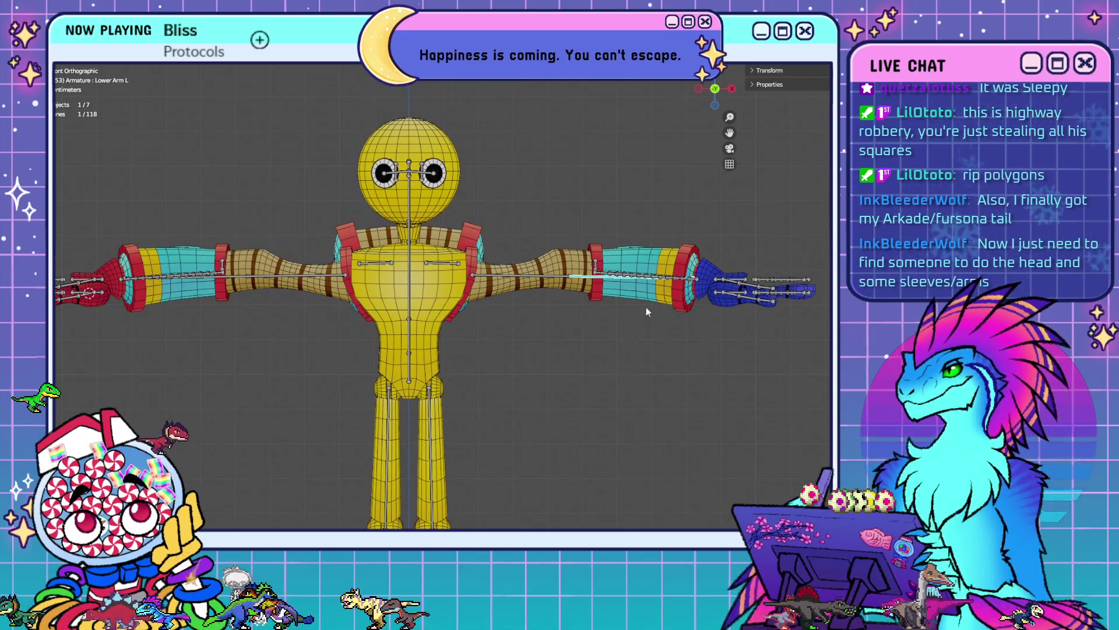
pyautogui.moveTo(668, 273)
pyautogui.mouseDown(button='middle')
pyautogui.moveTo(662, 361)
pyautogui.moveTo(505, 284)
pyautogui.mouseUp(button='middle')
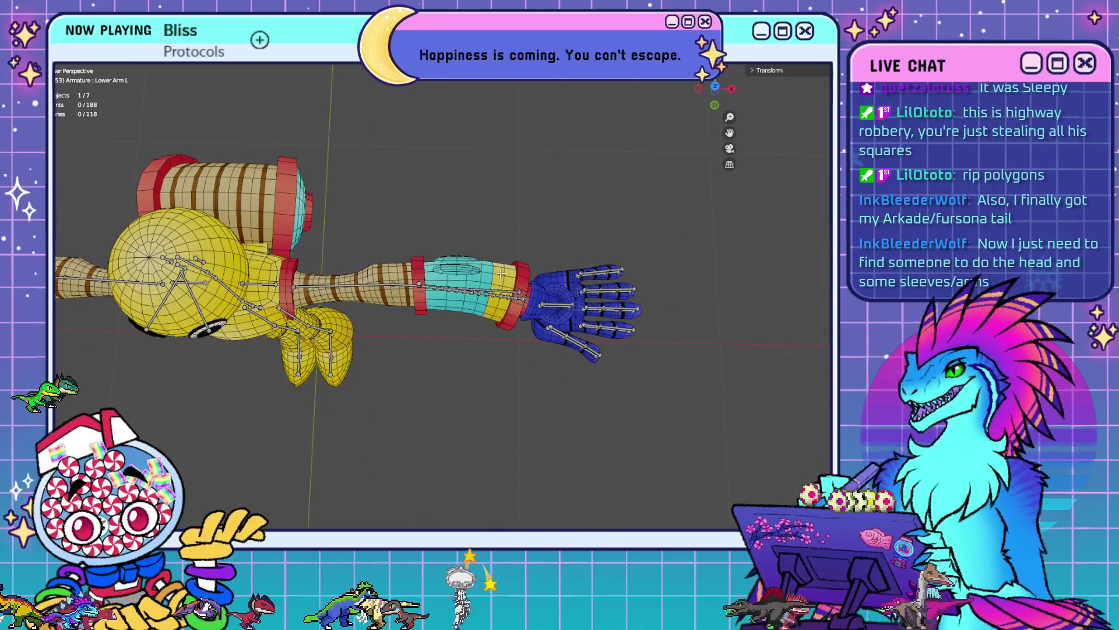
pyautogui.scroll(4, 508, 281)
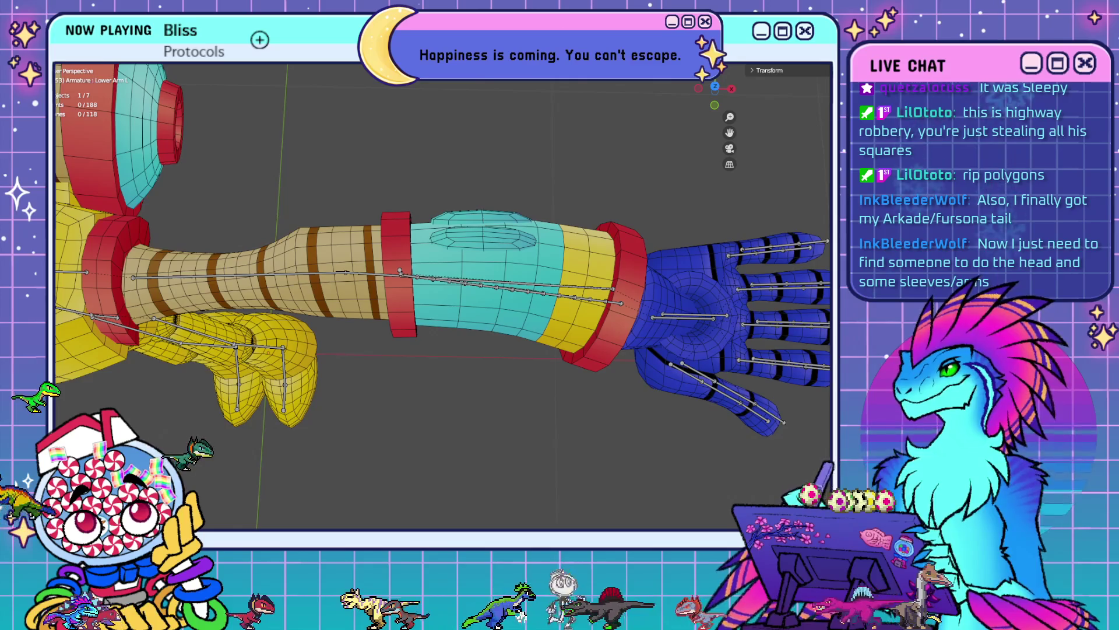
pyautogui.press('Tab')
# - Dissolve a forearm edge loop on the Body mesh, then undo it
pyautogui.click(585, 243)
pyautogui.press('Tab')
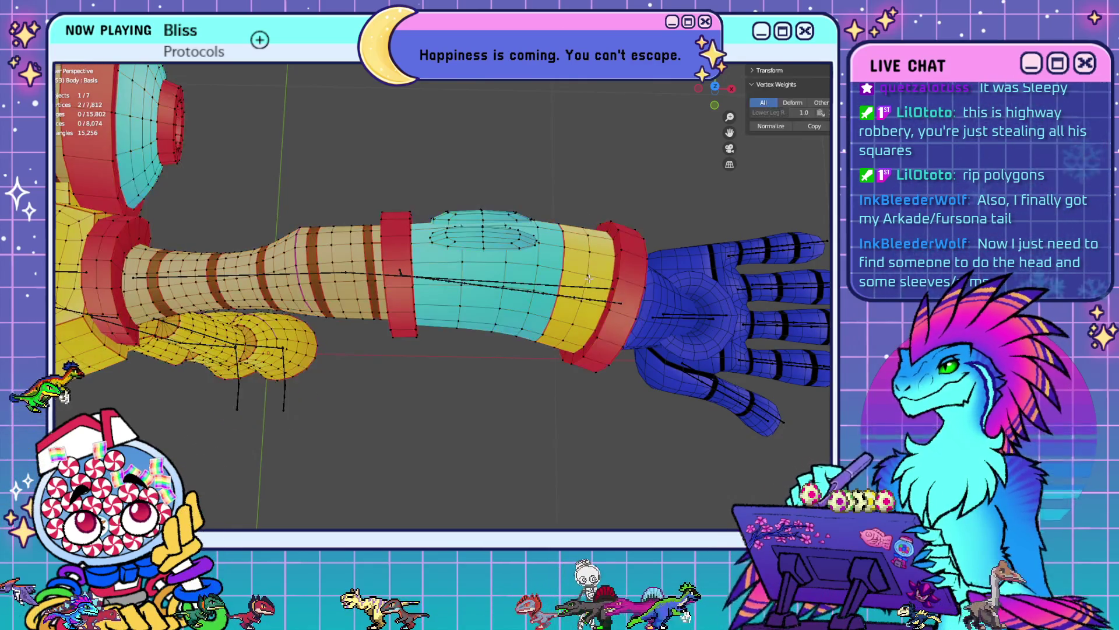
pyautogui.keyDown('alt'); pyautogui.click(536, 264); pyautogui.keyUp('alt')
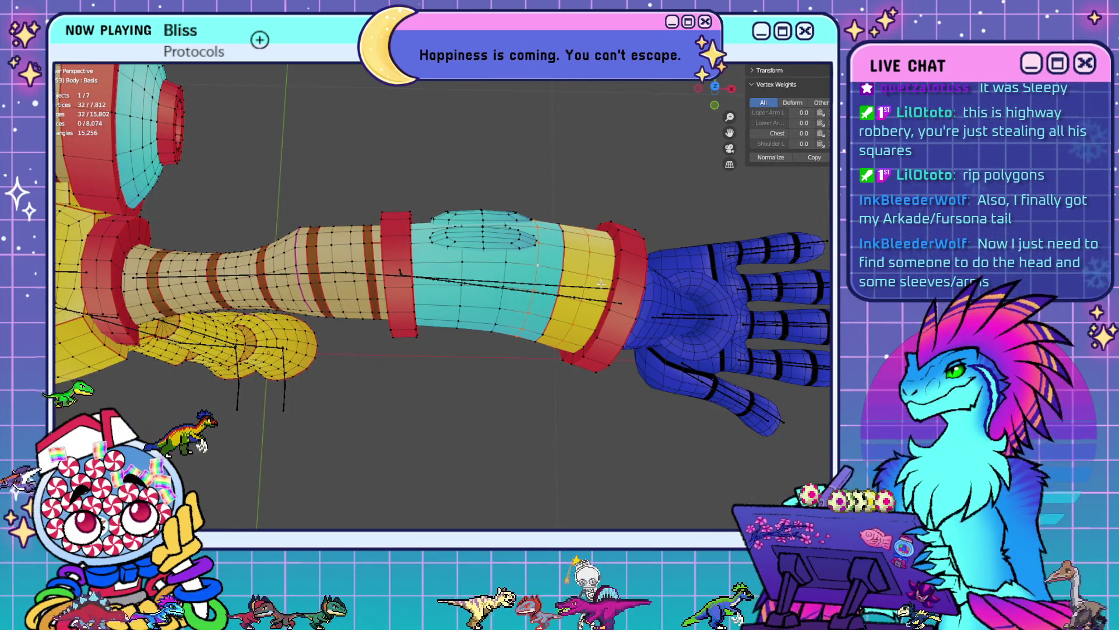
pyautogui.rightClick(601, 284)
pyautogui.click(599, 282)
pyautogui.scroll(-4, 513, 317)
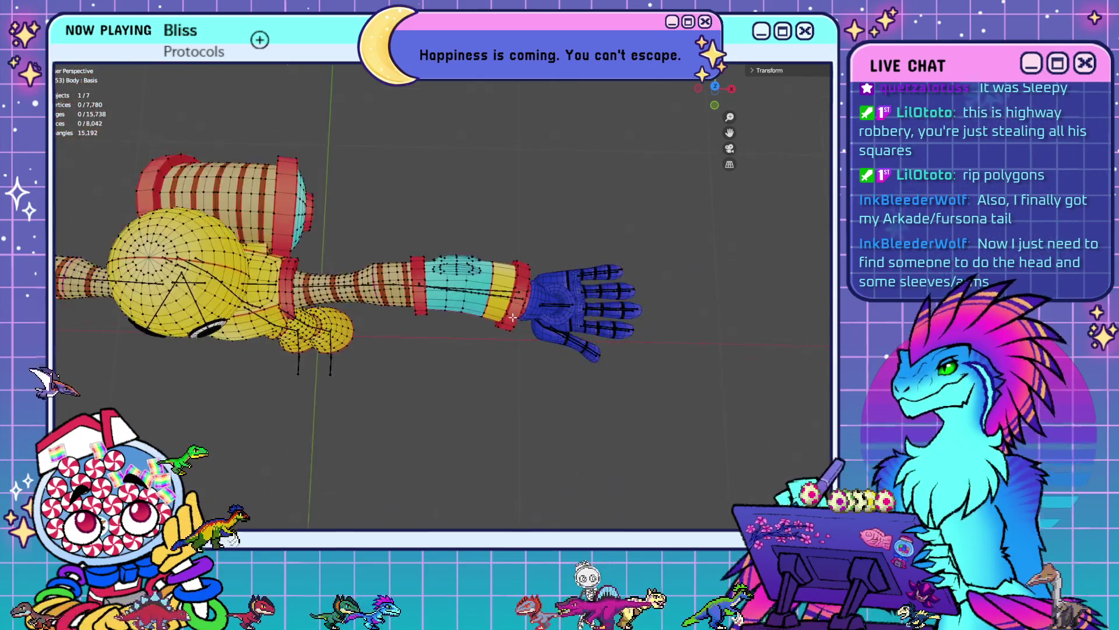
pyautogui.moveTo(512, 317); pyautogui.dragTo(541, 191, button='middle')
pyautogui.hotkey('ctrl', 'z')
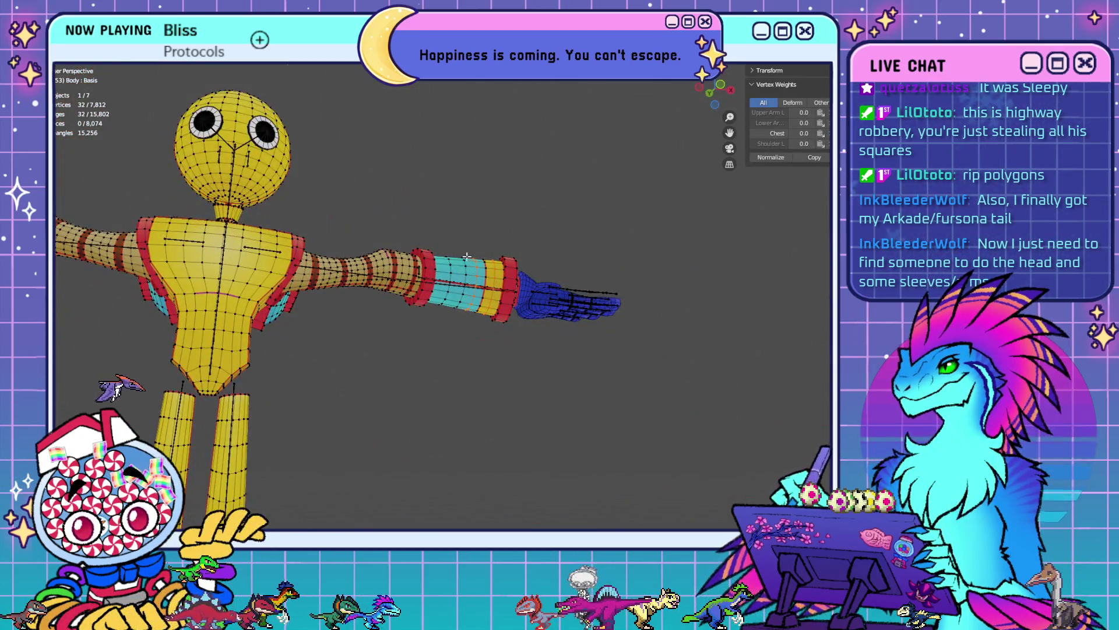
# - Hide overlays and switch between Object and Edit Mode to inspect the plain arm shading
pyautogui.moveTo(467, 256); pyautogui.dragTo(480, 161, button='middle')
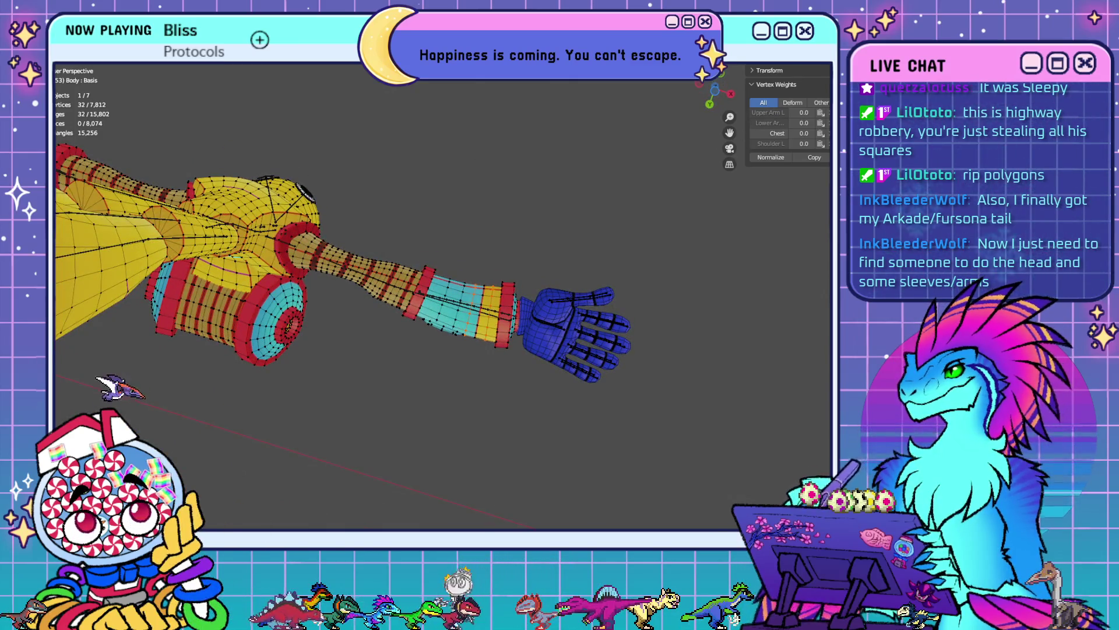
pyautogui.hotkey('shift', 'alt', 'z')
pyautogui.press('Tab')
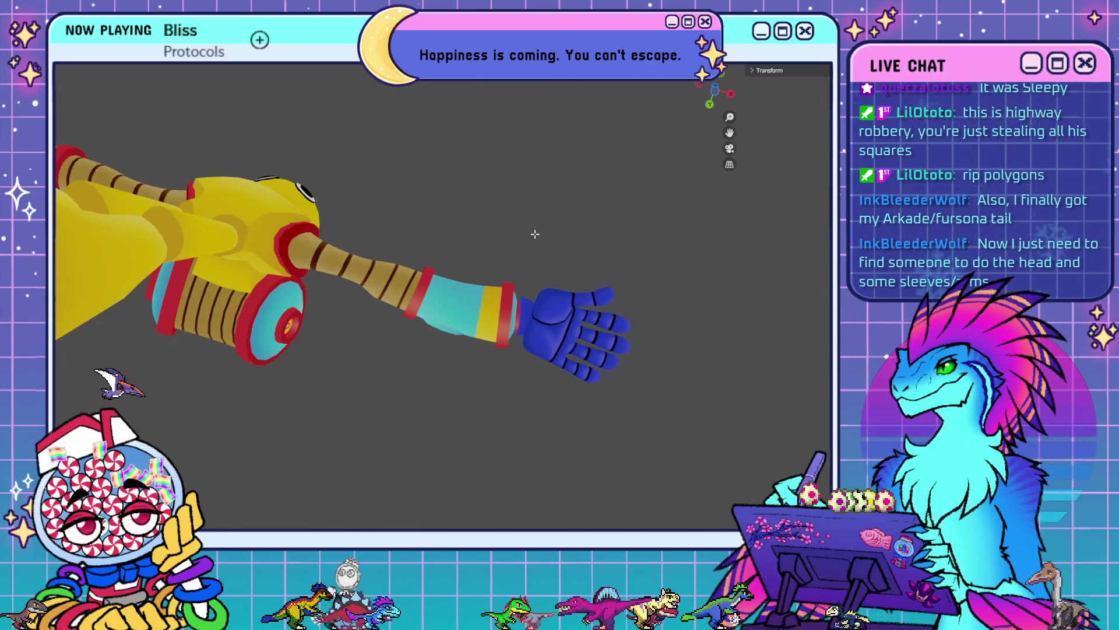
pyautogui.press('Tab')
pyautogui.press('Tab')
pyautogui.moveTo(464, 232)
pyautogui.mouseDown(button='middle')
pyautogui.moveTo(527, 227)
pyautogui.moveTo(613, 294)
pyautogui.moveTo(489, 318)
pyautogui.mouseUp(button='middle')
pyautogui.press('Tab')
pyautogui.press('Tab')
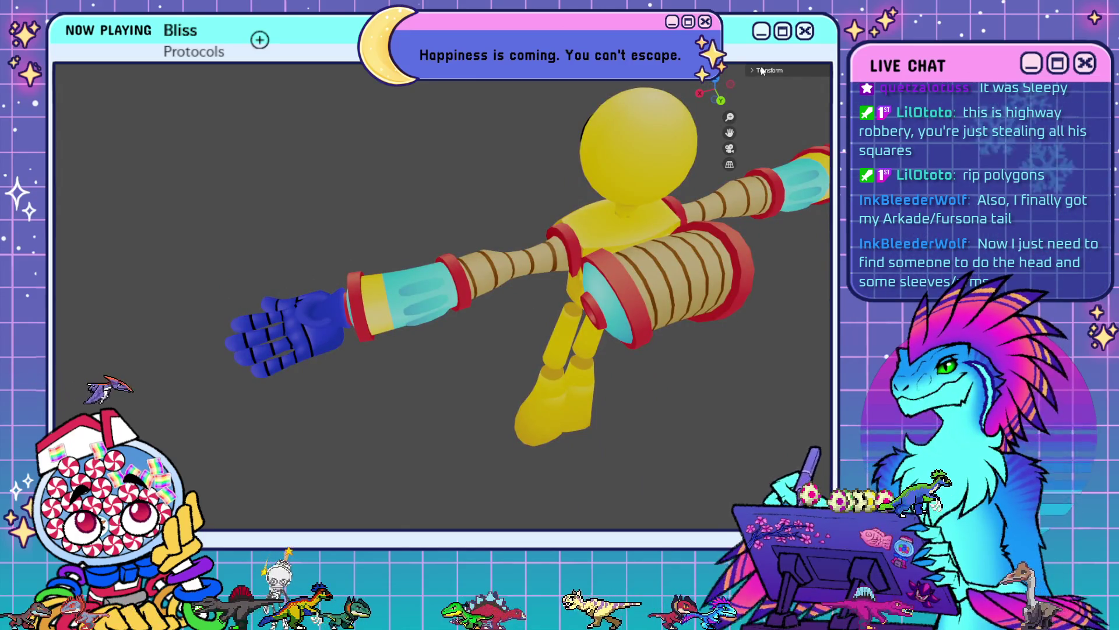
pyautogui.press('Tab')
# - Dissolve the extra edge loop on the forearm's yellow band
pyautogui.moveTo(455, 274)
pyautogui.mouseDown(button='middle')
pyautogui.moveTo(410, 302)
pyautogui.moveTo(327, 312)
pyautogui.moveTo(464, 344)
pyautogui.moveTo(492, 383)
pyautogui.moveTo(455, 381)
pyautogui.mouseUp(button='middle')
pyautogui.scroll(3, 464, 344)
pyautogui.keyDown('alt'); pyautogui.click(376, 297); pyautogui.keyUp('alt')
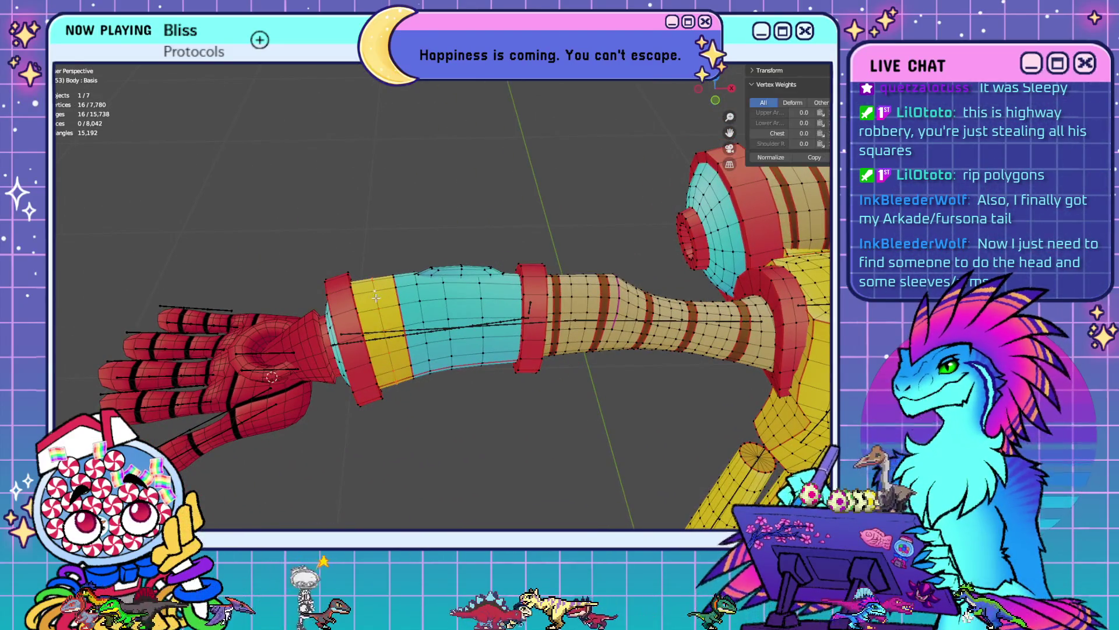
pyautogui.hotkey('shift', 'g')
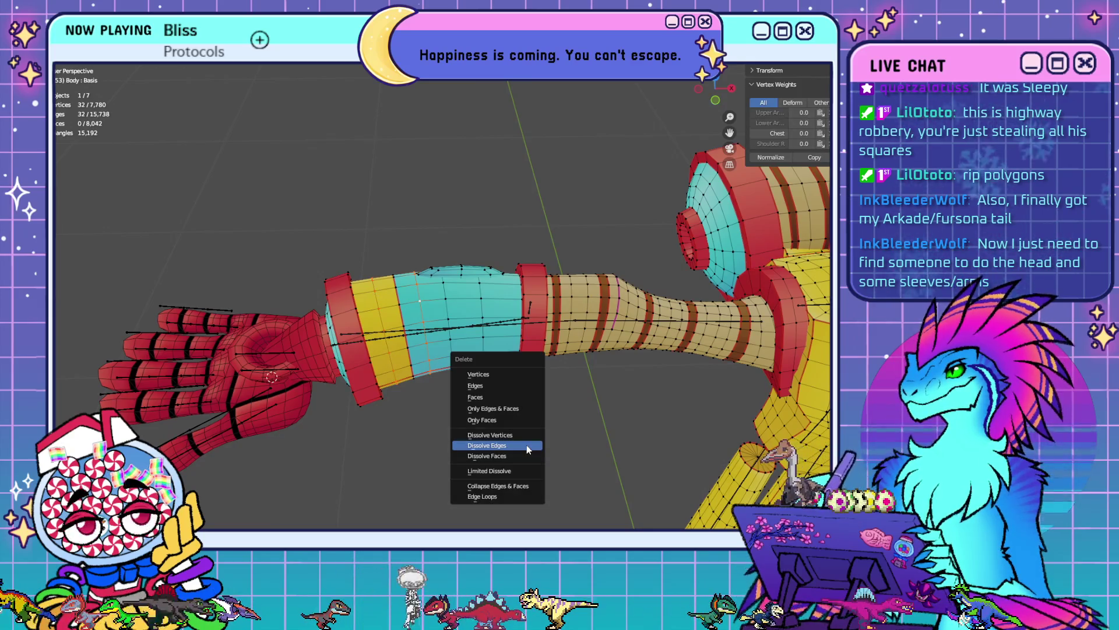
pyautogui.click(526, 445)
pyautogui.scroll(-5, 528, 439)
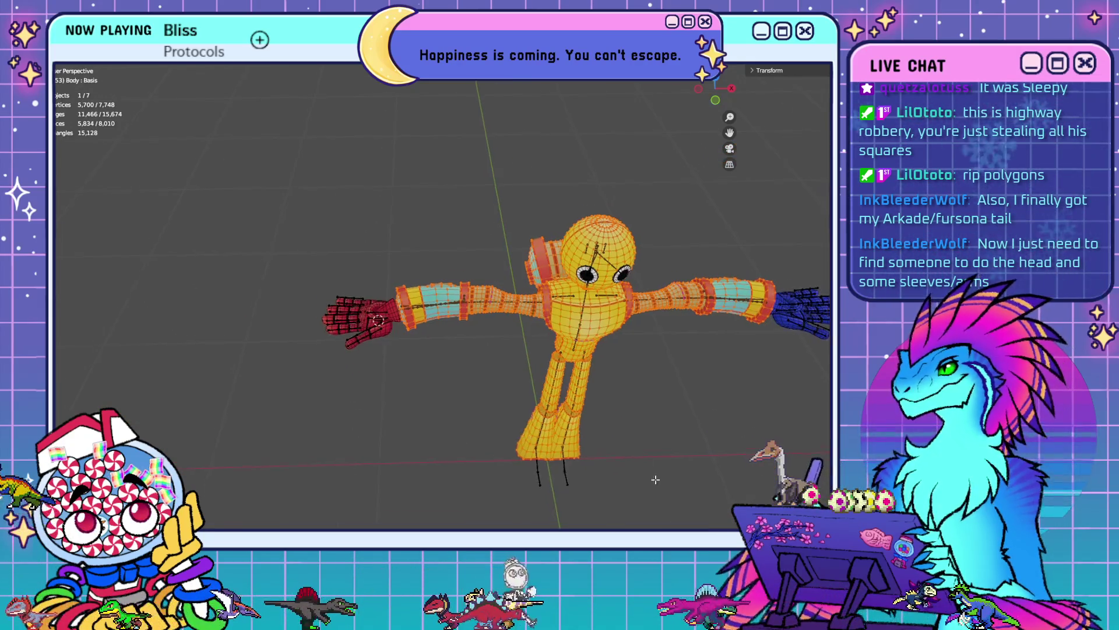
pyautogui.moveTo(652, 472)
pyautogui.mouseDown(button='middle')
pyautogui.moveTo(648, 440)
pyautogui.moveTo(599, 379)
pyautogui.moveTo(579, 381)
pyautogui.mouseUp(button='middle')
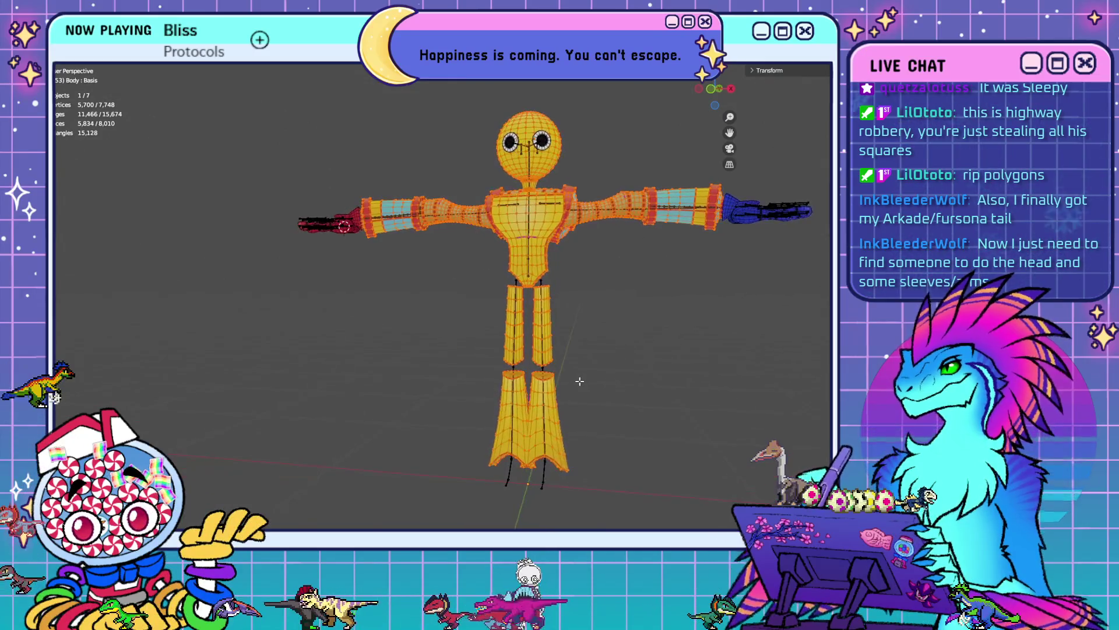
pyautogui.moveTo(675, 388)
pyautogui.mouseDown(button='middle')
pyautogui.moveTo(600, 382)
pyautogui.moveTo(537, 400)
pyautogui.moveTo(552, 437)
pyautogui.moveTo(324, 369)
pyautogui.moveTo(510, 362)
pyautogui.mouseUp(button='middle')
pyautogui.scroll(5, 325, 370)
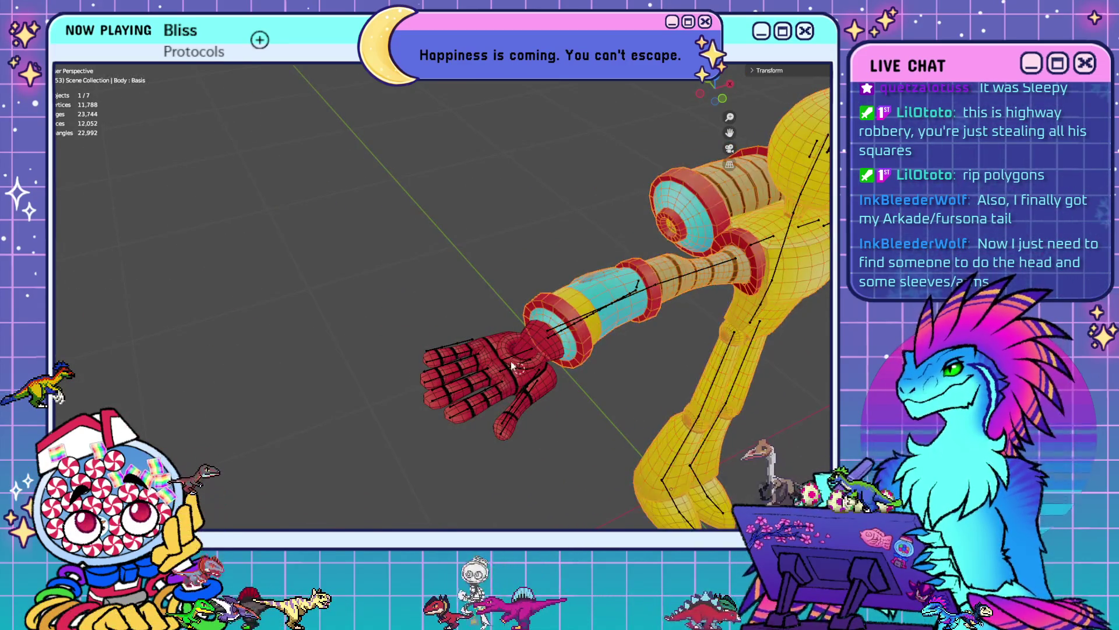
# - Edit the red Hand R mesh and delete two unneeded parts, including the red funnel
pyautogui.press('Tab')
pyautogui.click(542, 379)
pyautogui.click(542, 379)
pyautogui.scroll(5, 542, 379)
pyautogui.moveTo(579, 386)
pyautogui.mouseDown(button='middle')
pyautogui.moveTo(612, 366)
pyautogui.moveTo(600, 385)
pyautogui.moveTo(530, 400)
pyautogui.moveTo(648, 478)
pyautogui.moveTo(480, 310)
pyautogui.mouseUp(button='middle')
pyautogui.press('Tab')
pyautogui.scroll(8, 648, 478)
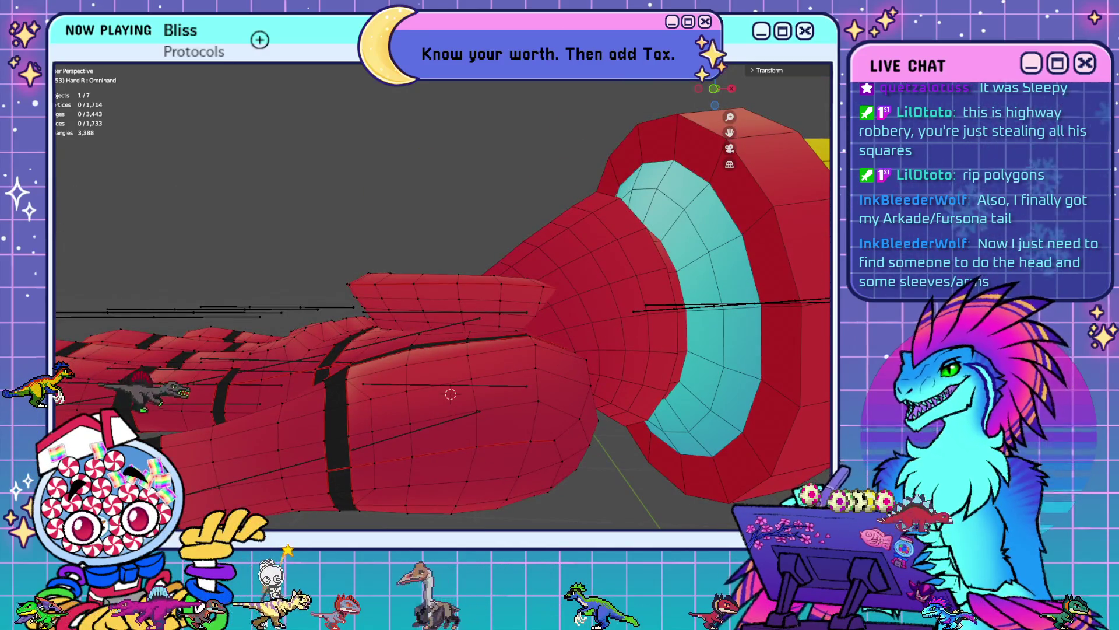
pyautogui.press('Delete')
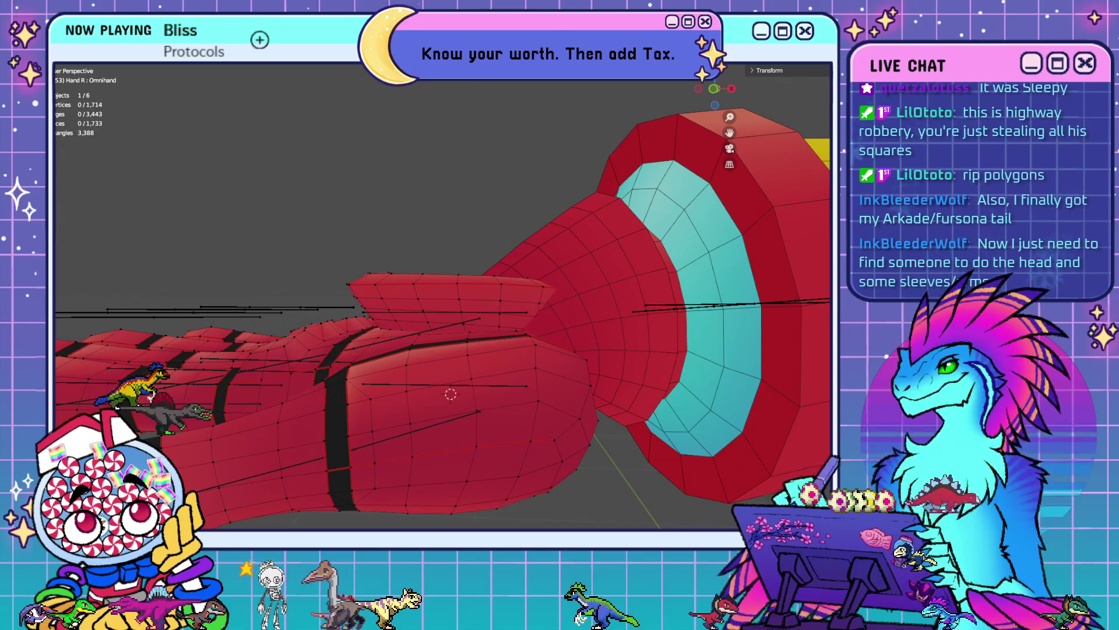
pyautogui.press('Delete')
# - Hide the linked arm part to inspect the mesh behind it, then reveal it again
pyautogui.click(566, 319)
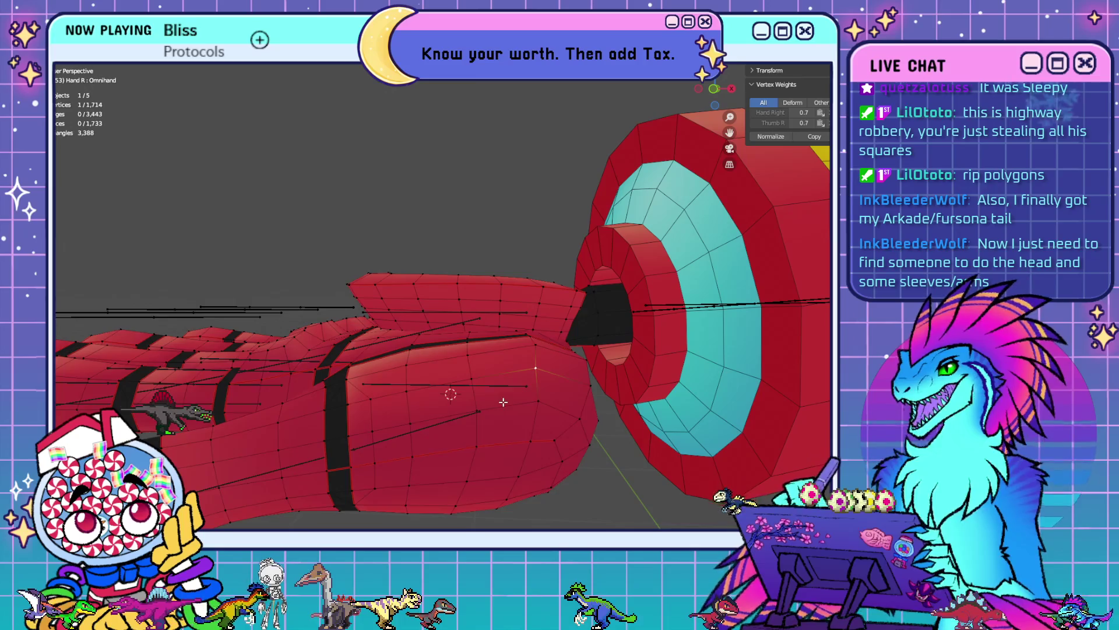
pyautogui.hotkey('ctrl', 'l')
pyautogui.press('h')
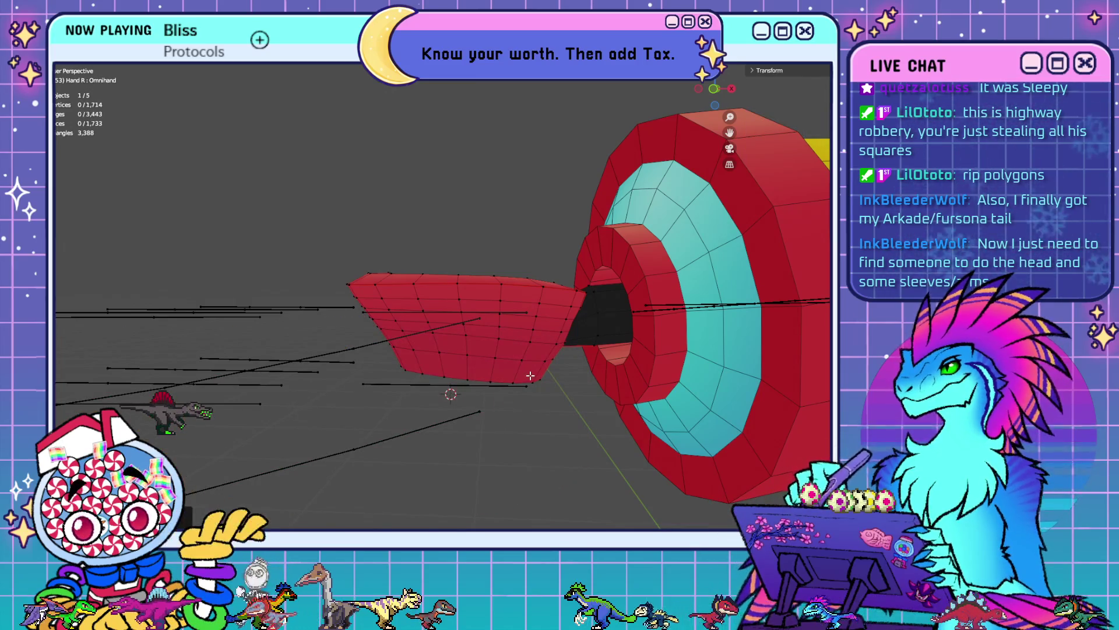
pyautogui.moveTo(503, 402)
pyautogui.mouseDown(button='middle')
pyautogui.moveTo(530, 365)
pyautogui.moveTo(525, 378)
pyautogui.moveTo(518, 310)
pyautogui.moveTo(532, 313)
pyautogui.moveTo(516, 309)
pyautogui.mouseUp(button='middle')
pyautogui.hotkey('alt', 'h')
# - Frame the view on a single hand vertex, then return to a front orthographic view
pyautogui.hotkey('alt', 'a')
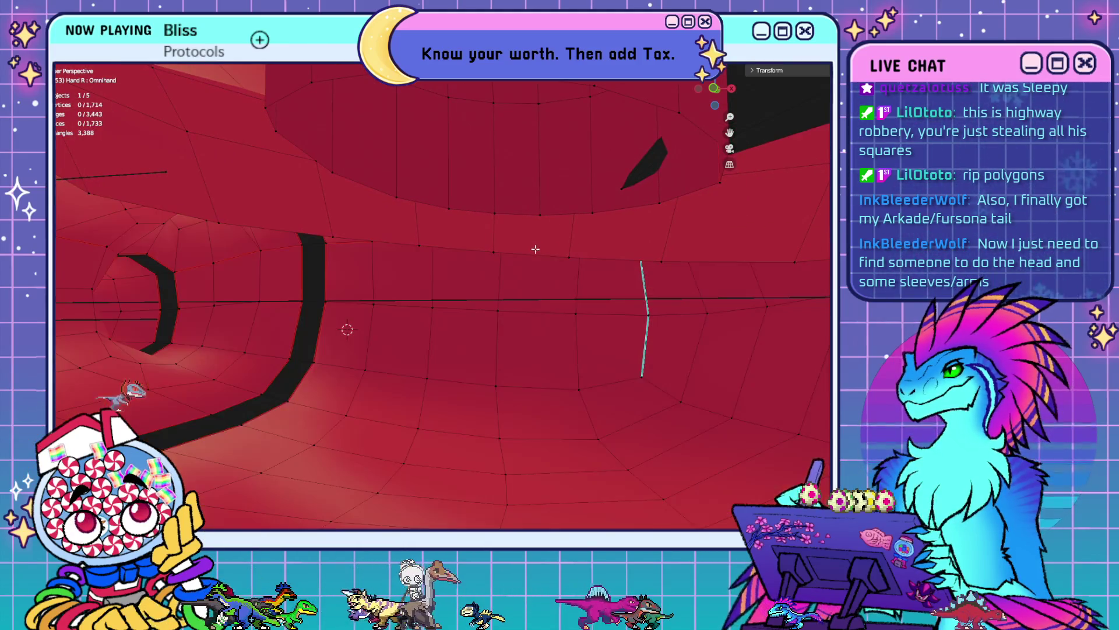
pyautogui.click(569, 244)
pyautogui.press('KP_Decimal')
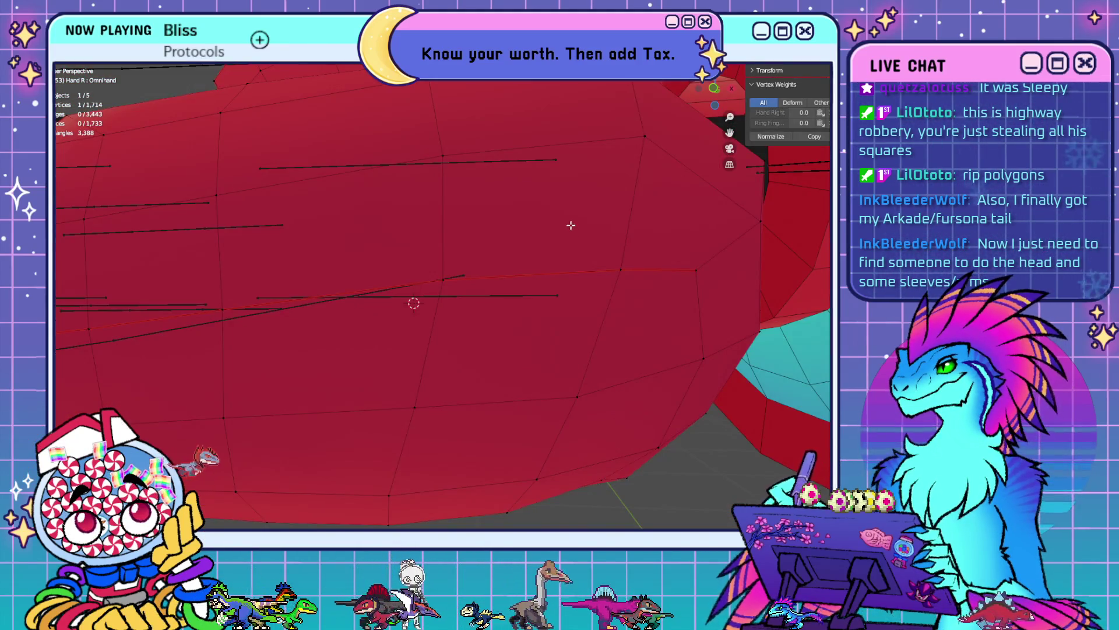
pyautogui.scroll(-5, 570, 225)
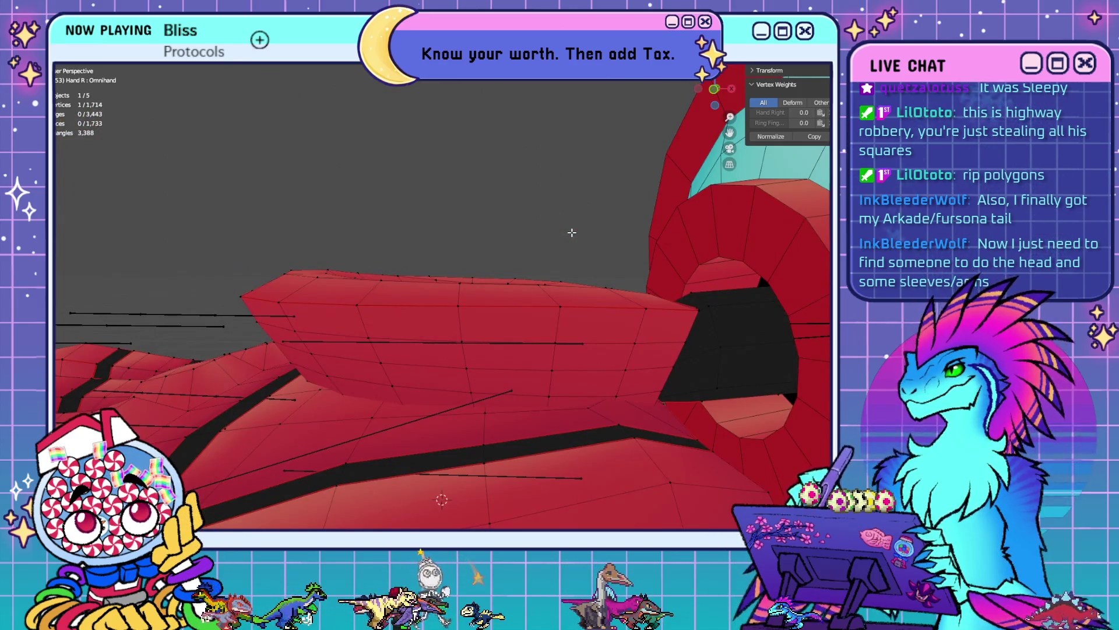
pyautogui.click(581, 128)
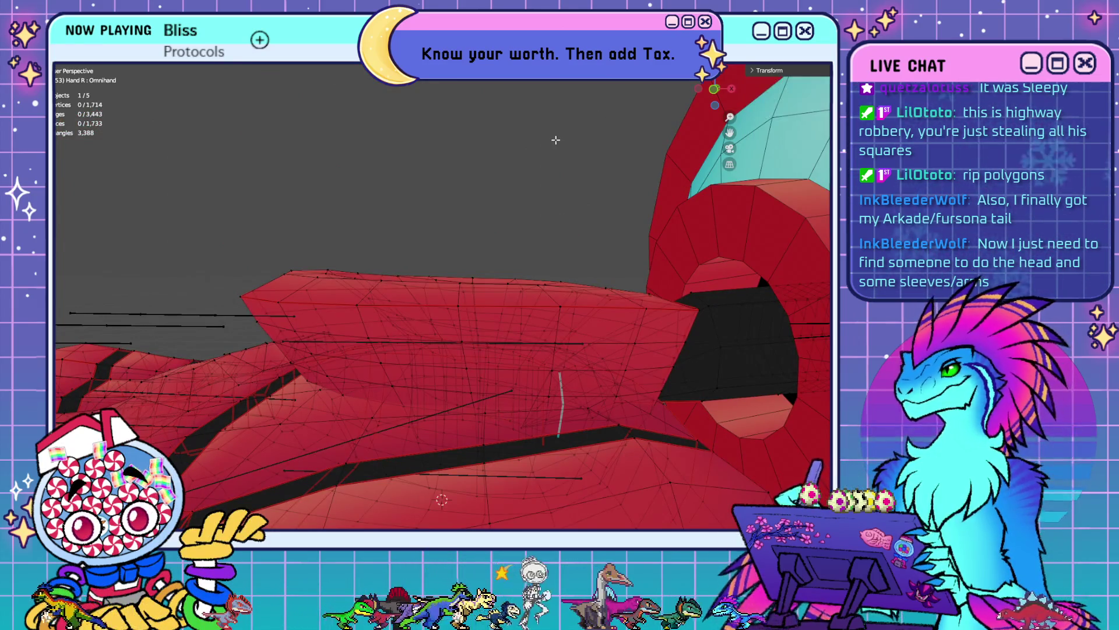
pyautogui.press('KP_1')
pyautogui.scroll(5, 578, 320)
pyautogui.scroll(3, 675, 250)
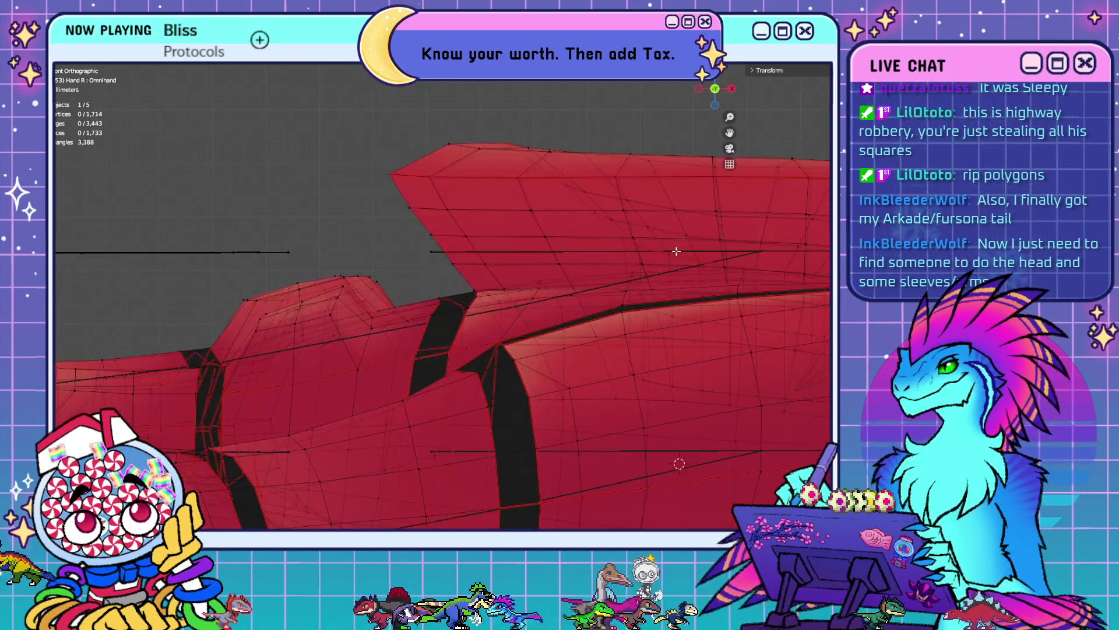
# - Hide the linked mesh part on the arm's right edge to expose the wrist cup
pyautogui.keyDown('shift'); pyautogui.moveTo(680, 219); pyautogui.dragTo(550, 295, button='middle'); pyautogui.keyUp('shift')
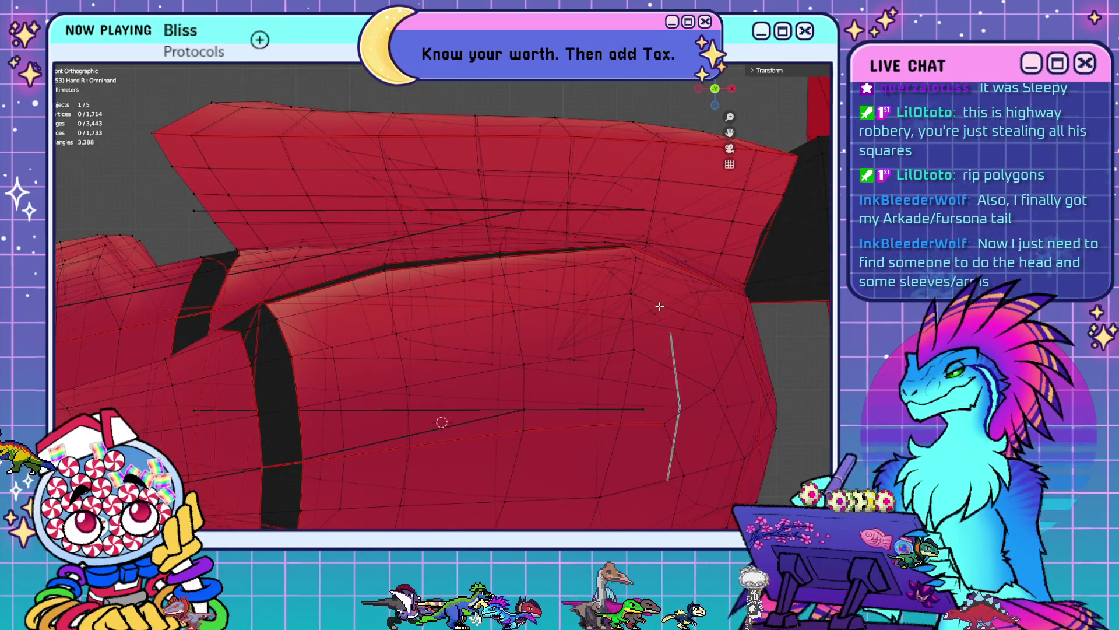
pyautogui.moveTo(660, 306)
pyautogui.keyDown('shift'); pyautogui.mouseDown(button='middle')
pyautogui.moveTo(562, 298)
pyautogui.moveTo(649, 303)
pyautogui.moveTo(572, 286)
pyautogui.mouseUp(button='middle'); pyautogui.keyUp('shift')
pyautogui.click(657, 358)
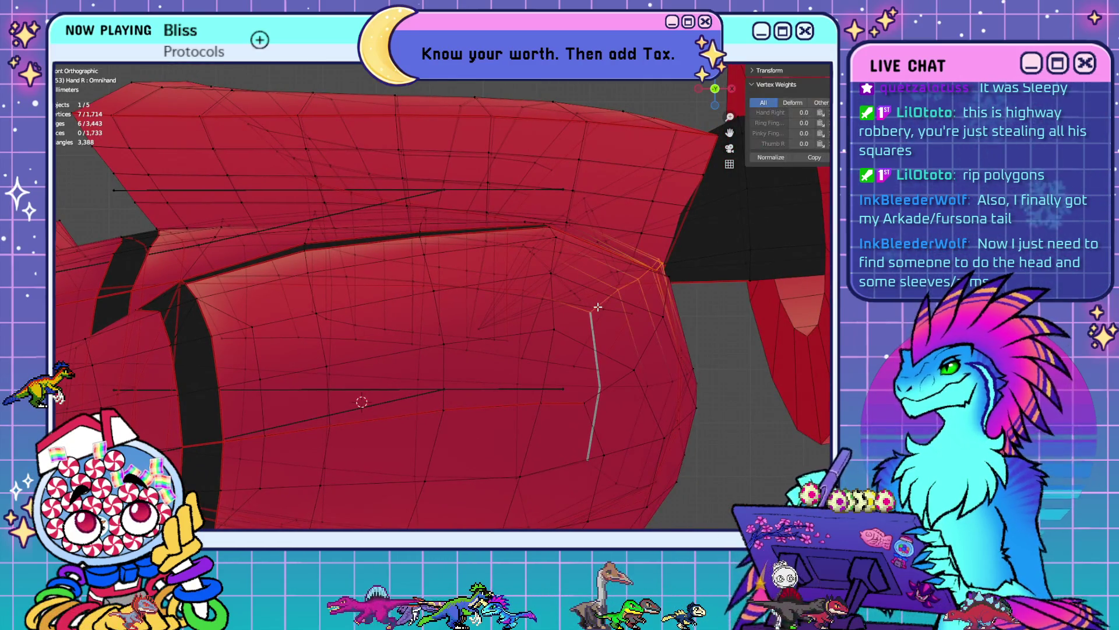
pyautogui.hotkey('ctrl', 'l')
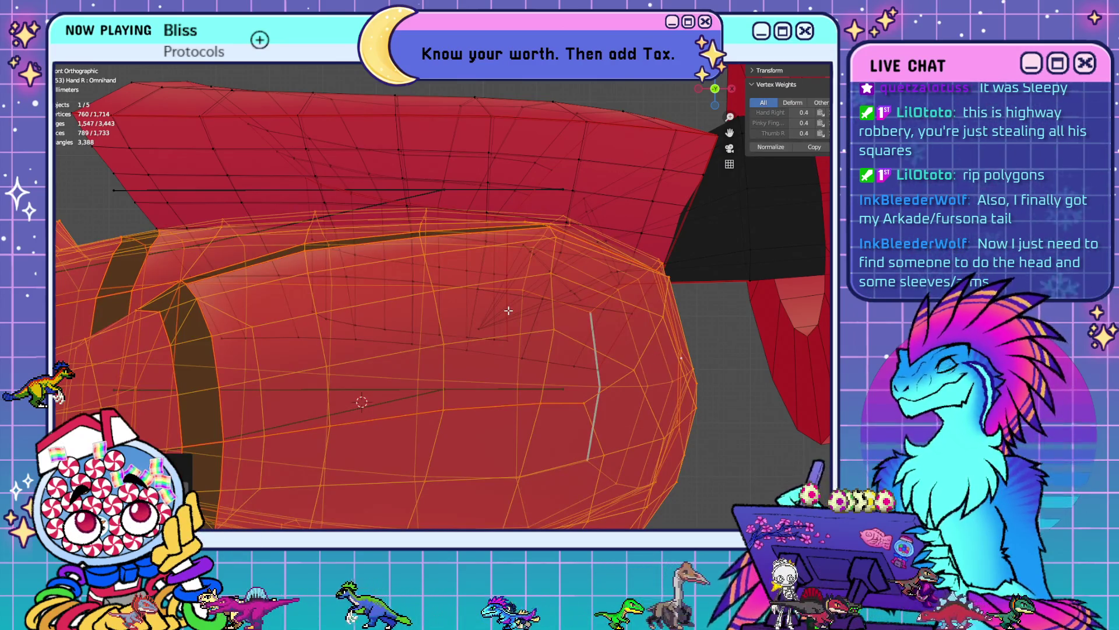
pyautogui.press('h')
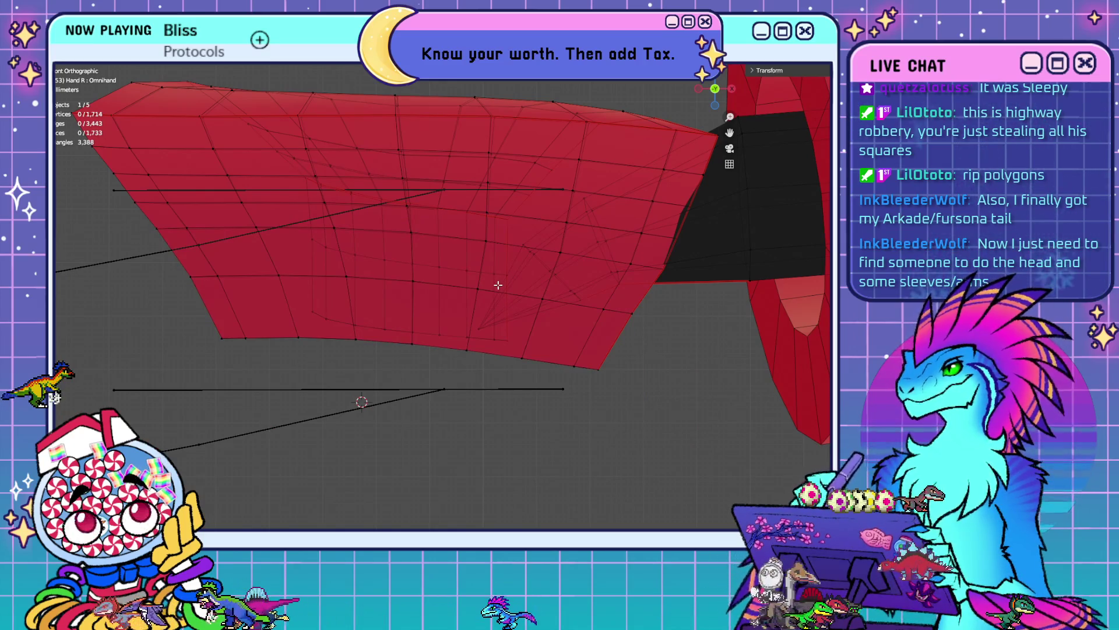
# - Dissolve two pairs of horizontal edge loops on the flap and red cup
pyautogui.keyDown('alt'); pyautogui.click(296, 278); pyautogui.keyUp('alt')
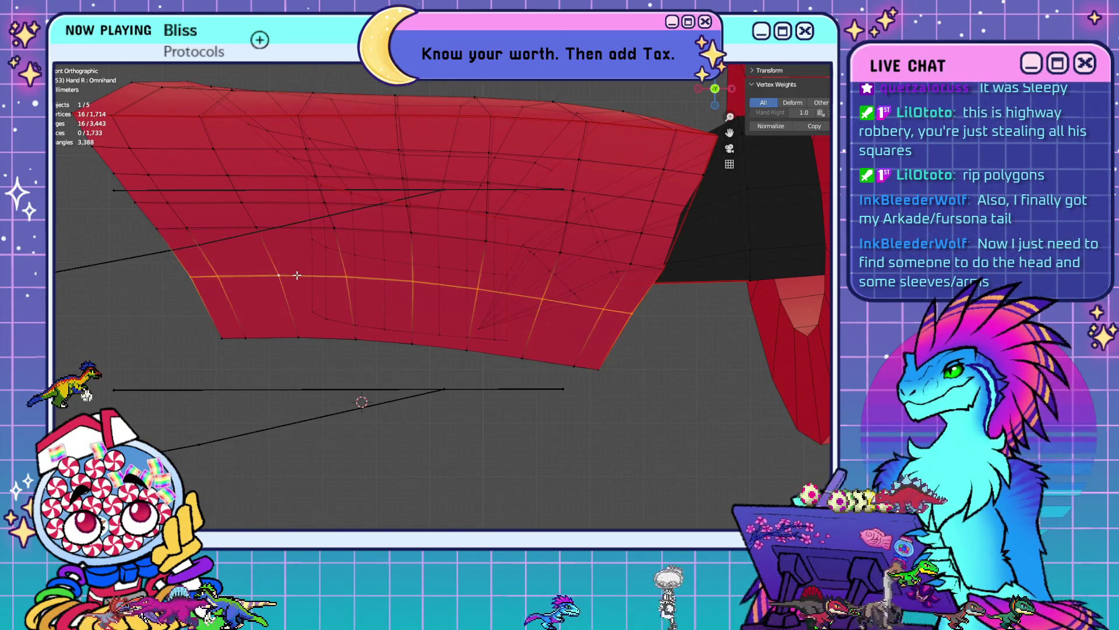
pyautogui.keyDown('shift'); pyautogui.moveTo(349, 245); pyautogui.dragTo(401, 335, button='middle'); pyautogui.keyUp('shift')
pyautogui.keyDown('alt'); pyautogui.keyDown('shift'); pyautogui.click(451, 350); pyautogui.keyUp('shift'); pyautogui.keyUp('alt')
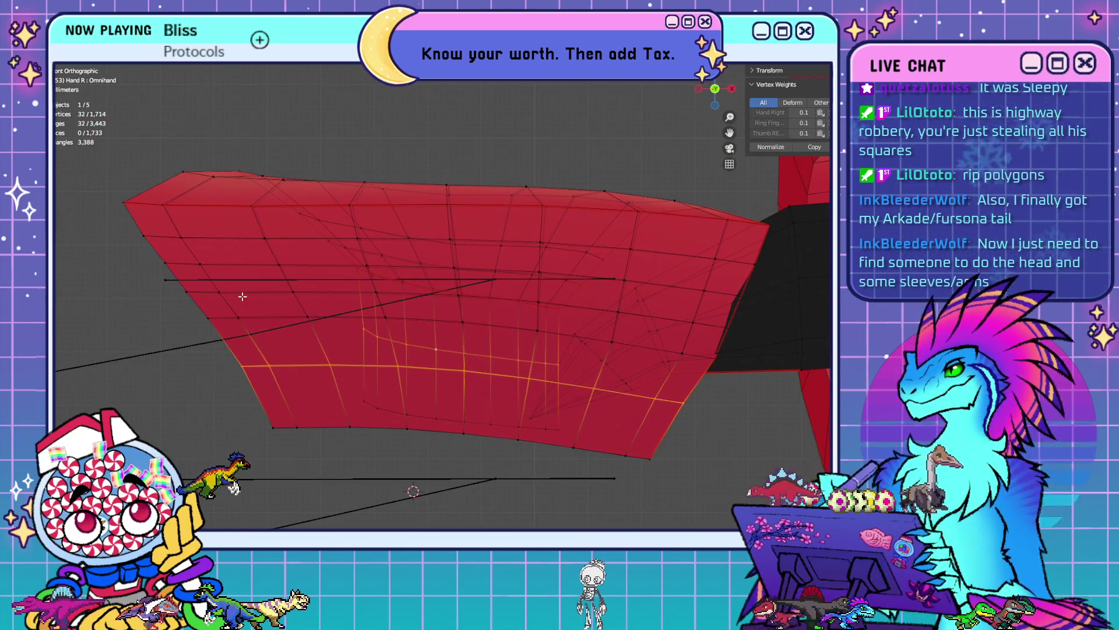
pyautogui.press('x')
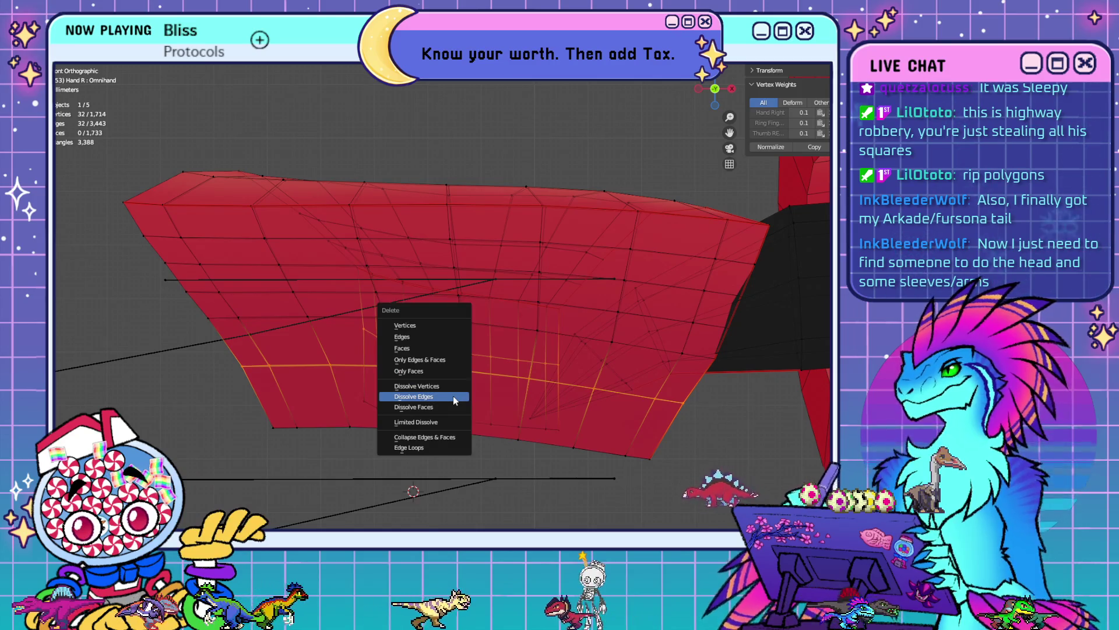
pyautogui.click(453, 396)
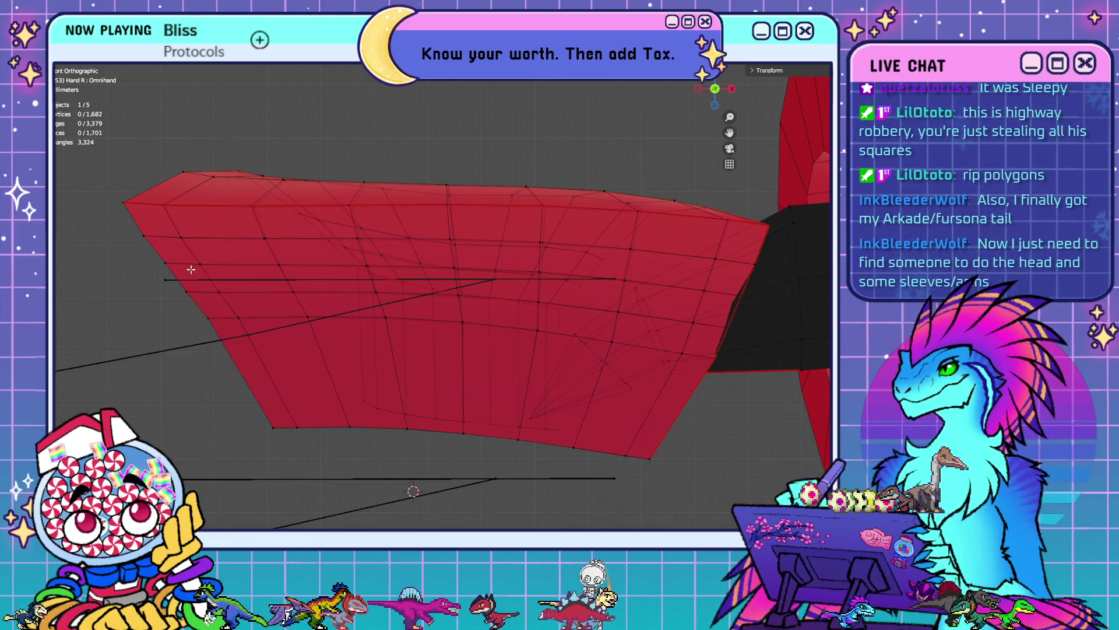
pyautogui.keyDown('alt'); pyautogui.click(228, 250); pyautogui.keyUp('alt')
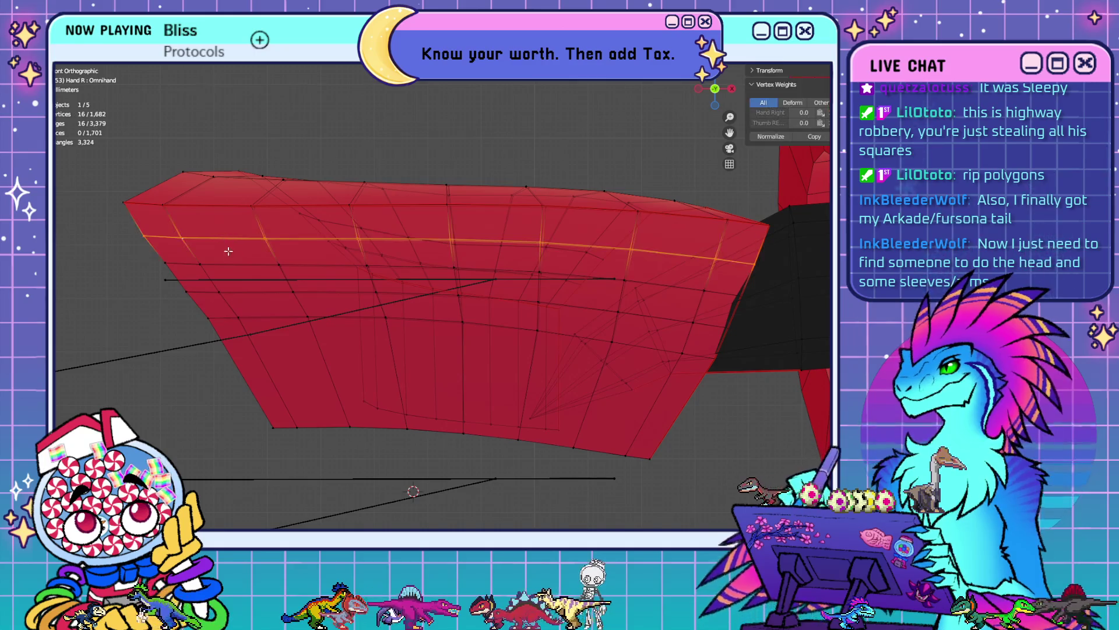
pyautogui.keyDown('alt'); pyautogui.keyDown('shift'); pyautogui.click(245, 294); pyautogui.keyUp('shift'); pyautogui.keyUp('alt')
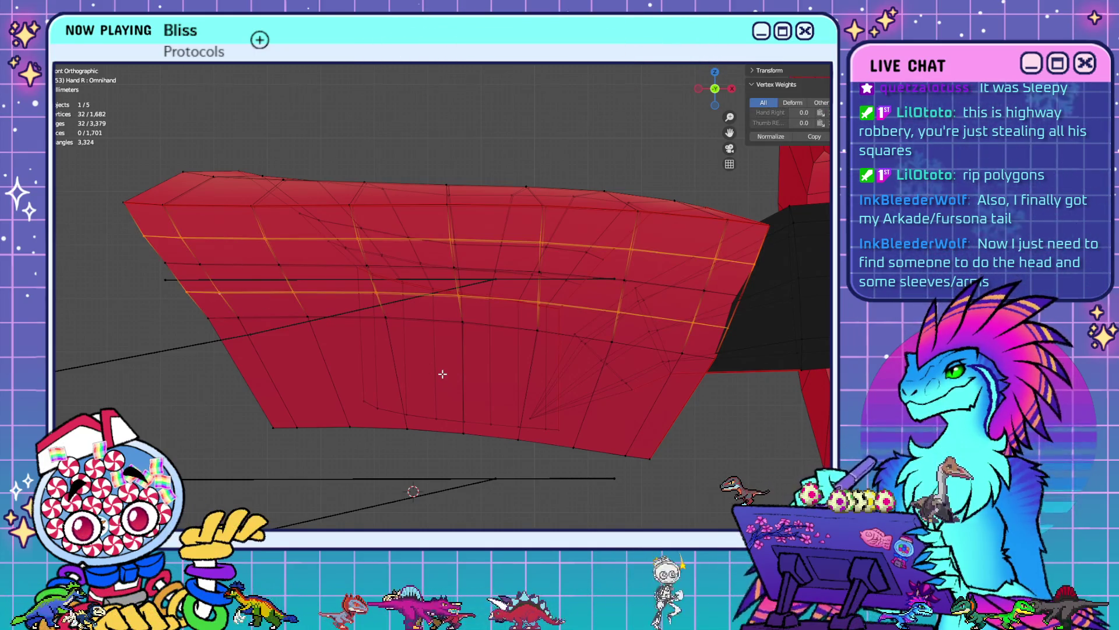
pyautogui.press('x')
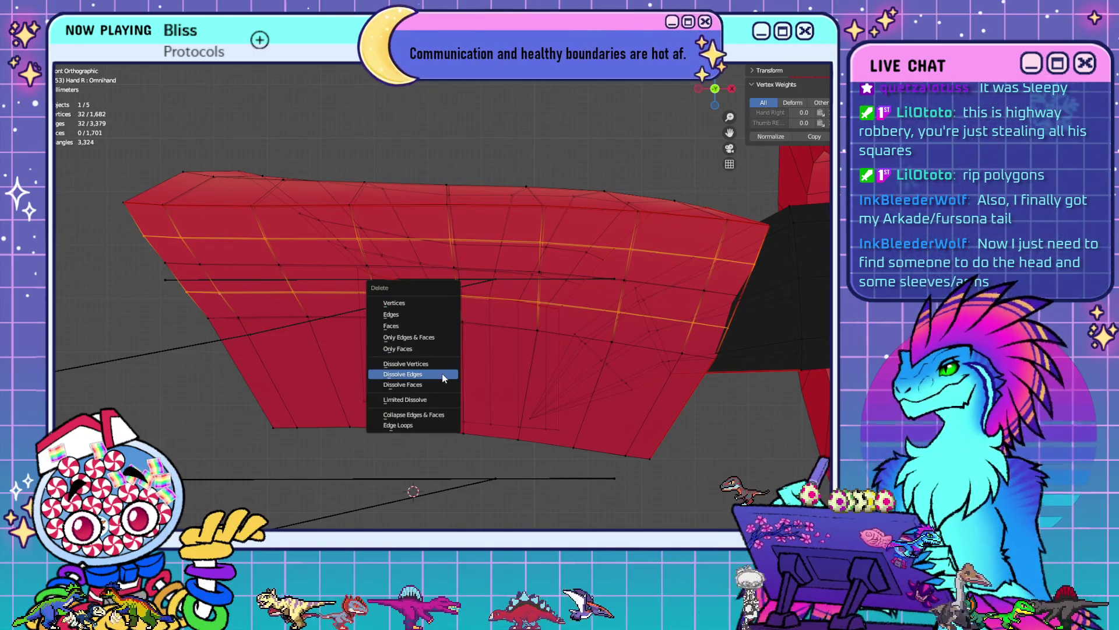
pyautogui.click(443, 376)
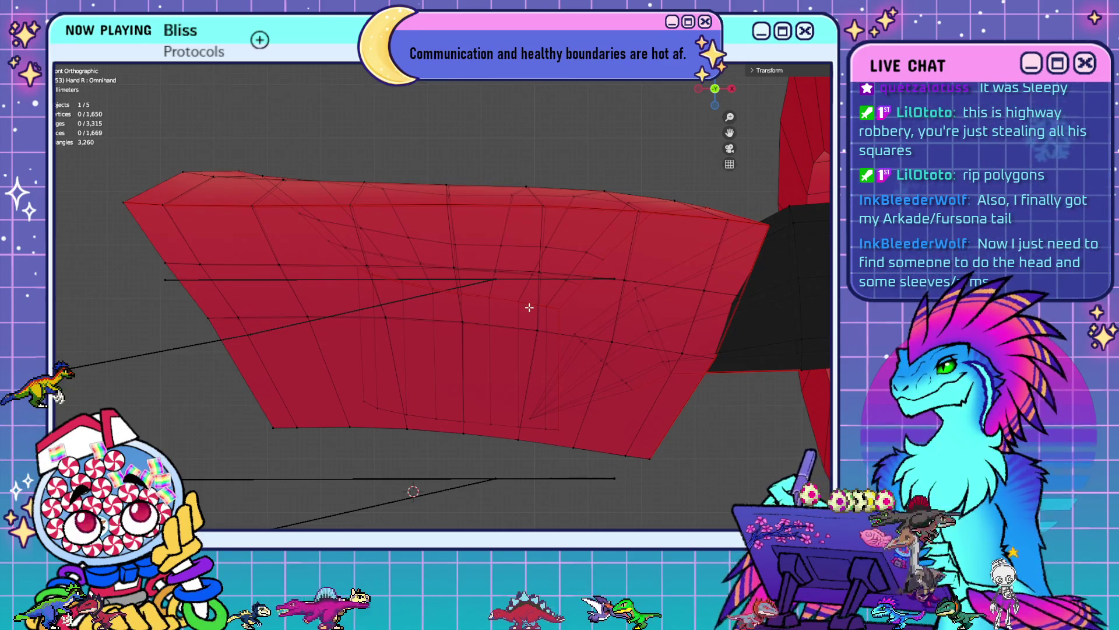
# - Dissolve one more horizontal edge loop on the red cup
pyautogui.keyDown('alt'); pyautogui.click(513, 272); pyautogui.keyUp('alt')
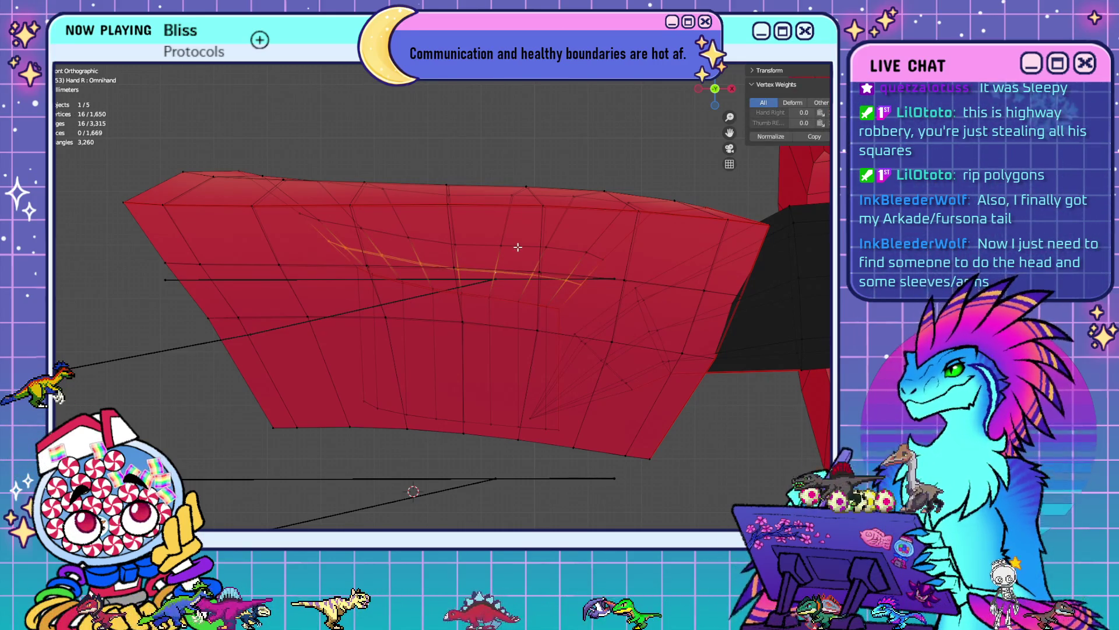
pyautogui.rightClick(609, 351)
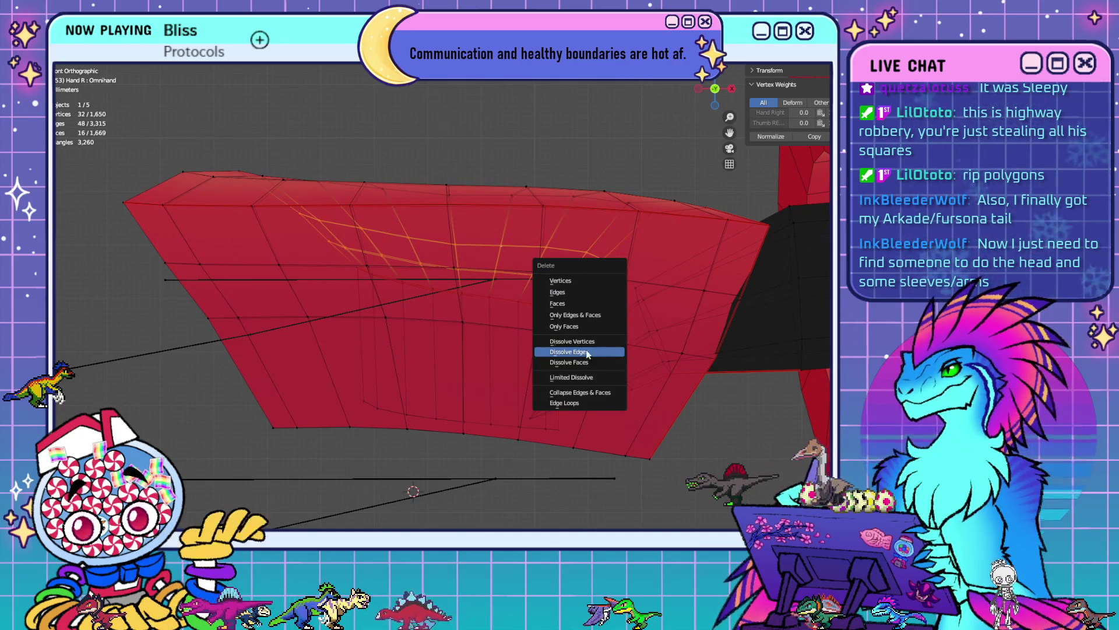
pyautogui.keyDown('alt'); pyautogui.click(524, 274); pyautogui.keyUp('alt')
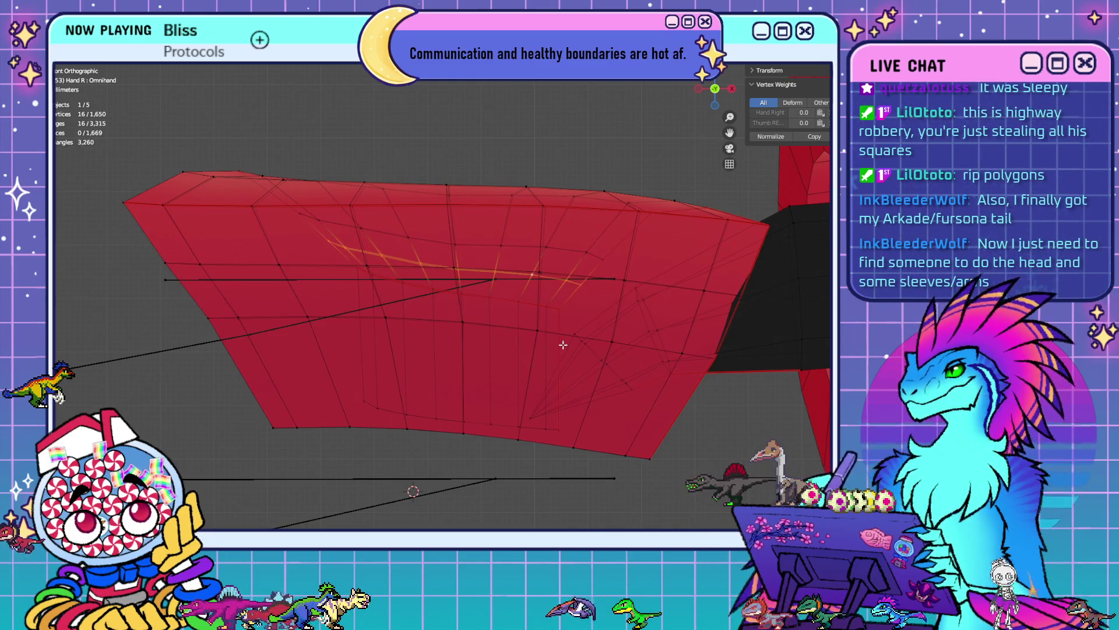
pyautogui.rightClick(562, 344)
pyautogui.click(562, 344)
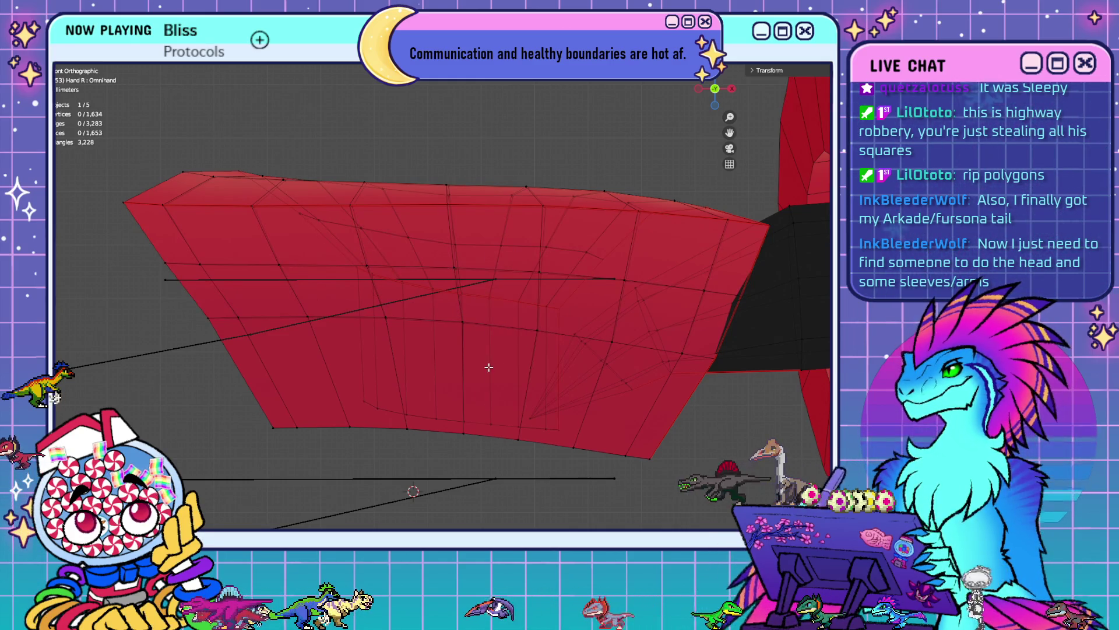
pyautogui.moveTo(488, 367); pyautogui.dragTo(502, 306, button='middle')
pyautogui.moveTo(525, 352)
pyautogui.mouseDown(button='middle')
pyautogui.moveTo(543, 314)
pyautogui.moveTo(639, 301)
pyautogui.moveTo(591, 346)
pyautogui.moveTo(576, 293)
pyautogui.mouseUp(button='middle')
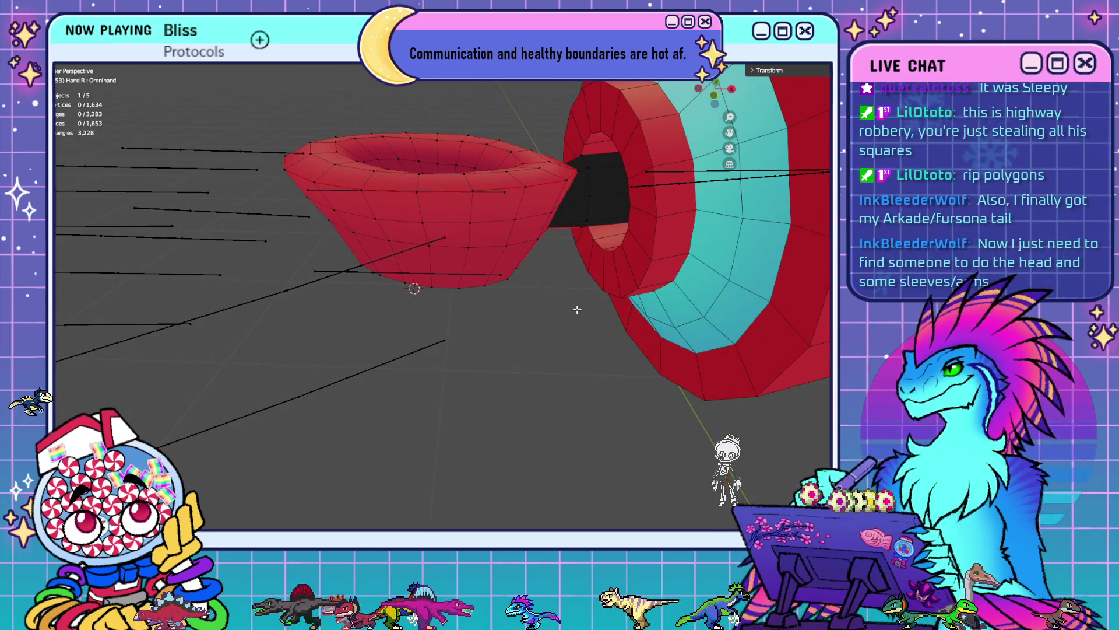
# - Reveal the right hand, then edit the left hand and hide everything except its blue cup
pyautogui.hotkey('alt', 'h')
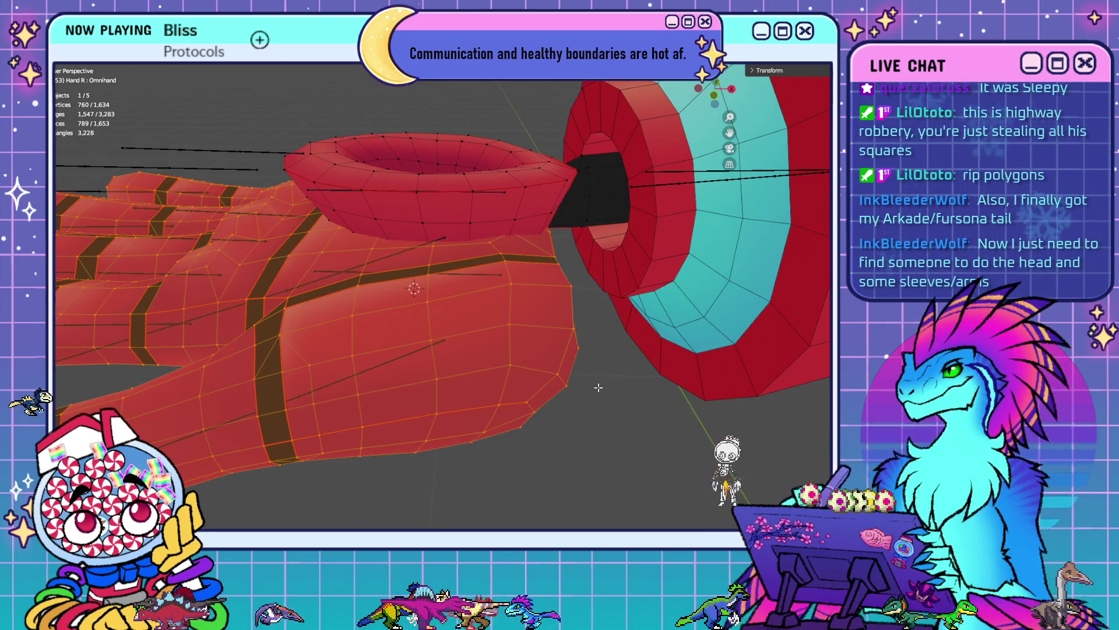
pyautogui.moveTo(599, 387); pyautogui.dragTo(579, 379, button='middle')
pyautogui.scroll(-5, 580, 379)
pyautogui.scroll(5, 397, 356)
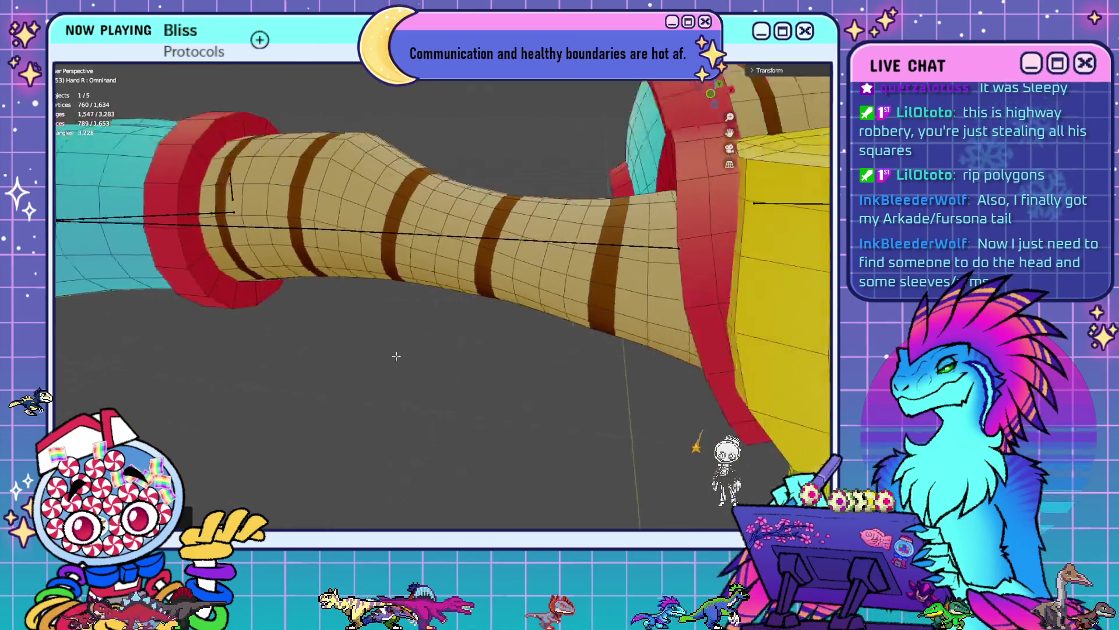
pyautogui.moveTo(397, 356); pyautogui.dragTo(382, 358, button='middle')
pyautogui.press('Tab')
pyautogui.scroll(-5, 374, 360)
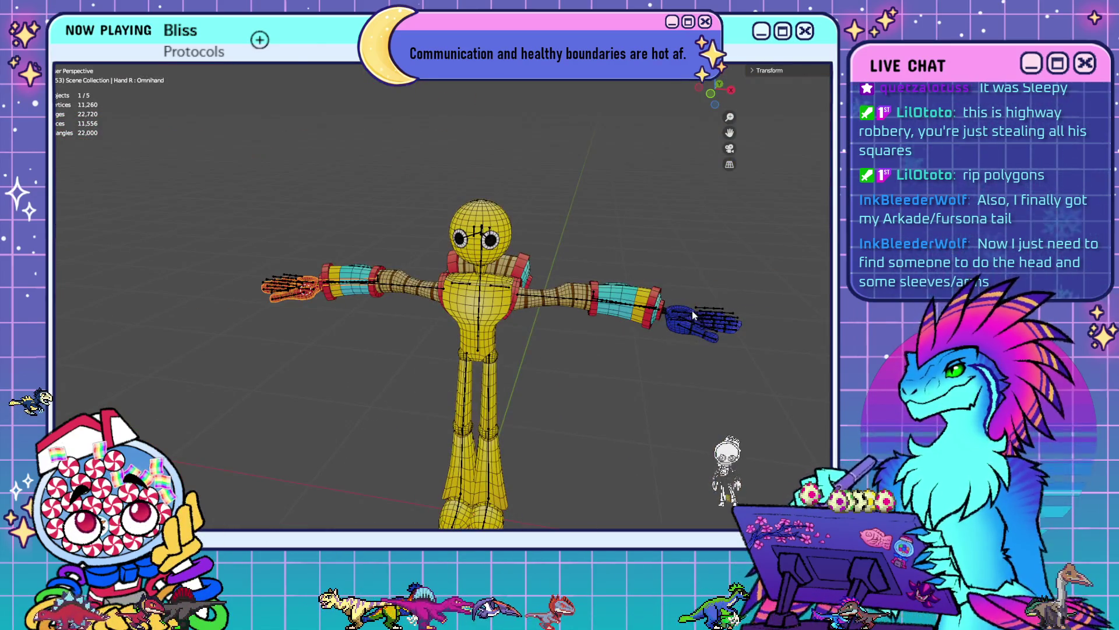
pyautogui.click(691, 311)
pyautogui.press('Tab')
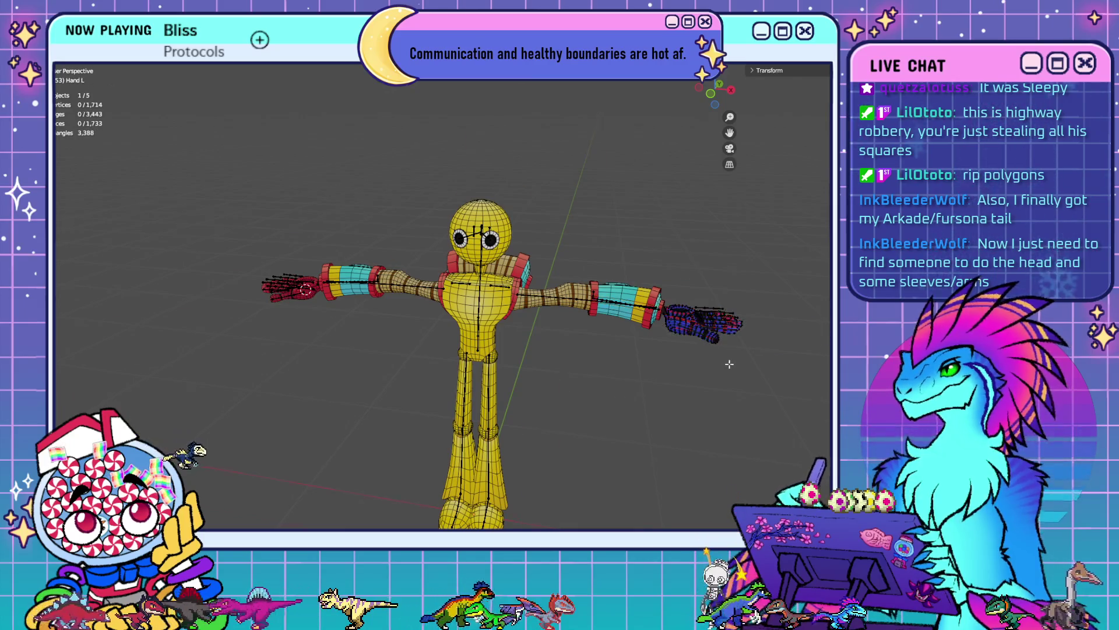
pyautogui.moveTo(730, 364)
pyautogui.mouseDown(button='middle')
pyautogui.moveTo(583, 373)
pyautogui.moveTo(603, 328)
pyautogui.mouseUp(button='middle')
pyautogui.scroll(10, 583, 373)
pyautogui.scroll(-5, 529, 390)
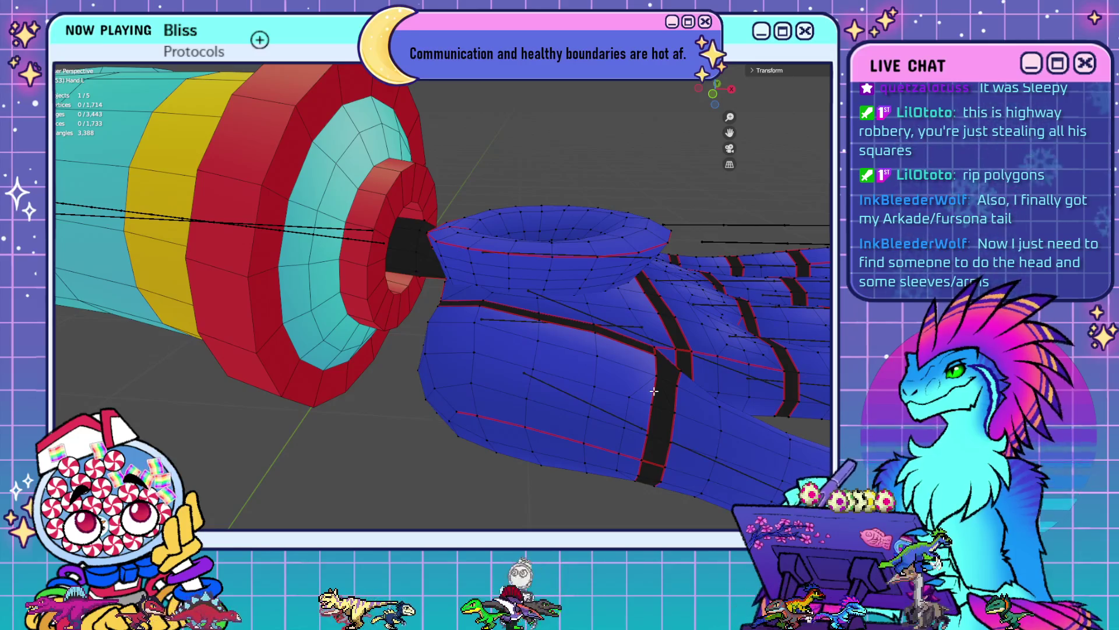
pyautogui.press('l')
pyautogui.press('h')
pyautogui.moveTo(653, 392)
pyautogui.mouseDown(button='middle')
pyautogui.moveTo(597, 325)
pyautogui.moveTo(617, 394)
pyautogui.mouseUp(button='middle')
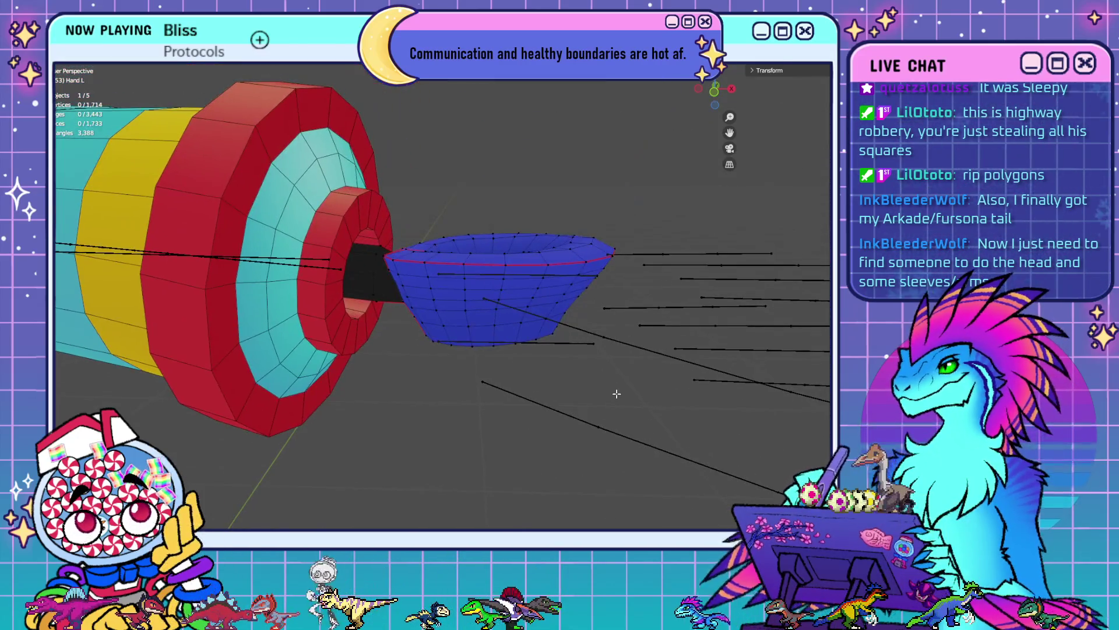
# - Dissolve two edge loops on the blue cup and remove its inner edge loop
pyautogui.keyDown('alt'); pyautogui.click(529, 322); pyautogui.keyUp('alt')
pyautogui.moveTo(529, 322); pyautogui.dragTo(607, 344, button='middle')
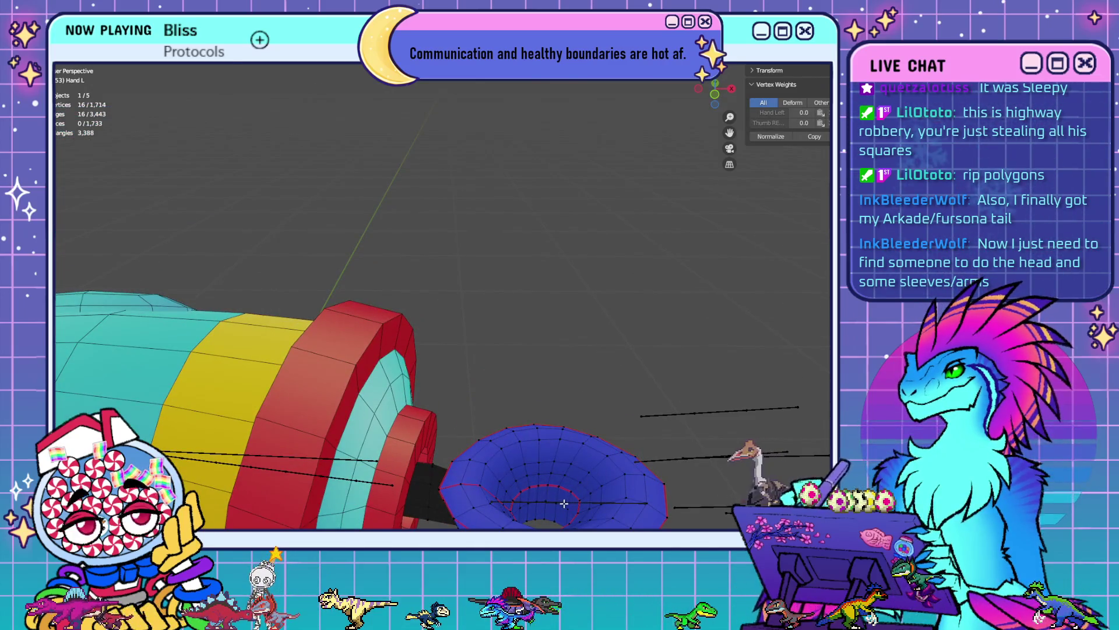
pyautogui.keyDown('alt'); pyautogui.keyDown('shift'); pyautogui.click(590, 502); pyautogui.keyUp('shift'); pyautogui.keyUp('alt')
pyautogui.press('x')
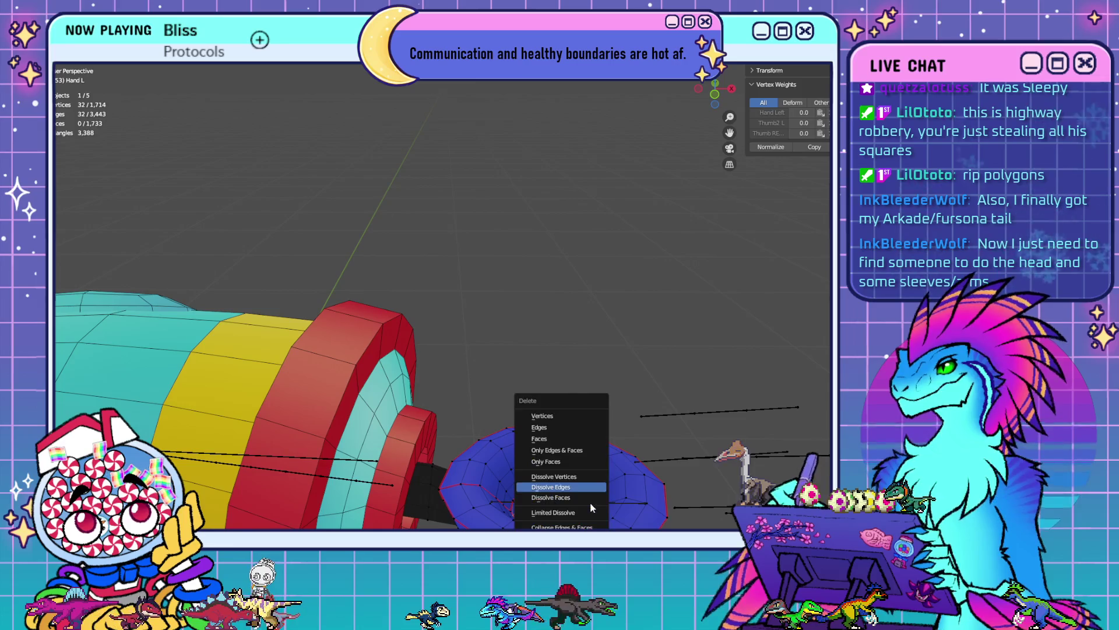
pyautogui.click(586, 491)
pyautogui.moveTo(675, 482); pyautogui.dragTo(651, 455, button='middle')
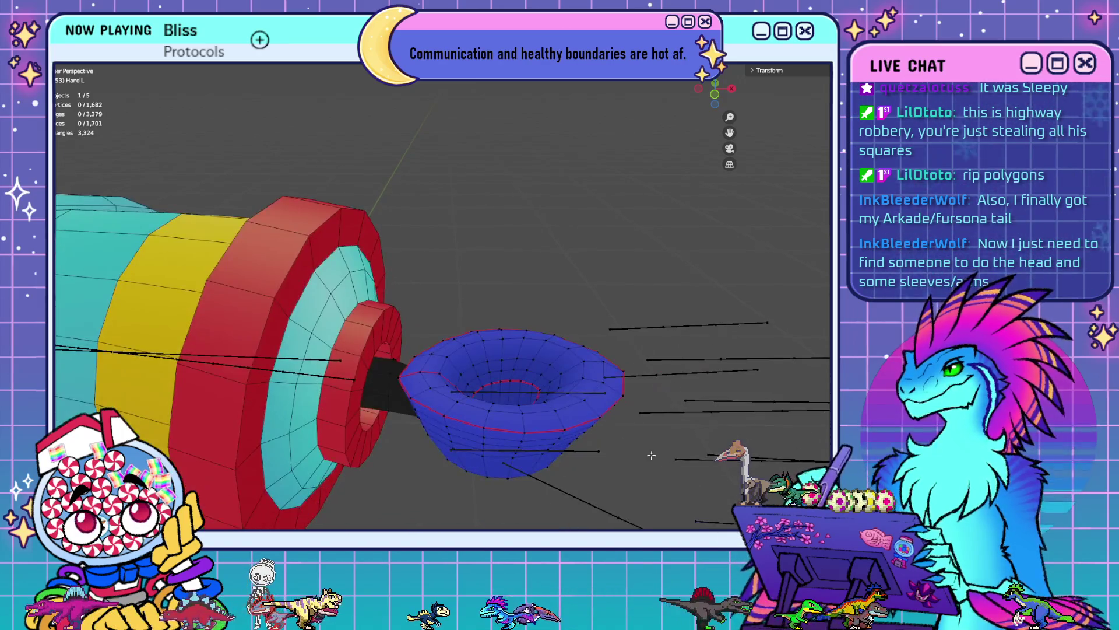
pyautogui.keyDown('alt'); pyautogui.click(527, 371); pyautogui.keyUp('alt')
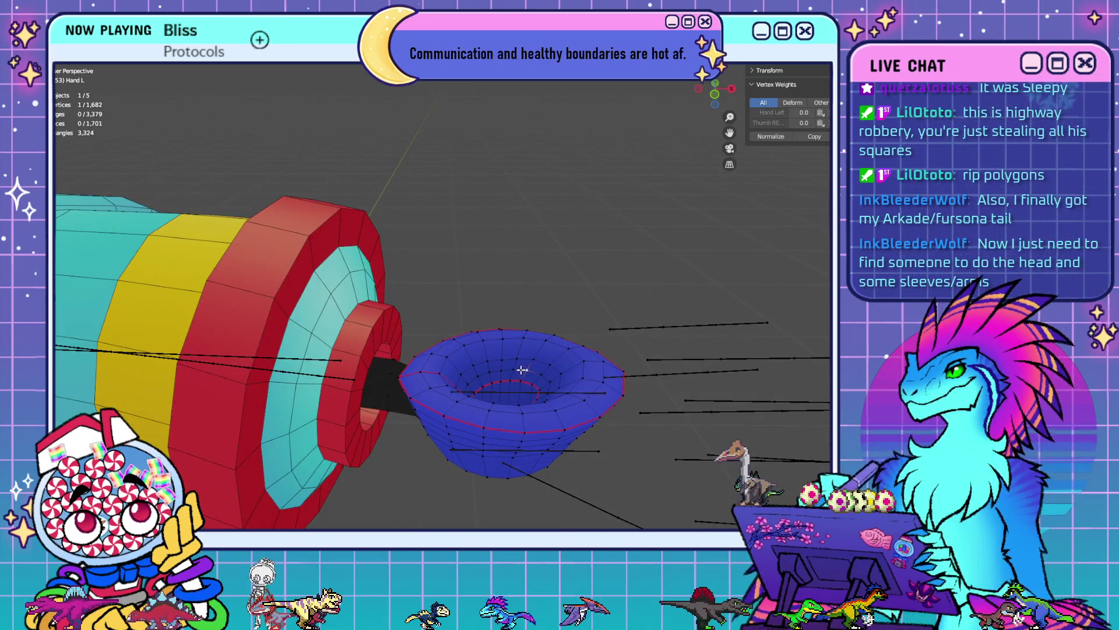
pyautogui.press('x')
pyautogui.click(670, 456)
# - Dissolve the cup's outer rim loop, leaving the hand at 1,634 vertices, and return to front view
pyautogui.moveTo(670, 456); pyautogui.dragTo(532, 424, button='middle')
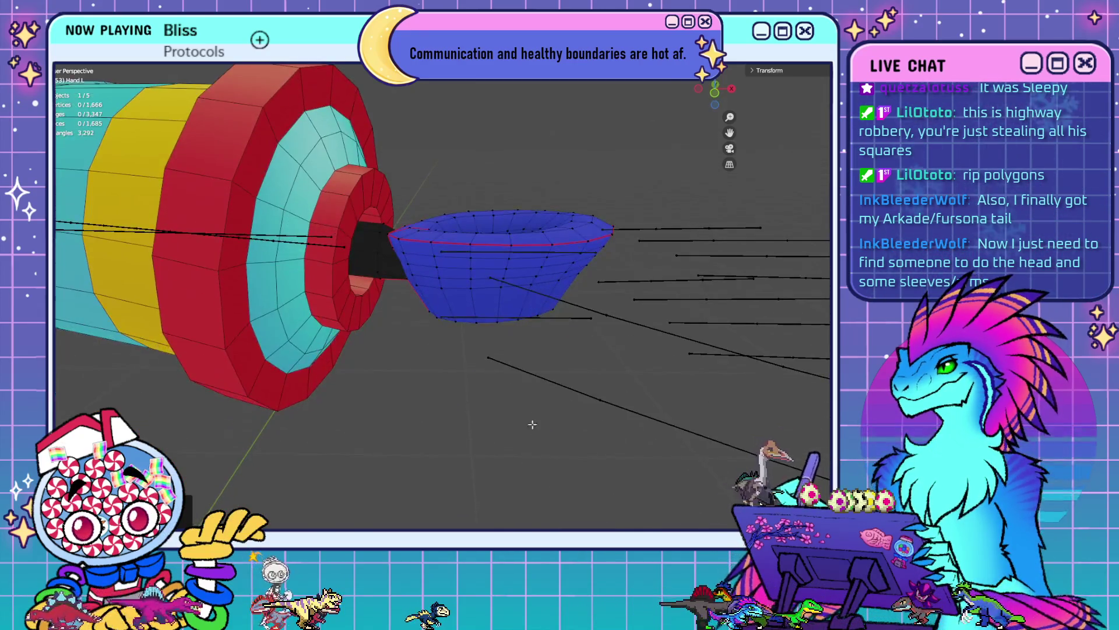
pyautogui.click(510, 259)
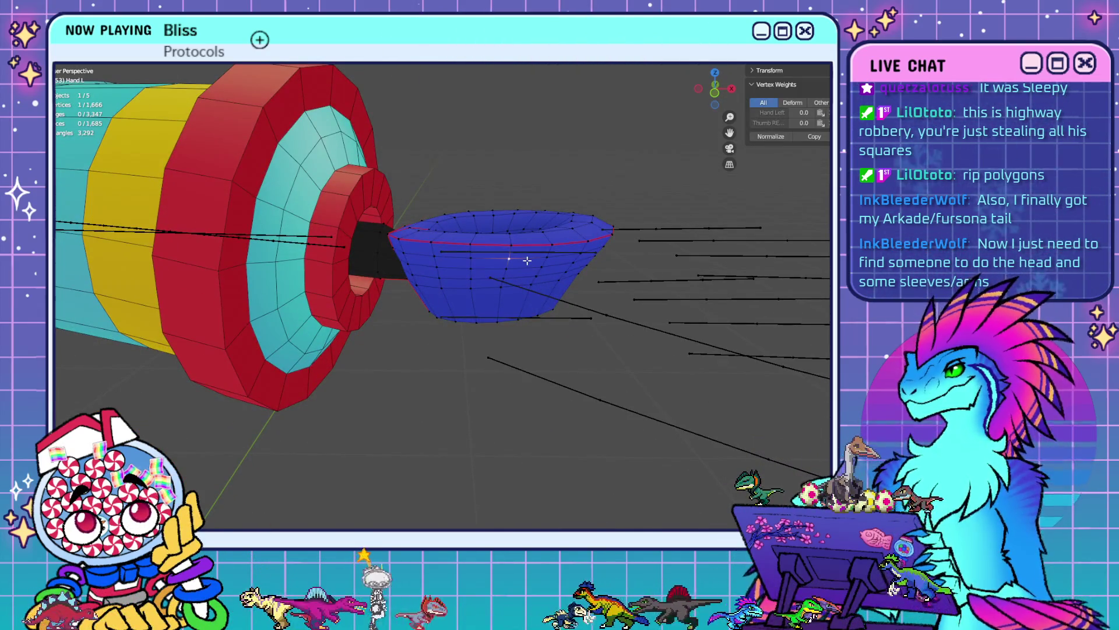
pyautogui.keyDown('alt'); pyautogui.click(510, 258); pyautogui.keyUp('alt')
pyautogui.press('x')
pyautogui.click(563, 334)
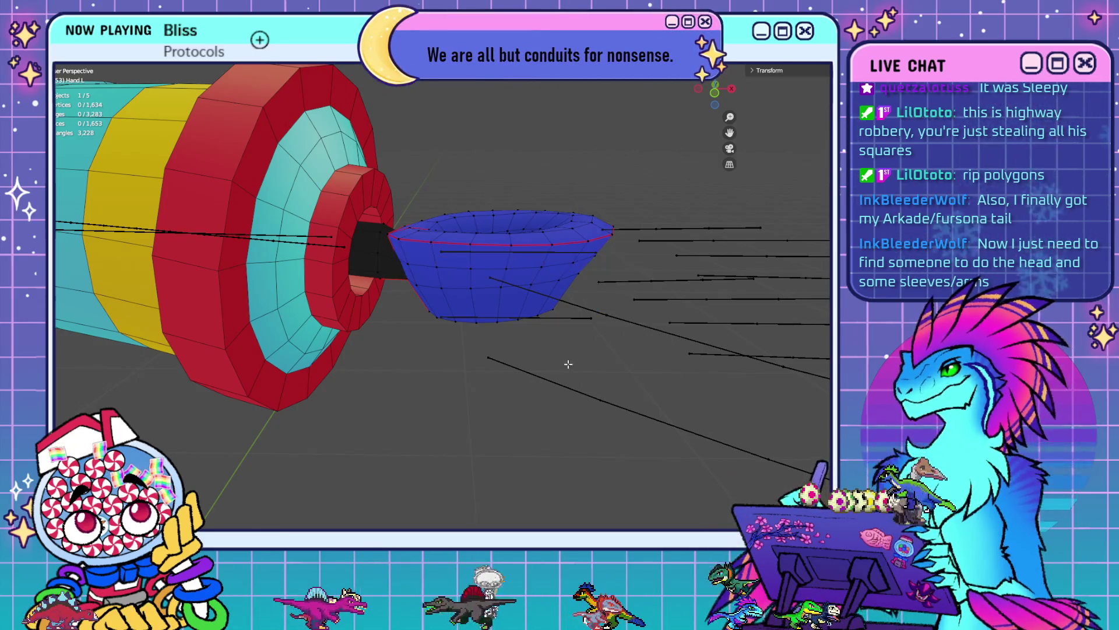
pyautogui.moveTo(505, 331)
pyautogui.mouseDown(button='middle')
pyautogui.moveTo(504, 320)
pyautogui.moveTo(472, 338)
pyautogui.moveTo(479, 331)
pyautogui.moveTo(482, 358)
pyautogui.moveTo(570, 447)
pyautogui.moveTo(593, 356)
pyautogui.mouseUp(button='middle')
pyautogui.press('KP_1')
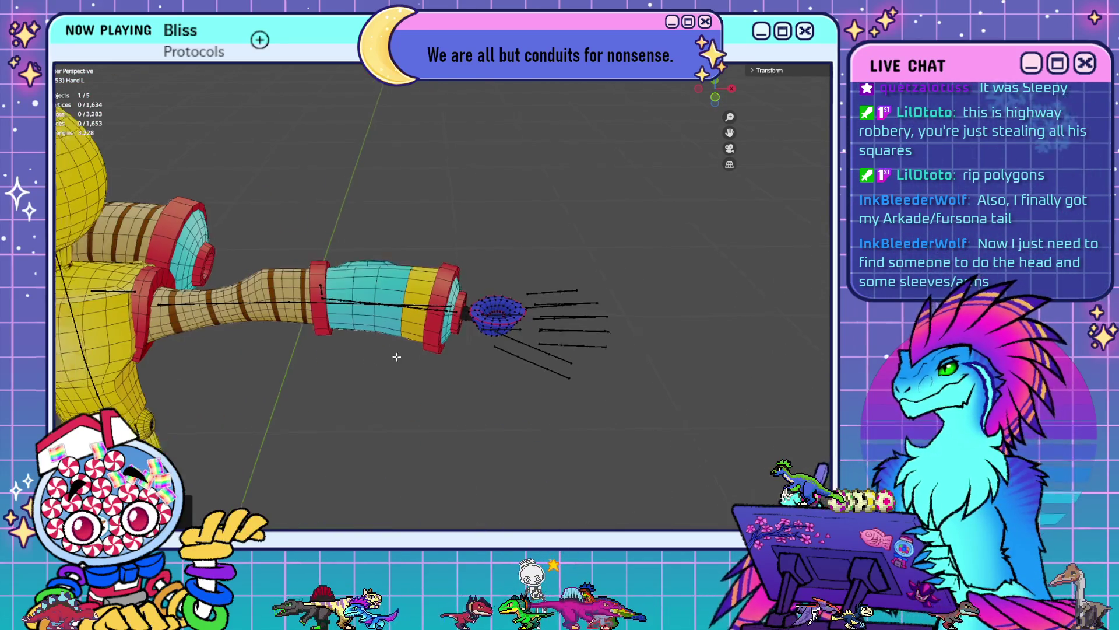
# - Check both hand meshes in Edit Mode, then paste a cuff piece onto each wrist
pyautogui.scroll(-2, 582, 394)
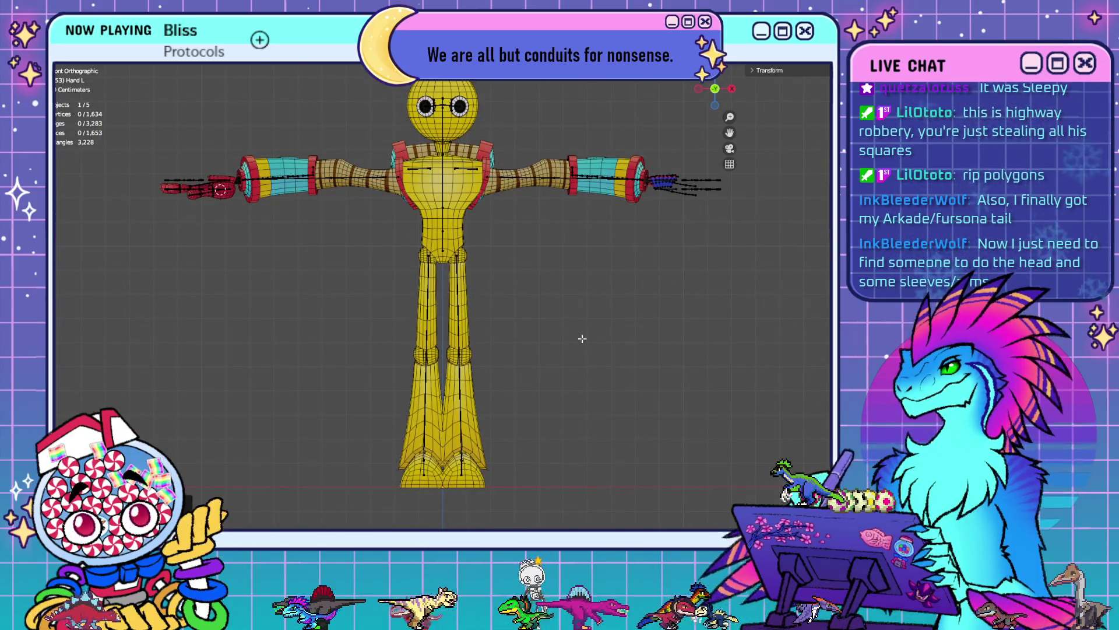
pyautogui.press('Tab')
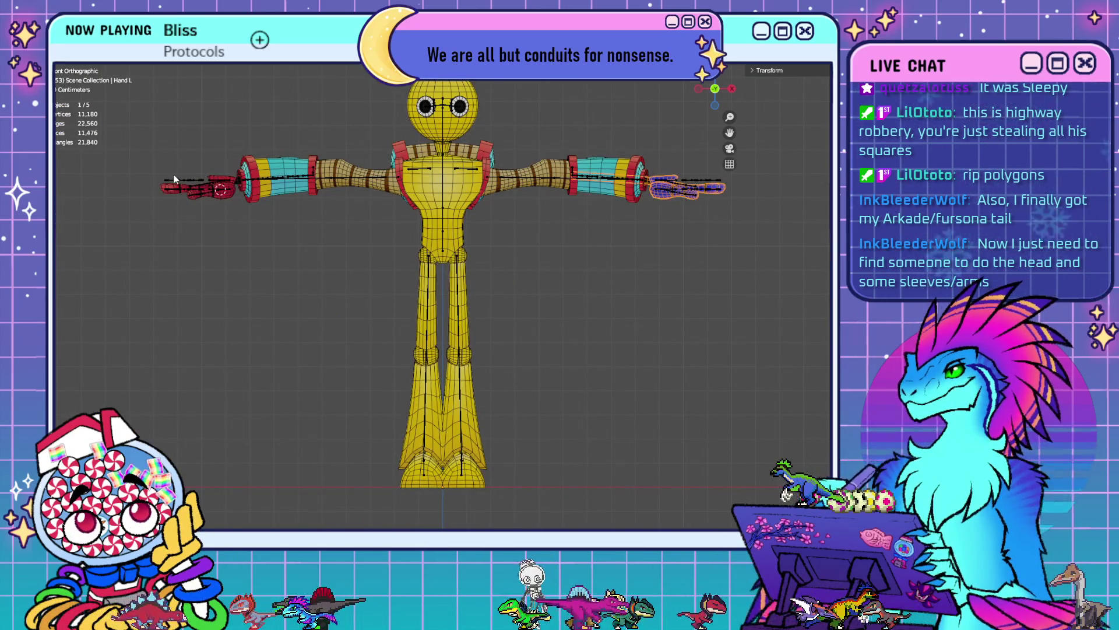
pyautogui.click(225, 183)
pyautogui.click(233, 183)
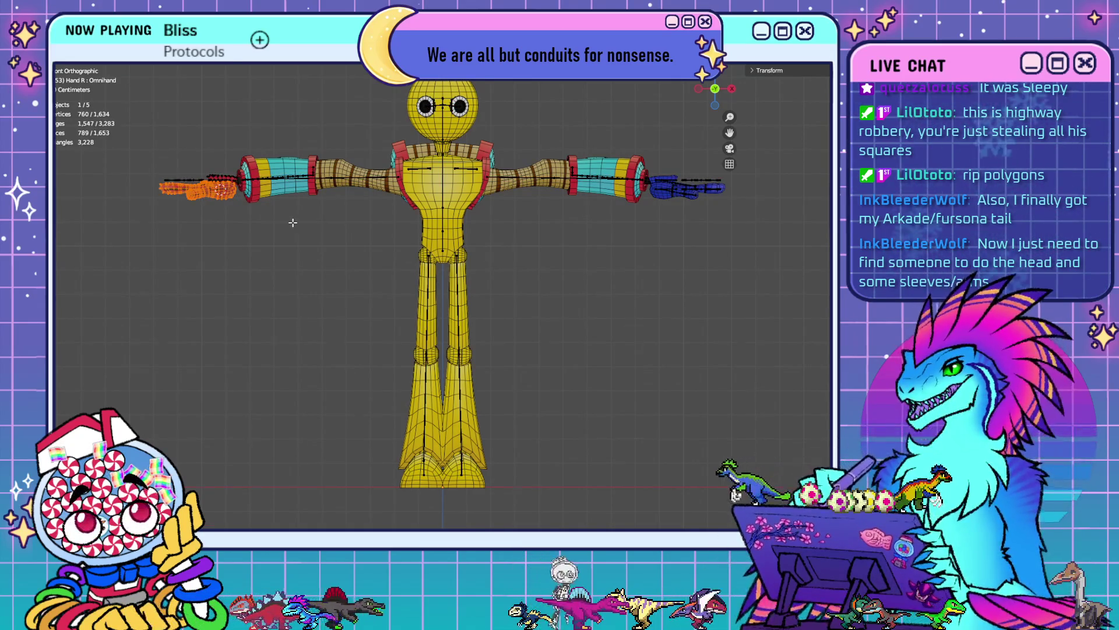
pyautogui.press('Tab')
pyautogui.scroll(5, 292, 224)
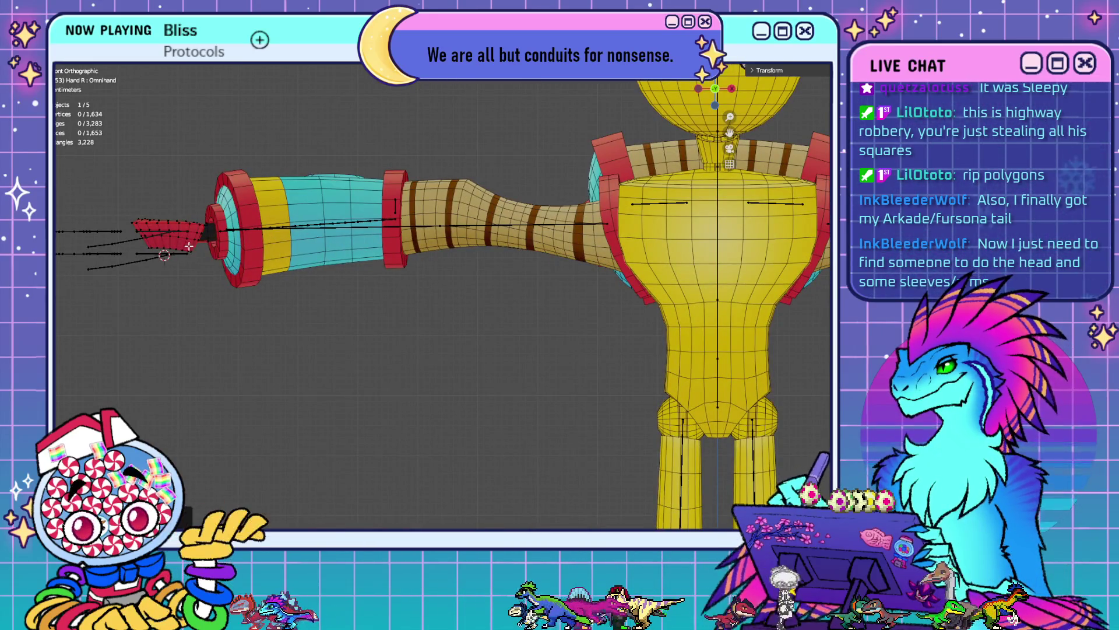
pyautogui.press('Tab')
pyautogui.scroll(-4, 495, 299)
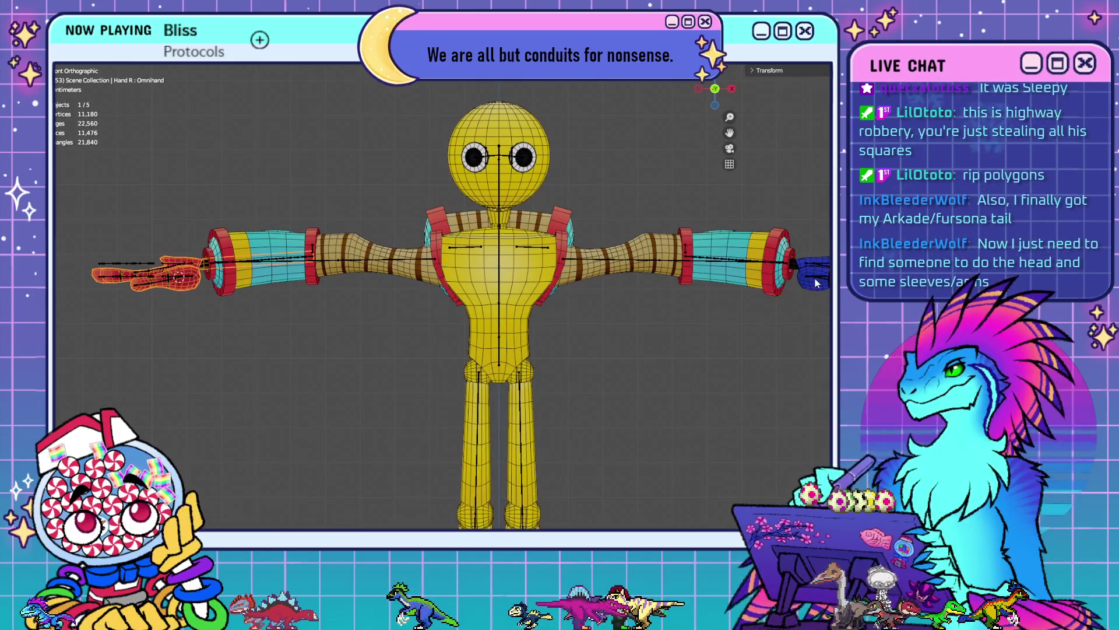
pyautogui.click(814, 283)
pyautogui.press('Tab')
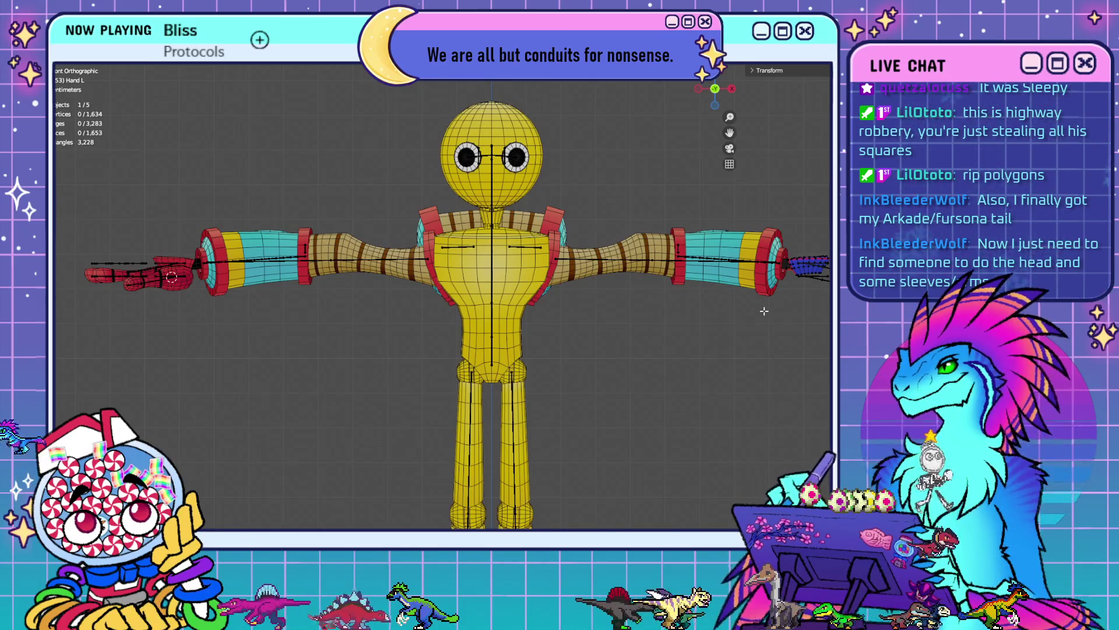
pyautogui.press('Tab')
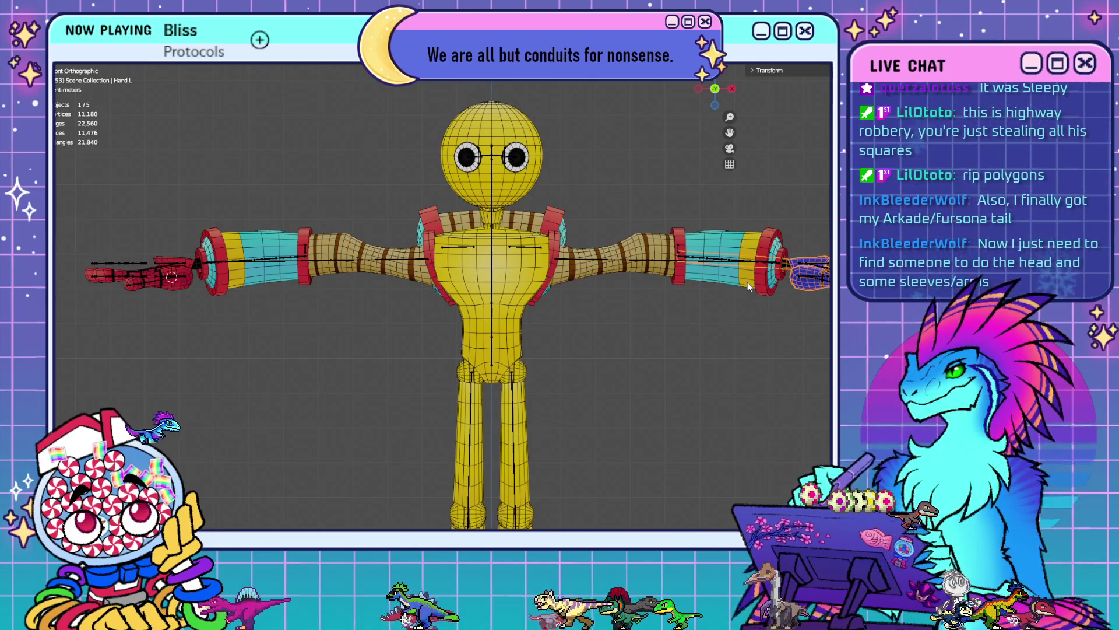
pyautogui.hotkey('ctrl', 'v')
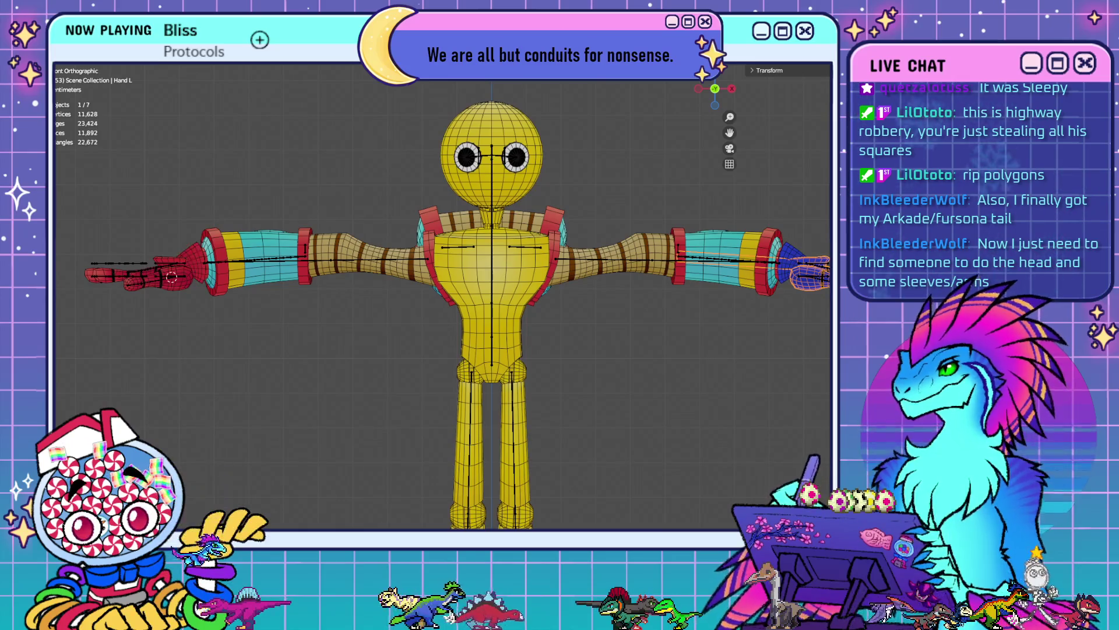
# - Inspect the new Hand R Cuff around the arm, then select all seven character objects
pyautogui.click(195, 262)
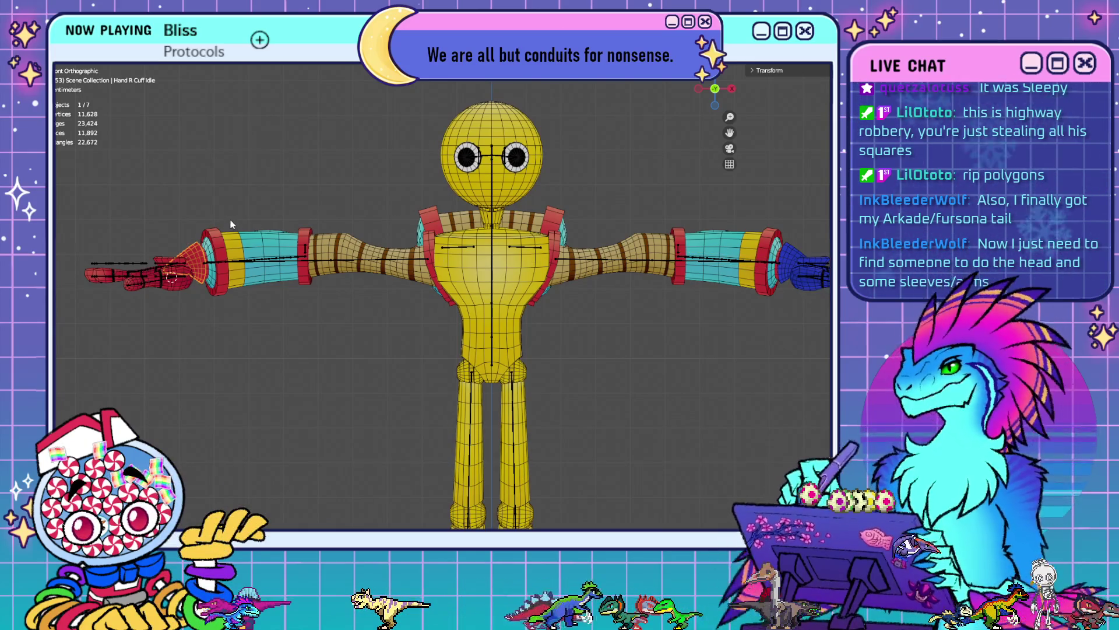
pyautogui.scroll(8, 388, 291)
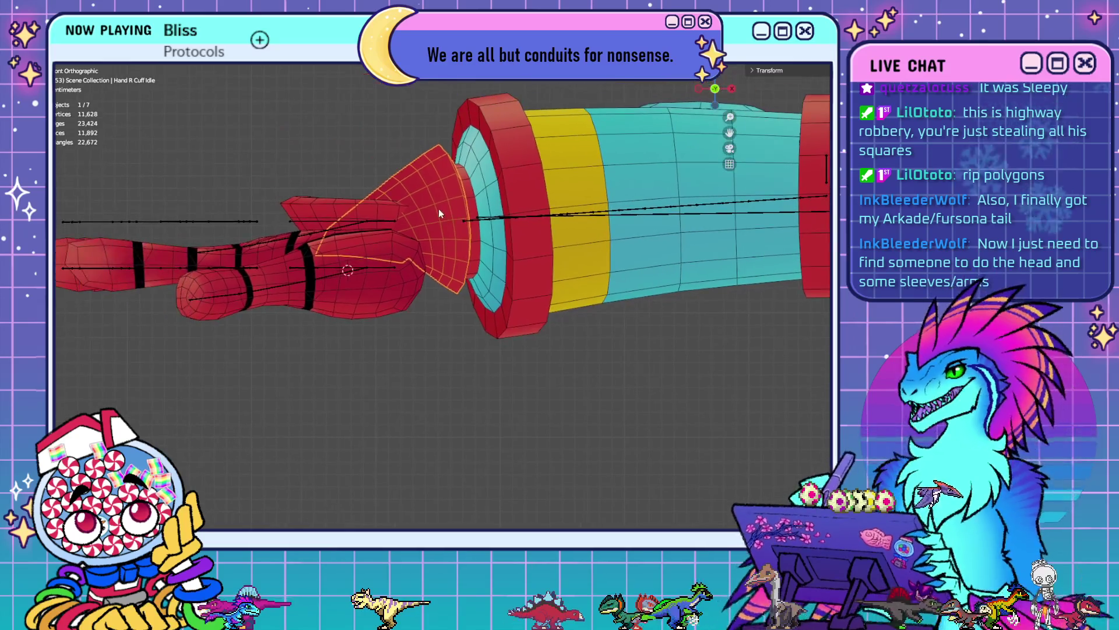
pyautogui.moveTo(438, 209)
pyautogui.mouseDown(button='middle')
pyautogui.moveTo(426, 224)
pyautogui.moveTo(434, 263)
pyautogui.moveTo(504, 361)
pyautogui.mouseUp(button='middle')
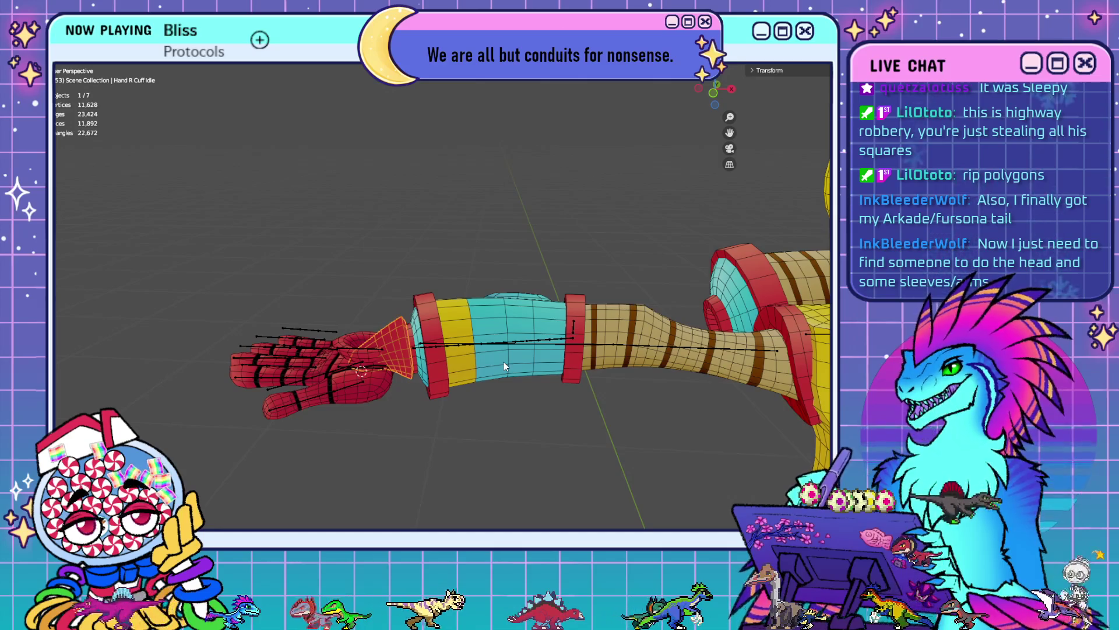
pyautogui.moveTo(636, 467)
pyautogui.keyDown('shift'); pyautogui.mouseDown(button='middle')
pyautogui.moveTo(570, 434)
pyautogui.moveTo(382, 382)
pyautogui.moveTo(614, 412)
pyautogui.moveTo(687, 453)
pyautogui.moveTo(678, 472)
pyautogui.mouseUp(button='middle'); pyautogui.keyUp('shift')
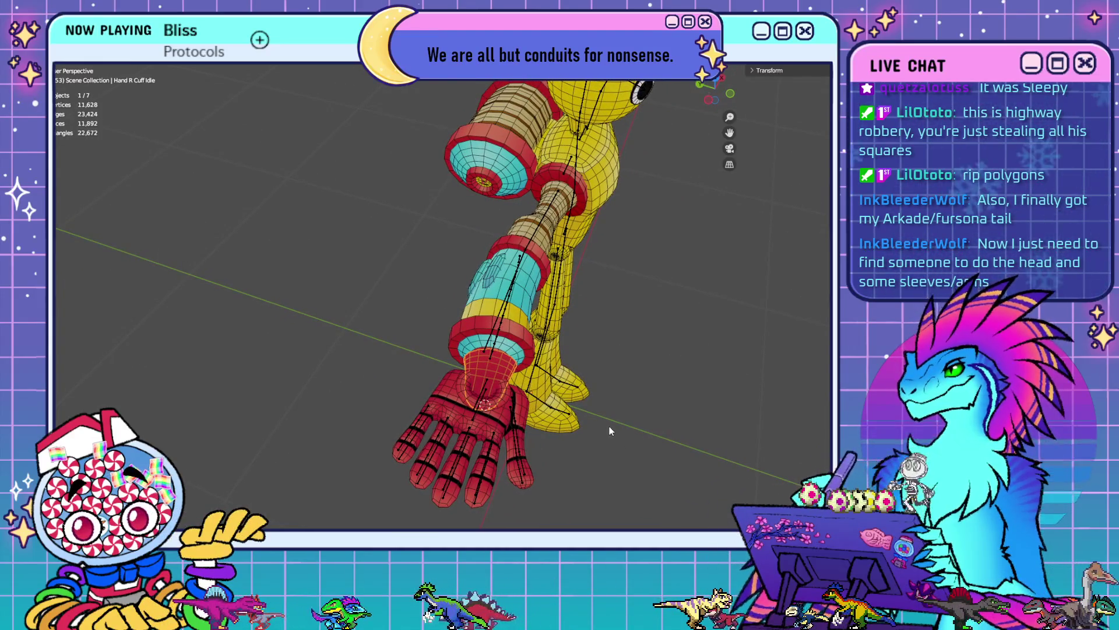
pyautogui.moveTo(610, 425); pyautogui.dragTo(727, 306, button='middle')
pyautogui.press('Tab')
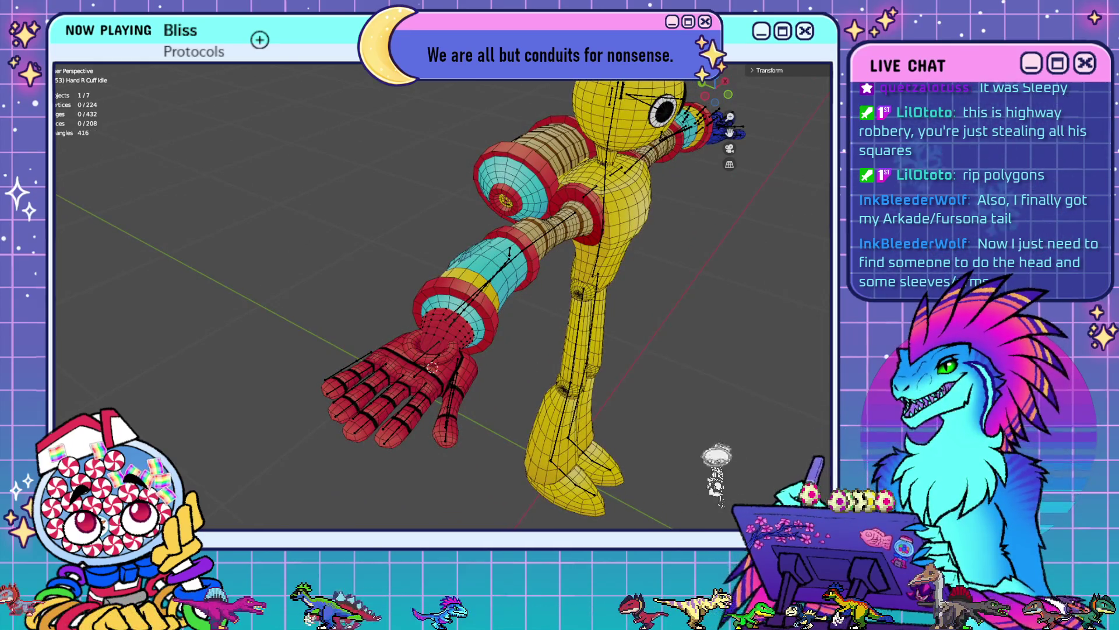
pyautogui.press('Tab')
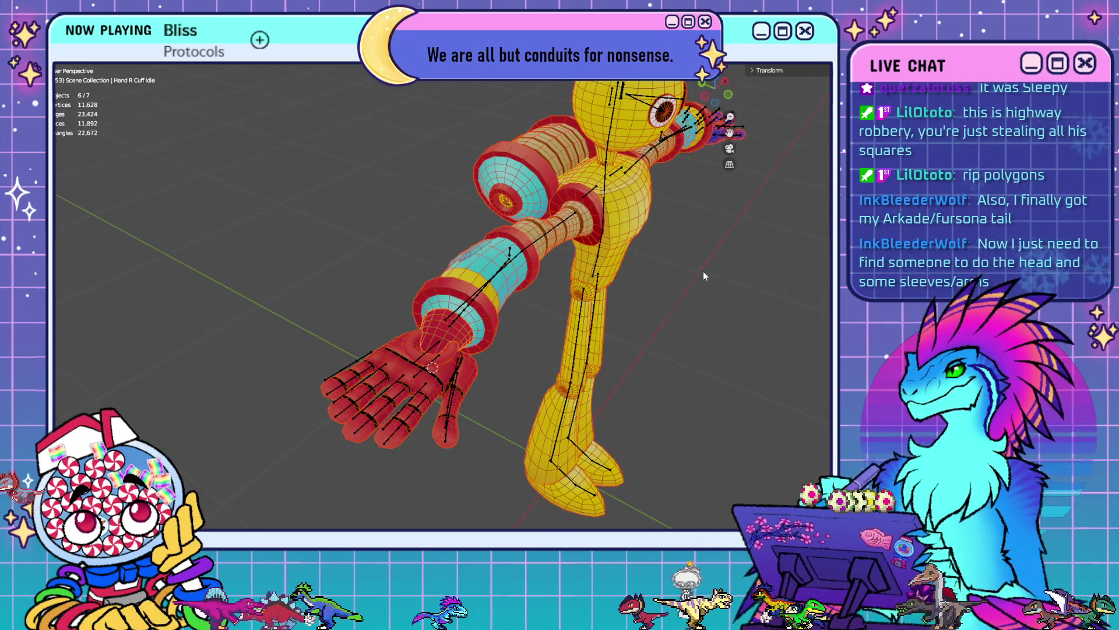
pyautogui.moveTo(704, 275)
pyautogui.mouseDown(button='middle')
pyautogui.moveTo(717, 326)
pyautogui.moveTo(621, 300)
pyautogui.moveTo(717, 295)
pyautogui.mouseUp(button='middle')
pyautogui.press('a')
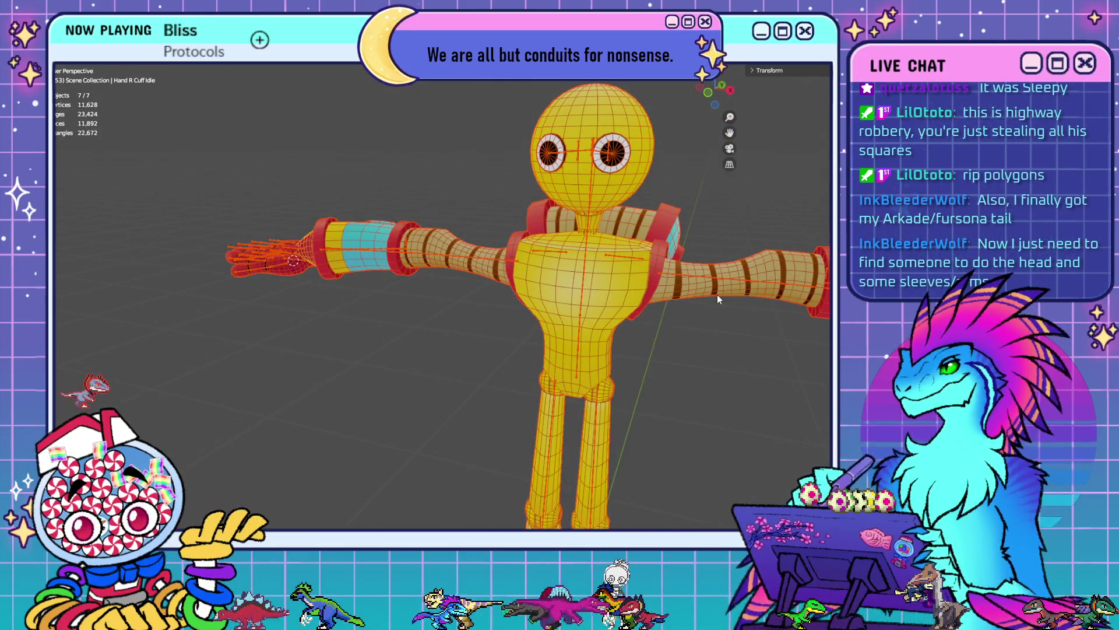
# - Enter Edit Mode on all selected meshes together and clear the element selection
pyautogui.press('Tab')
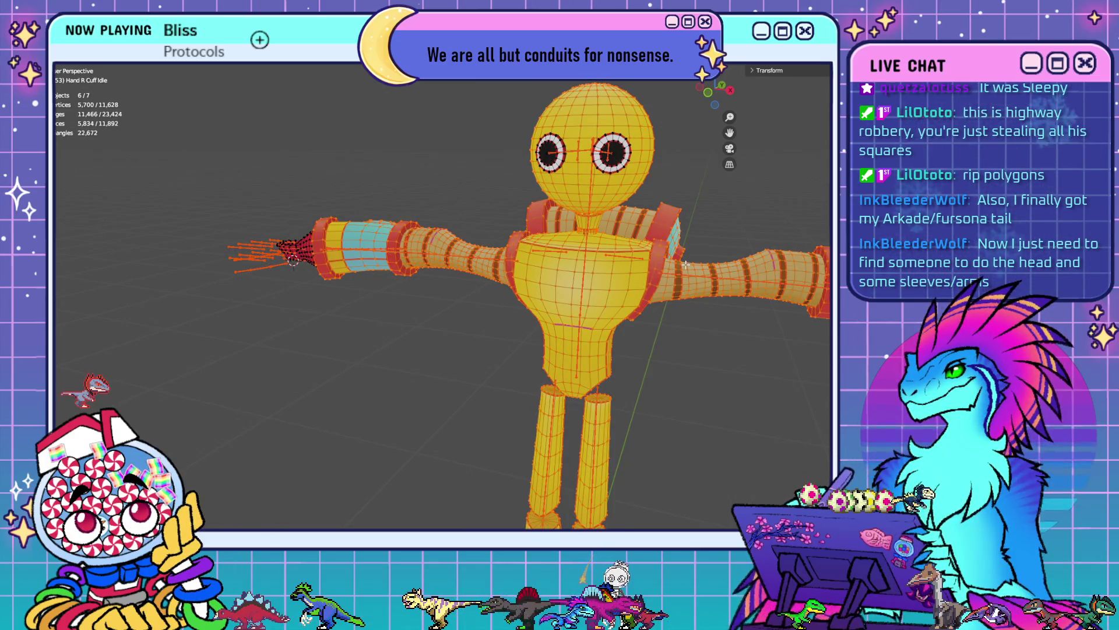
pyautogui.scroll(-2, 685, 264)
pyautogui.moveTo(666, 346)
pyautogui.mouseDown(button='middle')
pyautogui.moveTo(595, 353)
pyautogui.moveTo(627, 353)
pyautogui.mouseUp(button='middle')
pyautogui.hotkey('ctrl', 'l')
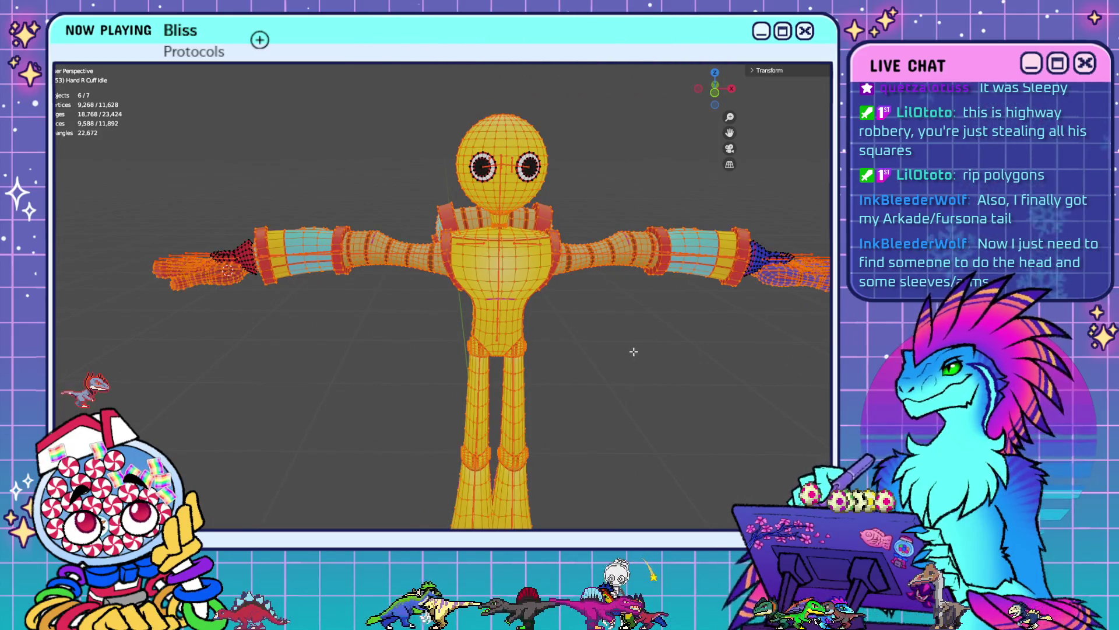
pyautogui.scroll(-3, 723, 362)
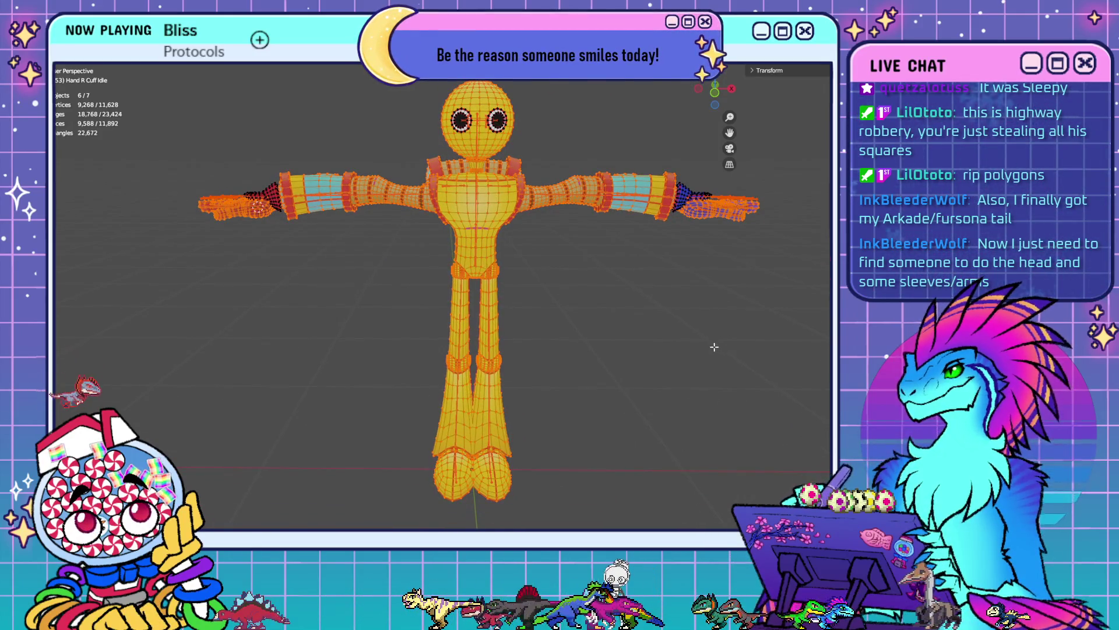
pyautogui.hotkey('alt', 'a')
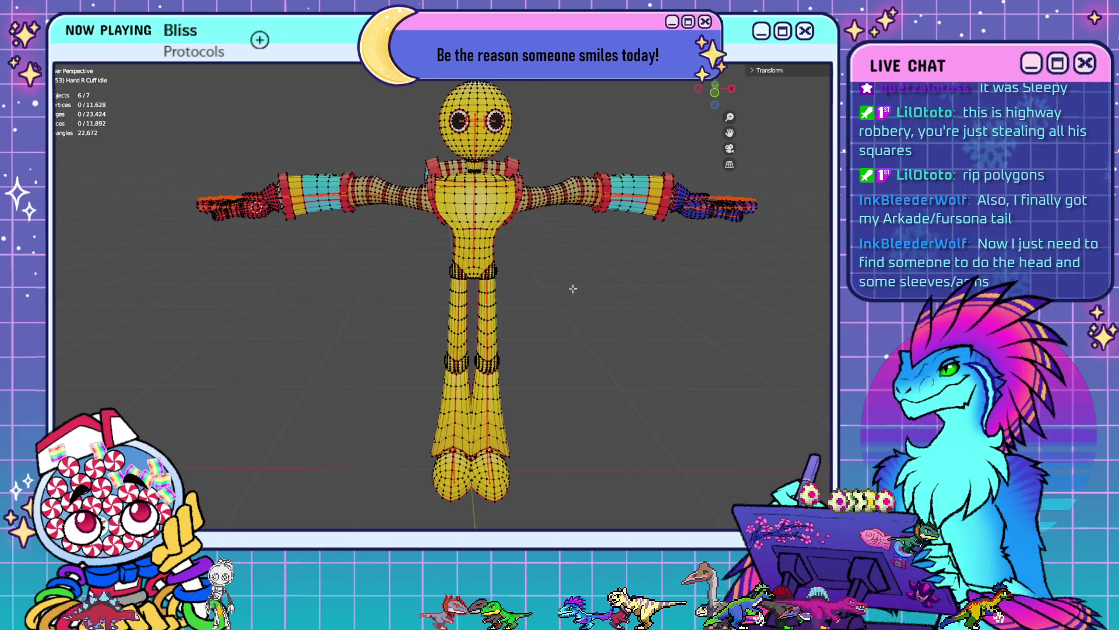
# - Look over the torso from several angles, then switch to the UV Editing layout
pyautogui.keyDown('shift'); pyautogui.moveTo(570, 288); pyautogui.dragTo(535, 309, button='middle'); pyautogui.keyUp('shift')
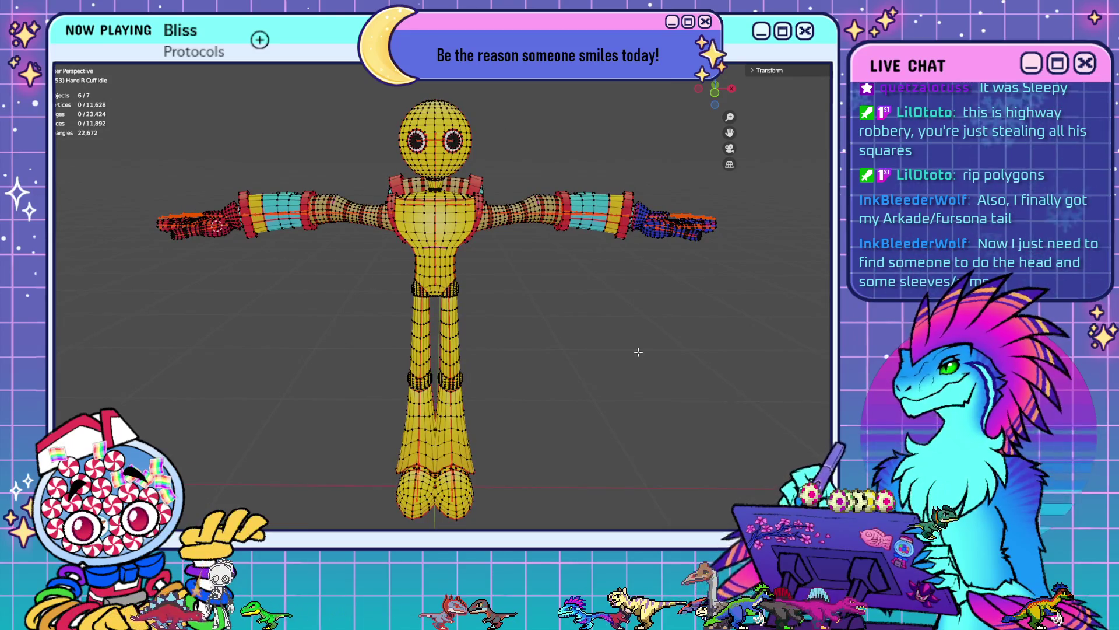
pyautogui.moveTo(498, 353)
pyautogui.mouseDown(button='middle')
pyautogui.moveTo(565, 327)
pyautogui.moveTo(657, 340)
pyautogui.moveTo(603, 321)
pyautogui.moveTo(728, 334)
pyautogui.mouseUp(button='middle')
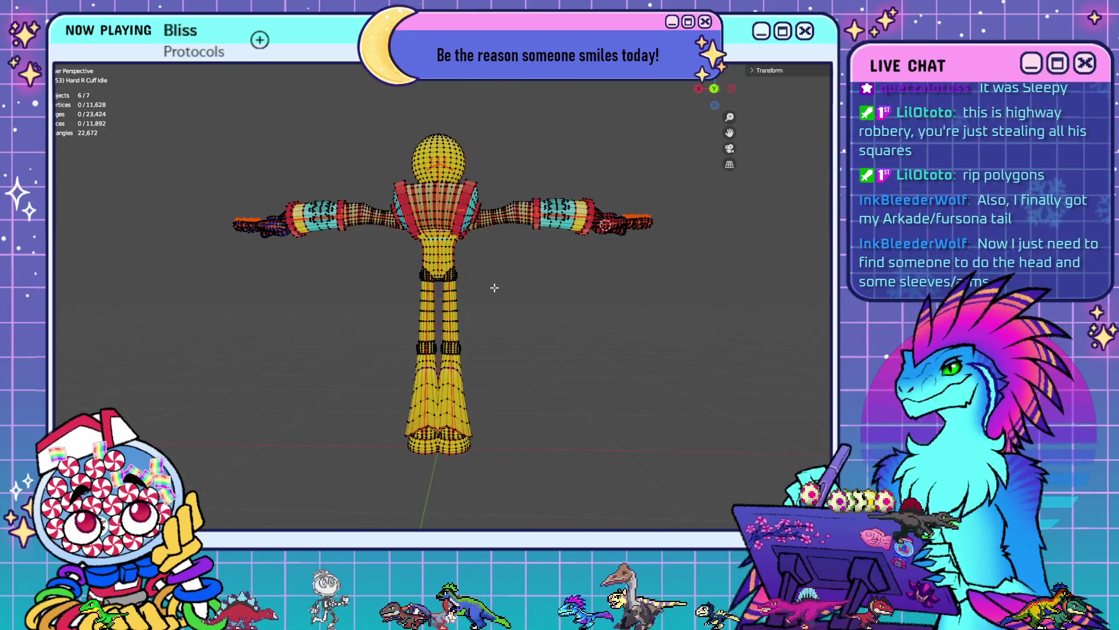
pyautogui.moveTo(494, 287)
pyautogui.mouseDown(button='middle')
pyautogui.moveTo(554, 242)
pyautogui.moveTo(570, 313)
pyautogui.mouseUp(button='middle')
pyautogui.scroll(6, 537, 299)
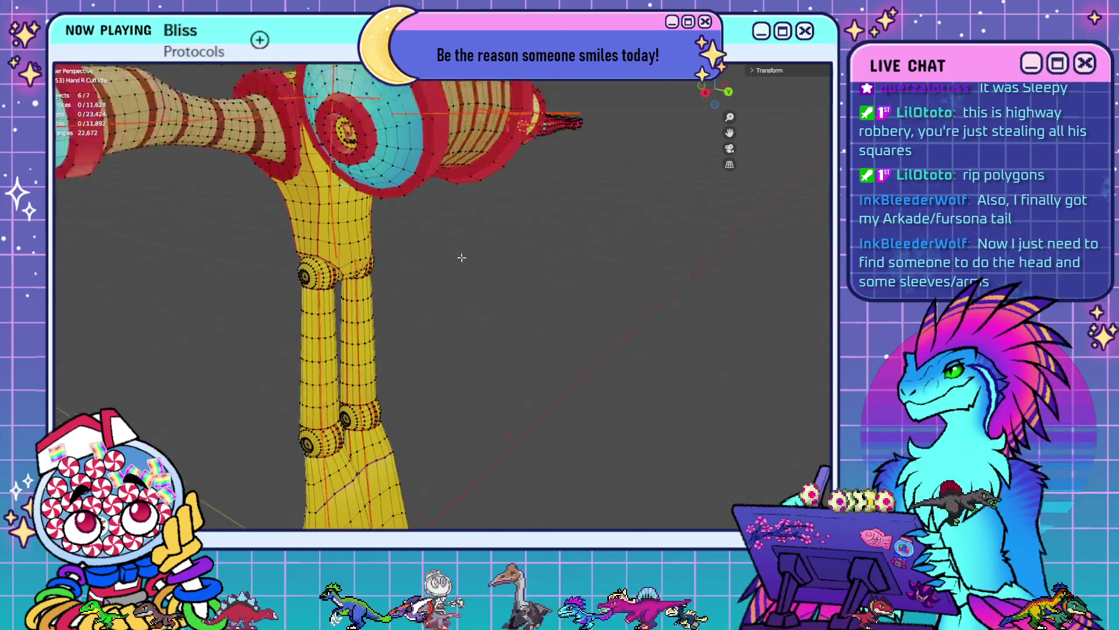
pyautogui.scroll(-5, 462, 257)
pyautogui.moveTo(462, 257)
pyautogui.mouseDown(button='middle')
pyautogui.moveTo(507, 349)
pyautogui.moveTo(560, 414)
pyautogui.moveTo(512, 387)
pyautogui.mouseUp(button='middle')
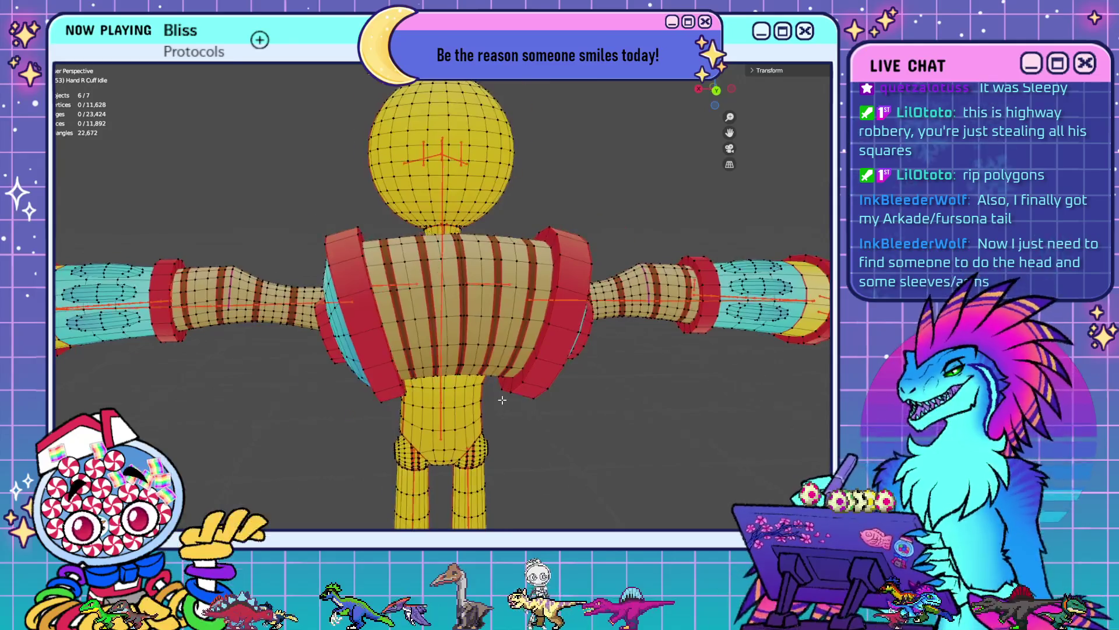
pyautogui.scroll(4, 475, 241)
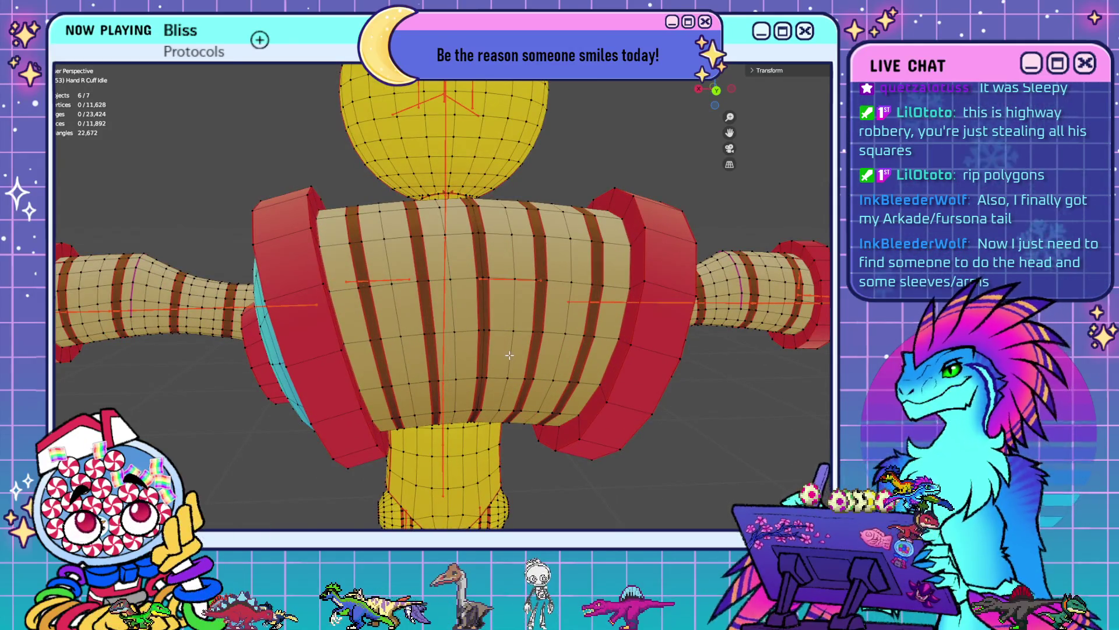
pyautogui.moveTo(518, 333); pyautogui.dragTo(502, 327, button='middle')
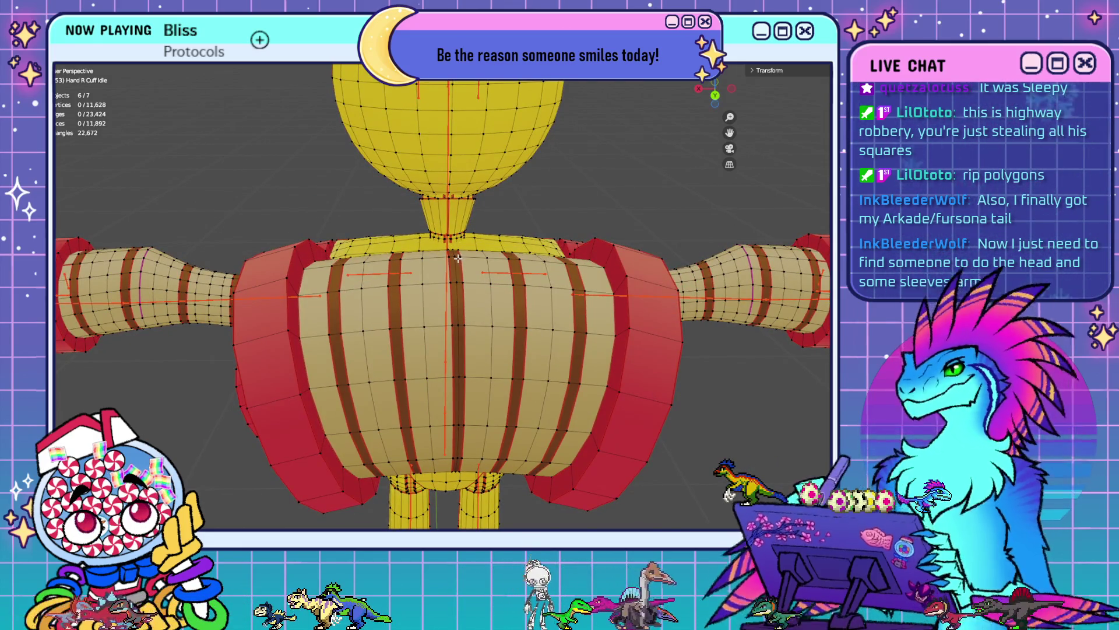
pyautogui.hotkey('ctrl', 'pagedown')
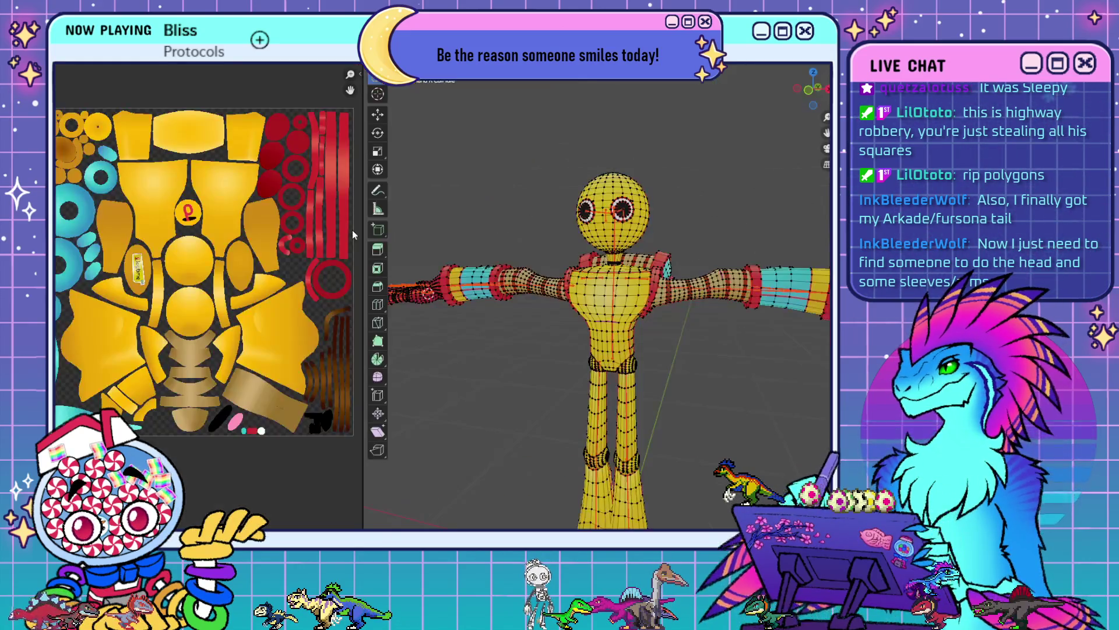
# - Enlarge the texture editor to examine the brown stripe UV islands, then restore the 3D view
pyautogui.scroll(10, 496, 336)
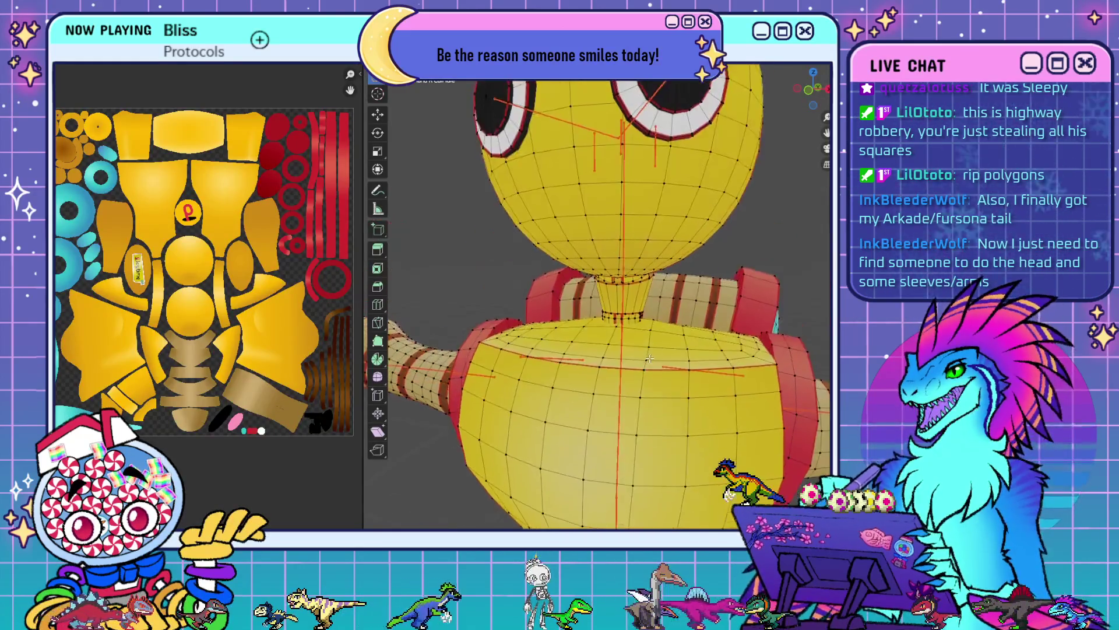
pyautogui.moveTo(490, 326); pyautogui.dragTo(496, 335, button='middle')
pyautogui.scroll(-5, 562, 343)
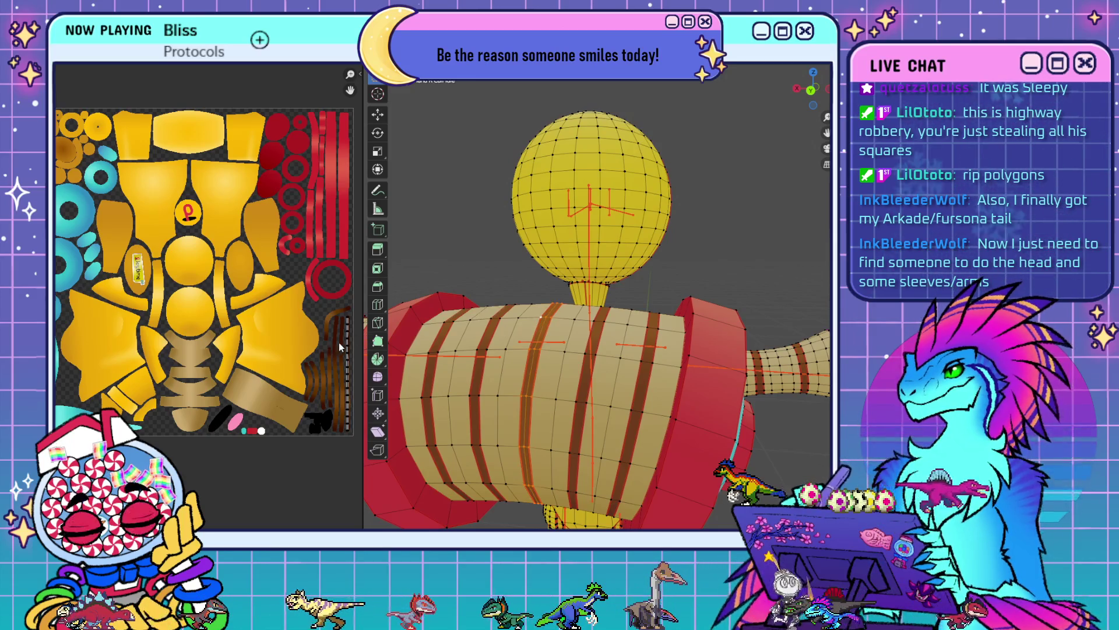
pyautogui.moveTo(364, 342); pyautogui.dragTo(684, 361)
pyautogui.scroll(2, 603, 398)
pyautogui.scroll(6, 344, 242)
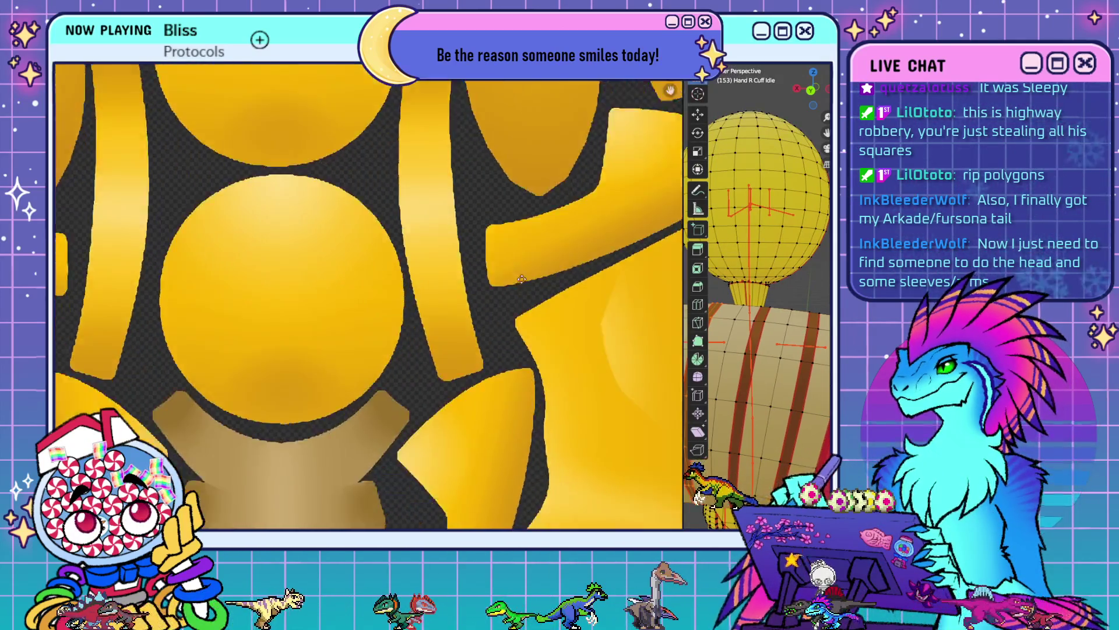
pyautogui.moveTo(530, 342)
pyautogui.mouseDown(button='middle')
pyautogui.moveTo(470, 328)
pyautogui.moveTo(507, 367)
pyautogui.moveTo(494, 261)
pyautogui.mouseUp(button='middle')
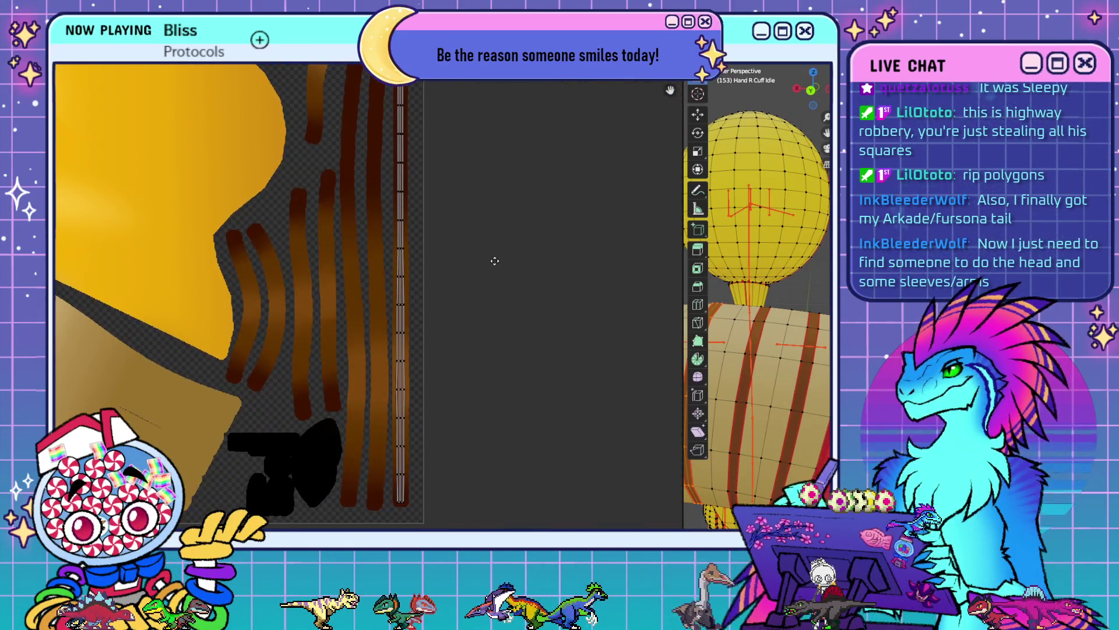
pyautogui.moveTo(681, 298); pyautogui.dragTo(385, 306)
# - Clear the torso selection, view the model from behind, and switch to Solid shading
pyautogui.click(546, 348)
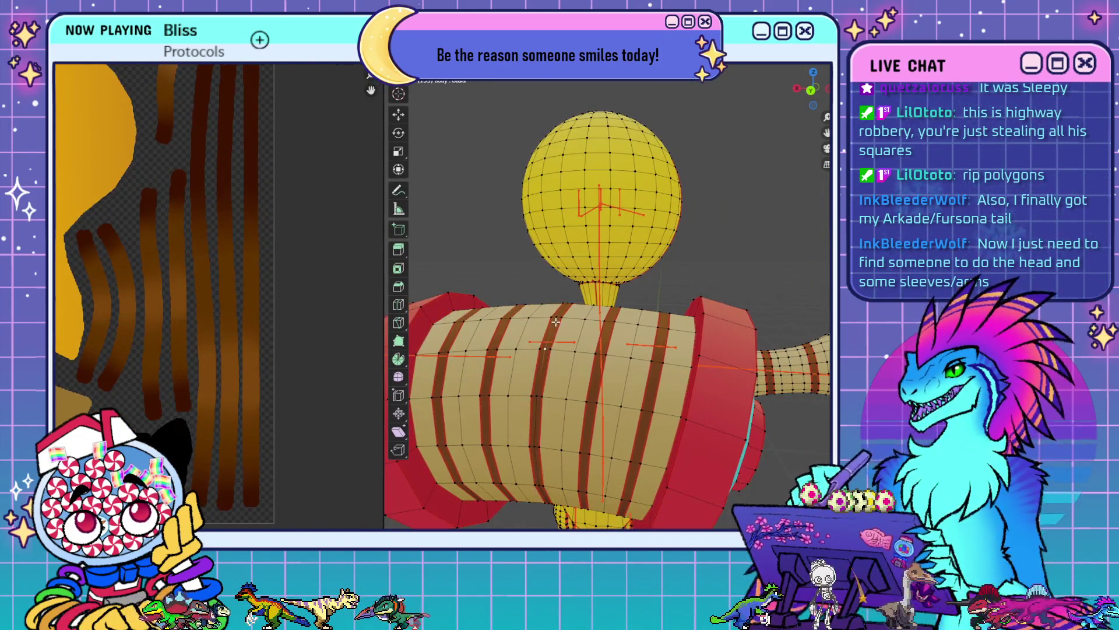
pyautogui.rightClick(643, 356)
pyautogui.press('Escape')
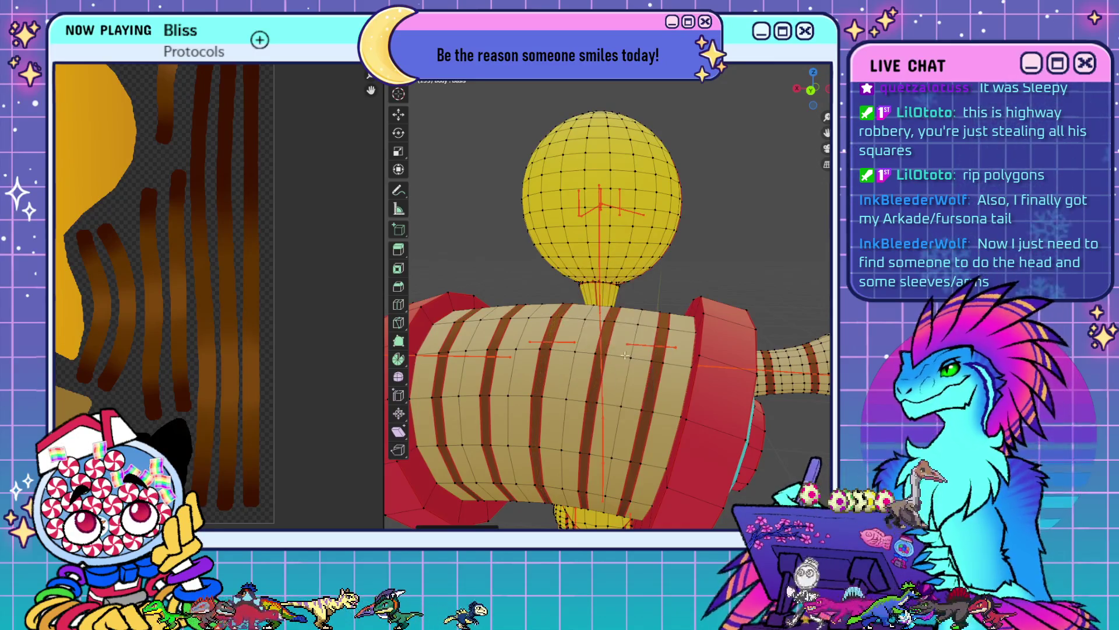
pyautogui.press('KP_1')
pyautogui.press('ctrl+KP_1')
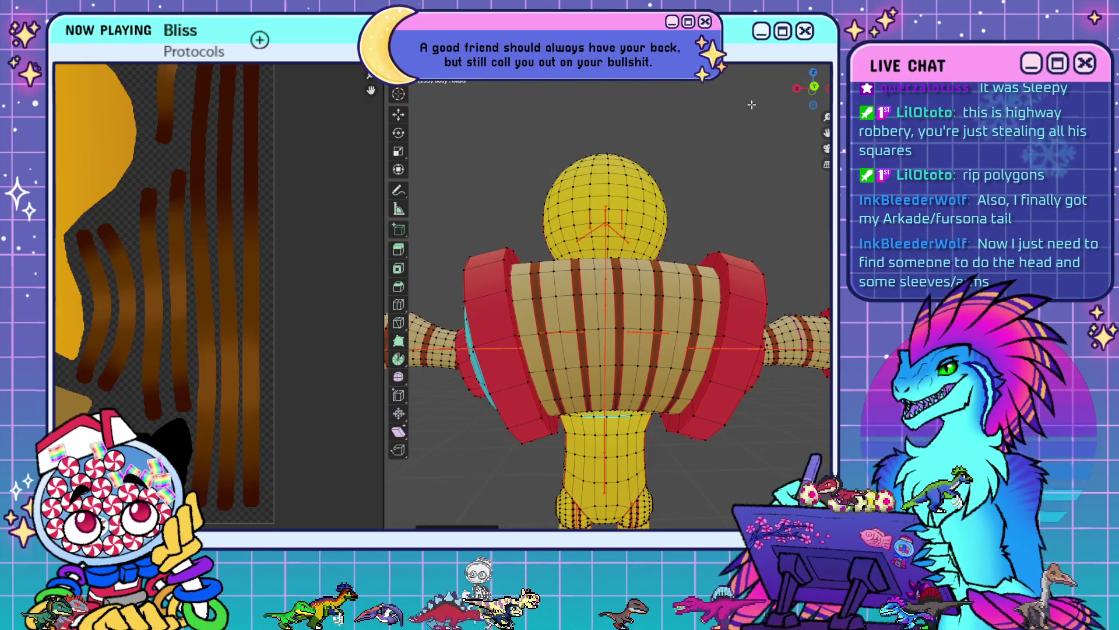
pyautogui.click(789, 67)
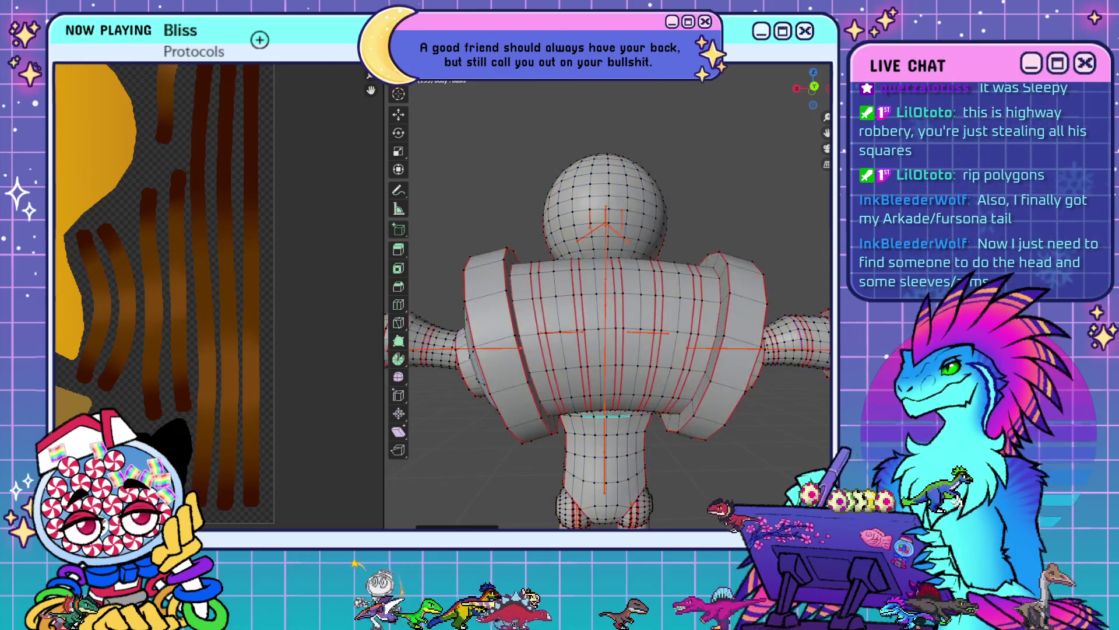
# - Select two edge loops across the torso stripes and bring up the Delete menu
pyautogui.press('Tab')
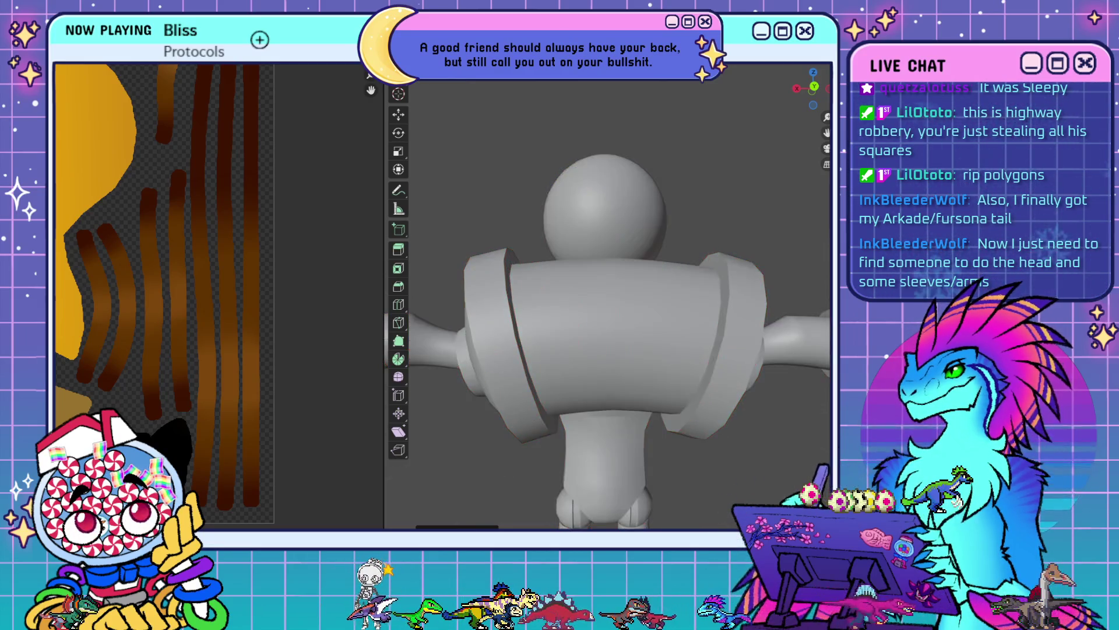
pyautogui.press('Tab')
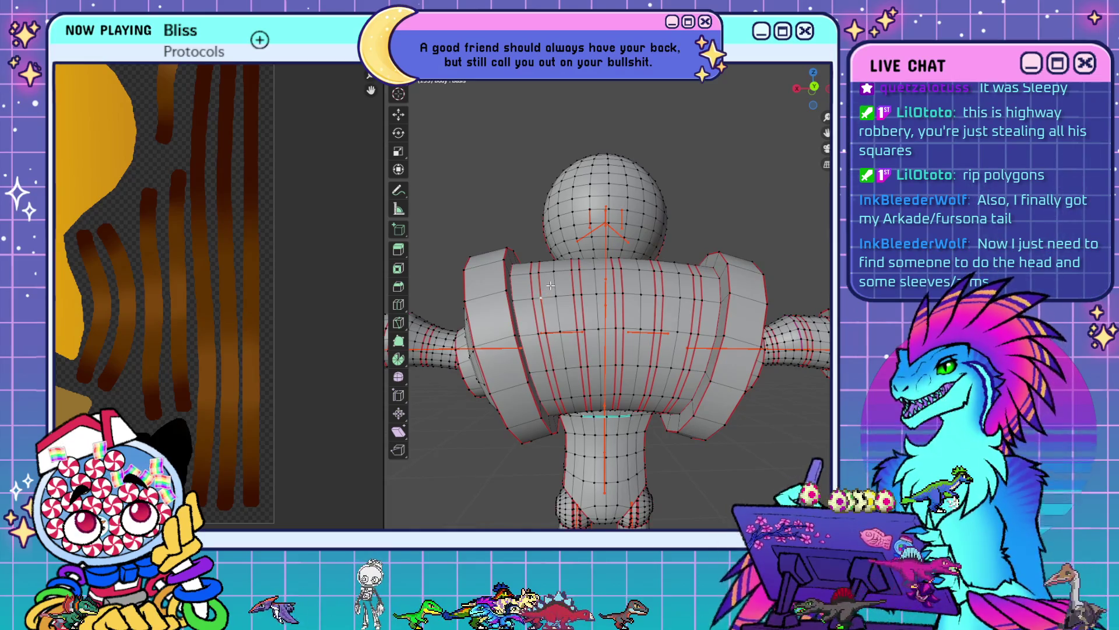
pyautogui.keyDown('alt'); pyautogui.click(561, 285); pyautogui.keyUp('alt')
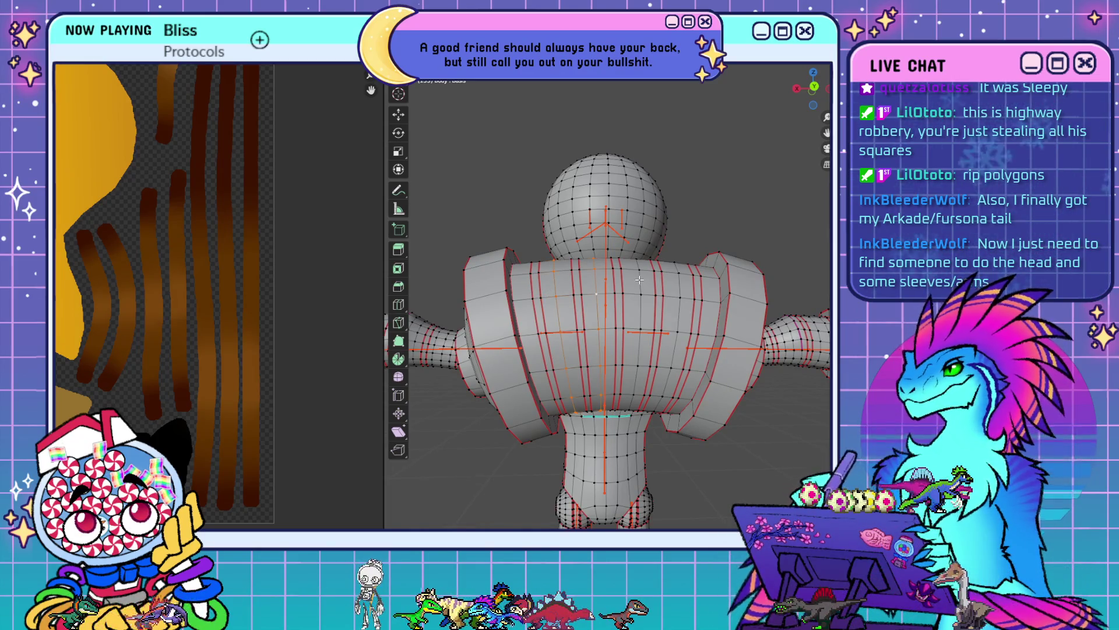
pyautogui.keyDown('alt'); pyautogui.click(682, 286); pyautogui.keyUp('alt')
pyautogui.press('x')
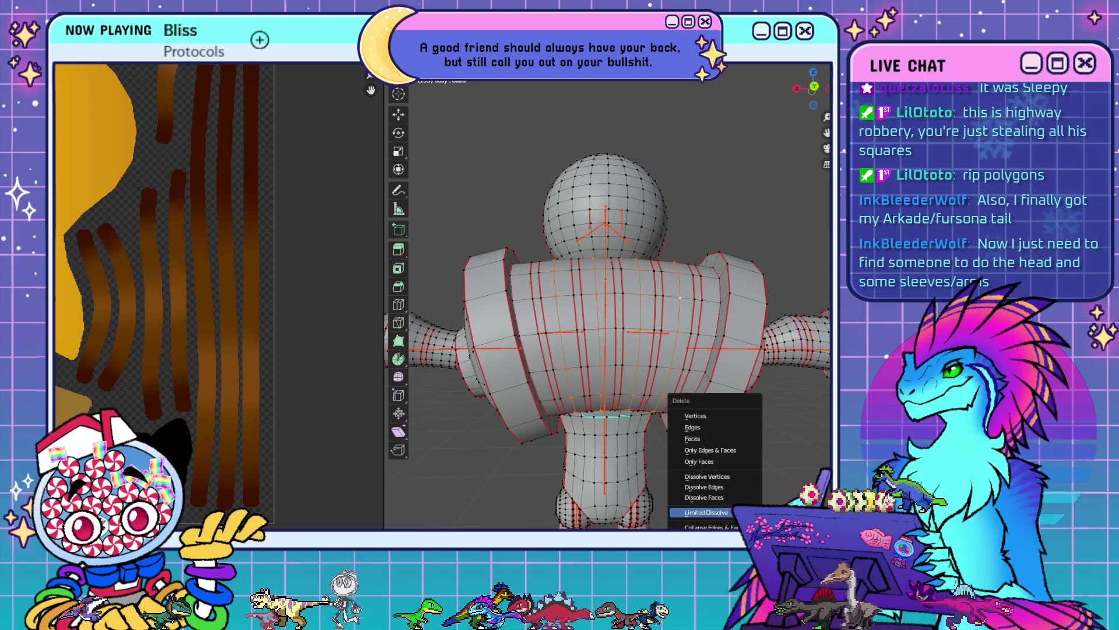
pyautogui.press('Return')
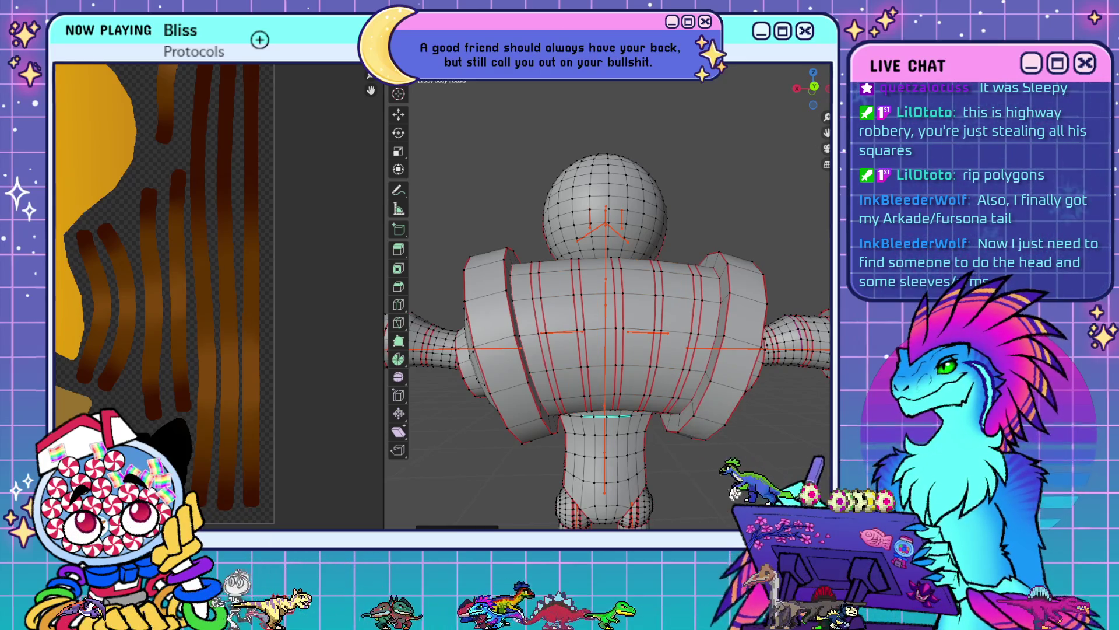
pyautogui.hotkey('ctrl', 'z')
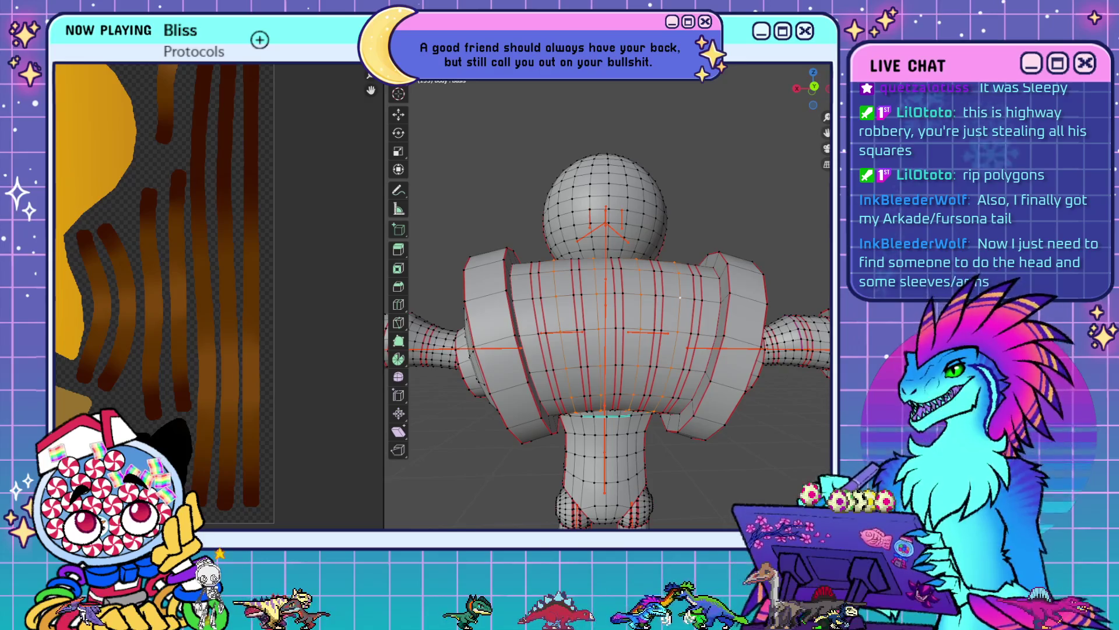
pyautogui.press('Tab')
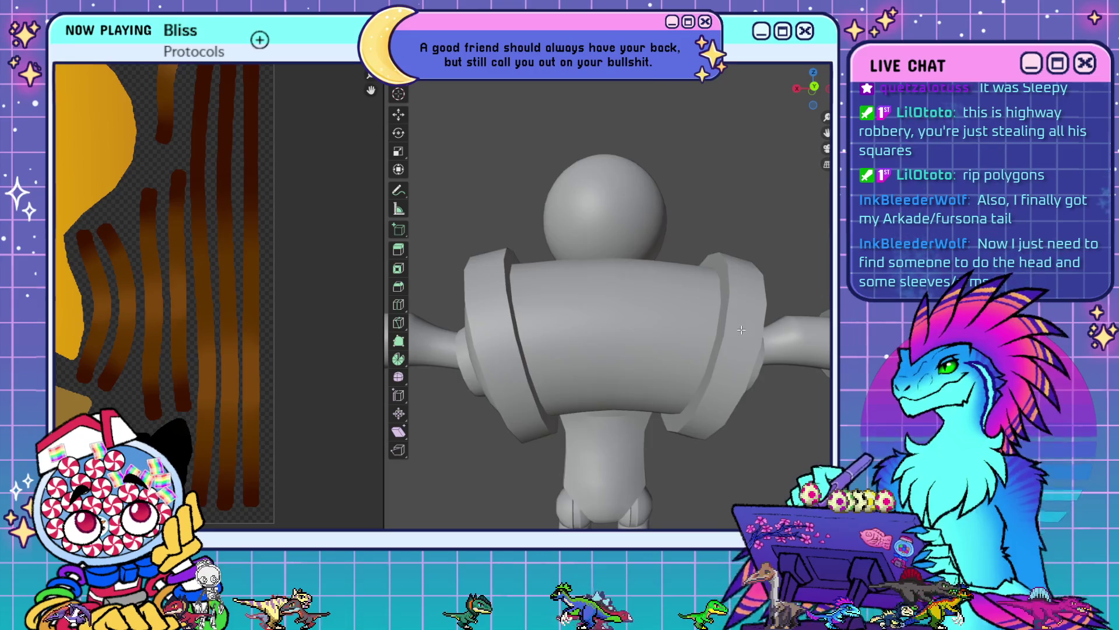
pyautogui.moveTo(767, 353); pyautogui.dragTo(737, 358, button='middle')
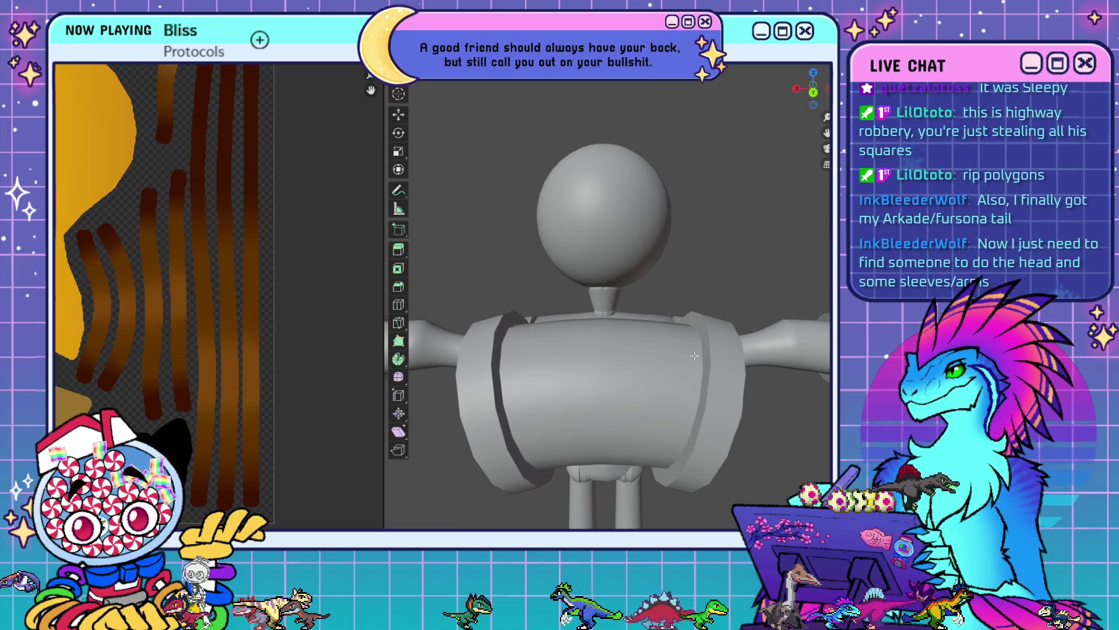
pyautogui.press('Tab')
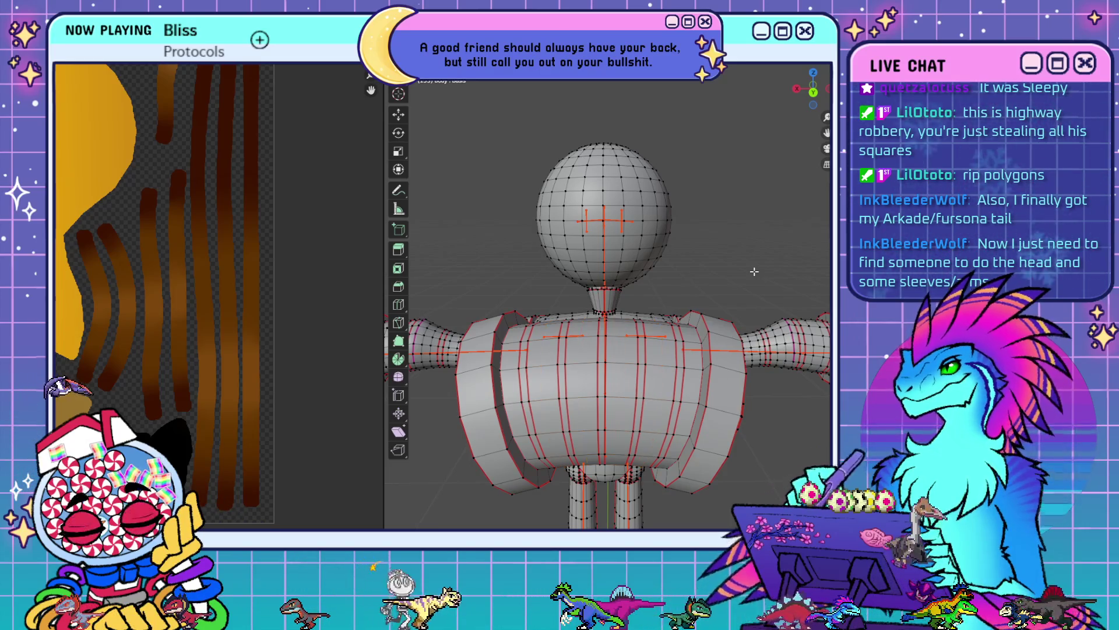
pyautogui.press('Tab')
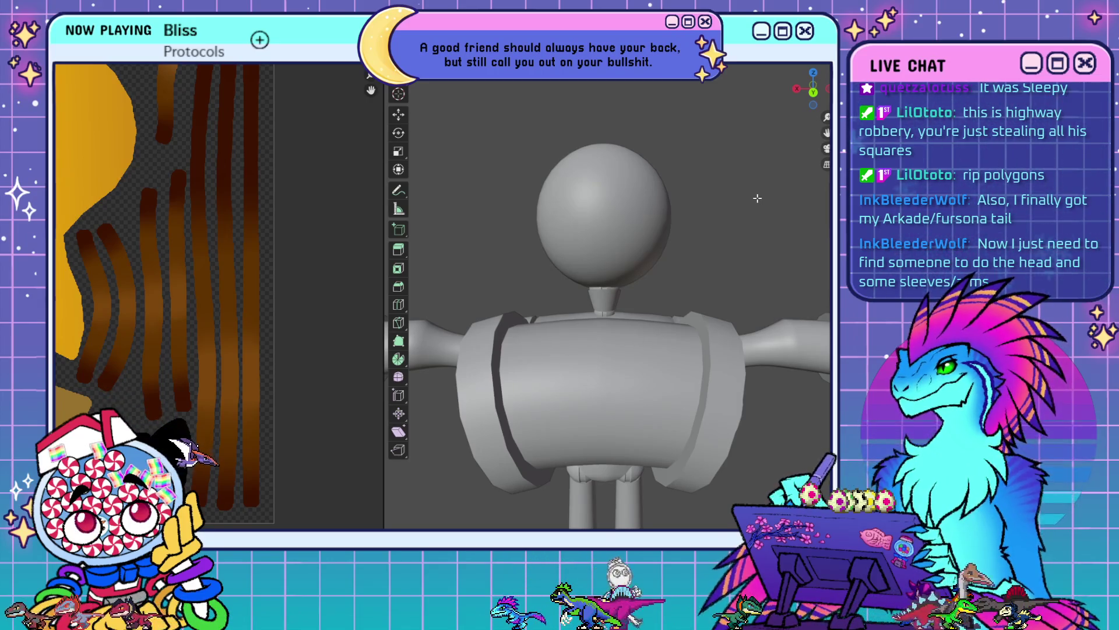
pyautogui.moveTo(755, 195); pyautogui.dragTo(695, 280, button='middle')
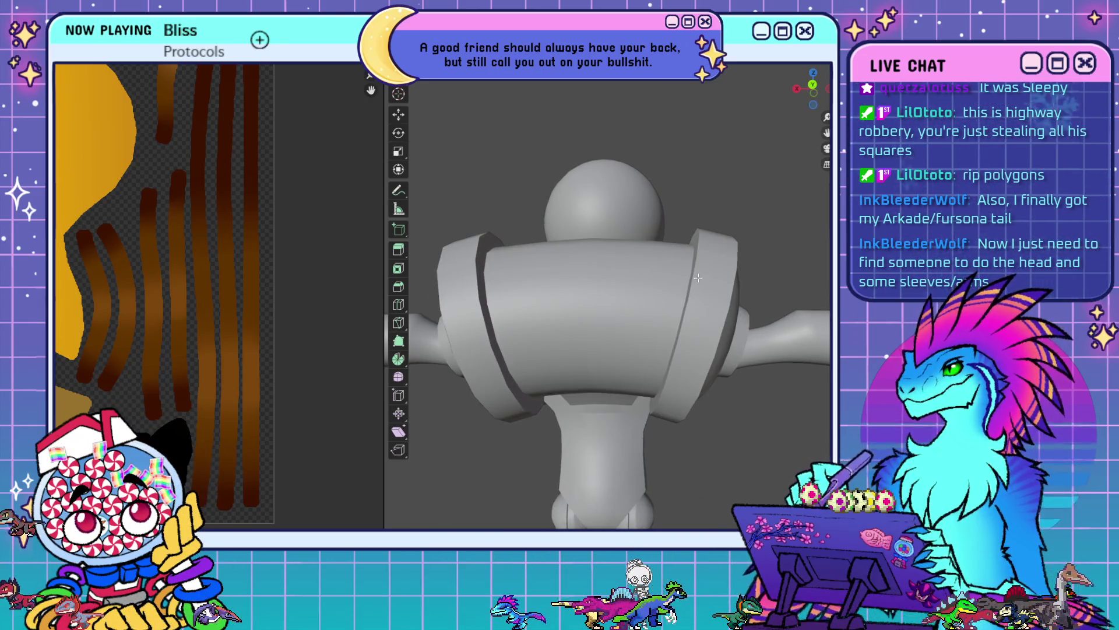
pyautogui.press('Tab')
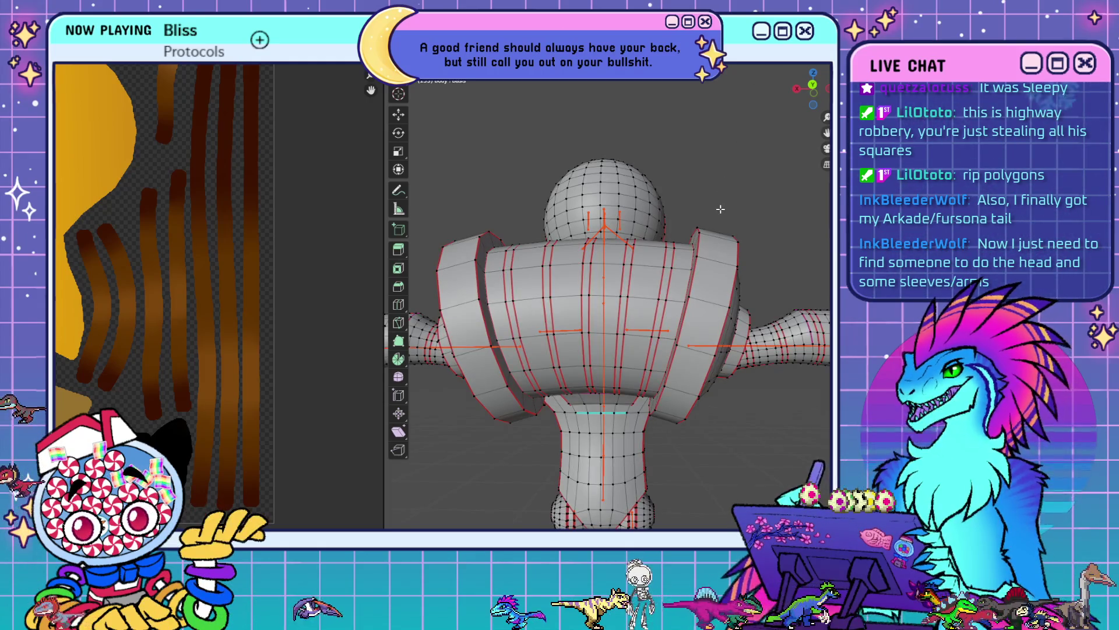
pyautogui.hotkey('alt', 'a')
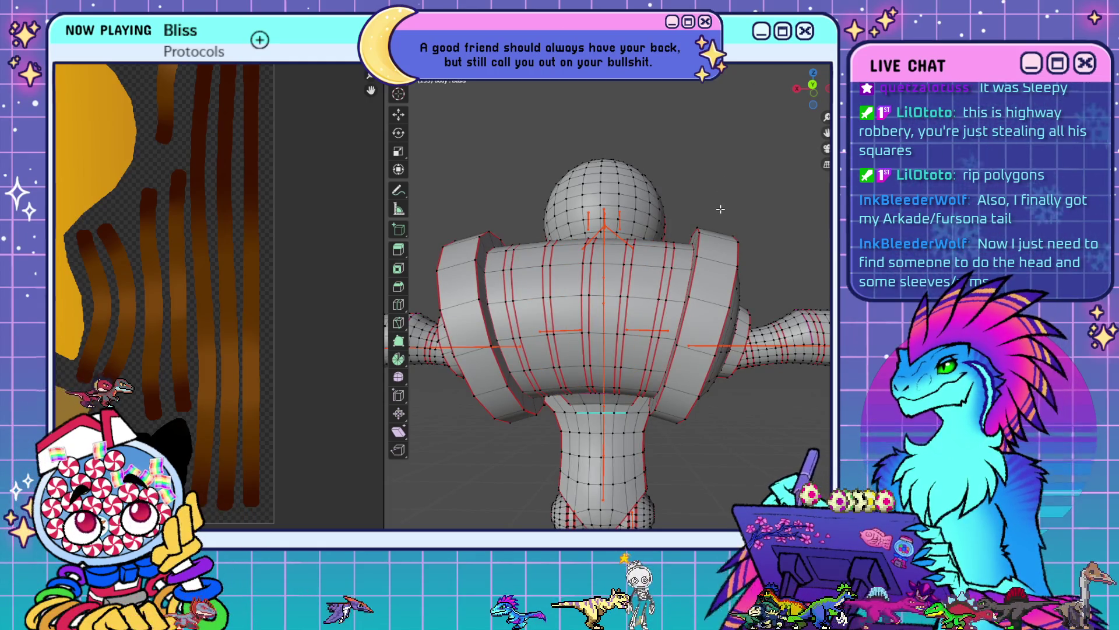
pyautogui.scroll(-3, 676, 282)
pyautogui.moveTo(676, 282)
pyautogui.mouseDown(button='middle')
pyautogui.moveTo(694, 321)
pyautogui.moveTo(735, 357)
pyautogui.moveTo(699, 347)
pyautogui.moveTo(778, 344)
pyautogui.moveTo(727, 262)
pyautogui.moveTo(665, 287)
pyautogui.moveTo(626, 347)
pyautogui.moveTo(608, 340)
pyautogui.moveTo(518, 394)
pyautogui.moveTo(681, 375)
pyautogui.mouseUp(button='middle')
pyautogui.scroll(6, 647, 309)
pyautogui.scroll(-5, 682, 375)
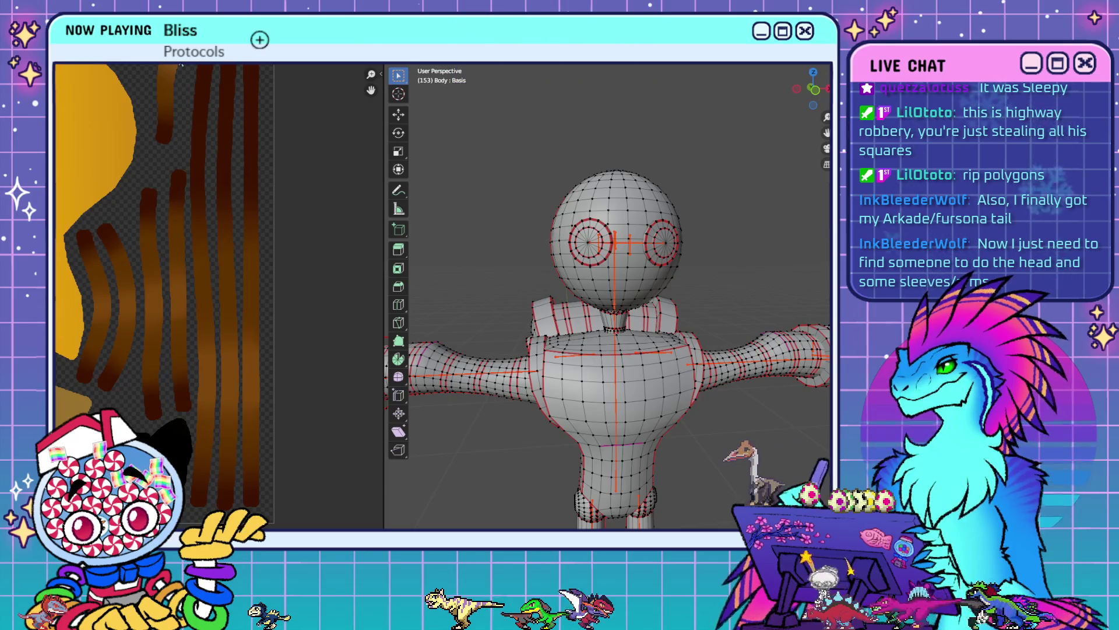
pyautogui.hotkey('ctrl', 'alt', 'space')
# - Orbit and pan to frame the whole character, feet included, in a three-quarter view
pyautogui.scroll(-5, 557, 330)
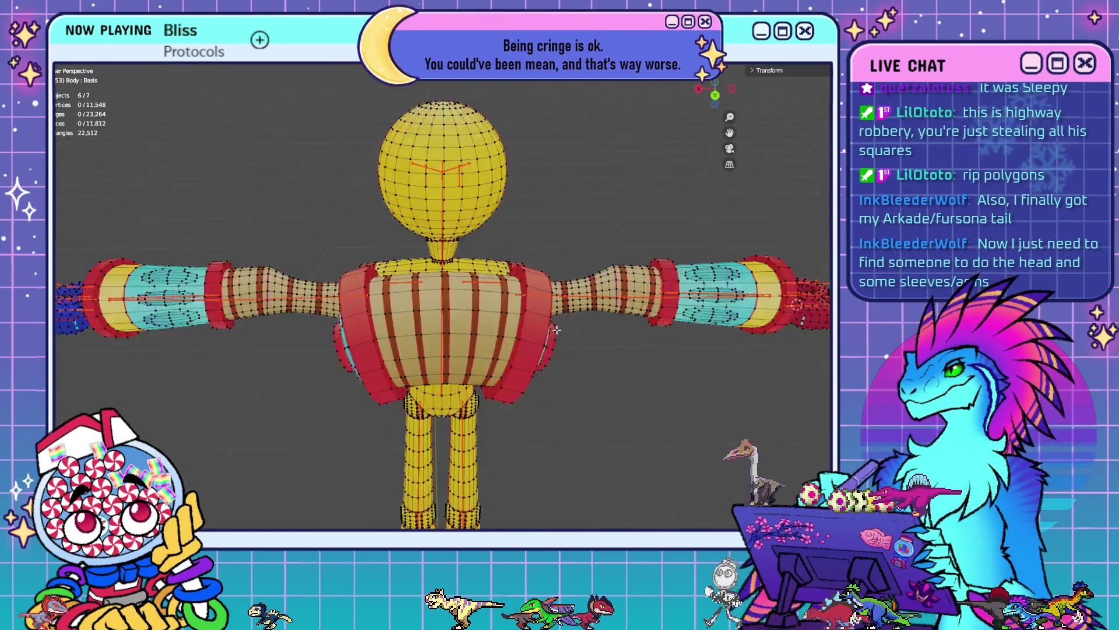
pyautogui.moveTo(557, 330); pyautogui.dragTo(606, 406, button='middle')
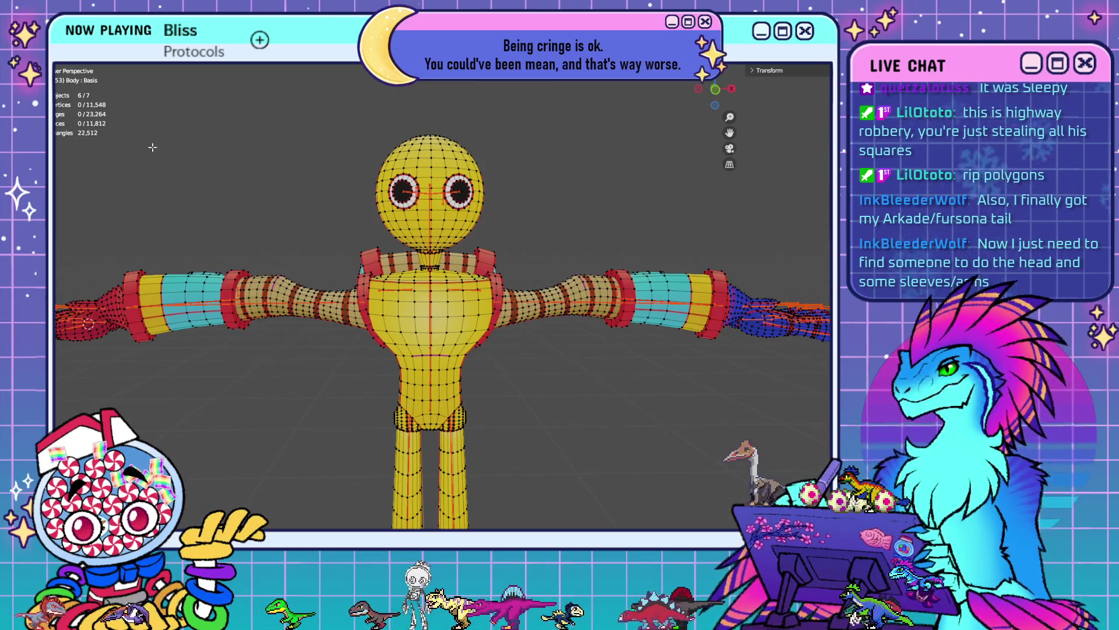
pyautogui.scroll(-3, 567, 402)
pyautogui.keyDown('shift'); pyautogui.moveTo(568, 401); pyautogui.dragTo(578, 334, button='middle'); pyautogui.keyUp('shift')
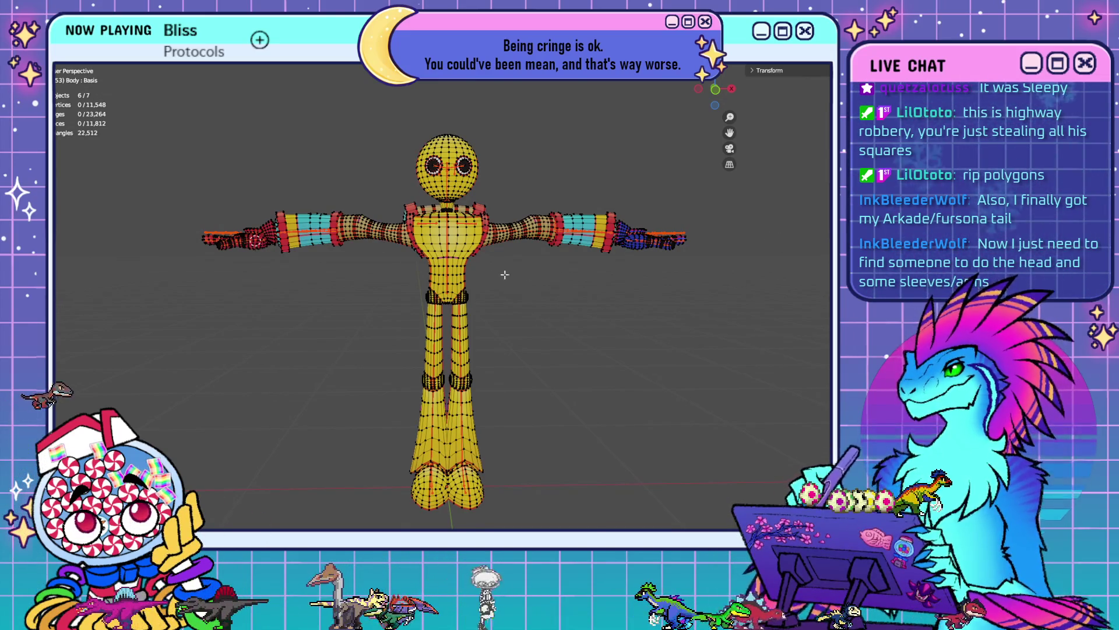
pyautogui.moveTo(562, 273); pyautogui.dragTo(487, 290, button='middle')
pyautogui.scroll(5, 488, 289)
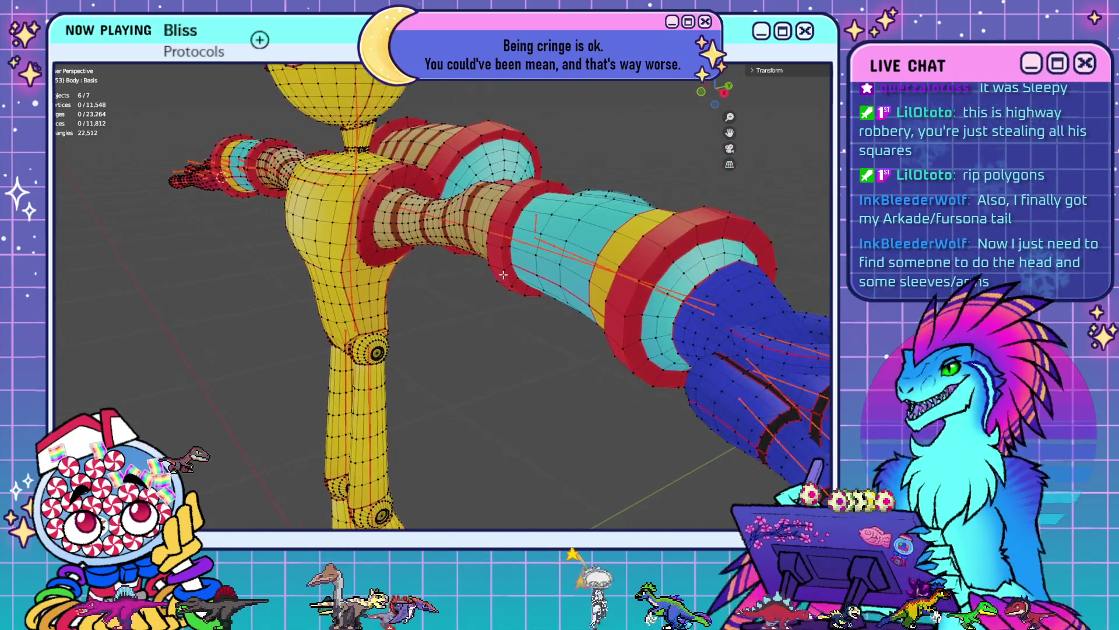
# - Hide the linked upper-arm mesh pieces, including the tan upper-arm segment
pyautogui.moveTo(573, 267)
pyautogui.mouseDown(button='middle')
pyautogui.moveTo(642, 233)
pyautogui.moveTo(650, 210)
pyautogui.mouseUp(button='middle')
pyautogui.click(650, 209)
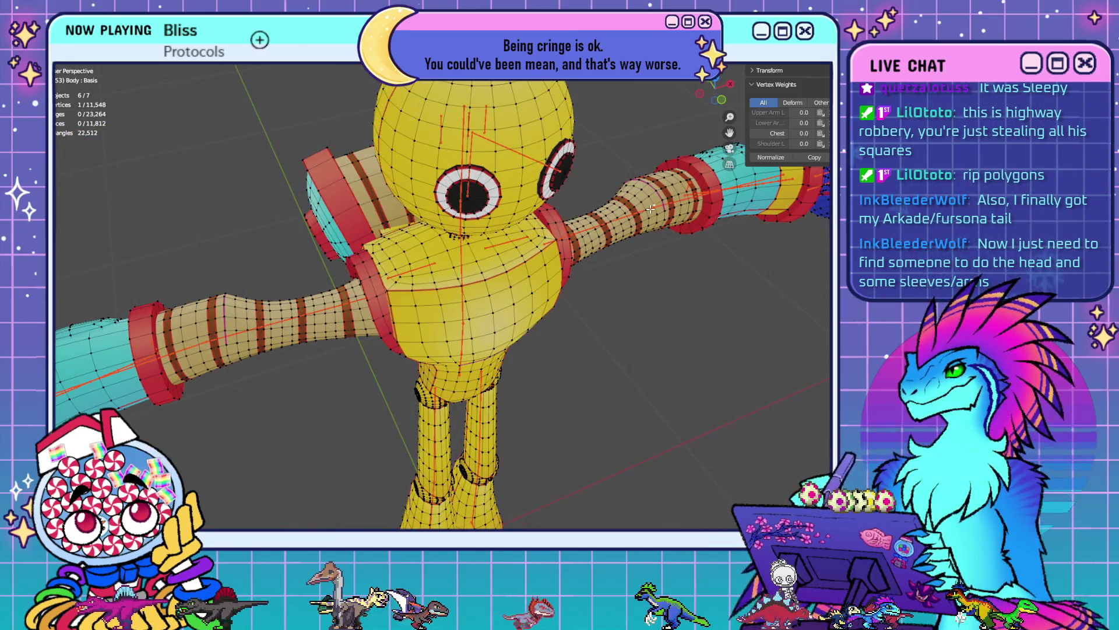
pyautogui.press('l')
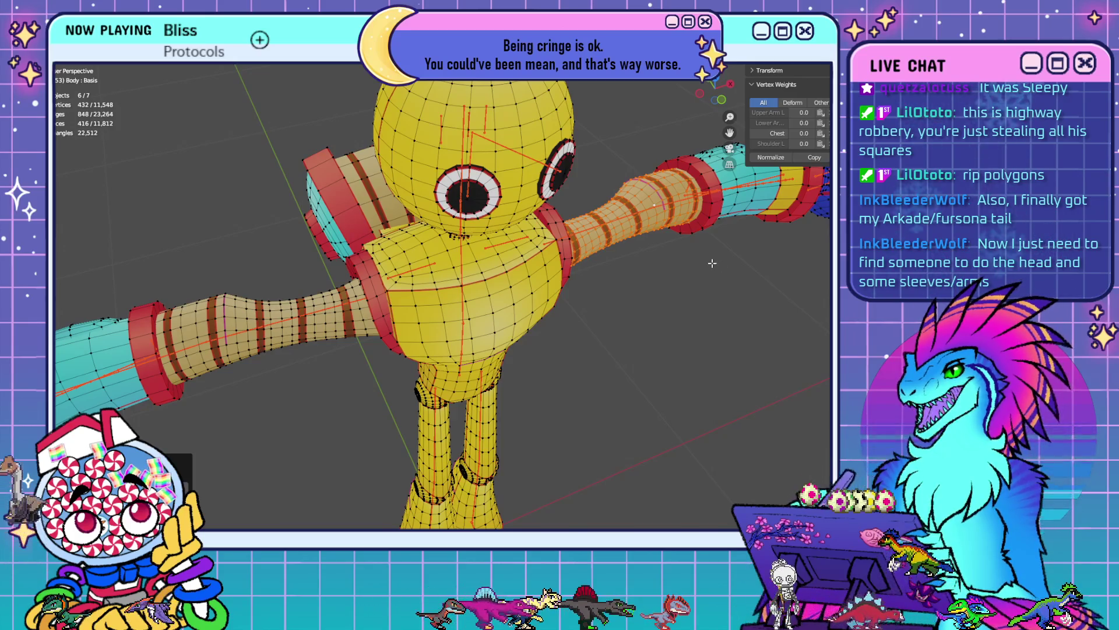
pyautogui.press('h')
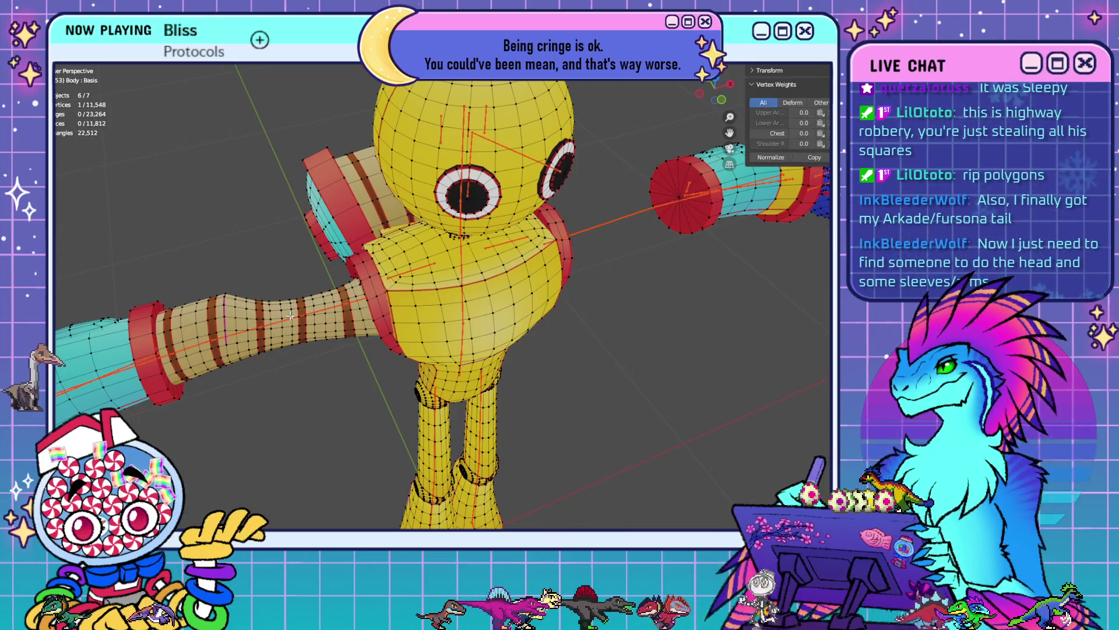
pyautogui.press('l')
pyautogui.press('h')
# - Orbit and zoom until the red shoulder disc with its p emblem faces the view
pyautogui.moveTo(607, 419)
pyautogui.mouseDown(button='middle')
pyautogui.moveTo(647, 361)
pyautogui.moveTo(630, 325)
pyautogui.mouseUp(button='middle')
pyautogui.scroll(5, 624, 325)
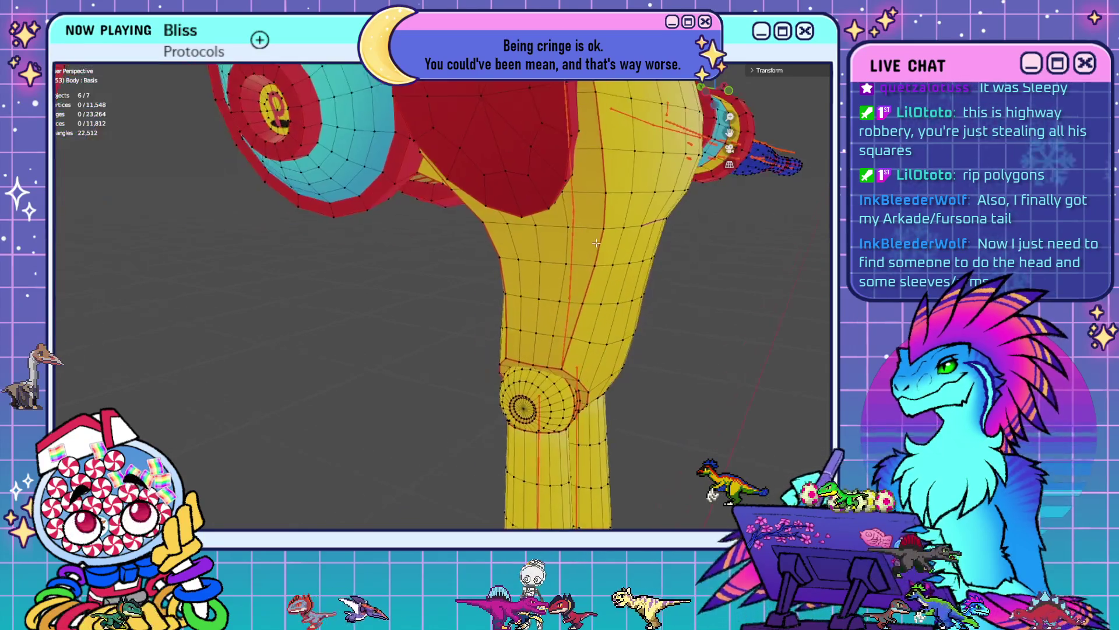
pyautogui.moveTo(596, 243); pyautogui.dragTo(597, 278, button='middle')
pyautogui.scroll(2, 597, 277)
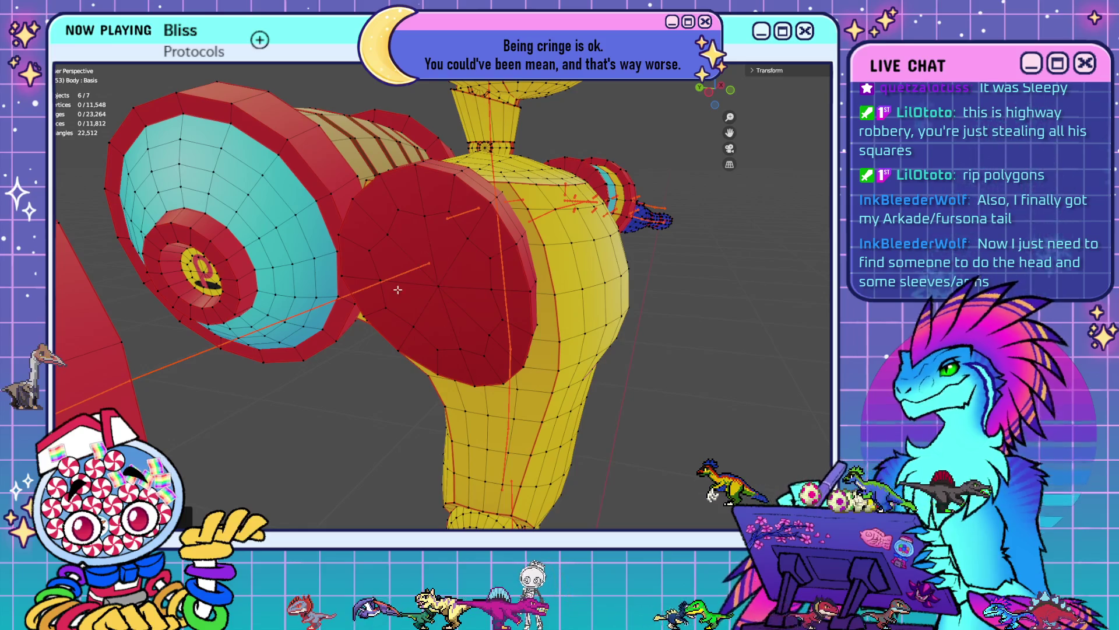
pyautogui.moveTo(608, 387)
pyautogui.mouseDown(button='middle')
pyautogui.moveTo(500, 399)
pyautogui.moveTo(454, 377)
pyautogui.mouseUp(button='middle')
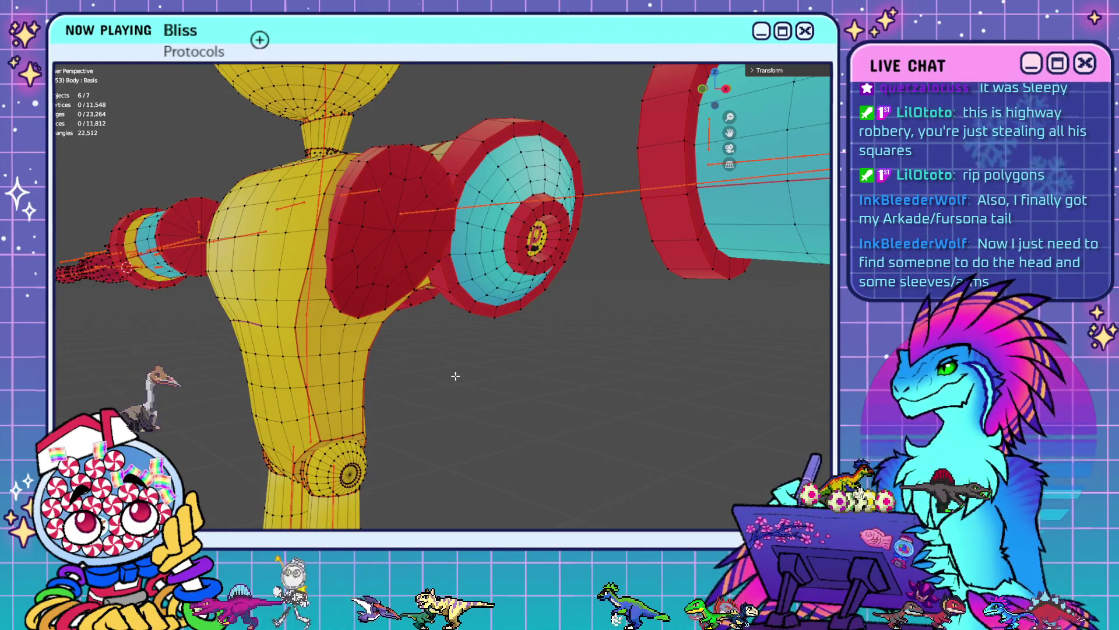
pyautogui.scroll(3, 455, 376)
pyautogui.moveTo(496, 303)
pyautogui.mouseDown(button='middle')
pyautogui.moveTo(560, 222)
pyautogui.moveTo(543, 274)
pyautogui.mouseUp(button='middle')
pyautogui.scroll(3, 587, 188)
pyautogui.scroll(3, 537, 282)
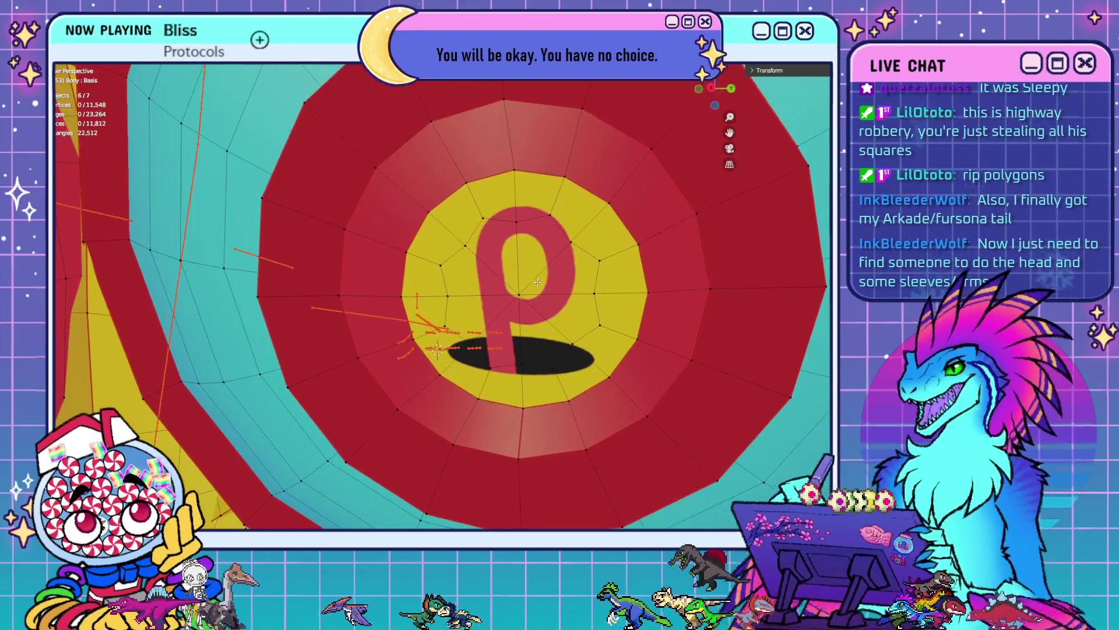
# - Connect vertices on the p emblem to its centre with new edges
pyautogui.click(517, 222)
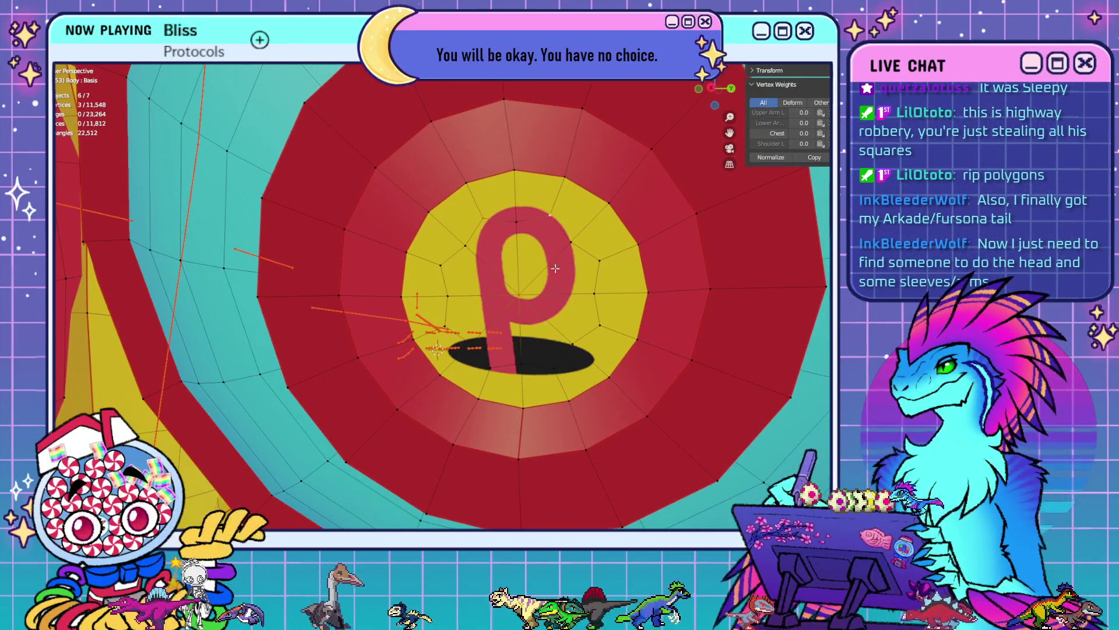
pyautogui.keyDown('shift'); pyautogui.click(530, 298); pyautogui.keyUp('shift')
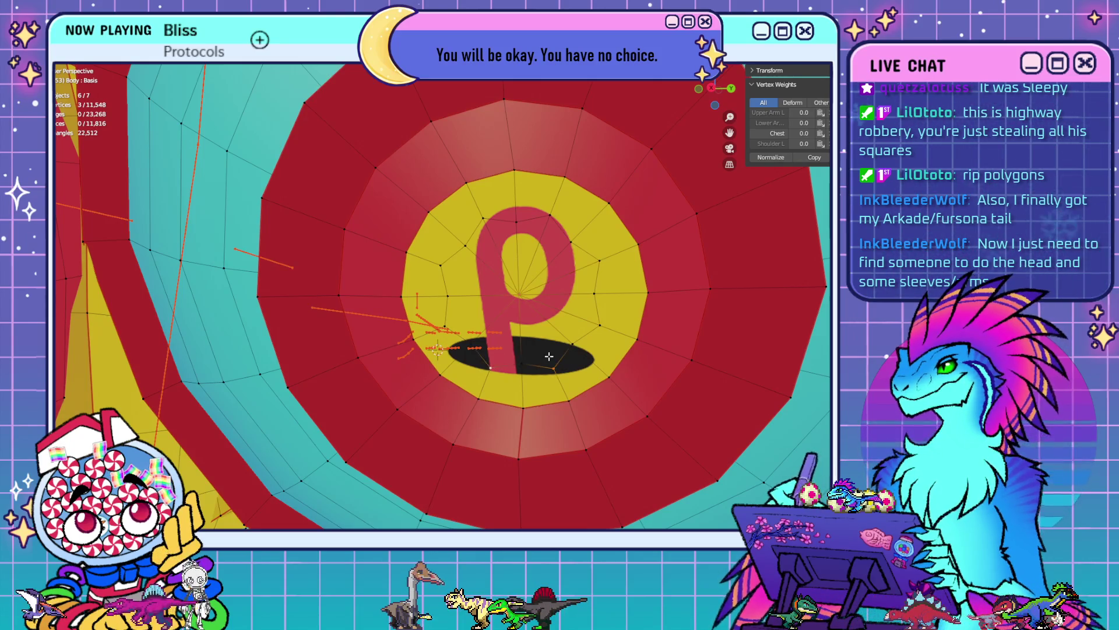
pyautogui.hotkey('ctrl', 'z')
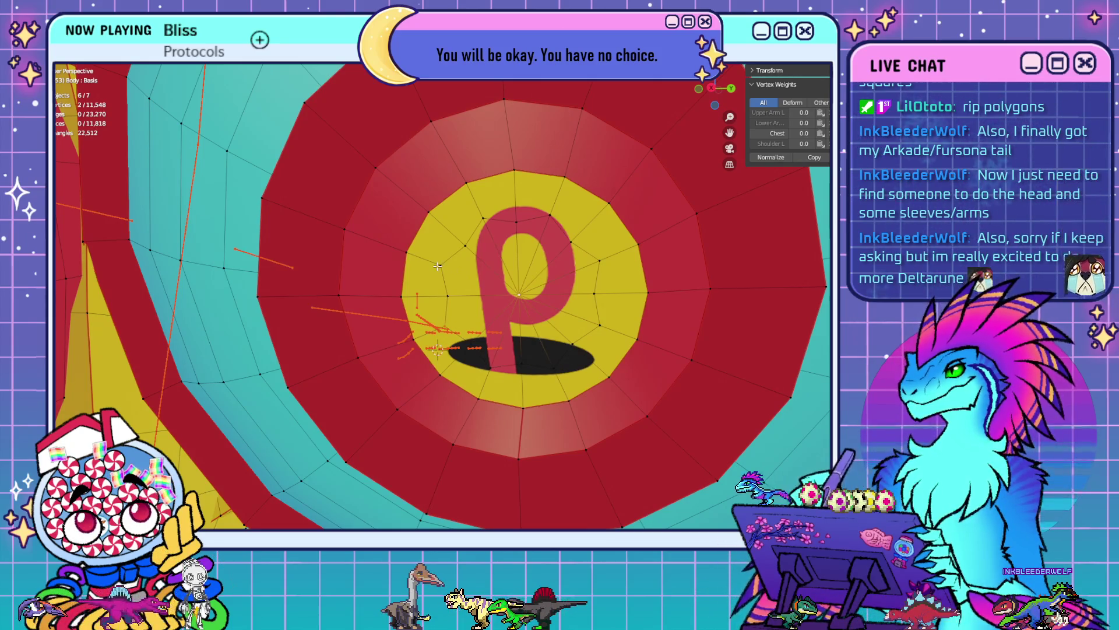
pyautogui.keyDown('shift'); pyautogui.click(440, 265); pyautogui.keyUp('shift')
pyautogui.press('j')
# - Delete the edge loop surrounding the p emblem
pyautogui.keyDown('alt'); pyautogui.click(518, 215); pyautogui.keyUp('alt')
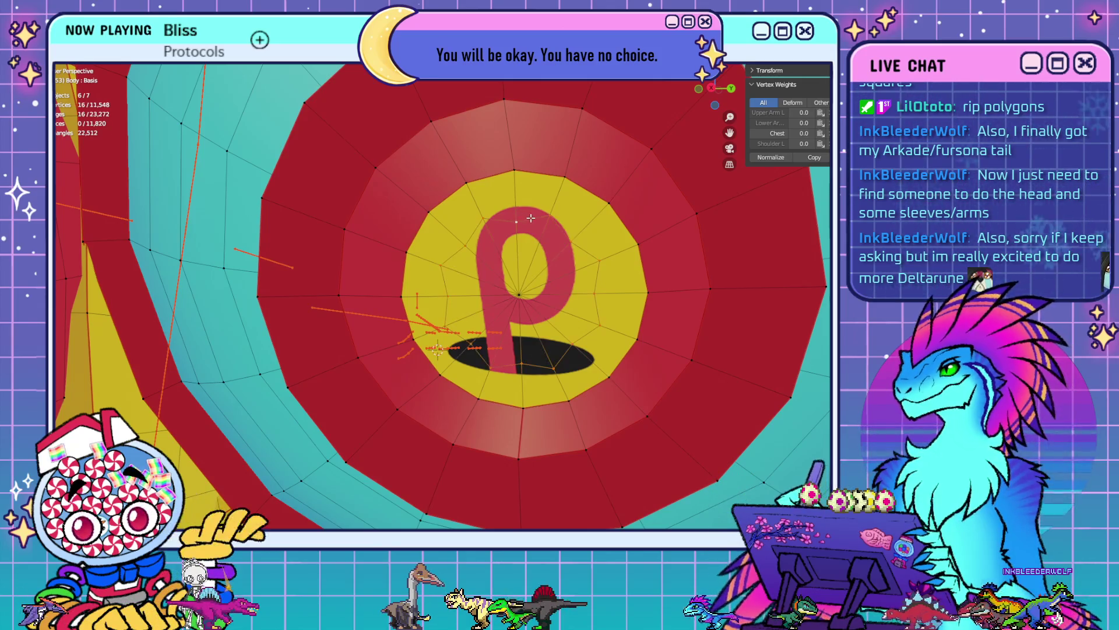
pyautogui.press('x')
pyautogui.click(556, 276)
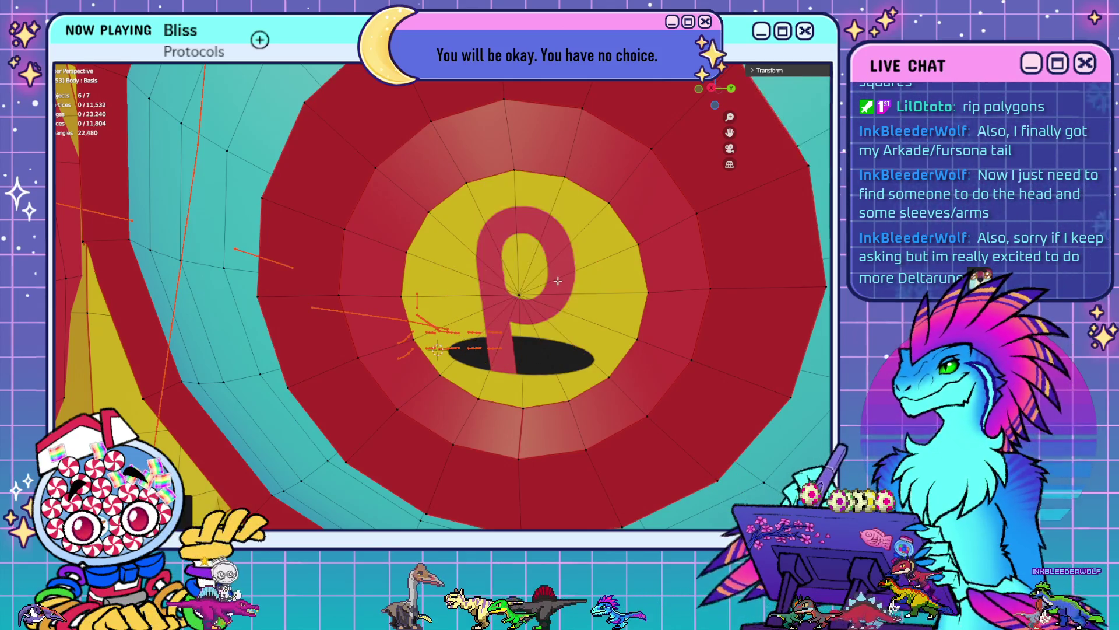
pyautogui.moveTo(587, 331); pyautogui.dragTo(424, 331, button='middle')
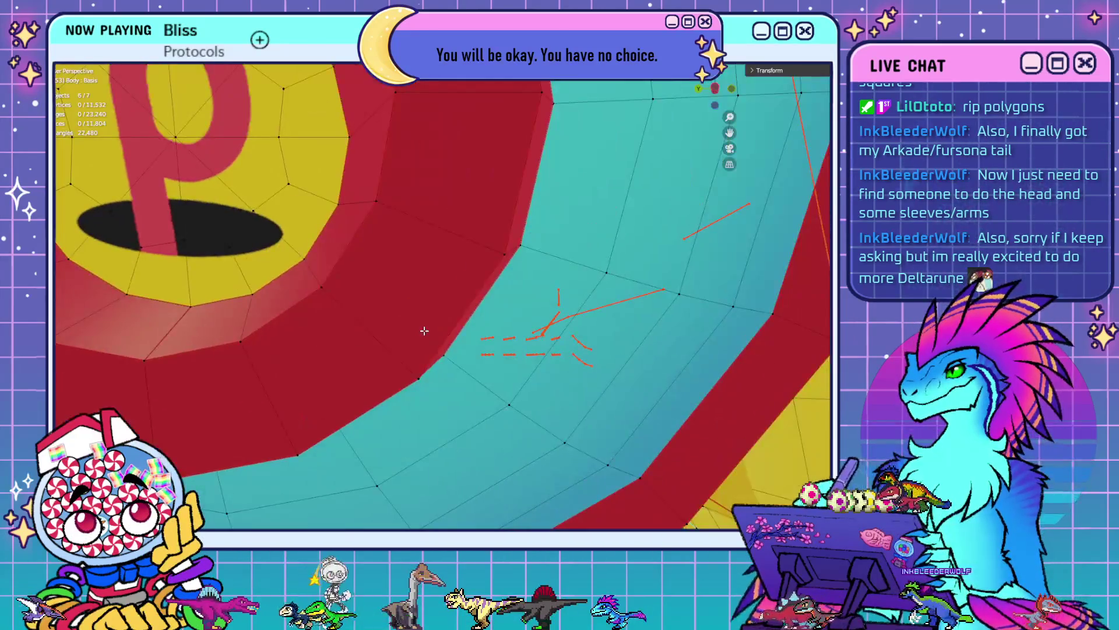
pyautogui.scroll(-4, 398, 284)
pyautogui.scroll(1, 390, 277)
# - Fan new edges across the p disc and delete the centre vertex, reaching 11,516 vertices
pyautogui.click(384, 274)
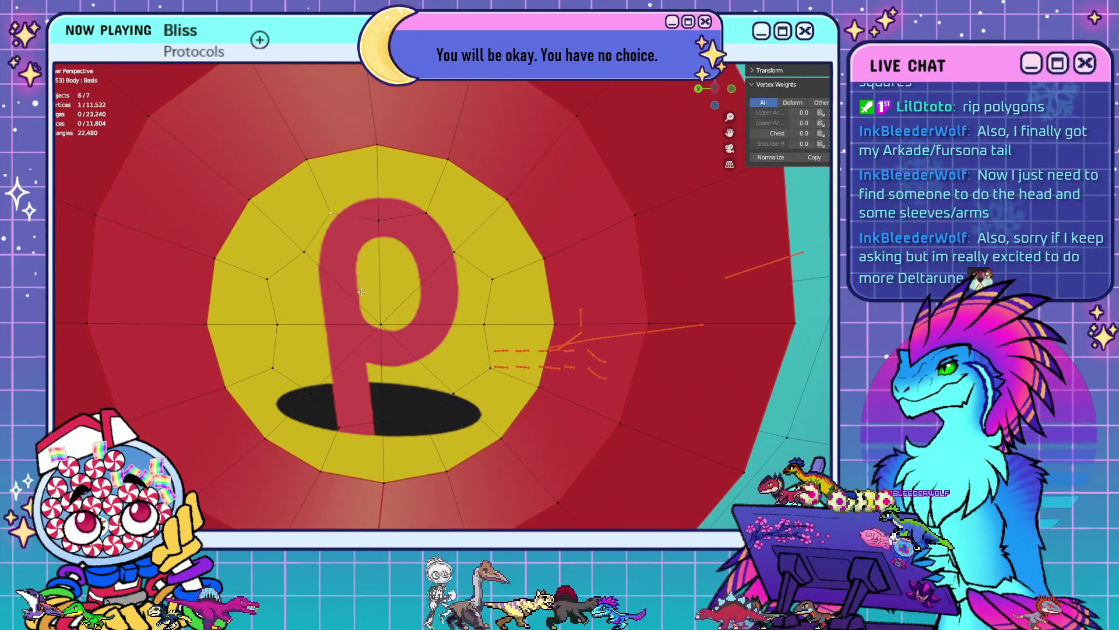
pyautogui.press('j')
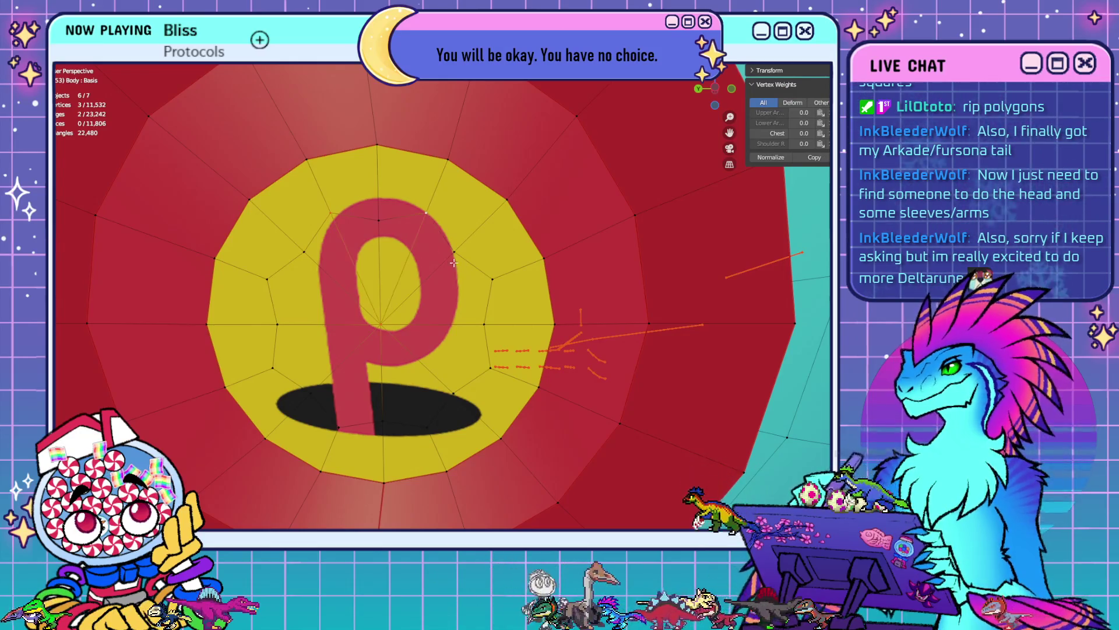
pyautogui.click(479, 285)
pyautogui.keyDown('shift'); pyautogui.click(496, 363); pyautogui.keyUp('shift')
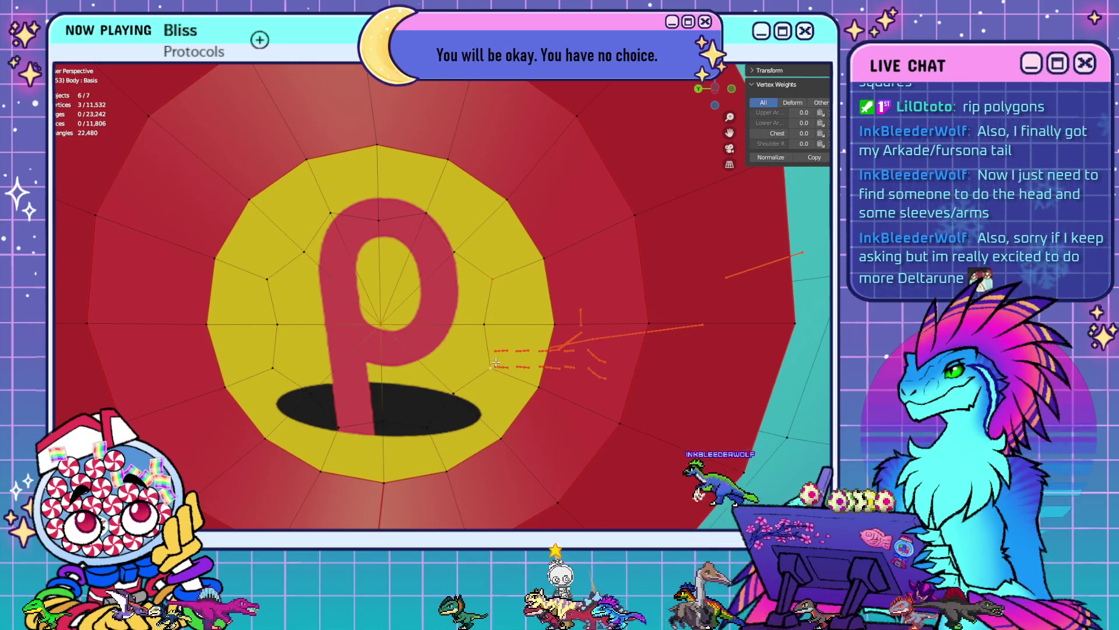
pyautogui.click(428, 422)
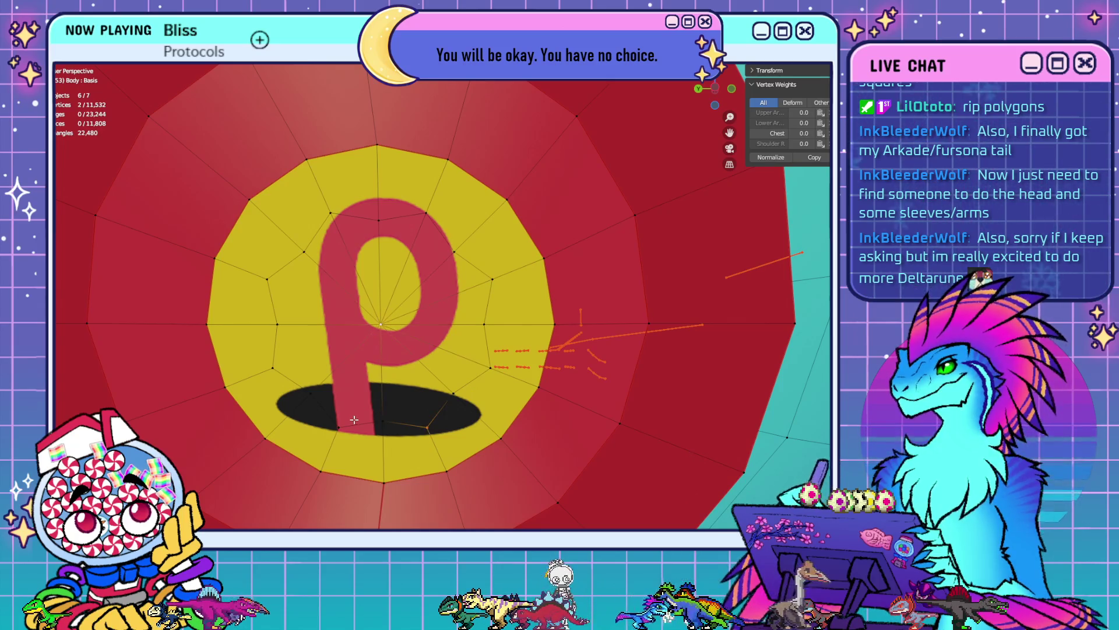
pyautogui.keyDown('shift'); pyautogui.click(287, 381); pyautogui.keyUp('shift')
pyautogui.press('j')
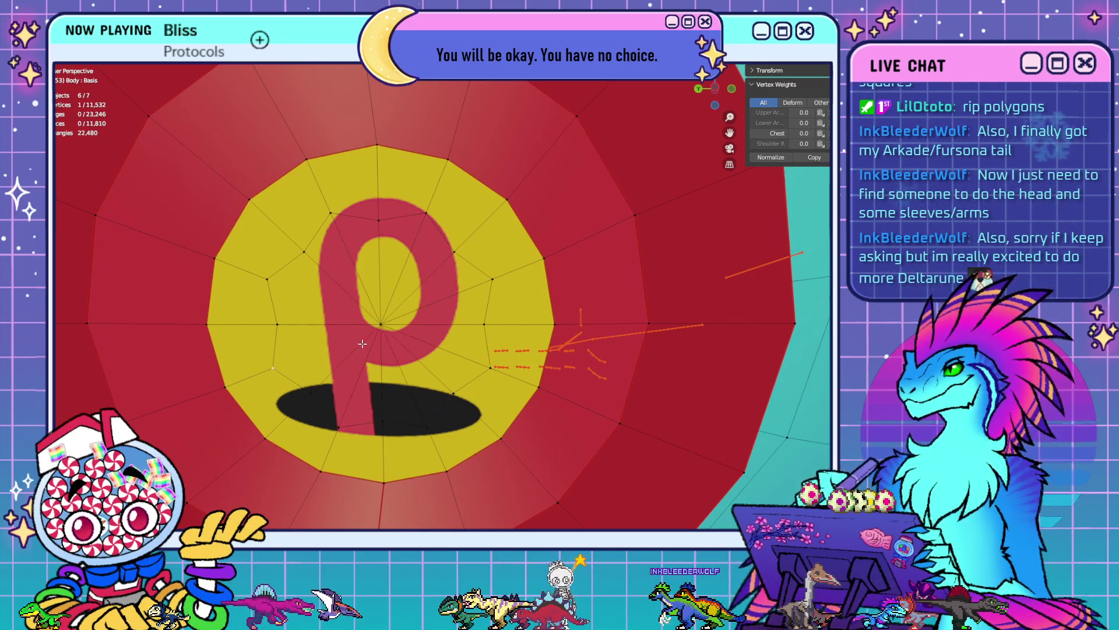
pyautogui.keyDown('shift'); pyautogui.click(362, 344); pyautogui.keyUp('shift')
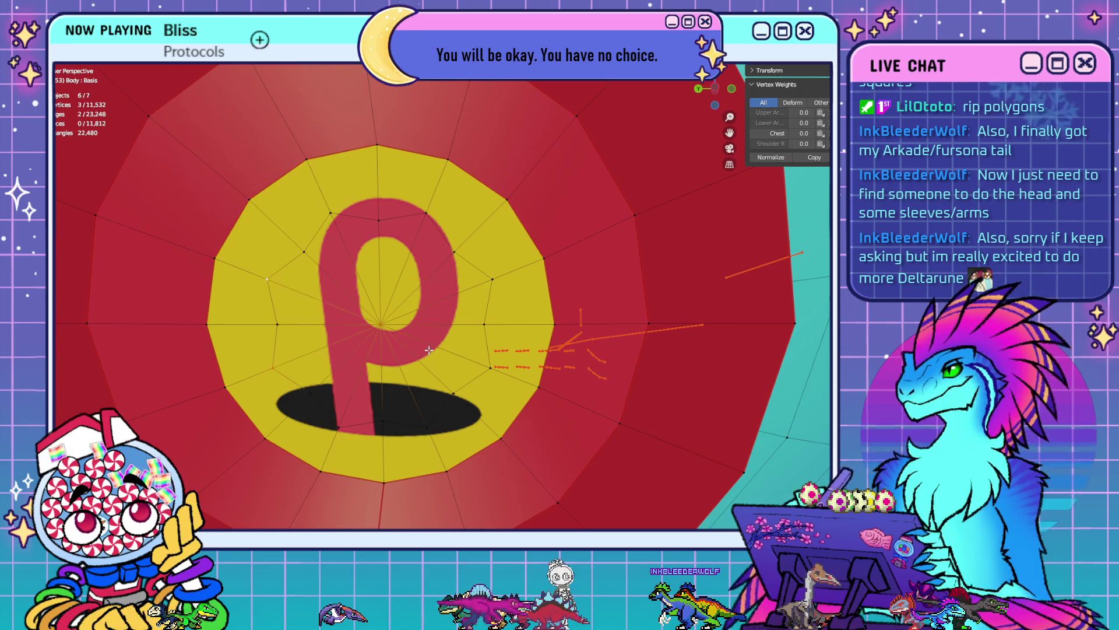
pyautogui.press('x')
pyautogui.click(465, 280)
pyautogui.scroll(-10, 422, 288)
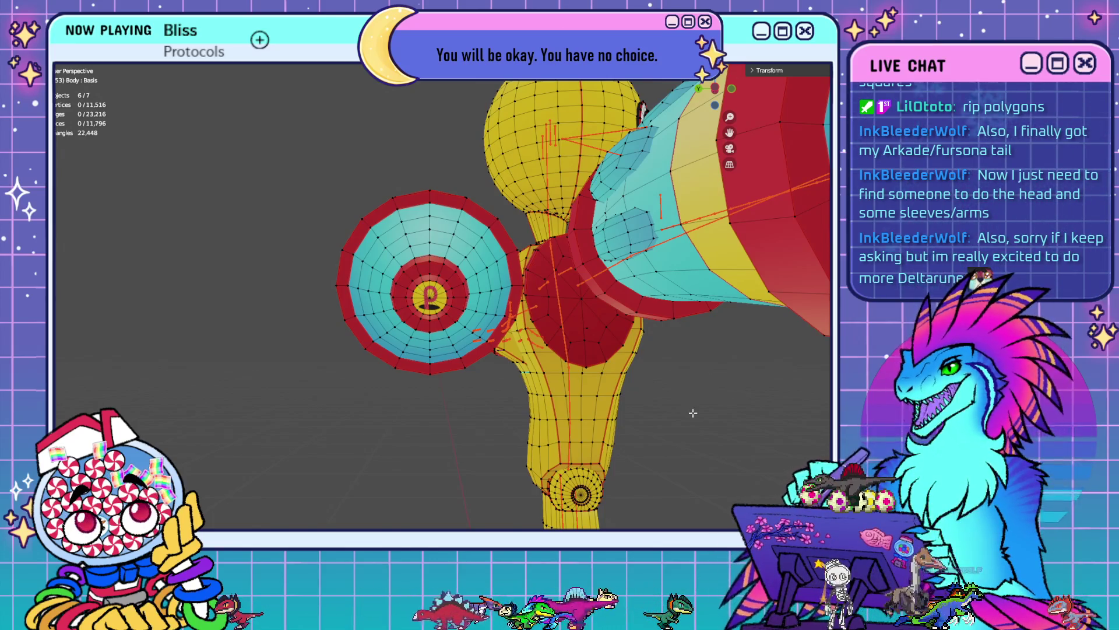
# - Frame the full T-posed character and start the CATS model export, which warns about unjoined meshes
pyautogui.moveTo(693, 413)
pyautogui.mouseDown(button='middle')
pyautogui.moveTo(628, 383)
pyautogui.moveTo(582, 388)
pyautogui.mouseUp(button='middle')
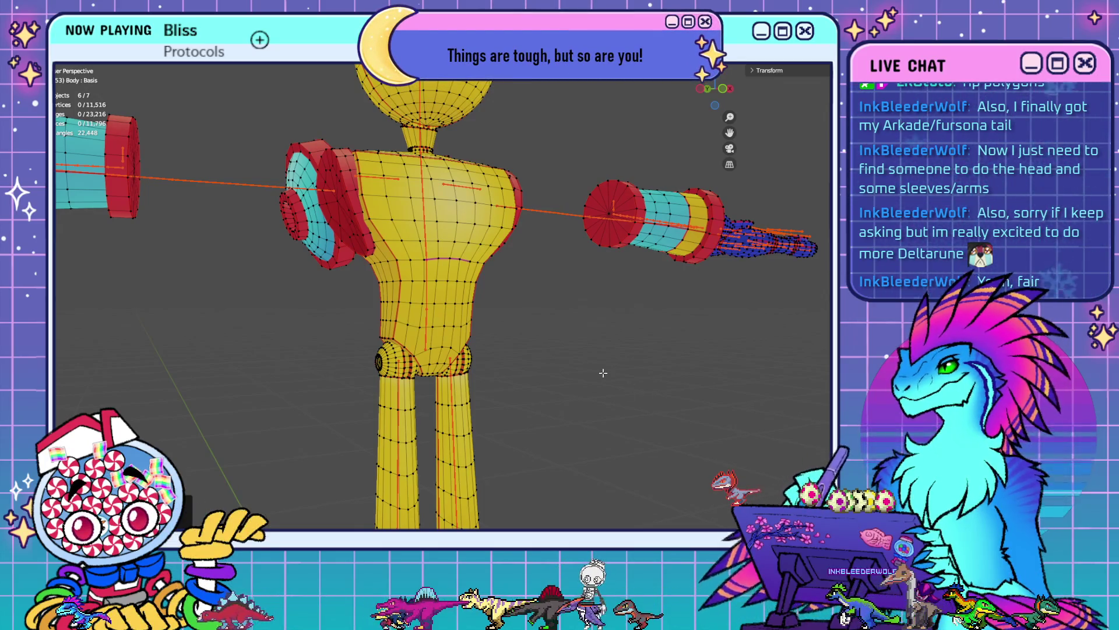
pyautogui.moveTo(469, 367)
pyautogui.mouseDown(button='middle')
pyautogui.moveTo(579, 370)
pyautogui.moveTo(582, 391)
pyautogui.moveTo(559, 372)
pyautogui.moveTo(559, 390)
pyautogui.moveTo(544, 350)
pyautogui.moveTo(543, 375)
pyautogui.moveTo(495, 387)
pyautogui.moveTo(510, 446)
pyautogui.moveTo(613, 324)
pyautogui.moveTo(589, 437)
pyautogui.moveTo(593, 365)
pyautogui.moveTo(590, 397)
pyautogui.moveTo(596, 383)
pyautogui.mouseUp(button='middle')
pyautogui.hotkey('alt', 'a')
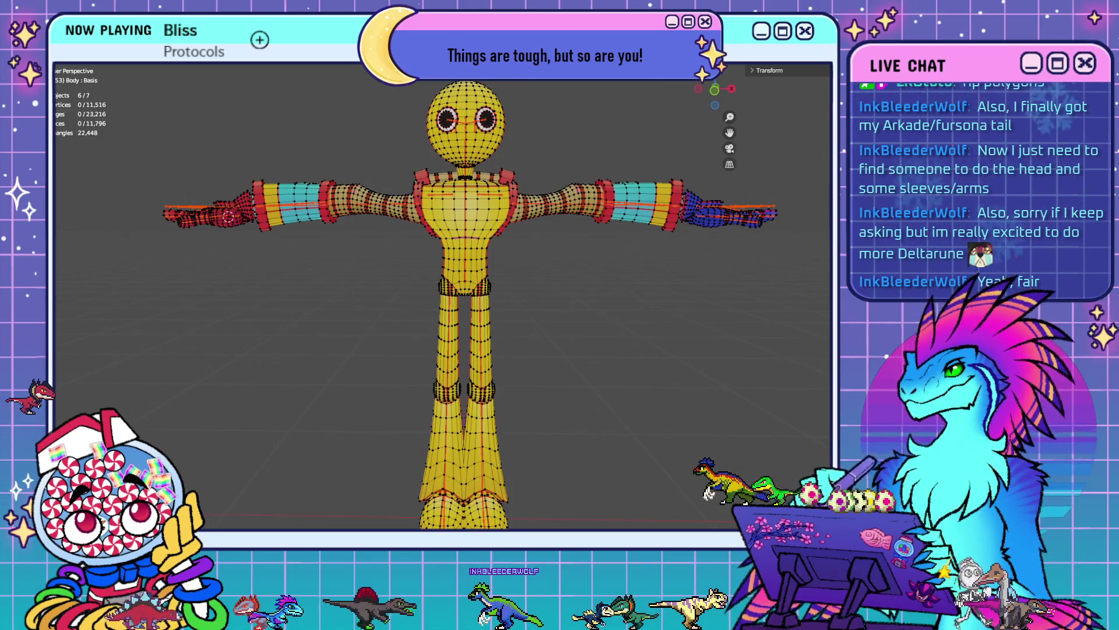
pyautogui.click(43, 56)
pyautogui.click(88, 97)
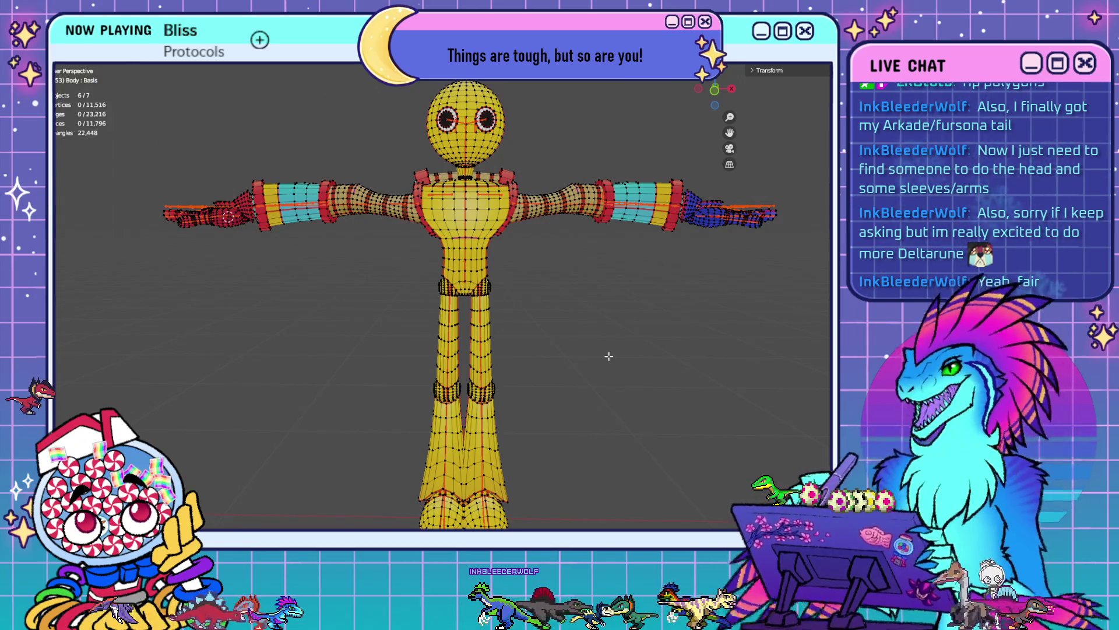
pyautogui.scroll(-2, 607, 352)
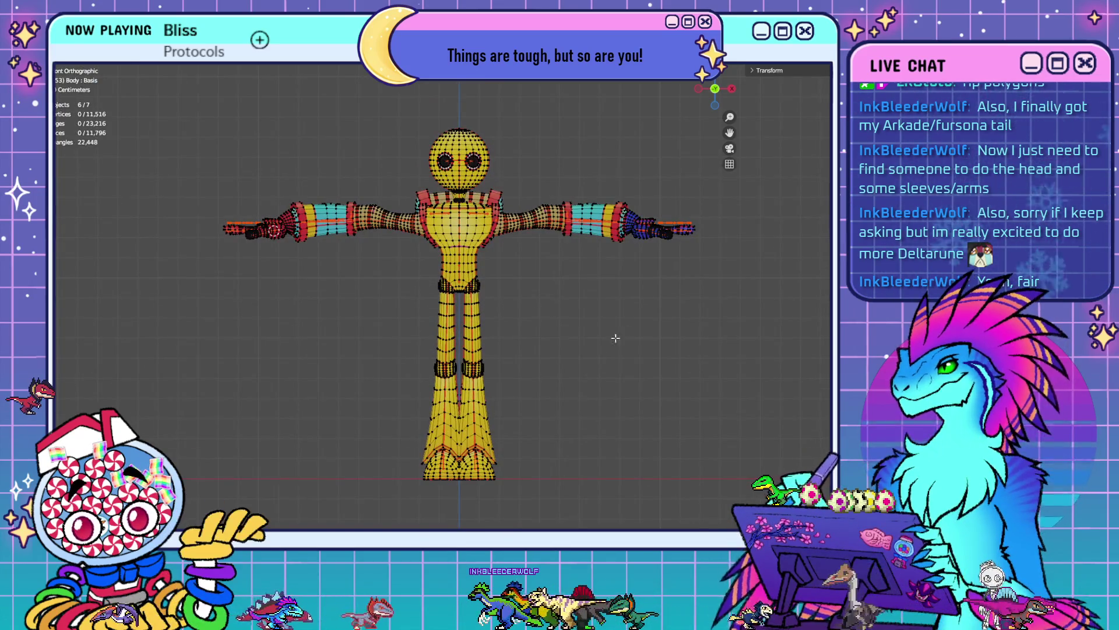
pyautogui.keyDown('shift'); pyautogui.moveTo(612, 335); pyautogui.dragTo(597, 353, button='middle'); pyautogui.keyUp('shift')
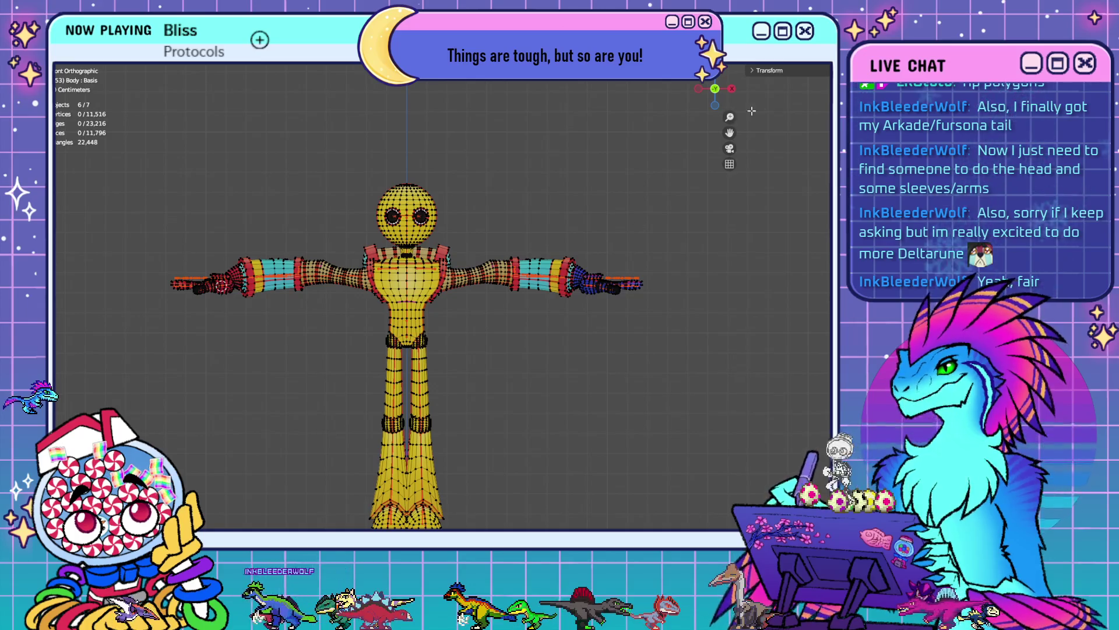
pyautogui.hotkey('ctrl', 'Tab')
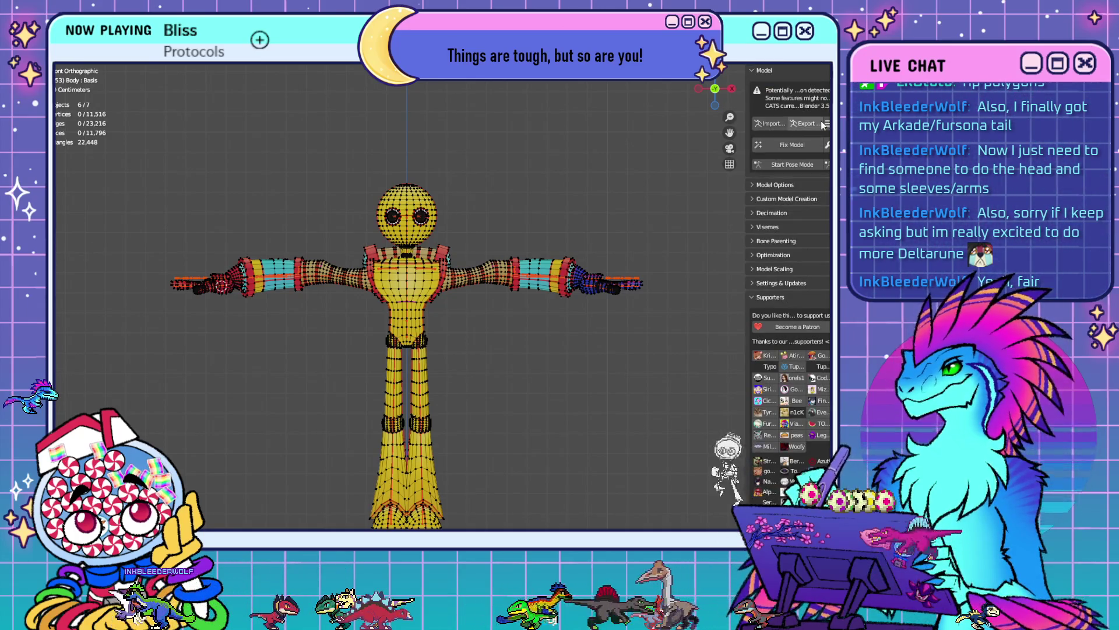
pyautogui.click(812, 124)
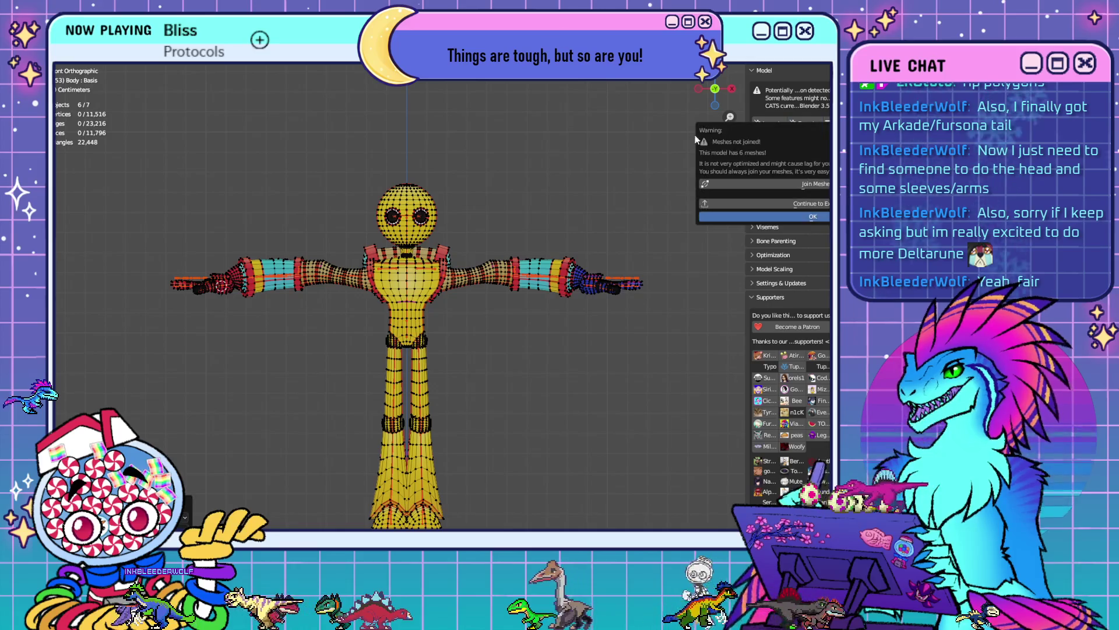
# - In Object Mode, review the unjoined meshes (Googly Eyes, Hand L, Hand R Omnihand, cuff, Body) and retry the CATS export
pyautogui.click(820, 204)
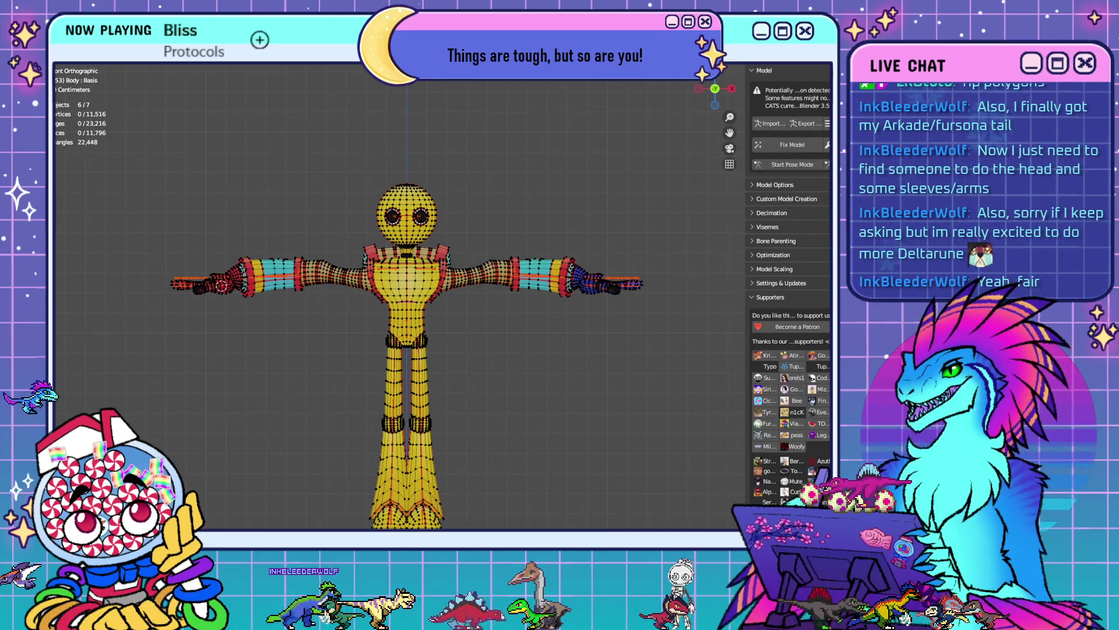
pyautogui.press('Tab')
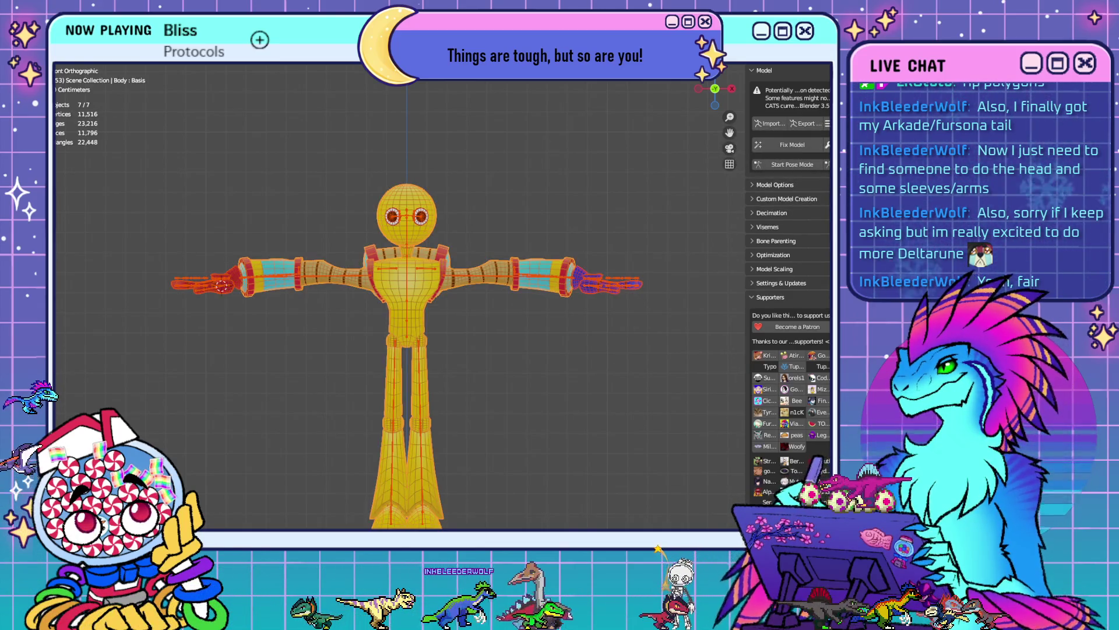
pyautogui.click(392, 216)
pyautogui.click(609, 284)
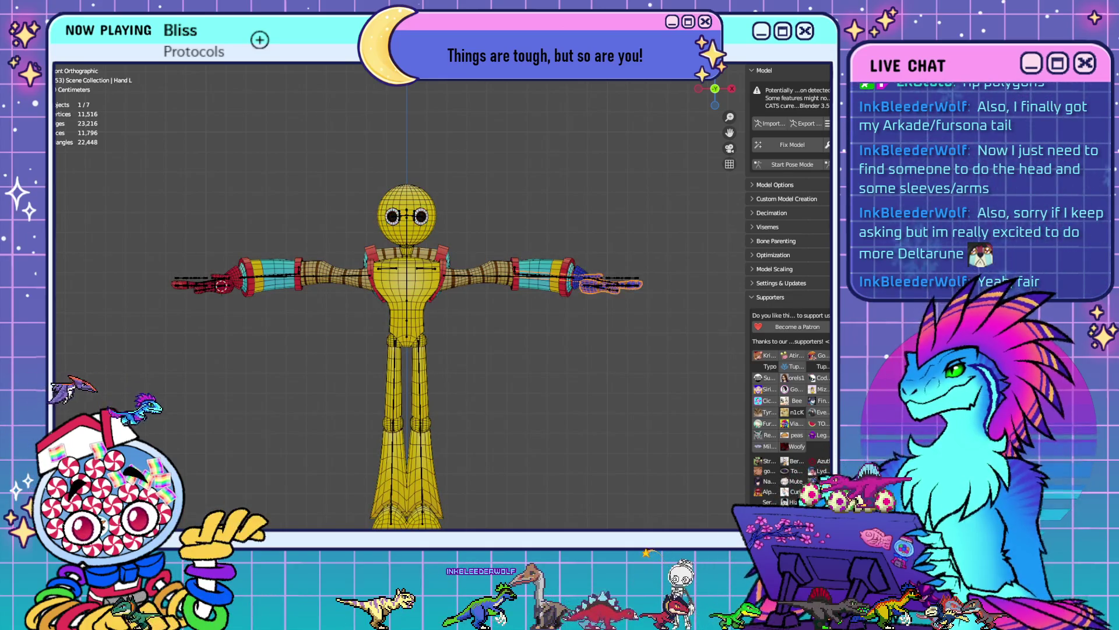
pyautogui.click(204, 284)
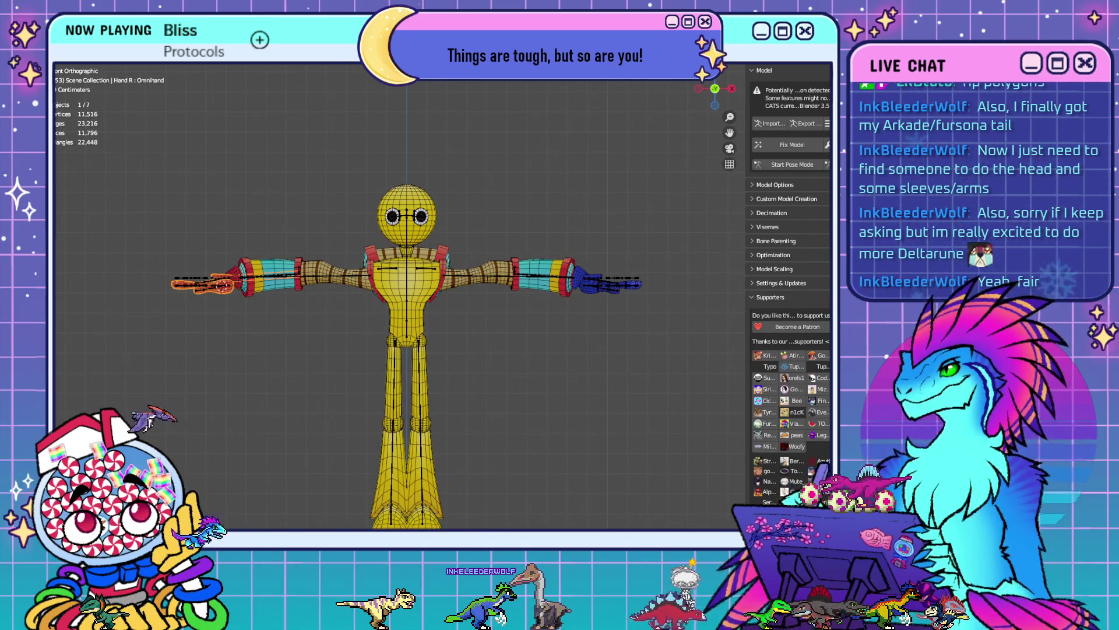
pyautogui.click(220, 284)
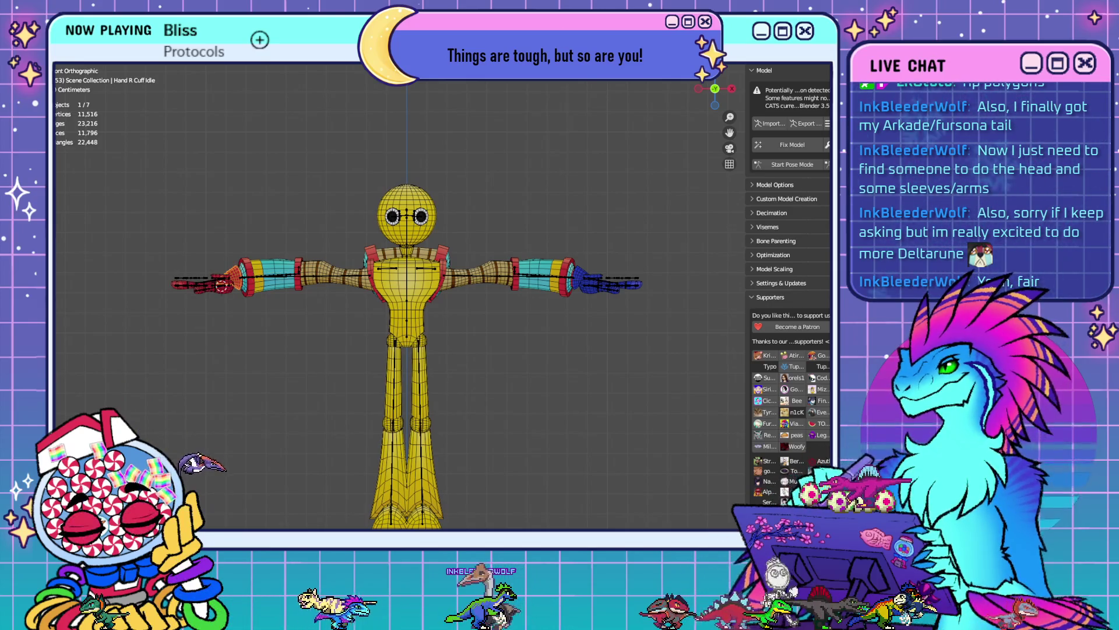
pyautogui.click(406, 326)
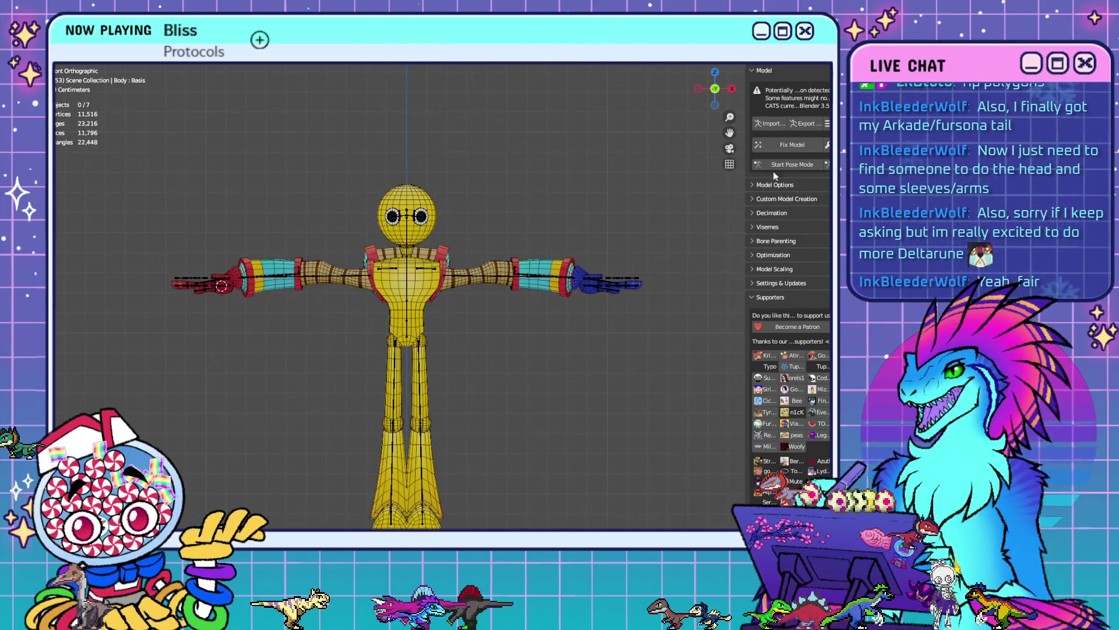
pyautogui.click(807, 123)
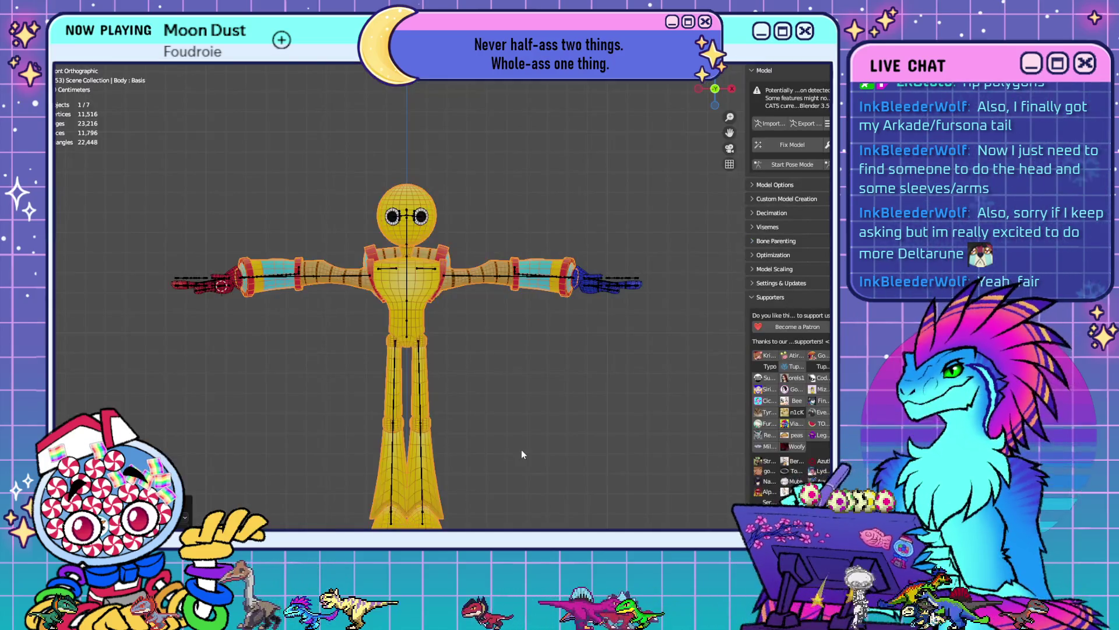
# - Frame the right hand, select the Omnihand mesh and enter Edit Mode on it
pyautogui.keyDown('shift'); pyautogui.moveTo(522, 453); pyautogui.dragTo(590, 405, button='middle'); pyautogui.keyUp('shift')
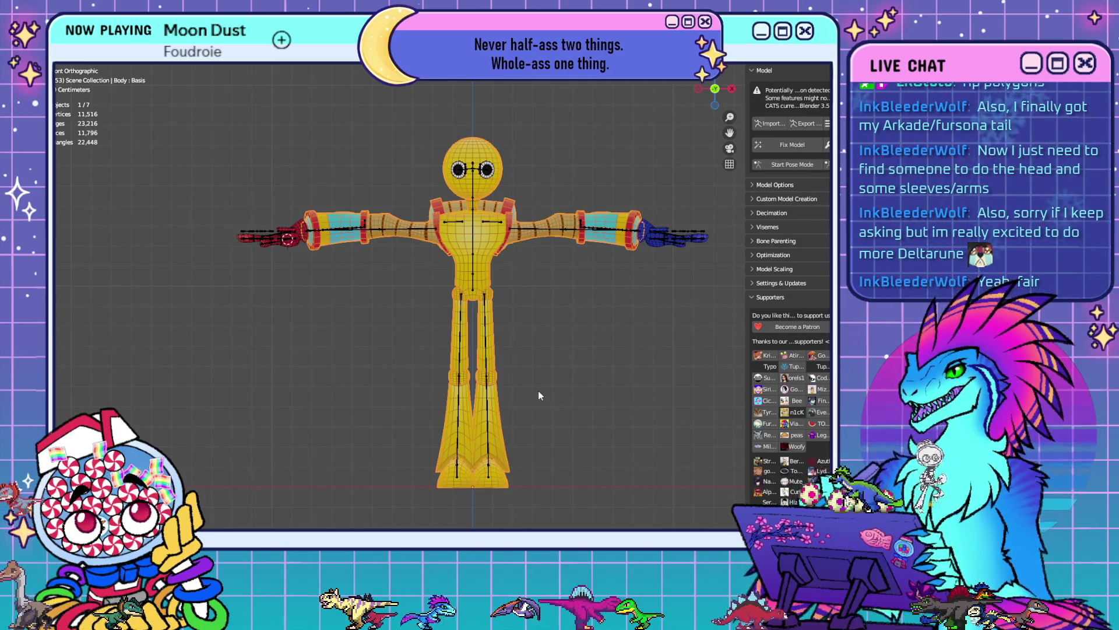
pyautogui.keyDown('shift'); pyautogui.moveTo(590, 328); pyautogui.dragTo(522, 327, button='middle'); pyautogui.keyUp('shift')
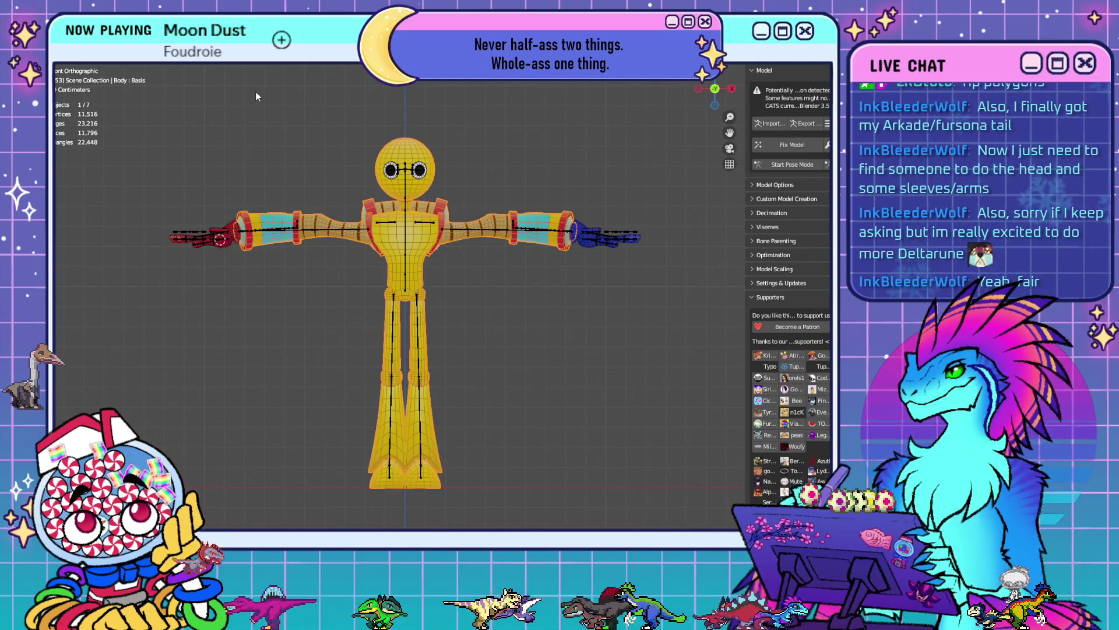
pyautogui.scroll(7, 311, 204)
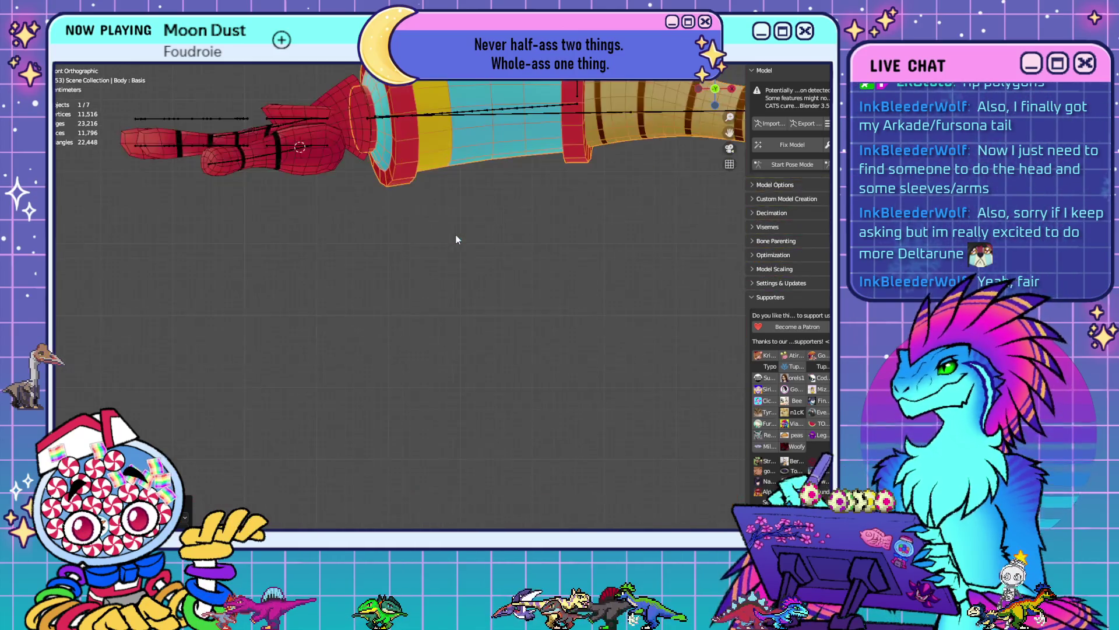
pyautogui.moveTo(456, 239)
pyautogui.mouseDown(button='middle')
pyautogui.moveTo(517, 331)
pyautogui.moveTo(418, 365)
pyautogui.moveTo(432, 390)
pyautogui.moveTo(524, 344)
pyautogui.moveTo(452, 358)
pyautogui.moveTo(625, 353)
pyautogui.moveTo(481, 314)
pyautogui.mouseUp(button='middle')
pyautogui.click(470, 314)
pyautogui.scroll(3, 452, 358)
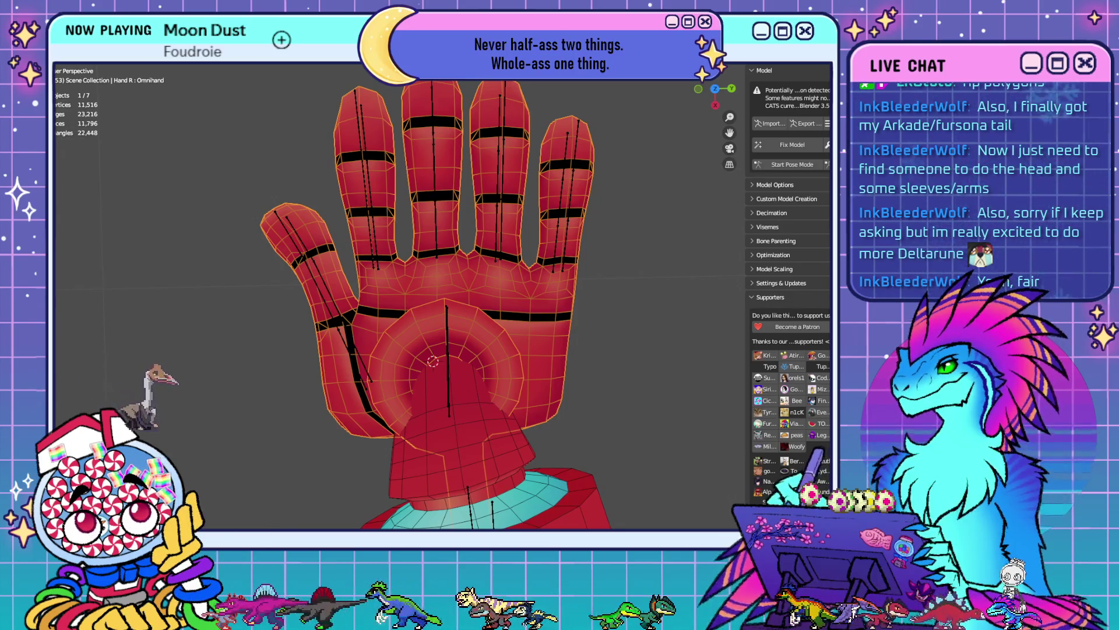
pyautogui.press('Tab')
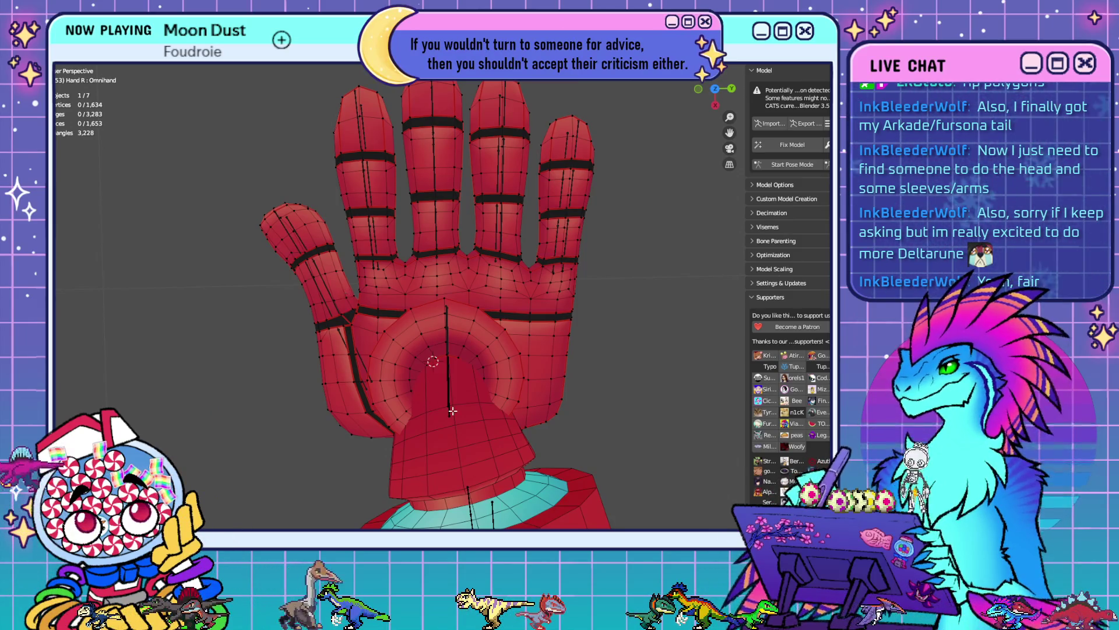
# - Switch to the Texture Paint workspace showing the blue-and-red hand texture
pyautogui.moveTo(478, 291)
pyautogui.mouseDown(button='middle')
pyautogui.moveTo(548, 366)
pyautogui.moveTo(590, 321)
pyautogui.mouseUp(button='middle')
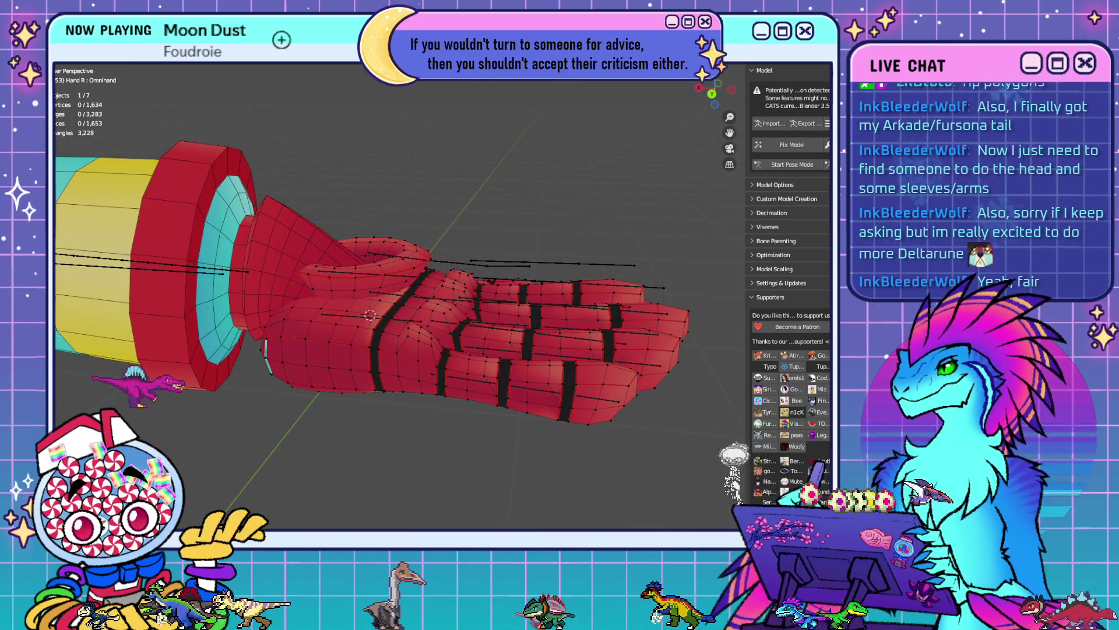
pyautogui.moveTo(426, 330)
pyautogui.mouseDown(button='middle')
pyautogui.moveTo(402, 325)
pyautogui.moveTo(414, 333)
pyautogui.mouseUp(button='middle')
pyautogui.hotkey('ctrl', 'pagedown')
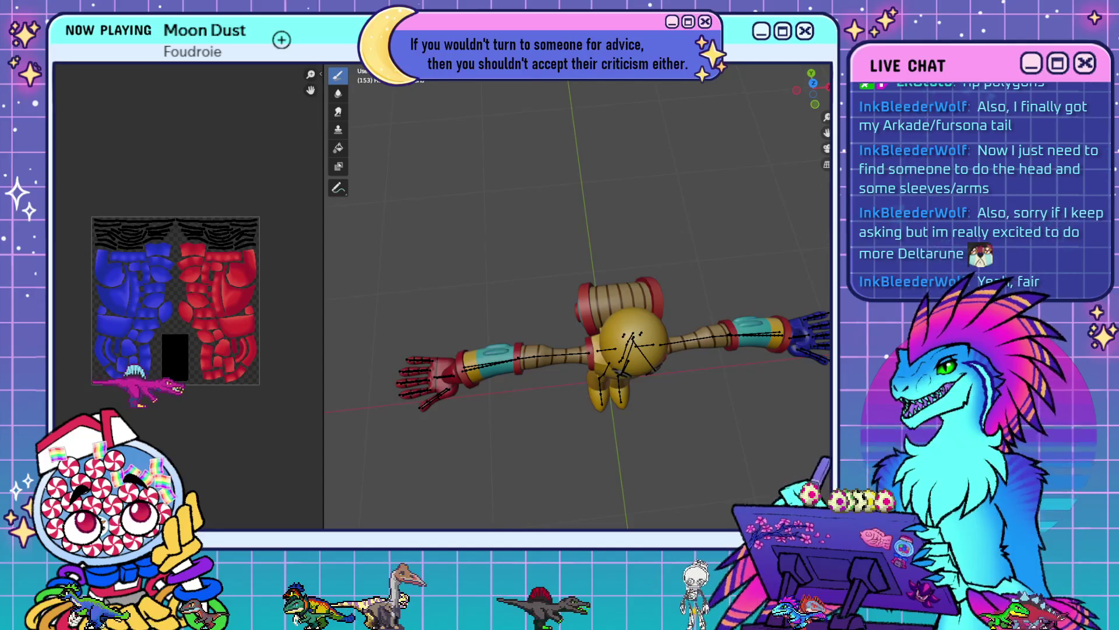
# - In UV Editing, select the whole hand mesh to show its red UV islands over the texture, then deselect
pyautogui.hotkey('ctrl', 'pageup')
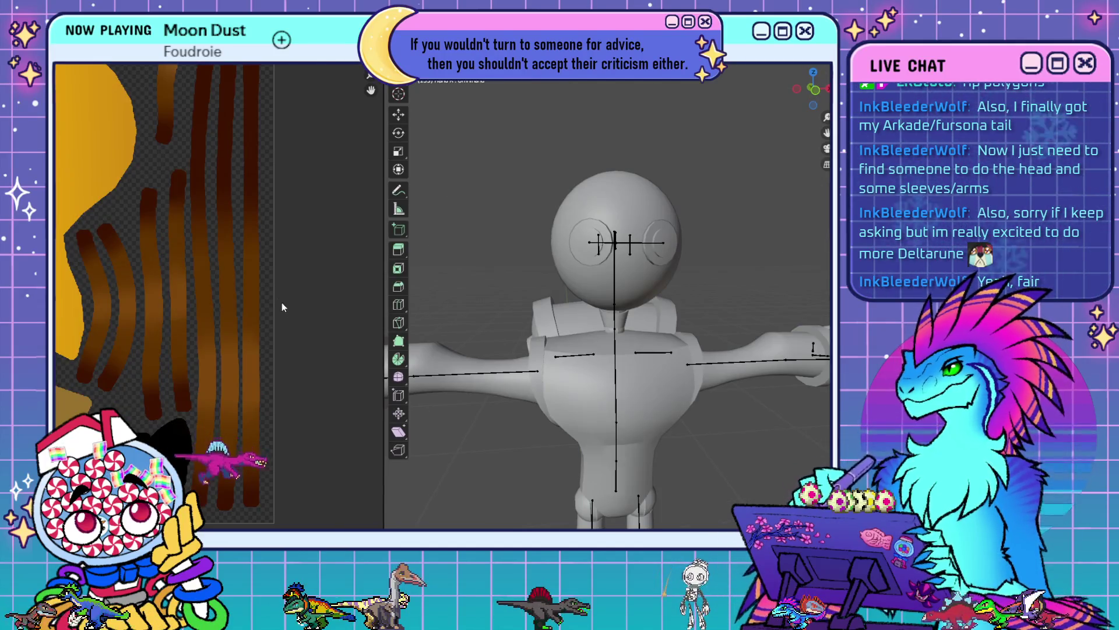
pyautogui.press('KP_Decimal')
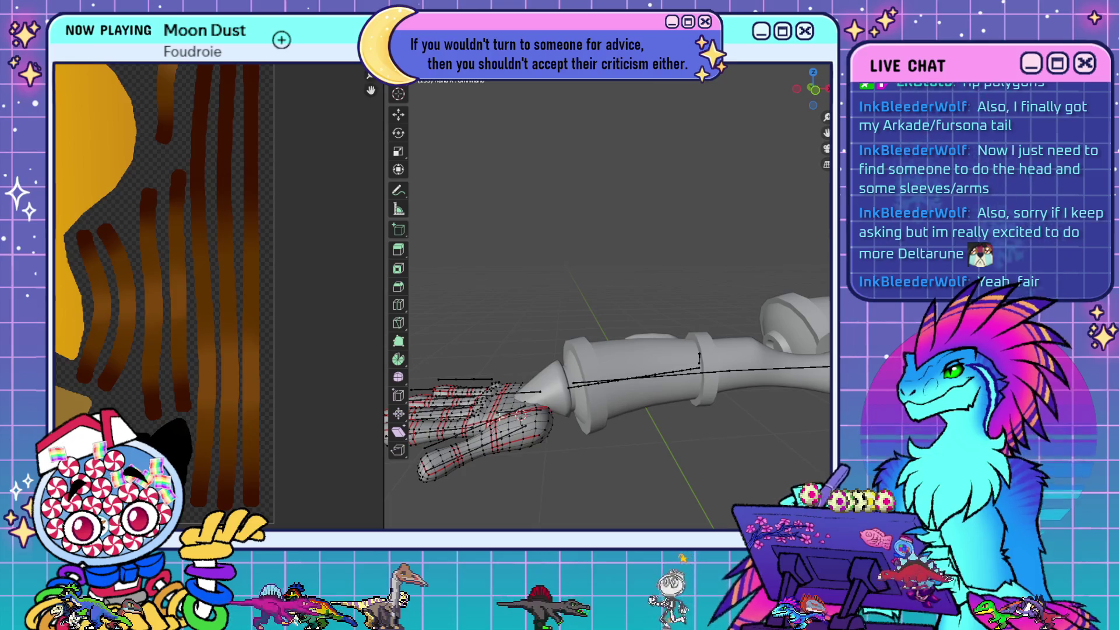
pyautogui.press('a')
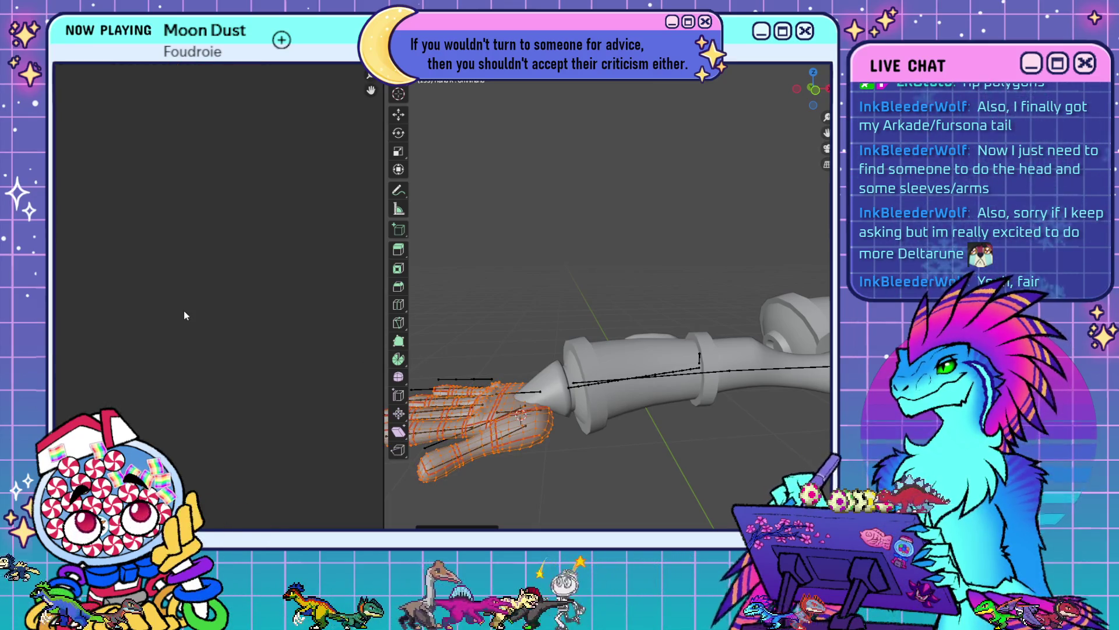
pyautogui.press('KP_Decimal')
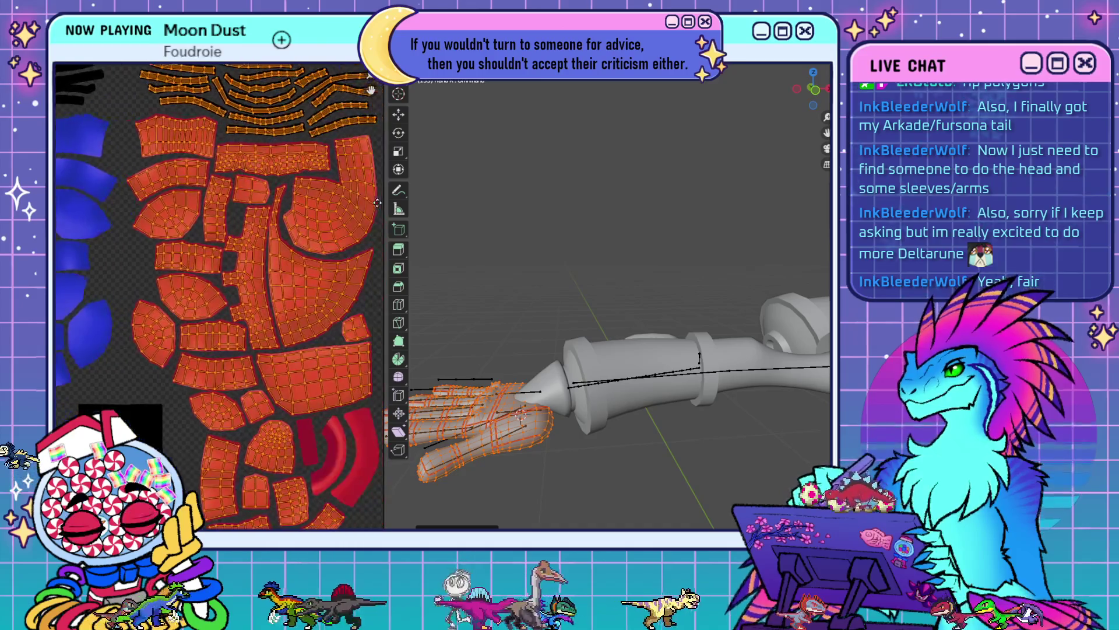
pyautogui.scroll(-3, 253, 354)
pyautogui.scroll(1, 253, 354)
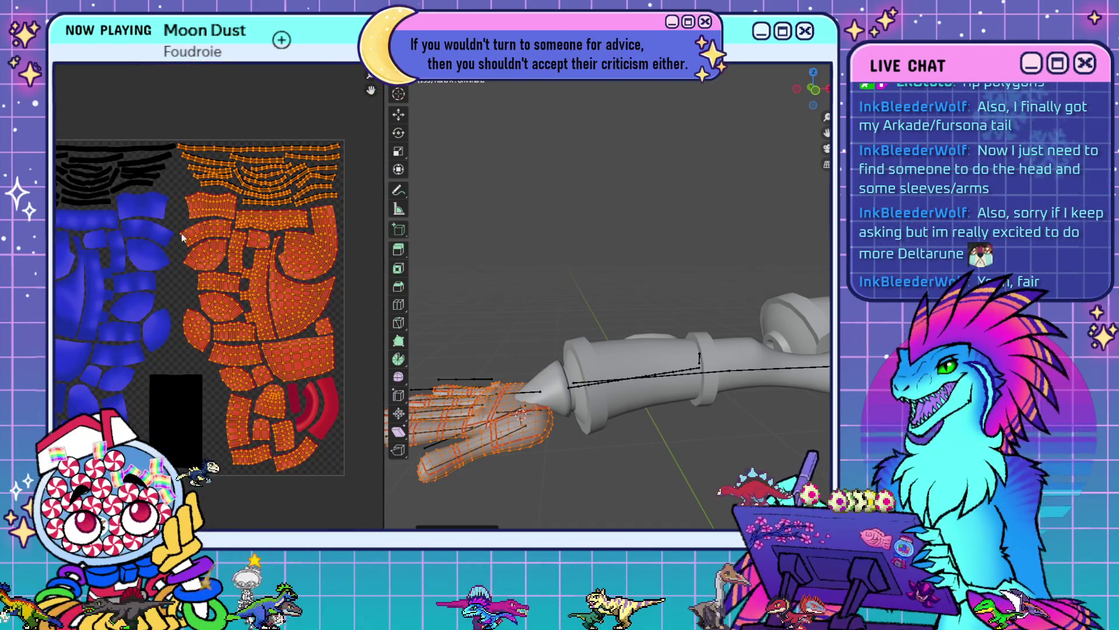
pyautogui.moveTo(651, 351)
pyautogui.mouseDown(button='middle')
pyautogui.moveTo(726, 335)
pyautogui.moveTo(671, 355)
pyautogui.moveTo(664, 389)
pyautogui.moveTo(735, 410)
pyautogui.mouseUp(button='middle')
pyautogui.scroll(5, 629, 379)
pyautogui.moveTo(581, 367)
pyautogui.mouseDown(button='middle')
pyautogui.moveTo(681, 484)
pyautogui.moveTo(633, 412)
pyautogui.moveTo(683, 88)
pyautogui.mouseUp(button='middle')
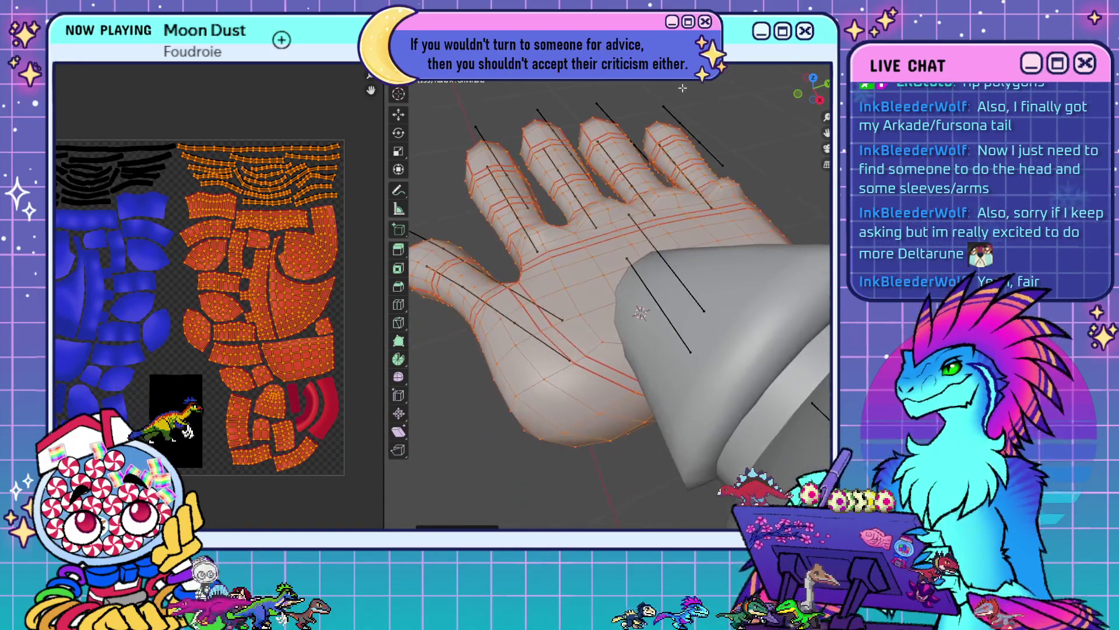
pyautogui.moveTo(606, 249)
pyautogui.mouseDown(button='middle')
pyautogui.moveTo(670, 326)
pyautogui.moveTo(694, 304)
pyautogui.moveTo(653, 344)
pyautogui.mouseUp(button='middle')
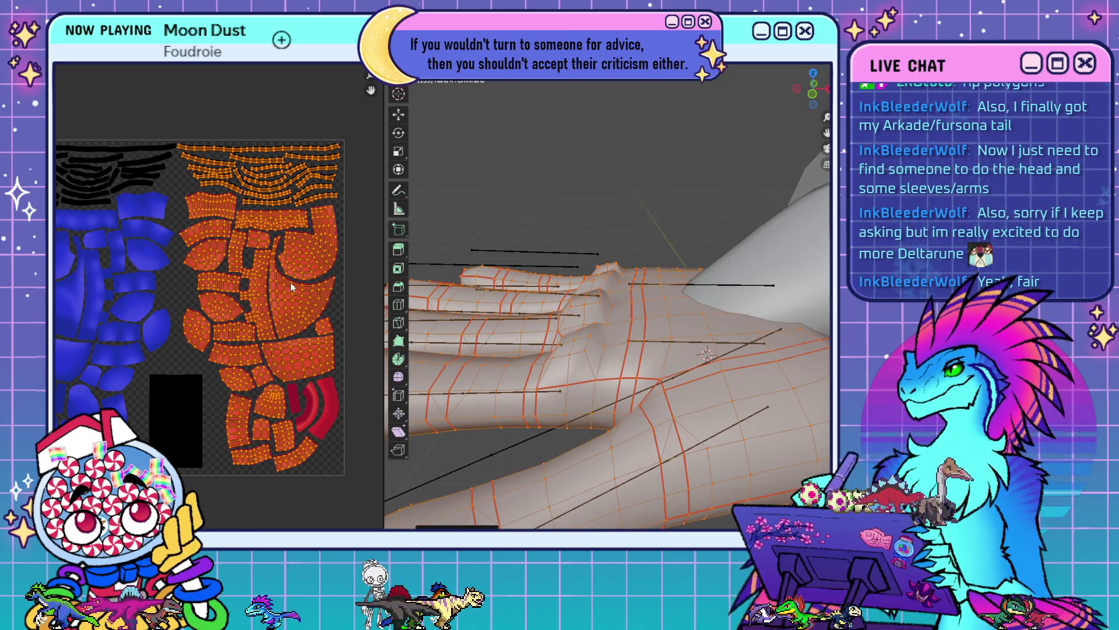
pyautogui.hotkey('alt', 'a')
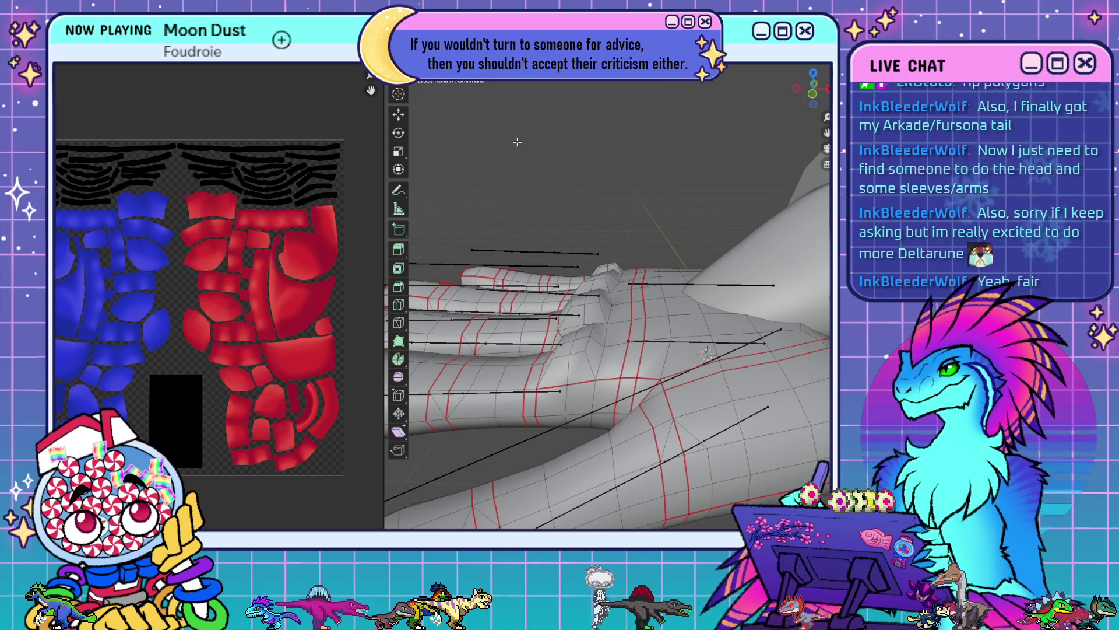
# - Select a face on the hand and extend it to its whole linked UV island
pyautogui.click(576, 370)
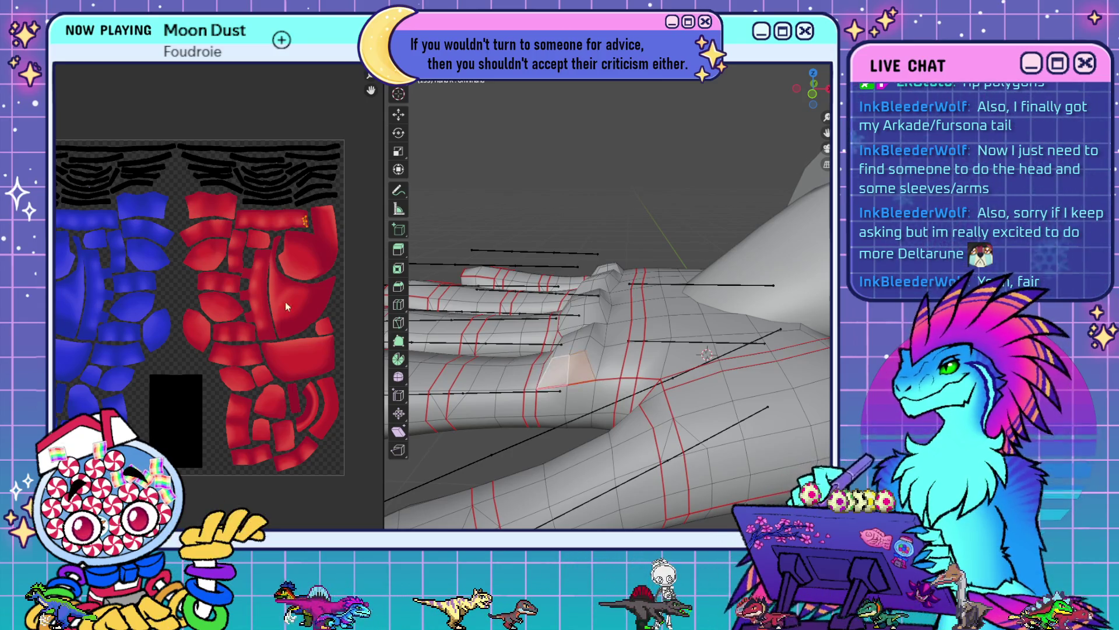
pyautogui.scroll(5, 291, 222)
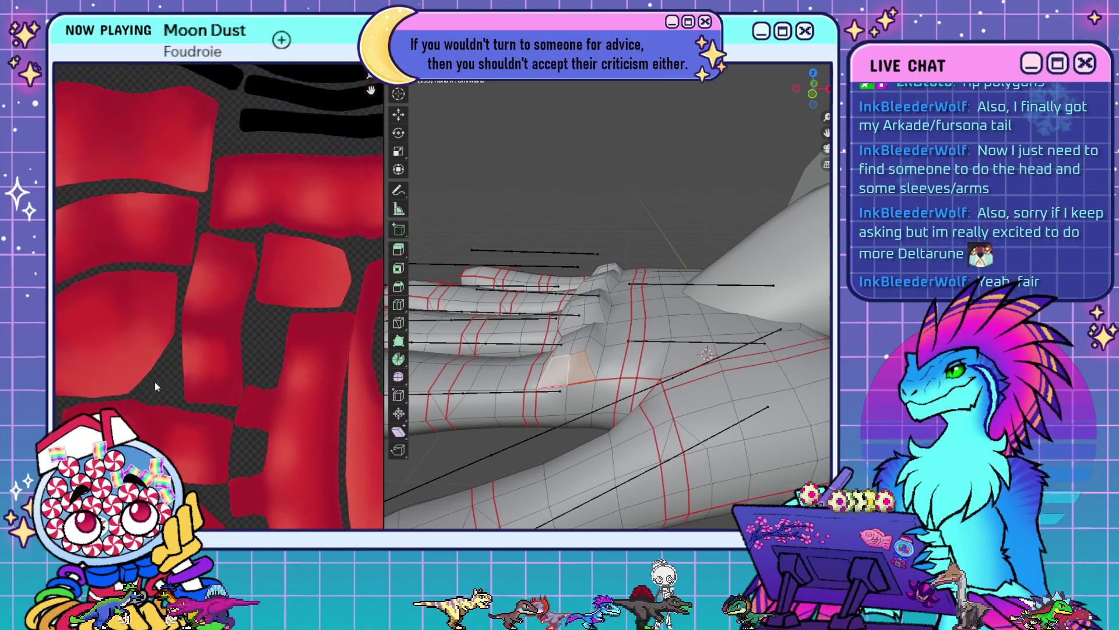
pyautogui.scroll(2, 155, 383)
pyautogui.moveTo(155, 383); pyautogui.dragTo(67, 358, button='middle')
pyautogui.moveTo(141, 342); pyautogui.dragTo(346, 357, button='middle')
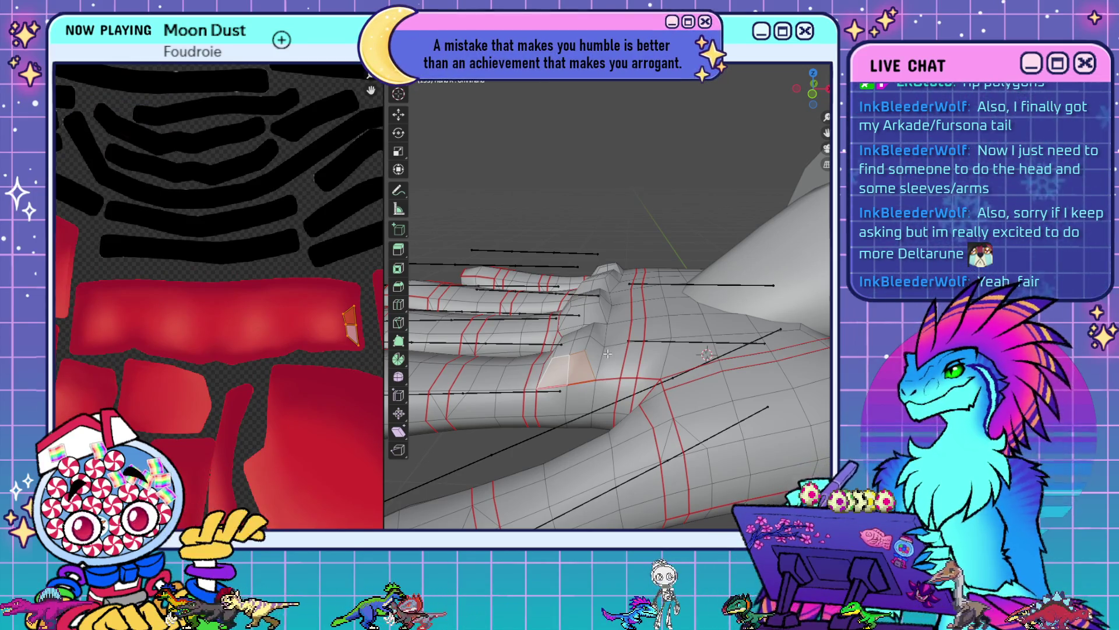
pyautogui.press('l')
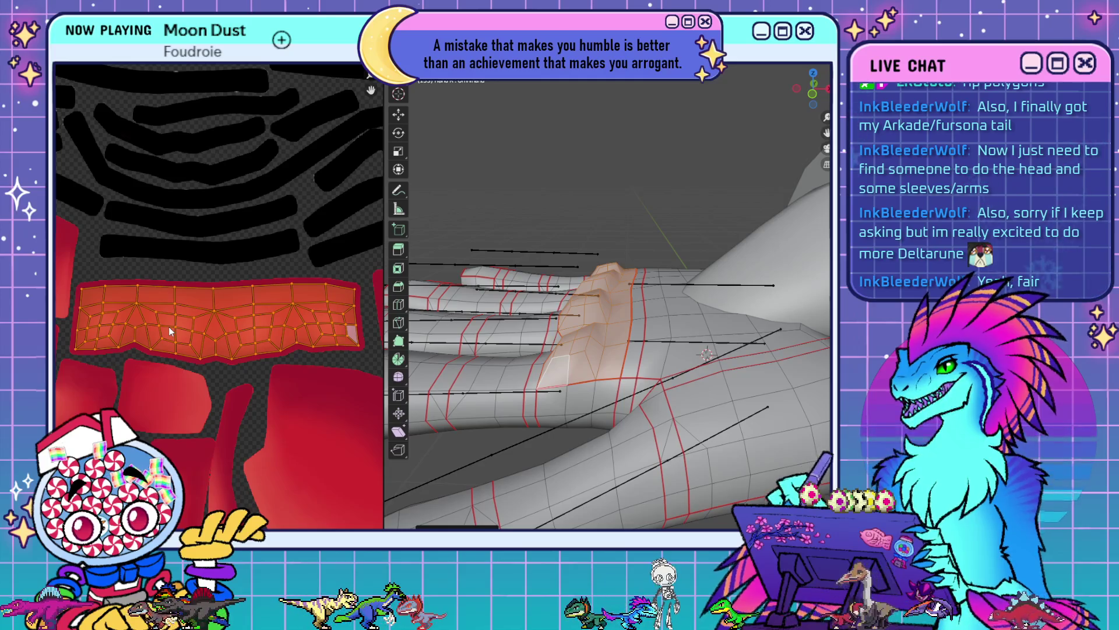
# - Select the palm seam edge loop, then deselect it and add a neighbouring face instead
pyautogui.moveTo(679, 360); pyautogui.dragTo(649, 404, button='middle')
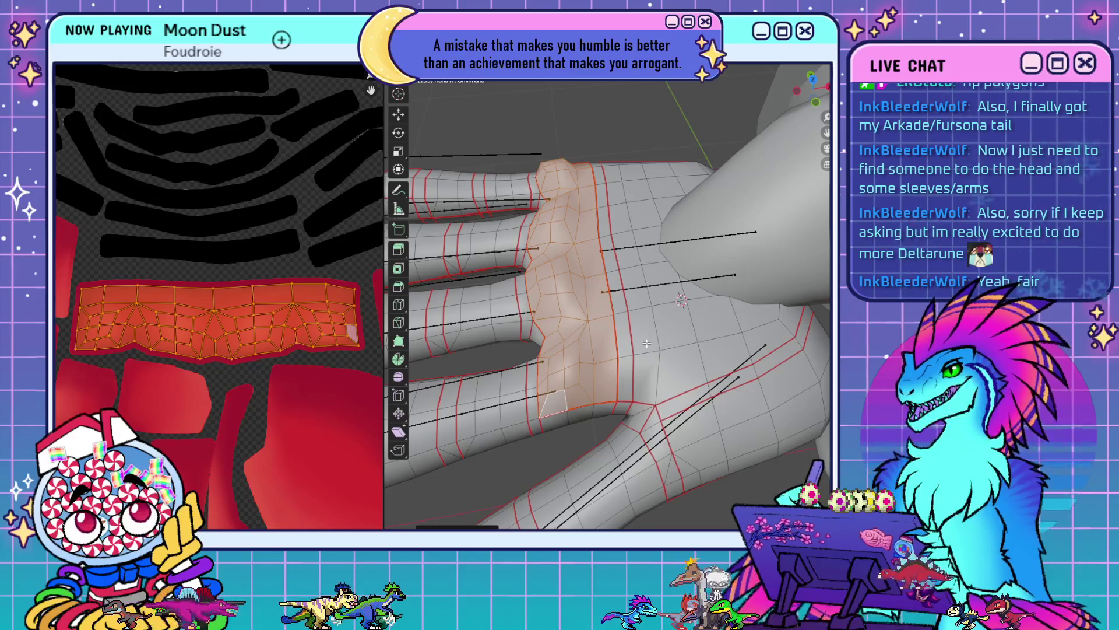
pyautogui.scroll(-6, 233, 354)
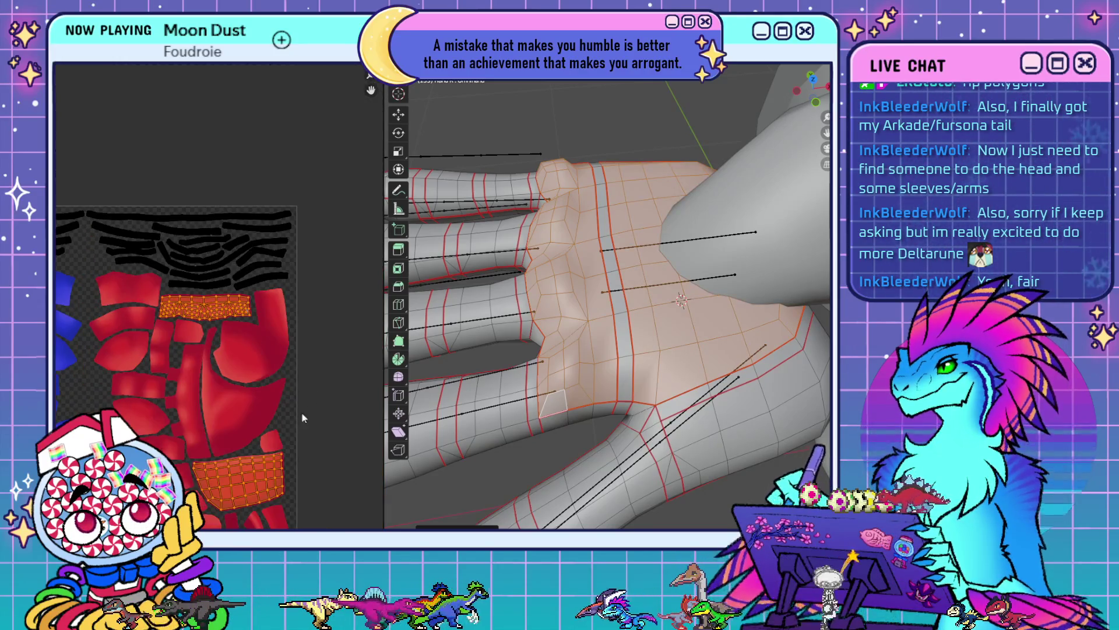
pyautogui.keyDown('alt'); pyautogui.keyDown('shift'); pyautogui.click(618, 323); pyautogui.keyUp('shift'); pyautogui.keyUp('alt')
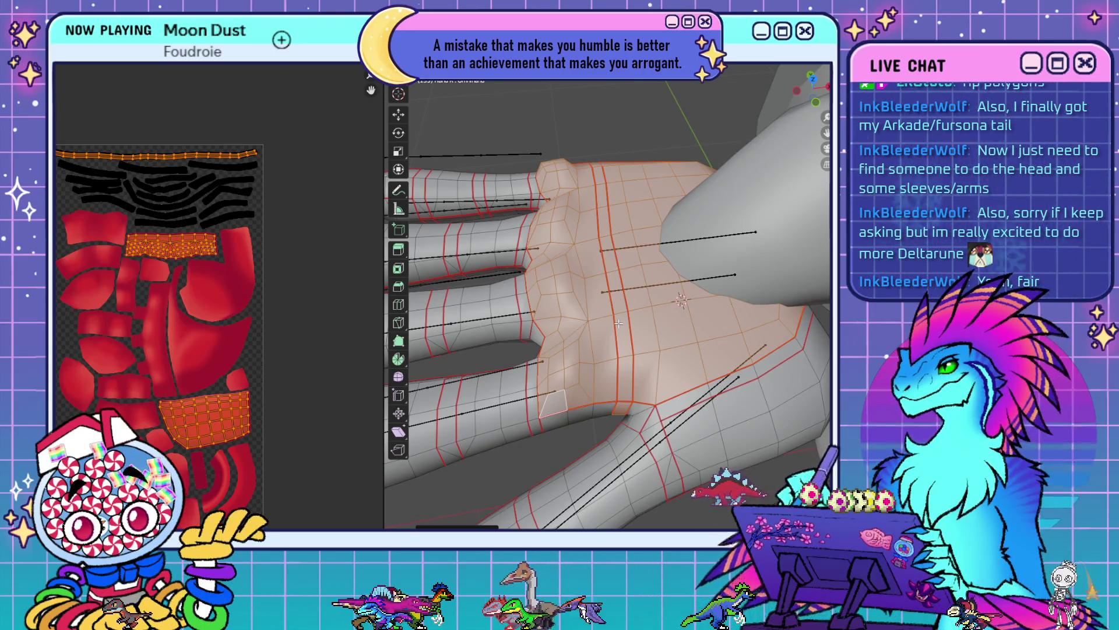
pyautogui.keyDown('alt'); pyautogui.keyDown('shift'); pyautogui.click(623, 367); pyautogui.keyUp('shift'); pyautogui.keyUp('alt')
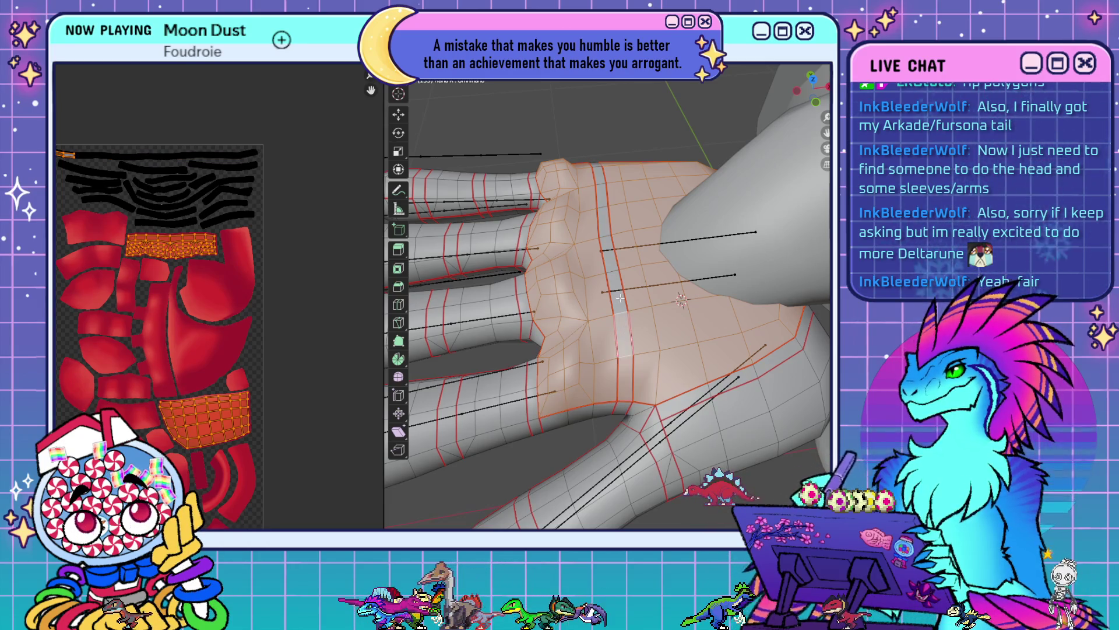
pyautogui.keyDown('shift'); pyautogui.click(604, 181); pyautogui.keyUp('shift')
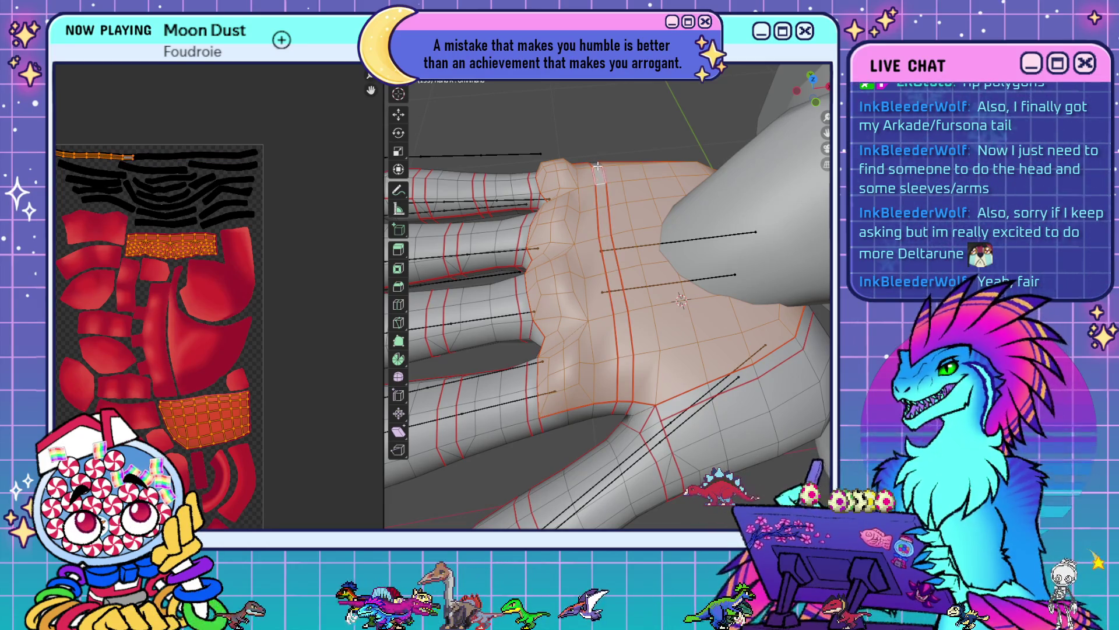
pyautogui.moveTo(615, 196)
pyautogui.mouseDown(button='middle')
pyautogui.moveTo(621, 159)
pyautogui.moveTo(565, 408)
pyautogui.moveTo(436, 394)
pyautogui.moveTo(487, 456)
pyautogui.mouseUp(button='middle')
pyautogui.scroll(4, 625, 141)
pyautogui.scroll(-4, 633, 146)
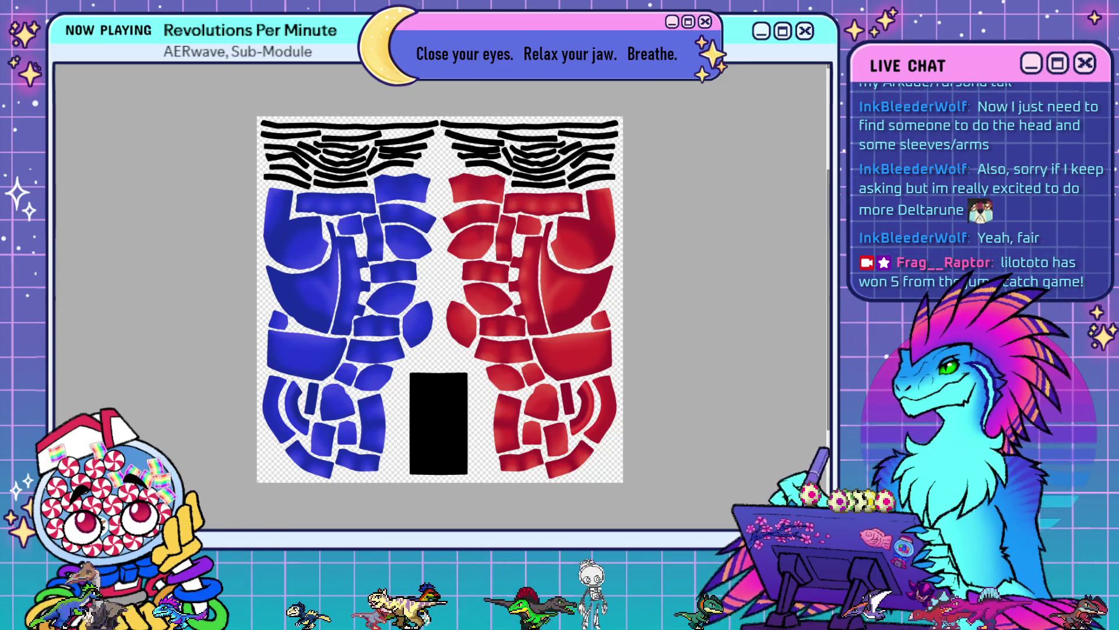
# - Paint two small red test dabs beside the pieces on the hand texture, then undo them
pyautogui.click(485, 395)
pyautogui.click(484, 408)
pyautogui.hotkey('ctrl', 'z')
pyautogui.hotkey('ctrl', 'z')
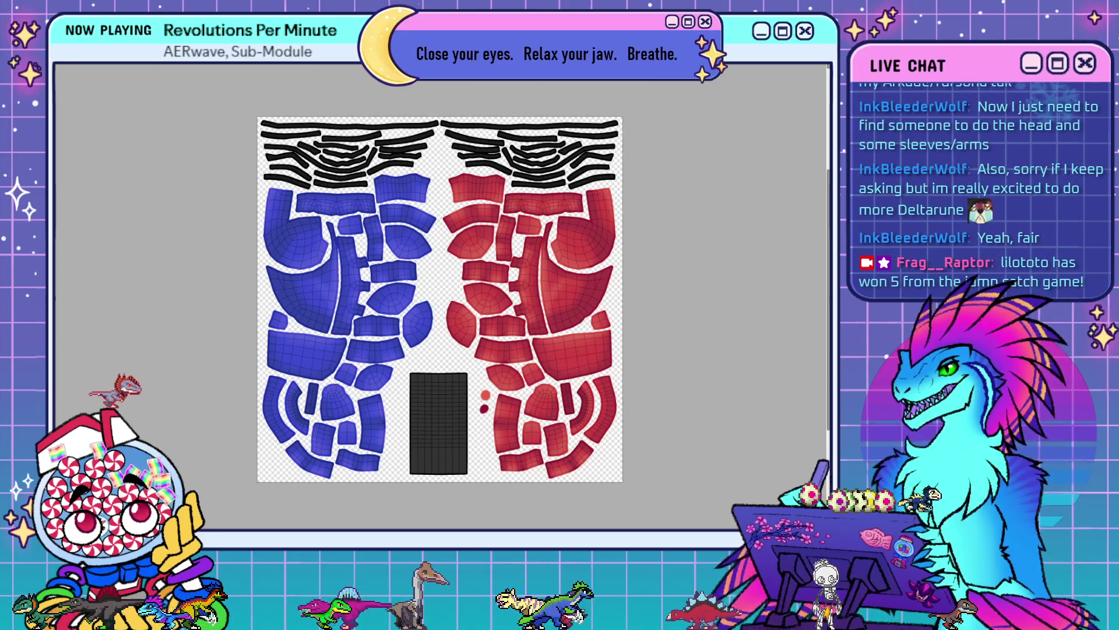
# - Cycle open documents with Ctrl+Tab to reach the icon display.png hand reference sheet
pyautogui.scroll(-1, 245, 102)
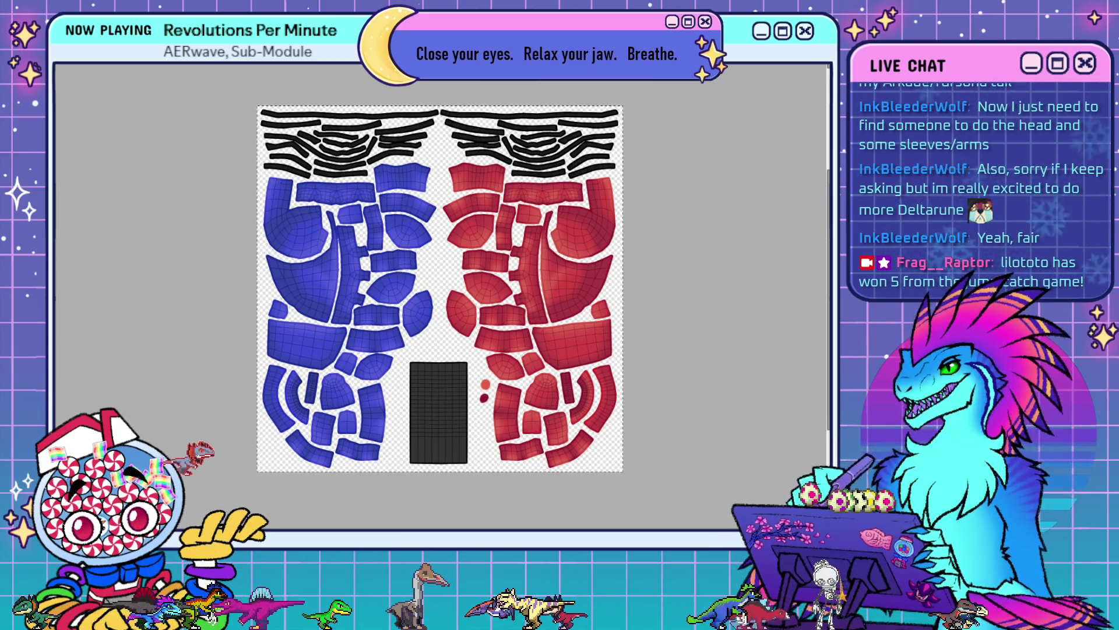
pyautogui.hotkey('ctrl', 'Tab')
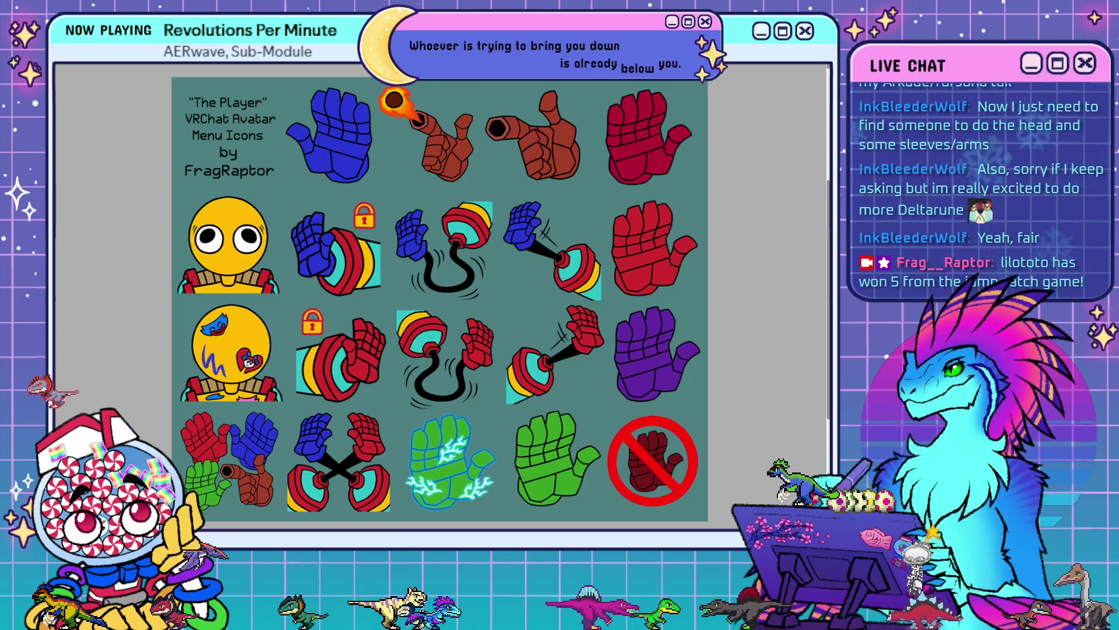
# - Return to the red and blue hand texture and paste the content as a new layer
pyautogui.hotkey('ctrl', 'Tab')
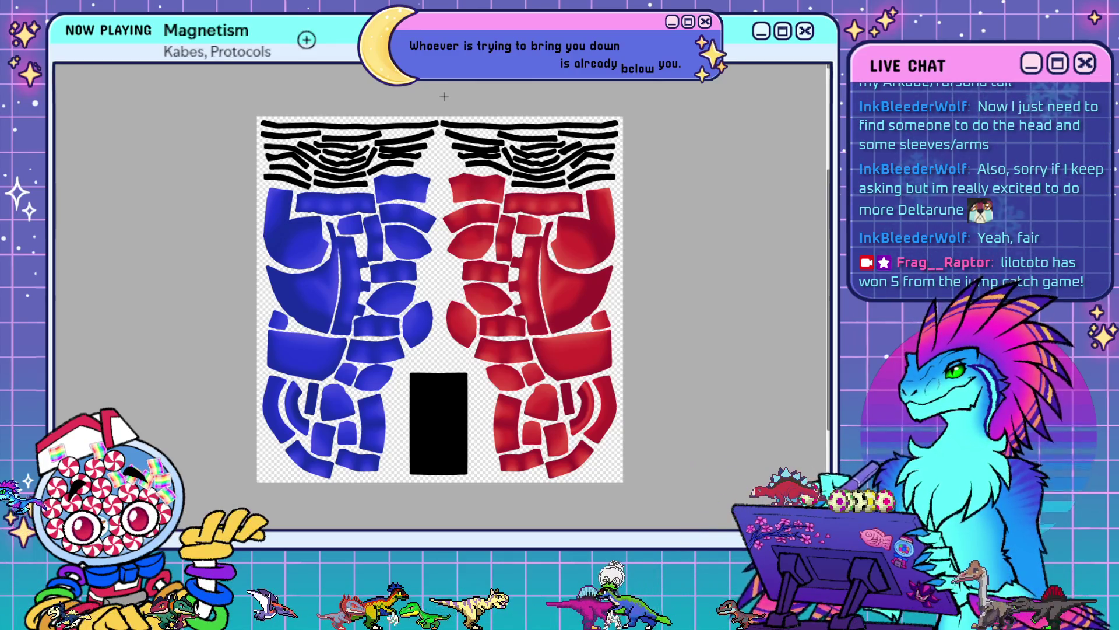
pyautogui.hotkey('ctrl', 'v')
pyautogui.moveTo(439, 299); pyautogui.dragTo(425, 280)
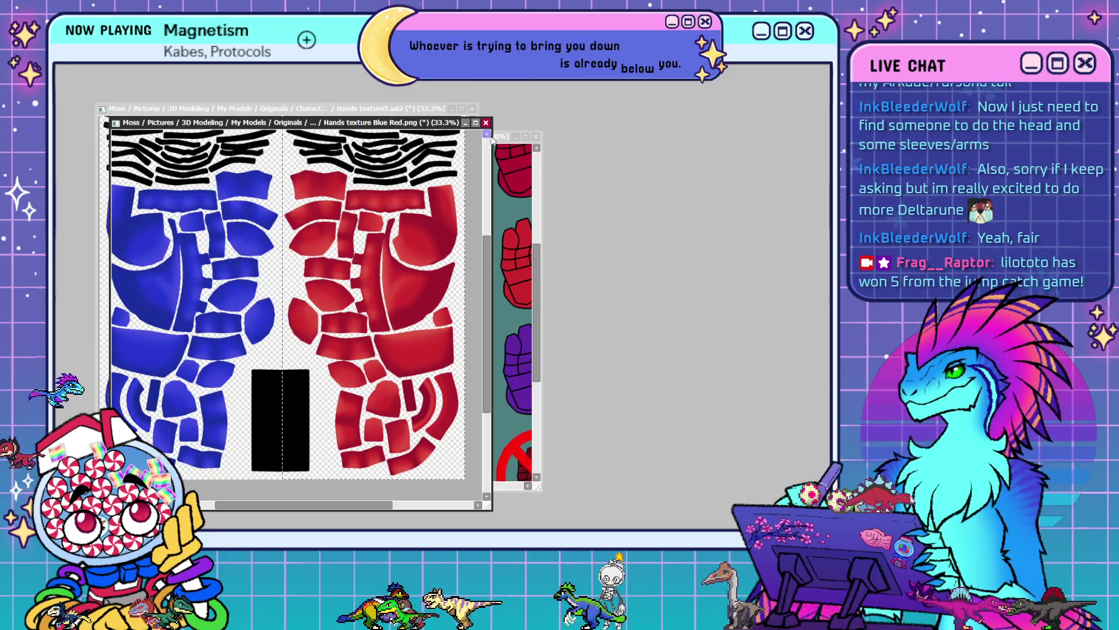
# - Move and widen icon display.png beside the Hands texture Blue Red.png window, then return to Blender
pyautogui.click(505, 141)
pyautogui.moveTo(505, 141); pyautogui.dragTo(715, 161)
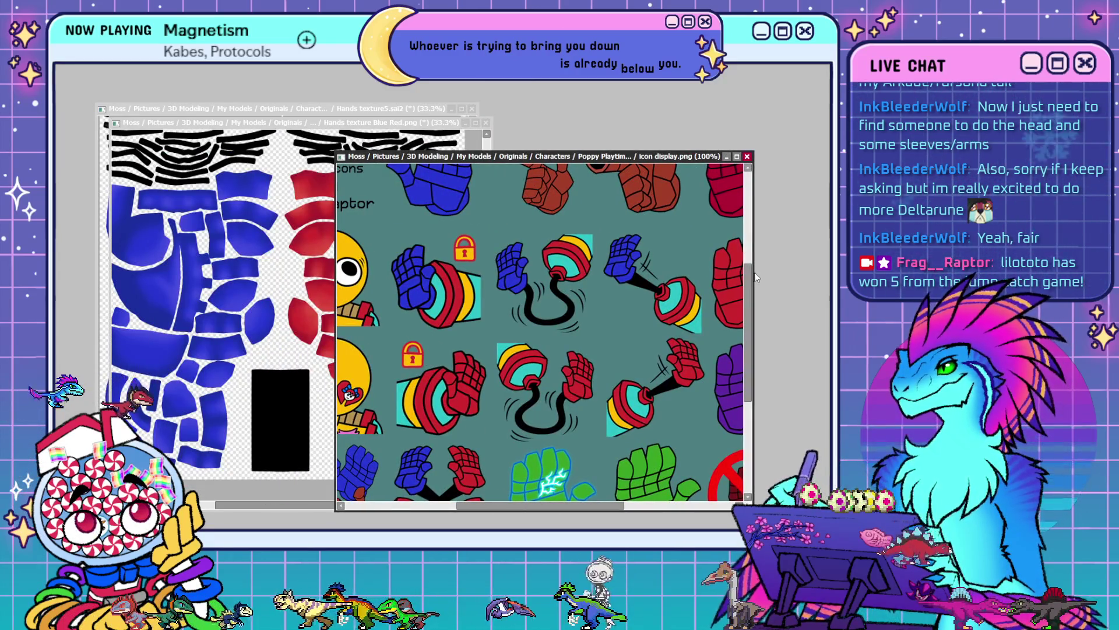
pyautogui.moveTo(756, 277); pyautogui.dragTo(829, 277)
pyautogui.scroll(-3, 670, 250)
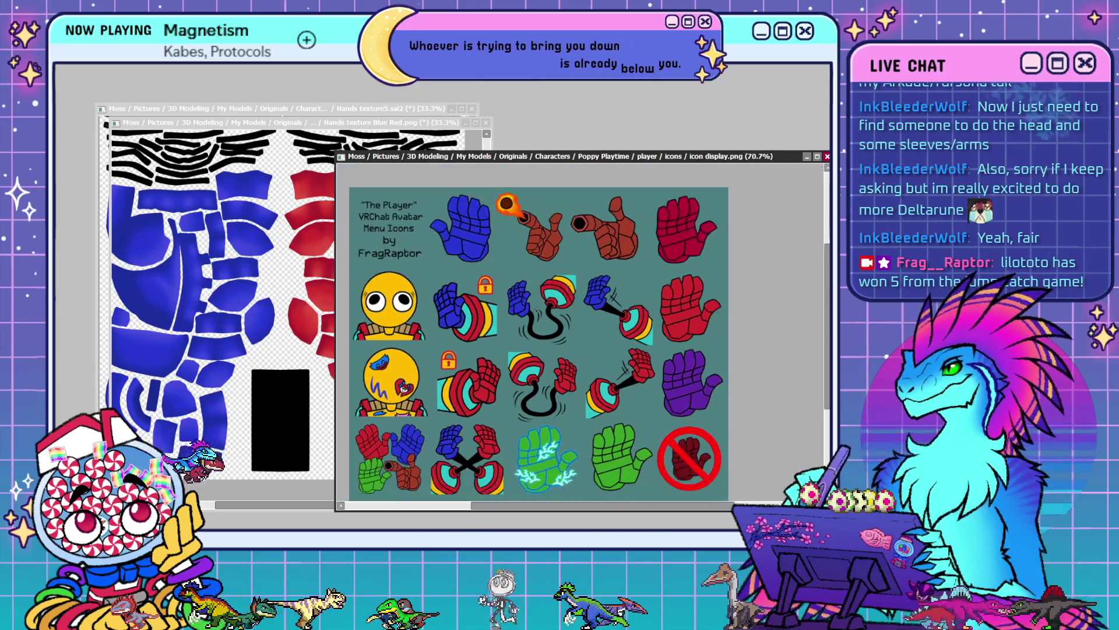
pyautogui.scroll(6, 690, 233)
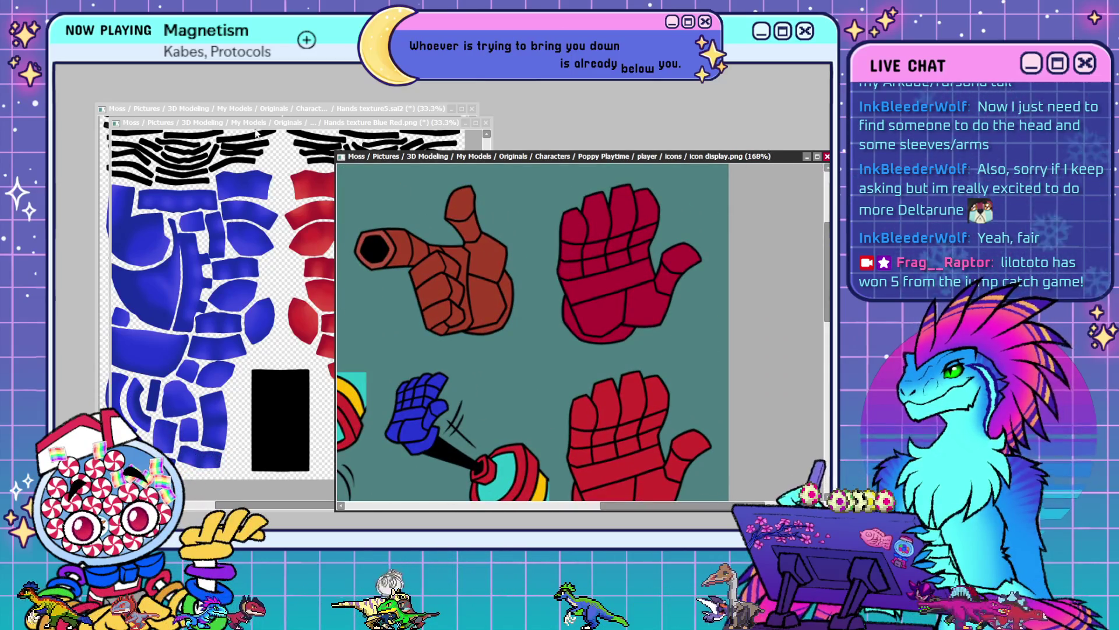
pyautogui.moveTo(268, 118); pyautogui.dragTo(222, 121)
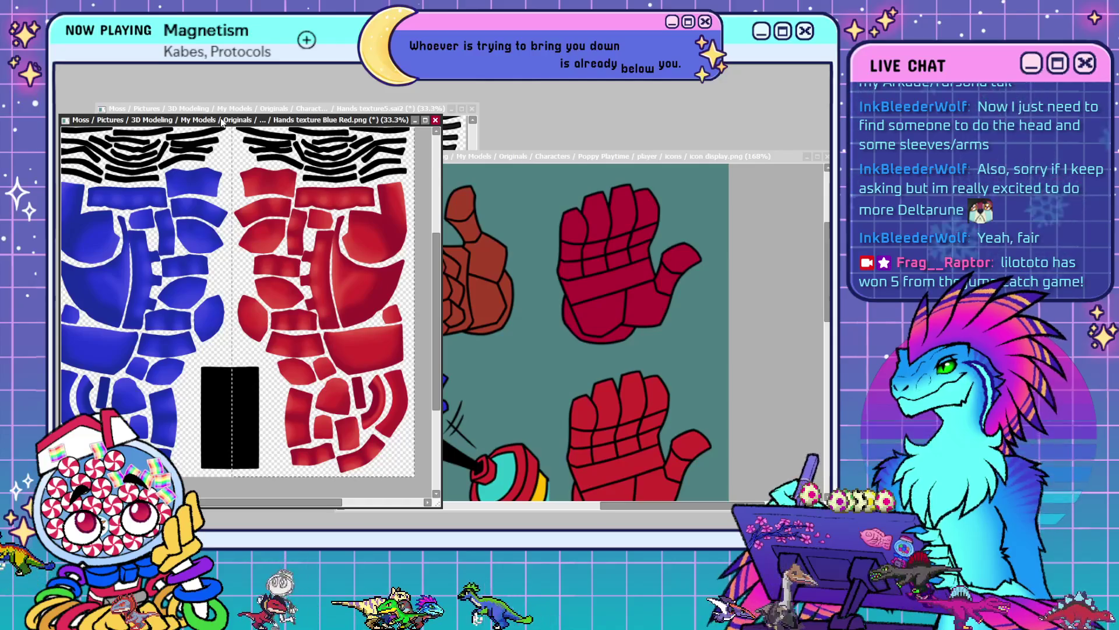
pyautogui.click(355, 106)
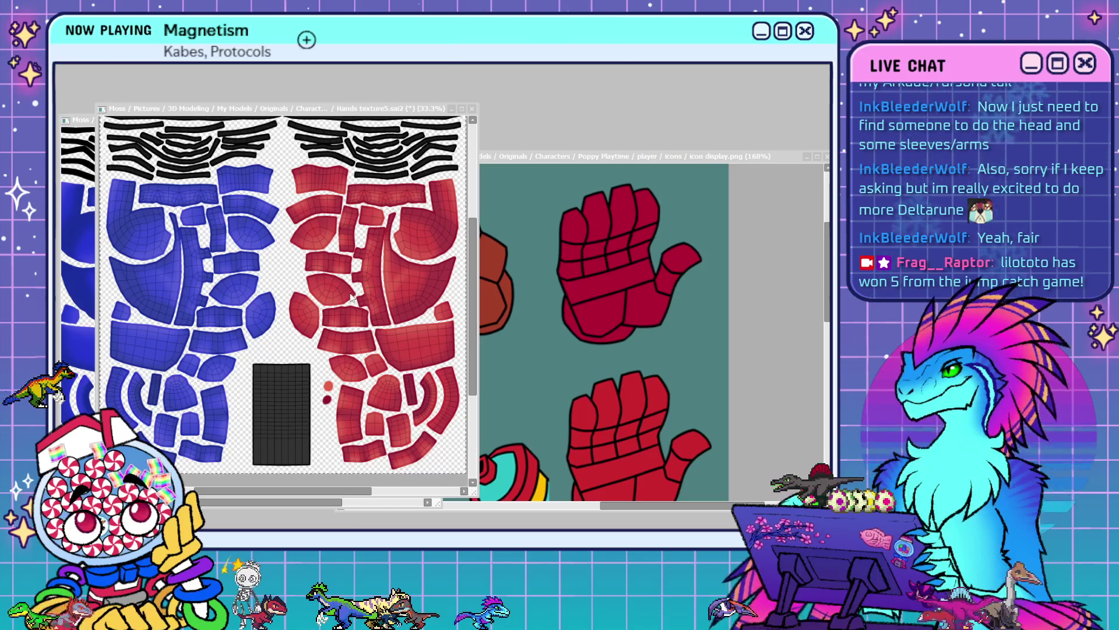
pyautogui.hotkey('ctrl', 'Tab')
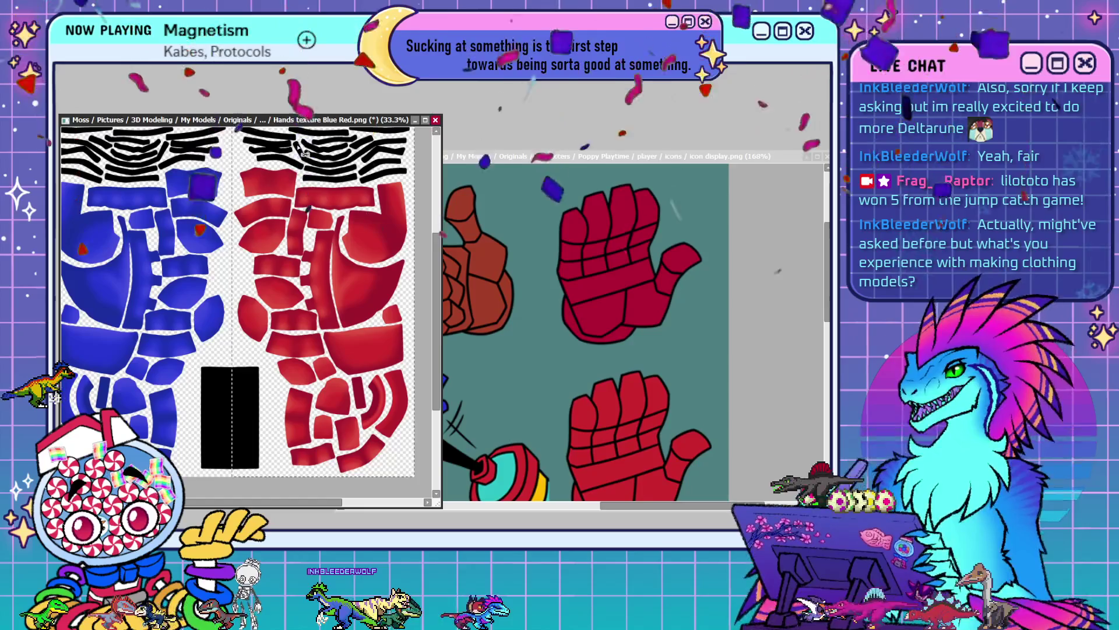
pyautogui.moveTo(267, 120); pyautogui.dragTo(267, 70)
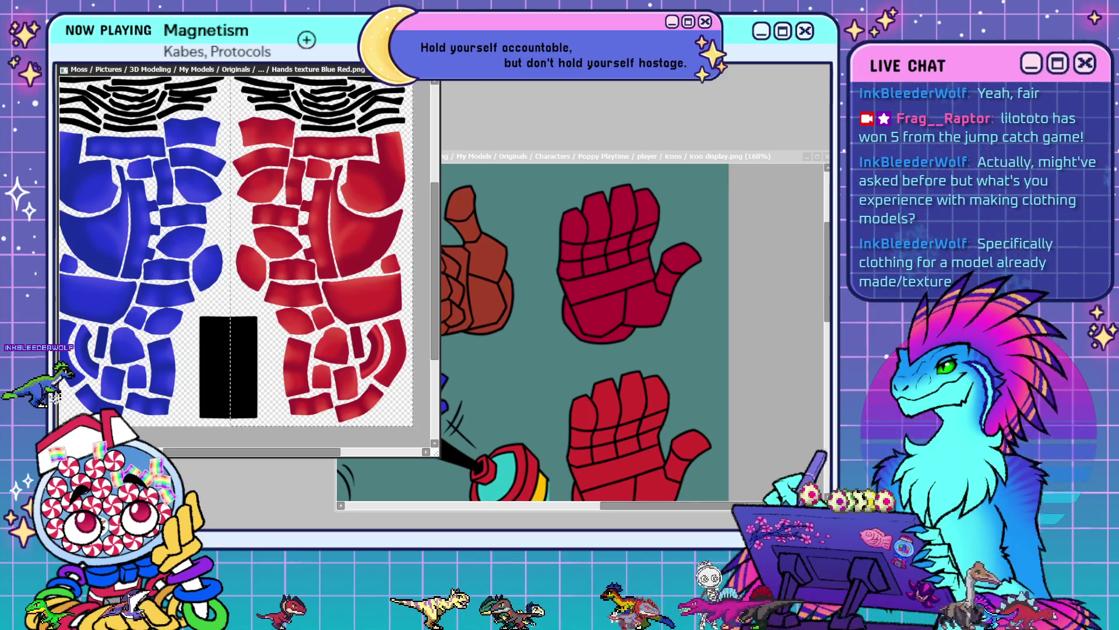
pyautogui.hotkey('alt', 'Tab')
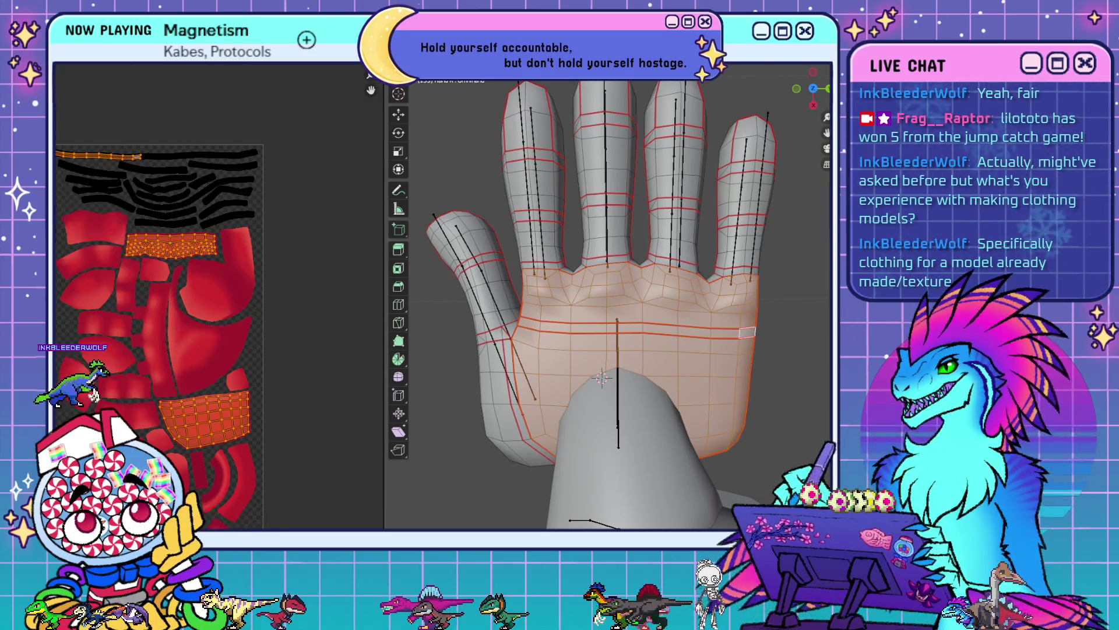
# - Replace the hand model with the other scene containing the Shoes object
pyautogui.click(62, 58)
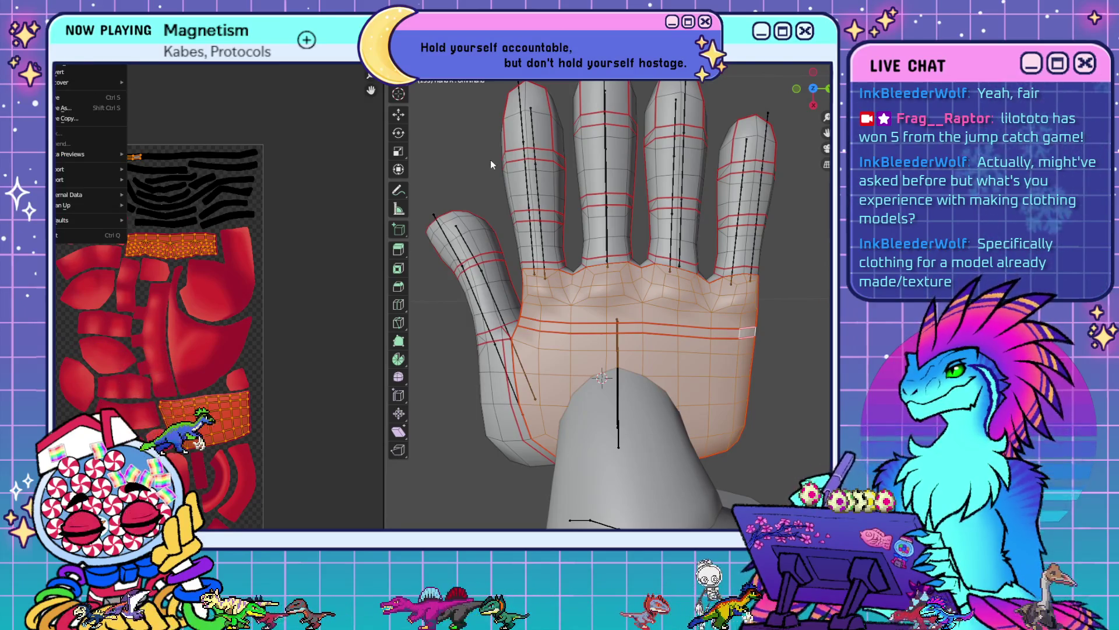
pyautogui.press('Escape')
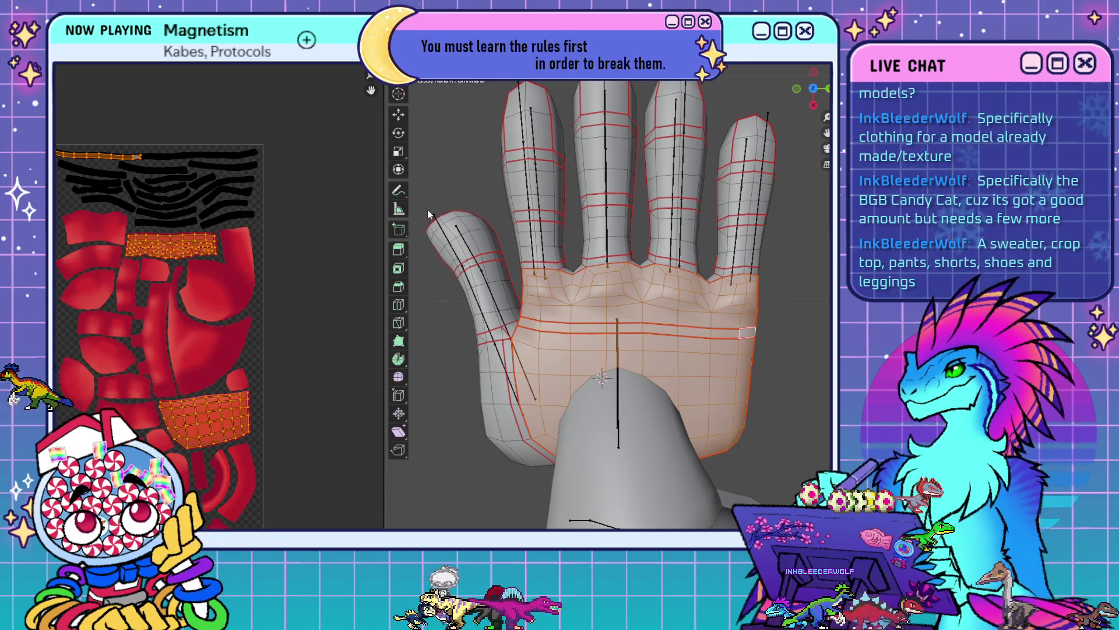
pyautogui.hotkey('ctrl', 'z')
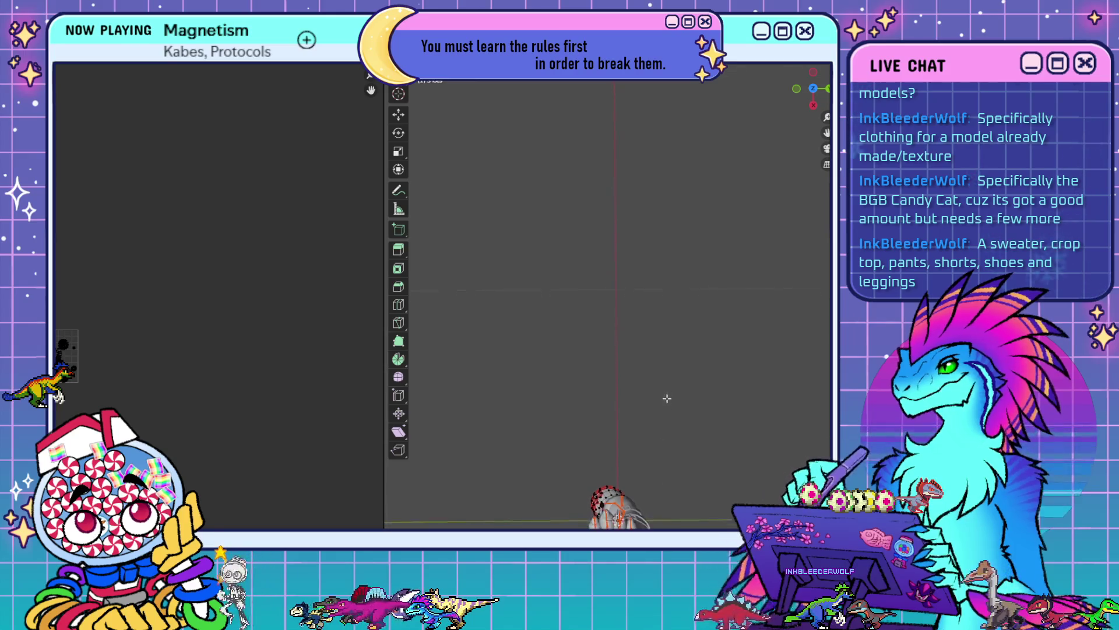
# - Maximize the 3D view, frame the rigged bunny front-on and hide the viewport overlays
pyautogui.moveTo(665, 397); pyautogui.dragTo(667, 376, button='middle')
pyautogui.scroll(2, 663, 379)
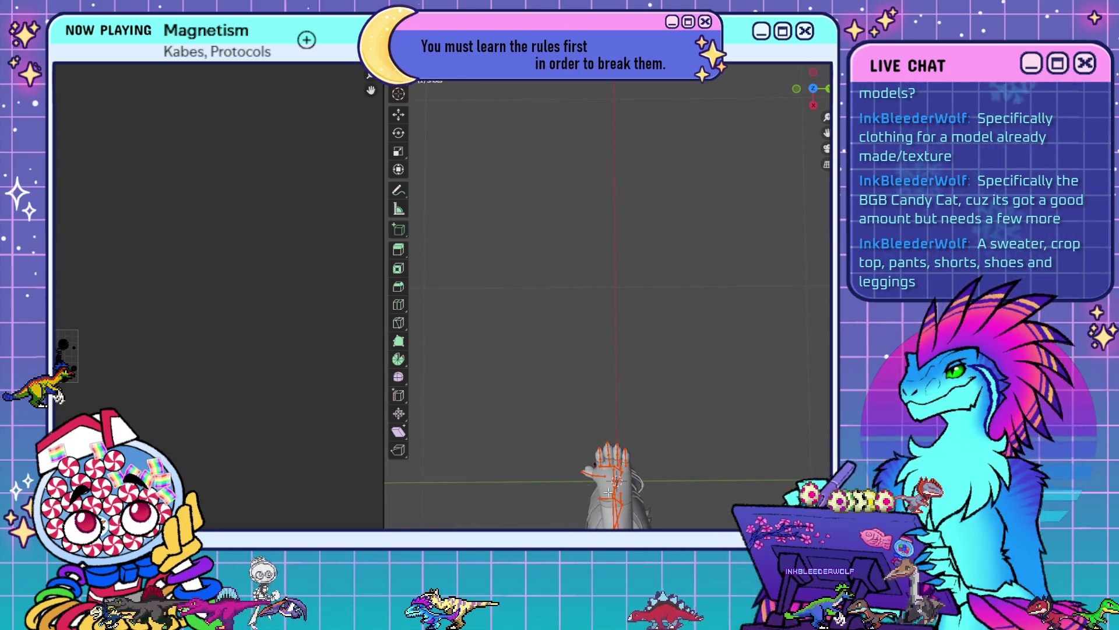
pyautogui.moveTo(599, 450)
pyautogui.mouseDown(button='middle')
pyautogui.moveTo(717, 494)
pyautogui.moveTo(583, 350)
pyautogui.mouseUp(button='middle')
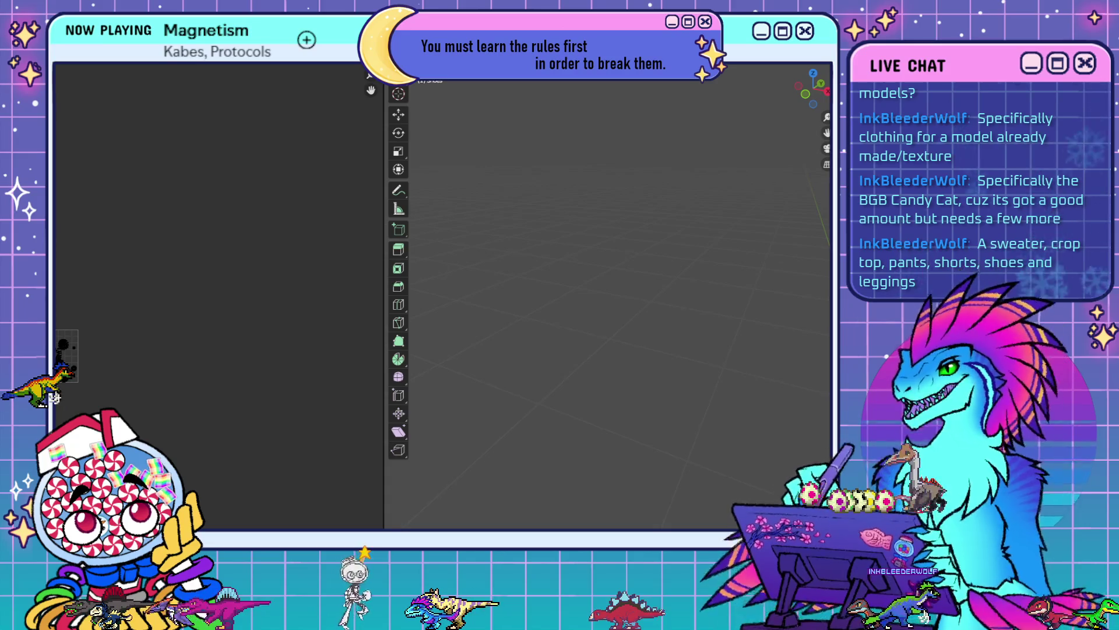
pyautogui.hotkey('ctrl', 'space')
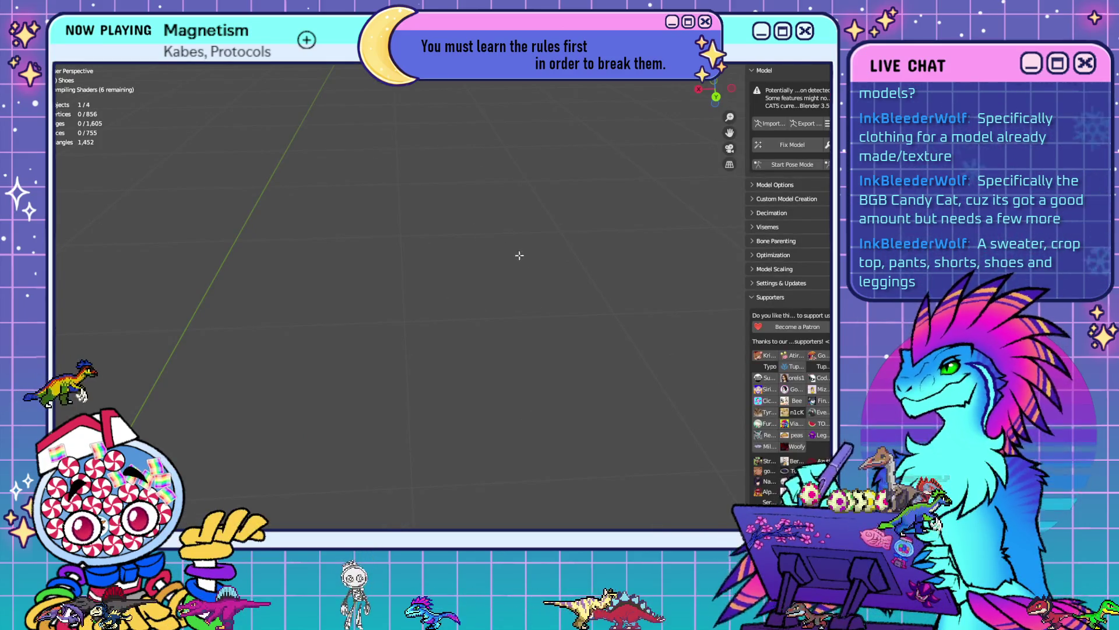
pyautogui.moveTo(517, 255); pyautogui.dragTo(455, 229, button='middle')
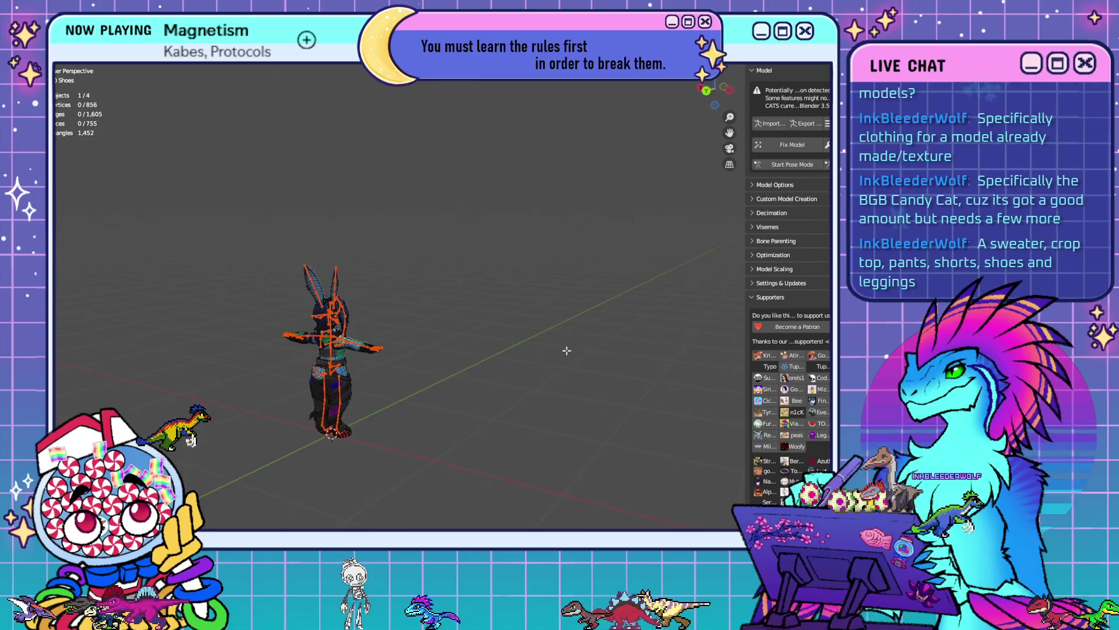
pyautogui.moveTo(565, 350)
pyautogui.mouseDown(button='middle')
pyautogui.moveTo(356, 370)
pyautogui.moveTo(458, 340)
pyautogui.moveTo(528, 341)
pyautogui.mouseUp(button='middle')
pyautogui.scroll(4, 458, 340)
pyautogui.hotkey('shift', 'alt', 'z')
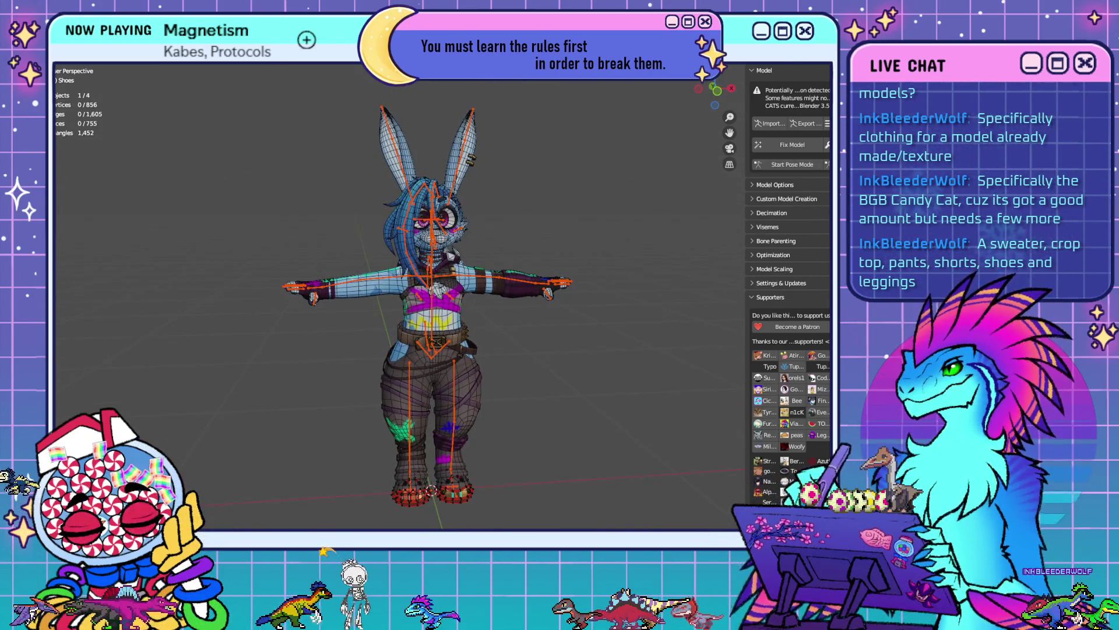
pyautogui.scroll(3, 610, 323)
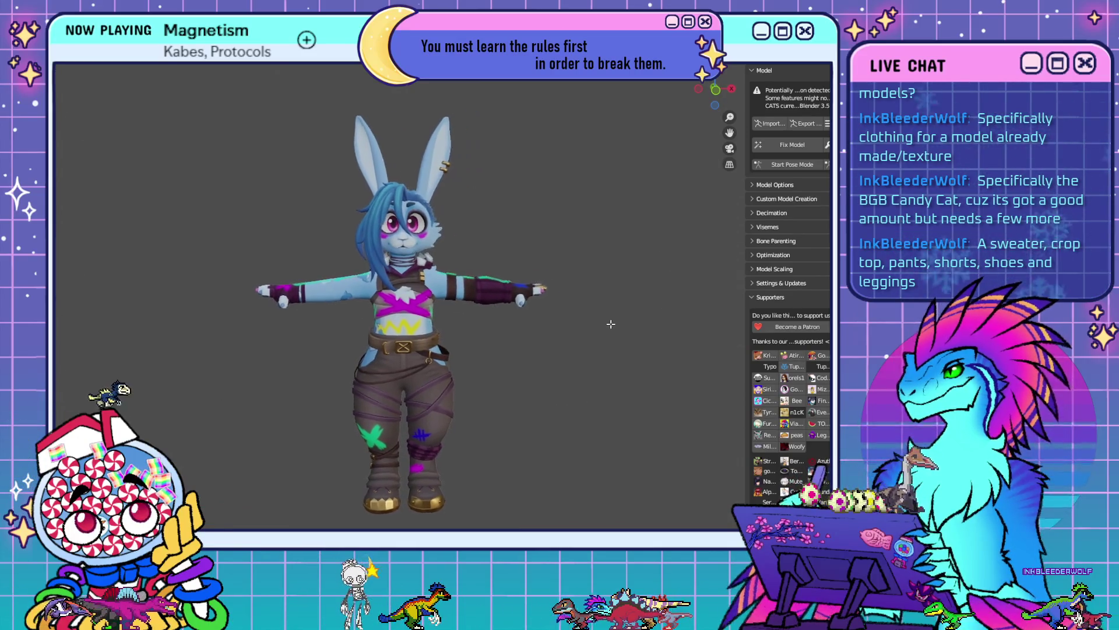
pyautogui.scroll(-1, 612, 317)
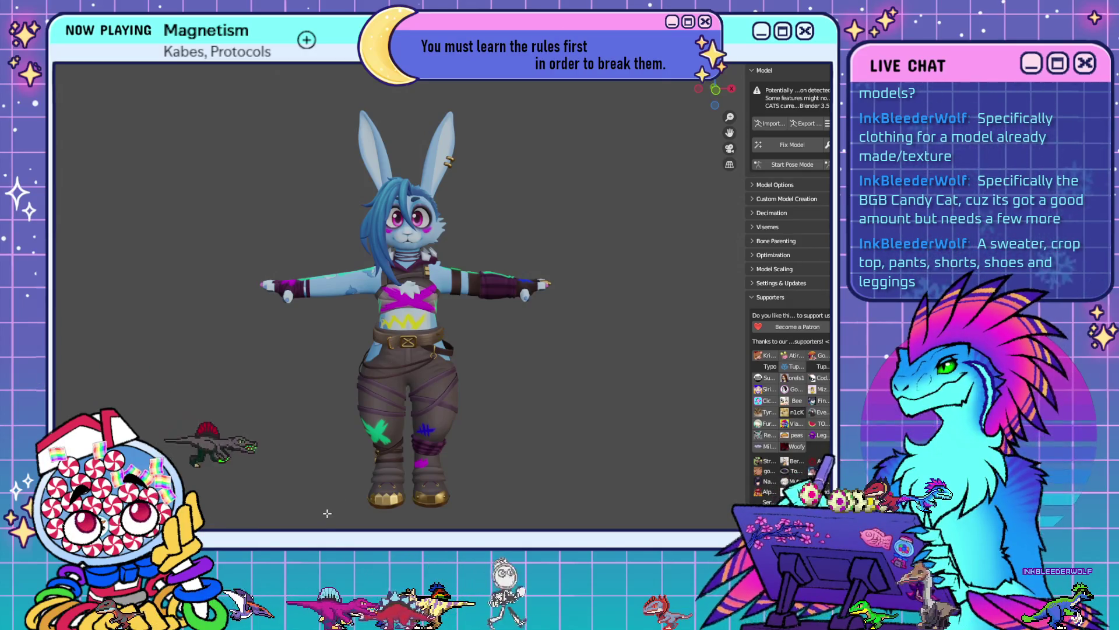
pyautogui.keyDown('shift'); pyautogui.moveTo(407, 455); pyautogui.dragTo(419, 448, button='middle'); pyautogui.keyUp('shift')
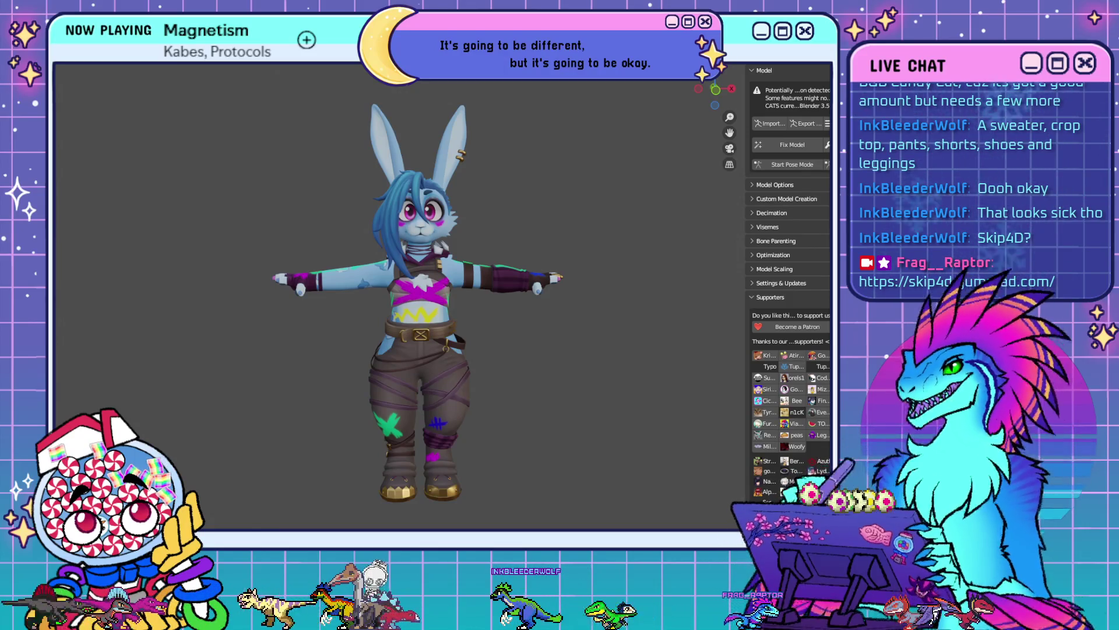
# - Turn overlays back on, exit Edit Mode on the Shoes mesh and select the character's armature
pyautogui.moveTo(443, 386)
pyautogui.mouseDown(button='middle')
pyautogui.moveTo(301, 384)
pyautogui.moveTo(615, 394)
pyautogui.mouseUp(button='middle')
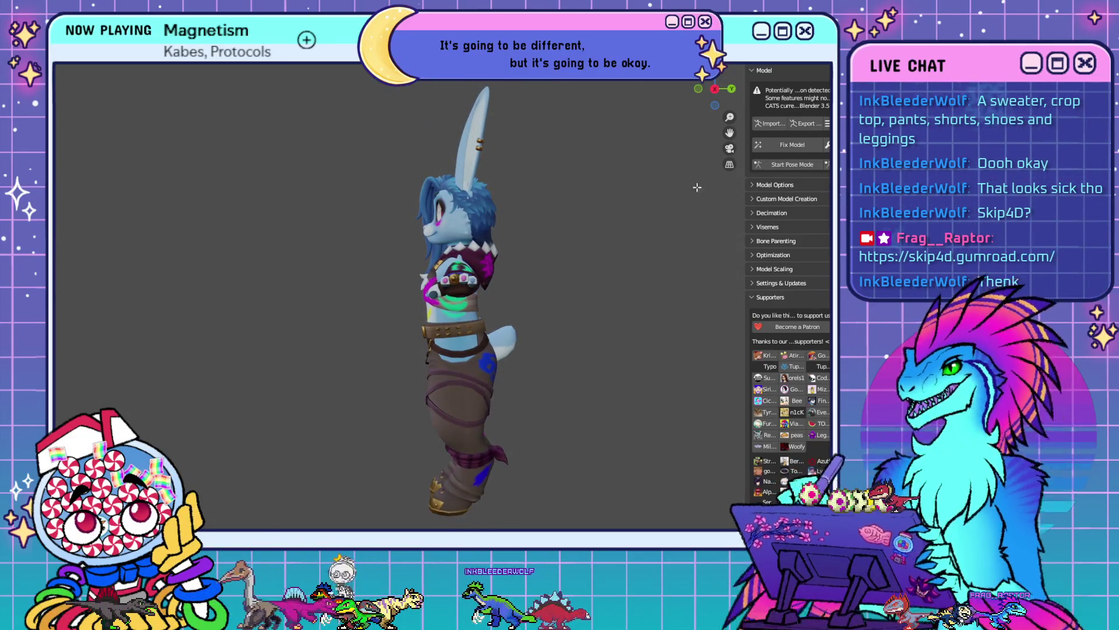
pyautogui.moveTo(697, 187)
pyautogui.mouseDown(button='middle')
pyautogui.moveTo(559, 231)
pyautogui.moveTo(457, 365)
pyautogui.moveTo(429, 374)
pyautogui.moveTo(501, 382)
pyautogui.moveTo(522, 401)
pyautogui.mouseUp(button='middle')
pyautogui.scroll(5, 542, 235)
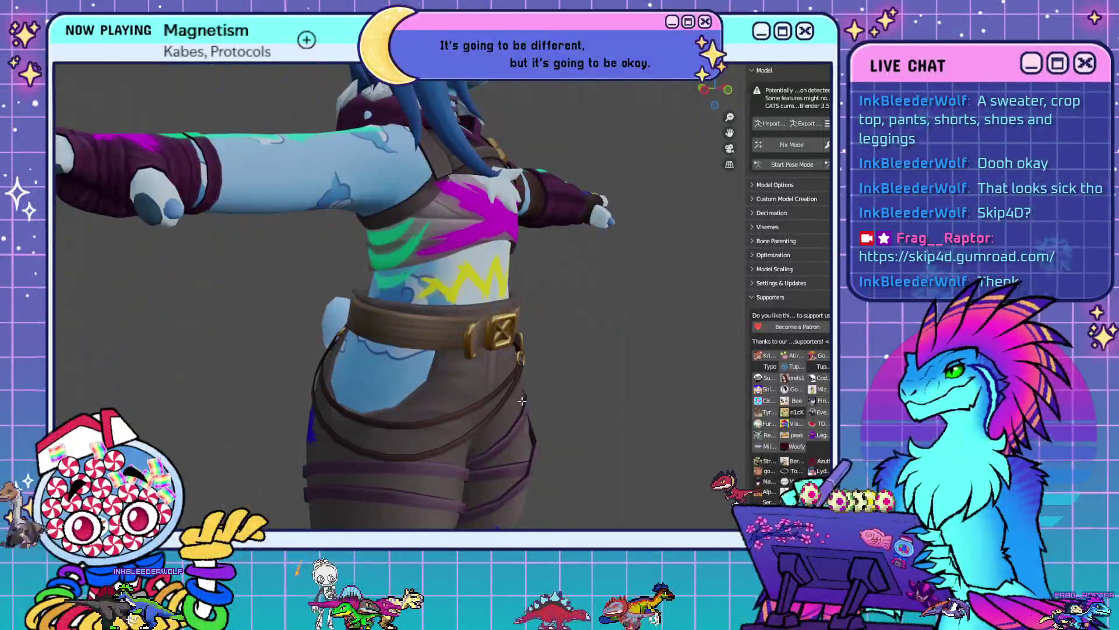
pyautogui.moveTo(432, 359)
pyautogui.mouseDown(button='middle')
pyautogui.moveTo(438, 293)
pyautogui.moveTo(482, 350)
pyautogui.moveTo(541, 246)
pyautogui.mouseUp(button='middle')
pyautogui.hotkey('shift', 'alt', 'z')
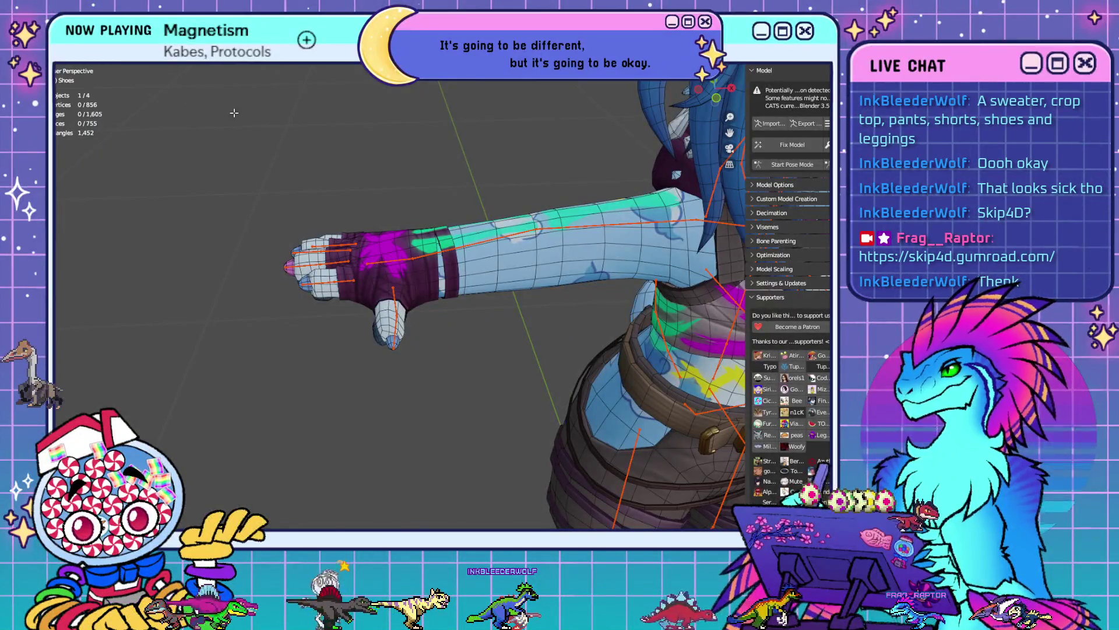
pyautogui.press('Tab')
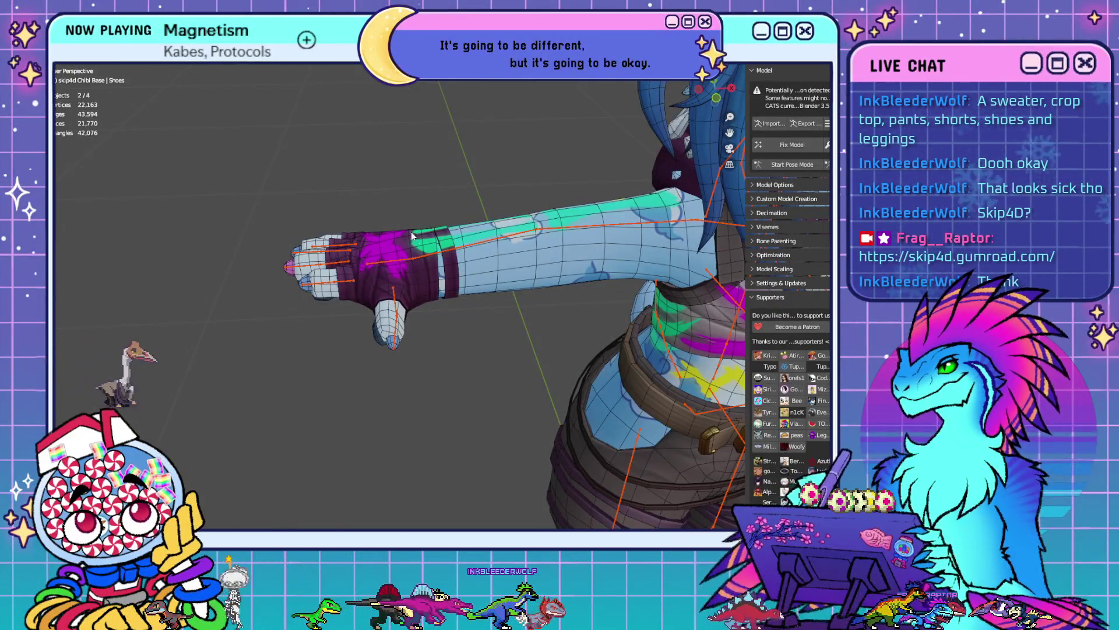
pyautogui.click(433, 256)
# - Put the armature in Pose Mode and select the right index, ring and pinky finger bones
pyautogui.click(79, 86)
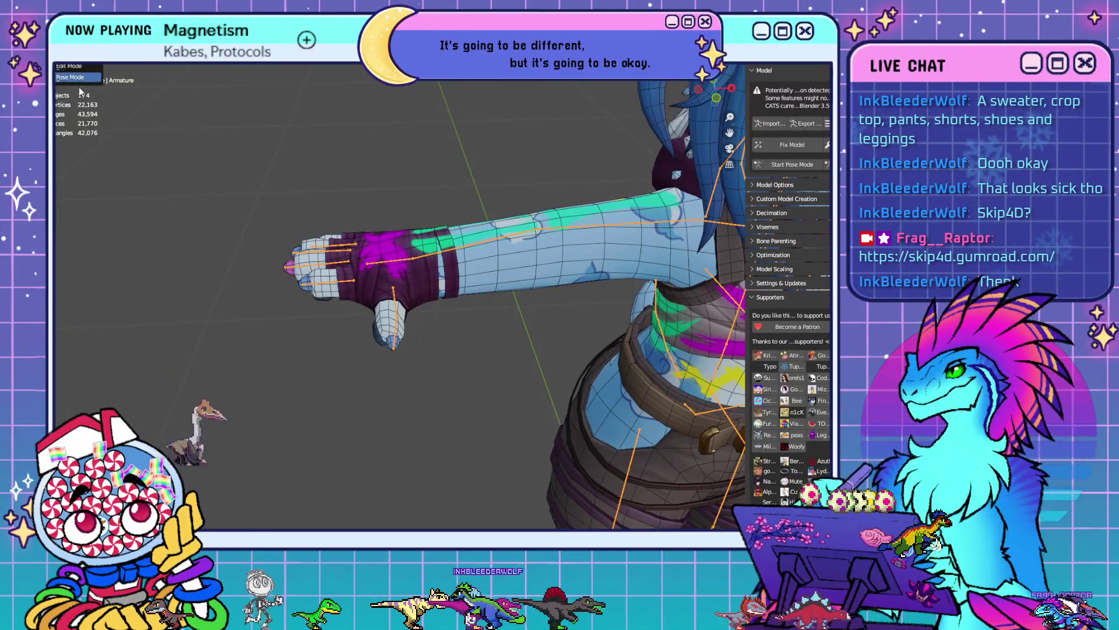
pyautogui.click(81, 78)
pyautogui.click(346, 286)
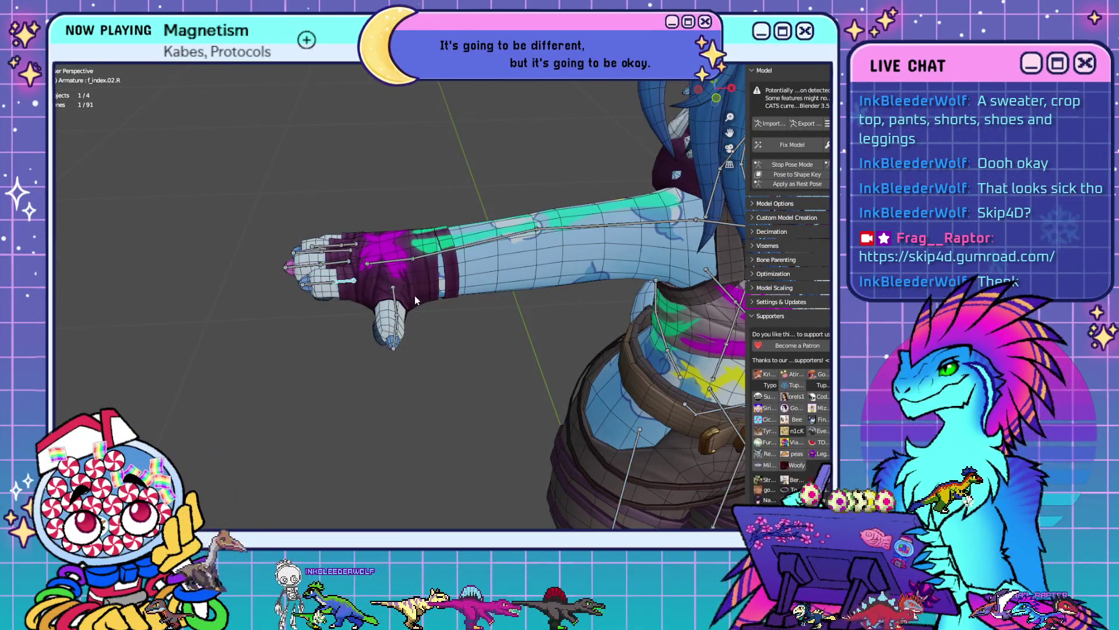
pyautogui.scroll(3, 414, 295)
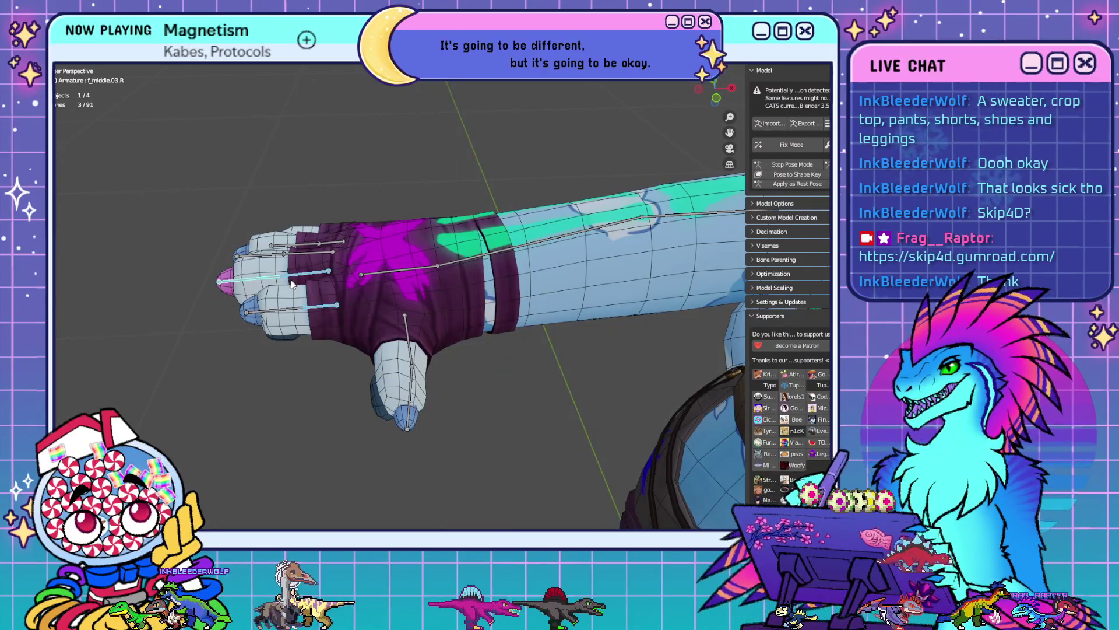
pyautogui.keyDown('shift'); pyautogui.click(281, 244); pyautogui.keyUp('shift')
pyautogui.keyDown('shift'); pyautogui.click(276, 314); pyautogui.keyUp('shift')
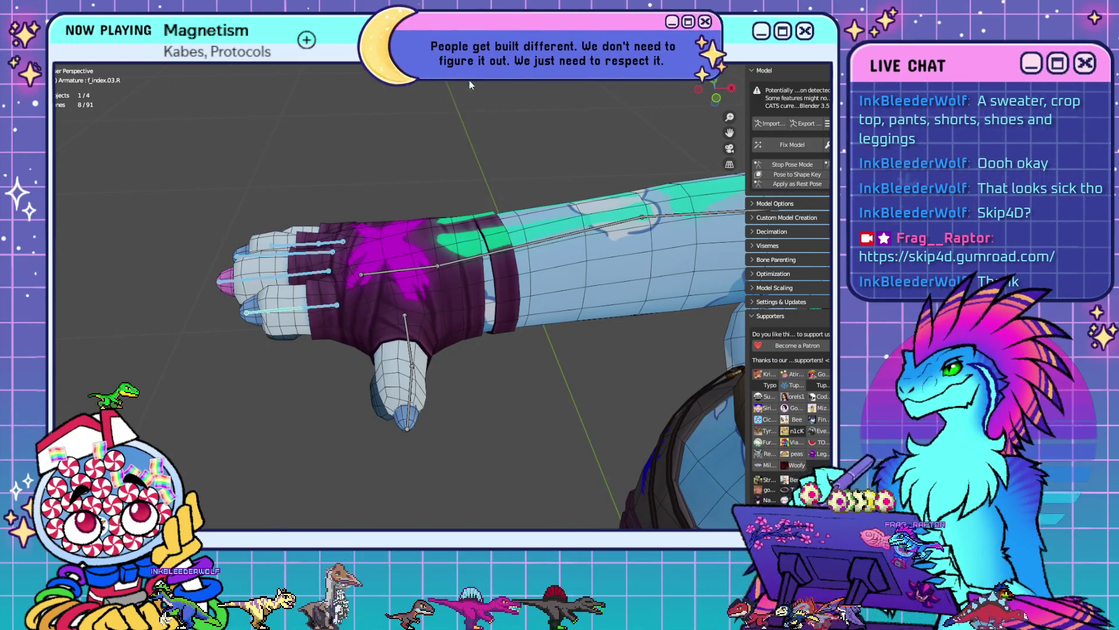
# - Rotate the right thumb bone downward to close the hand into a fist
pyautogui.press('KP_1')
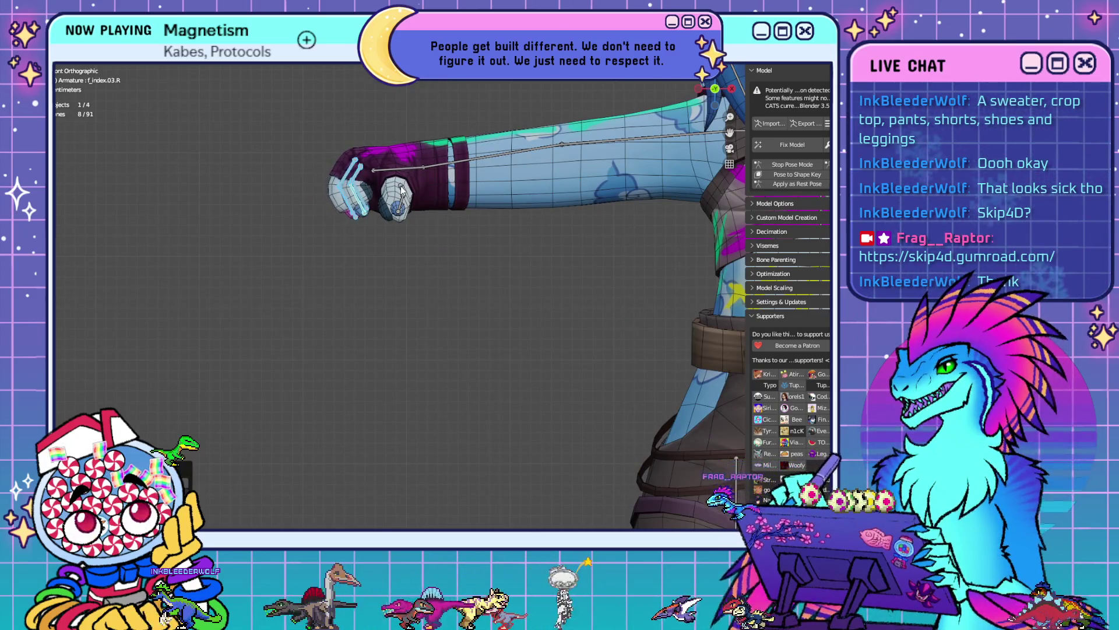
pyautogui.moveTo(406, 216)
pyautogui.mouseDown(button='middle')
pyautogui.moveTo(655, 254)
pyautogui.moveTo(633, 251)
pyautogui.mouseUp(button='middle')
pyautogui.press('r')
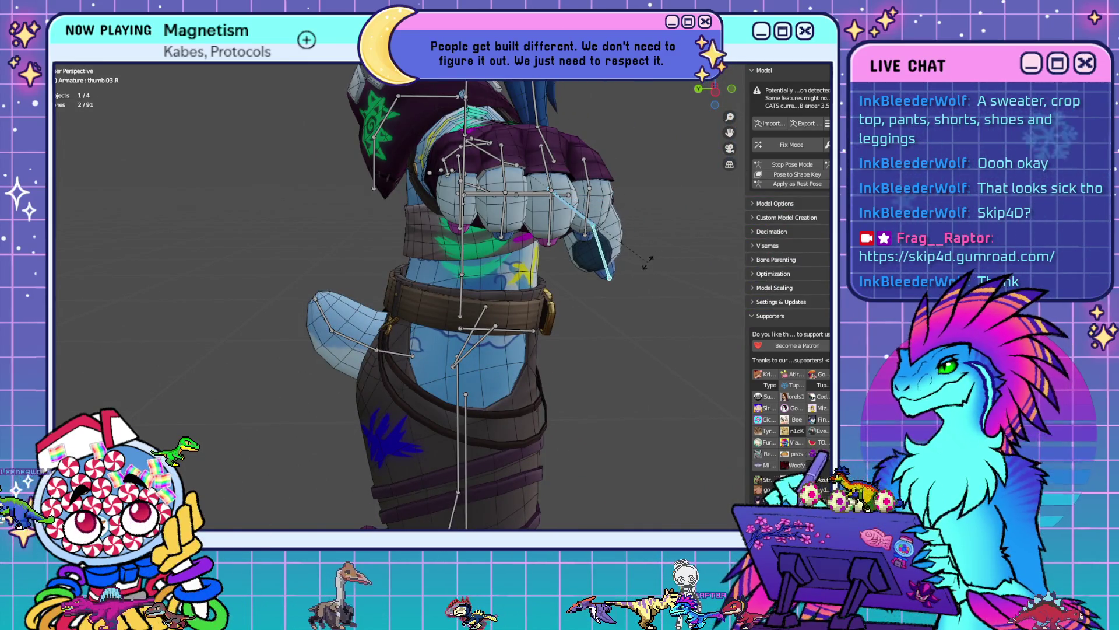
pyautogui.click(669, 240)
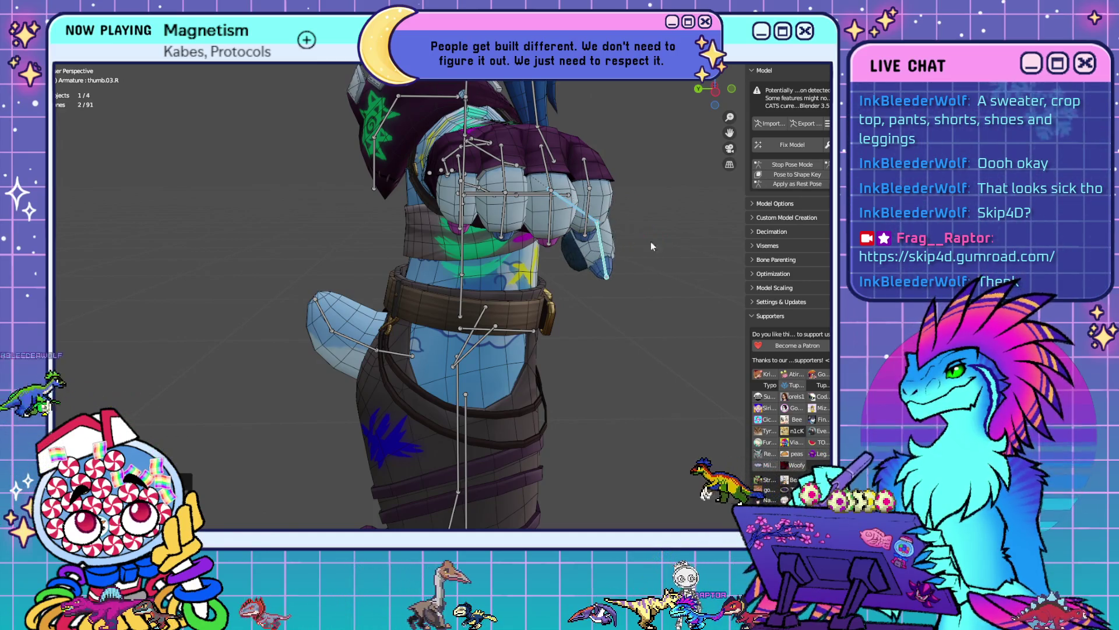
# - Select the right thigh bone of the armature
pyautogui.moveTo(651, 242)
pyautogui.mouseDown(button='middle')
pyautogui.moveTo(656, 269)
pyautogui.moveTo(591, 271)
pyautogui.moveTo(366, 190)
pyautogui.mouseUp(button='middle')
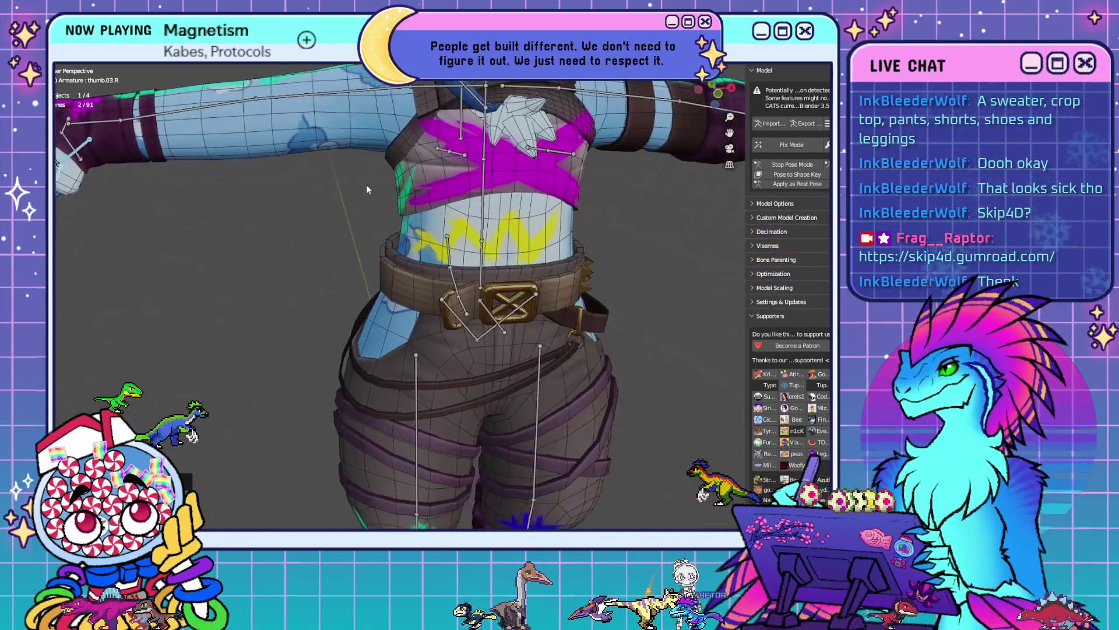
pyautogui.click(418, 402)
pyautogui.scroll(-3, 443, 411)
# - Rotate the right thigh bone to lift the leg into a raised kick
pyautogui.keyDown('alt'); pyautogui.moveTo(470, 421); pyautogui.dragTo(607, 405, button='middle'); pyautogui.keyUp('alt')
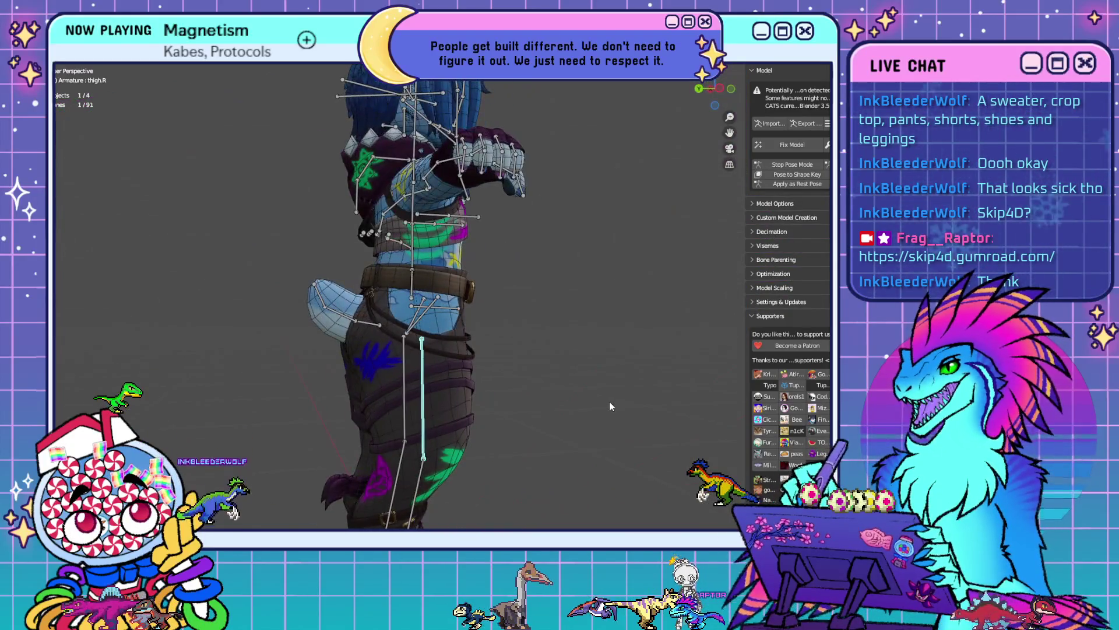
pyautogui.scroll(2, 605, 403)
pyautogui.press('r')
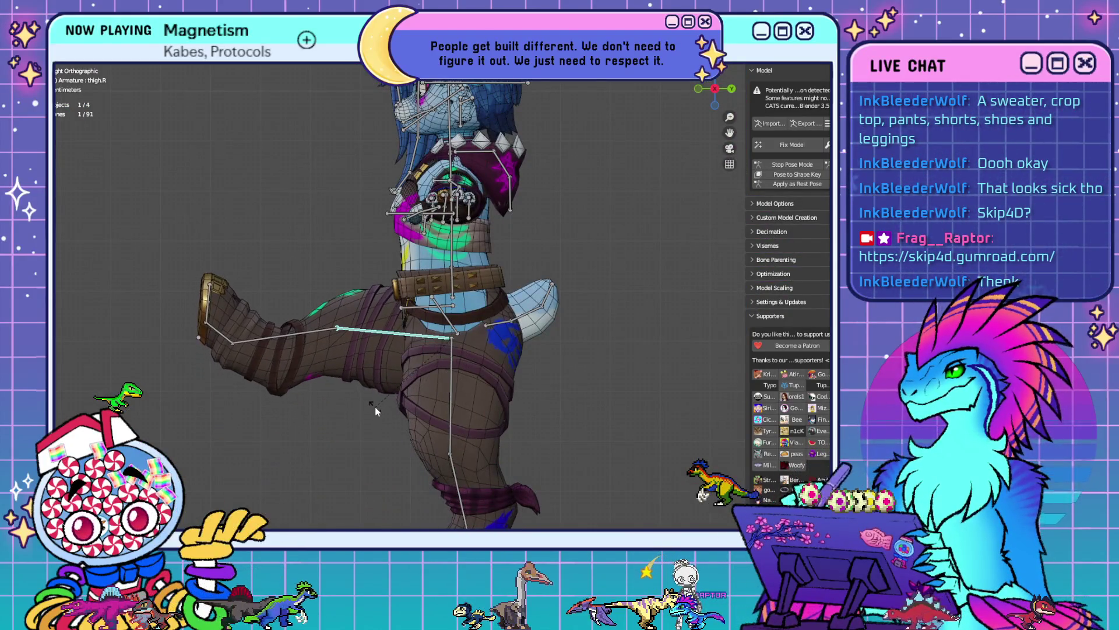
pyautogui.press('ctrl+KP_3')
pyautogui.press('r')
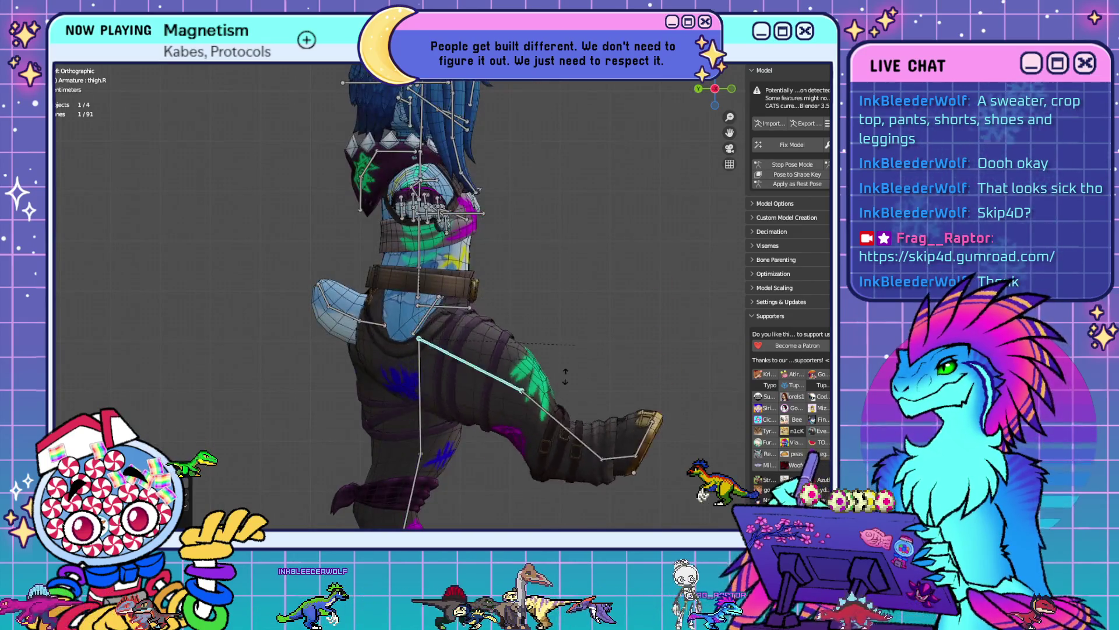
pyautogui.click(575, 303)
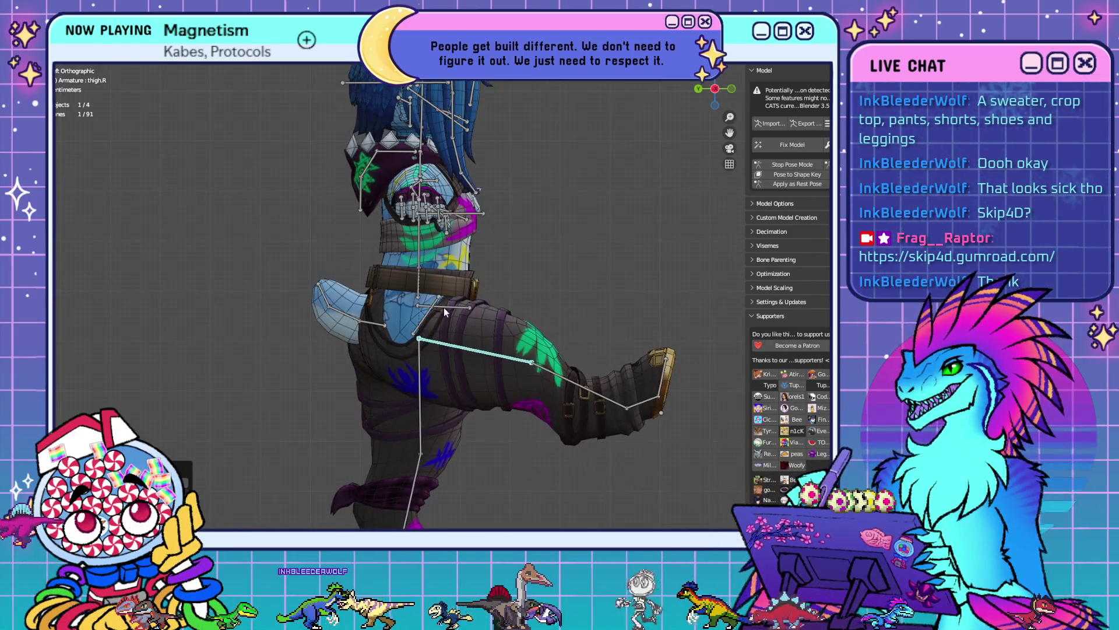
pyautogui.moveTo(451, 291)
pyautogui.mouseDown(button='middle')
pyautogui.moveTo(496, 358)
pyautogui.moveTo(543, 365)
pyautogui.moveTo(412, 300)
pyautogui.moveTo(564, 296)
pyautogui.moveTo(544, 281)
pyautogui.moveTo(502, 297)
pyautogui.moveTo(527, 330)
pyautogui.moveTo(487, 311)
pyautogui.moveTo(523, 296)
pyautogui.moveTo(544, 305)
pyautogui.moveTo(491, 289)
pyautogui.moveTo(562, 286)
pyautogui.mouseUp(button='middle')
pyautogui.scroll(-5, 490, 292)
# - Bend the right shin down under the knee and rotate the right foot
pyautogui.press('ctrl+KP_3')
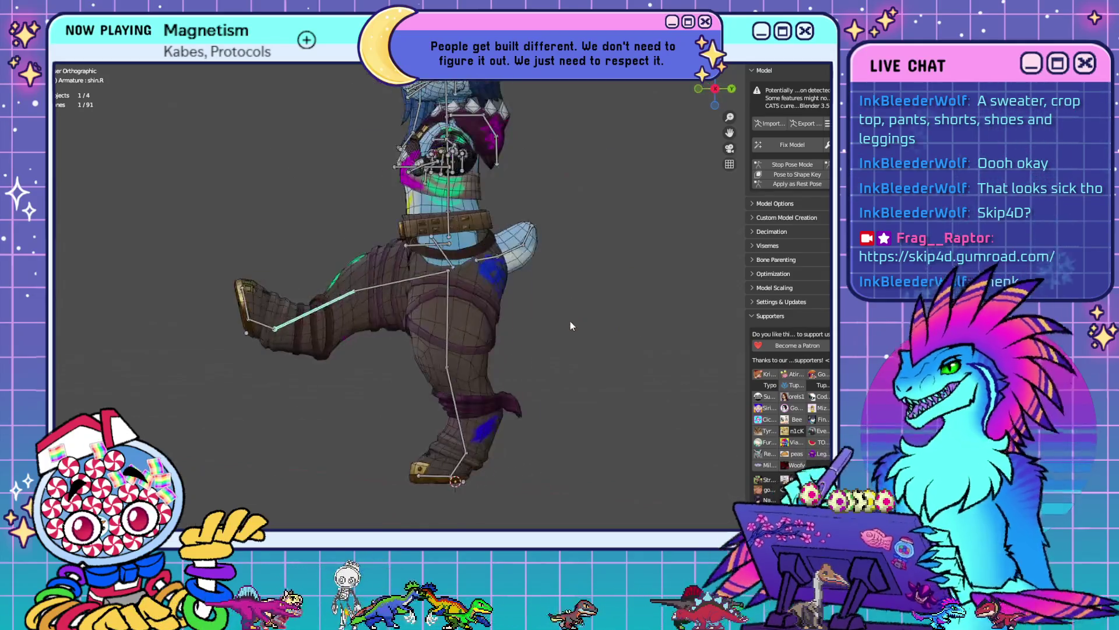
pyautogui.press('r')
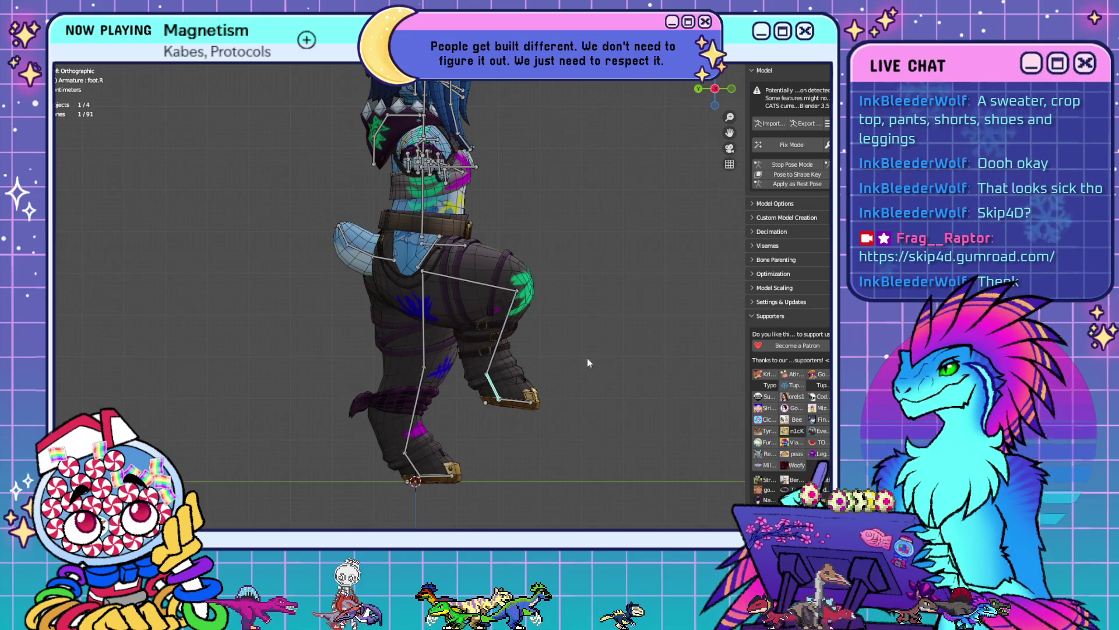
pyautogui.press('r')
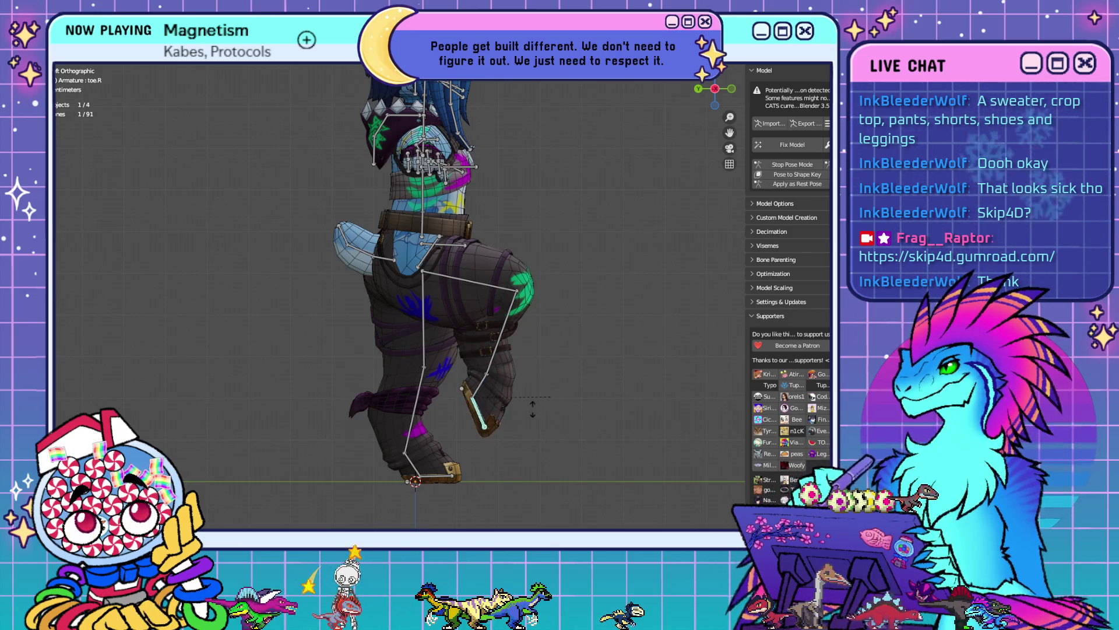
pyautogui.click(510, 419)
pyautogui.moveTo(575, 408)
pyautogui.mouseDown(button='middle')
pyautogui.moveTo(347, 405)
pyautogui.moveTo(530, 418)
pyautogui.moveTo(481, 286)
pyautogui.moveTo(460, 331)
pyautogui.moveTo(435, 293)
pyautogui.mouseUp(button='middle')
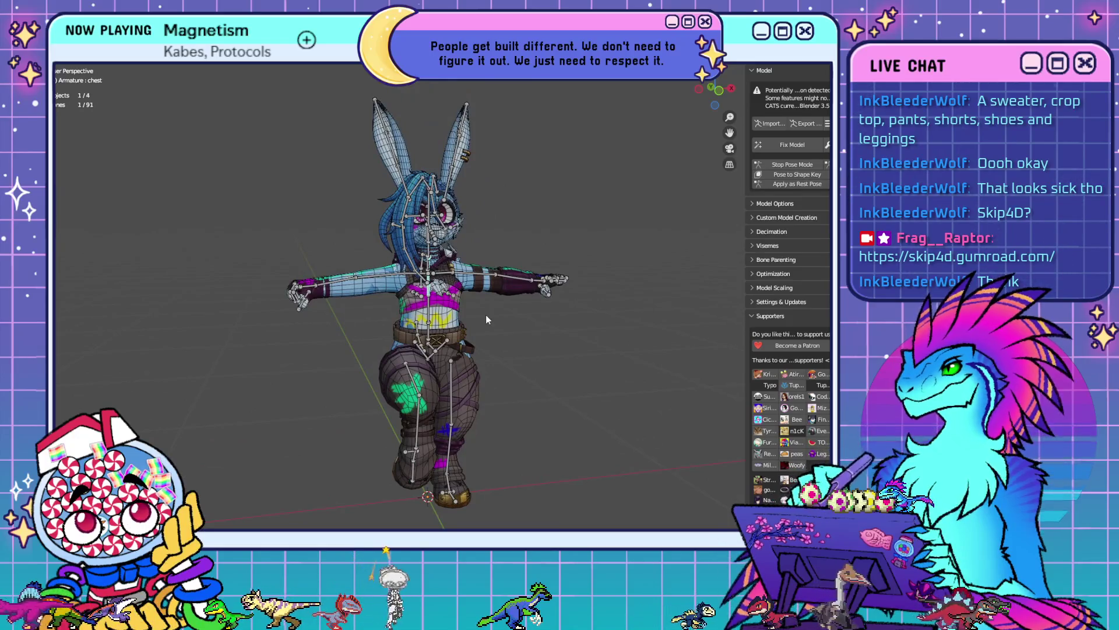
# - Try tilting the upper body at the chest bone, then cancel the rotation
pyautogui.press('KP_1')
pyautogui.press('KP_Decimal')
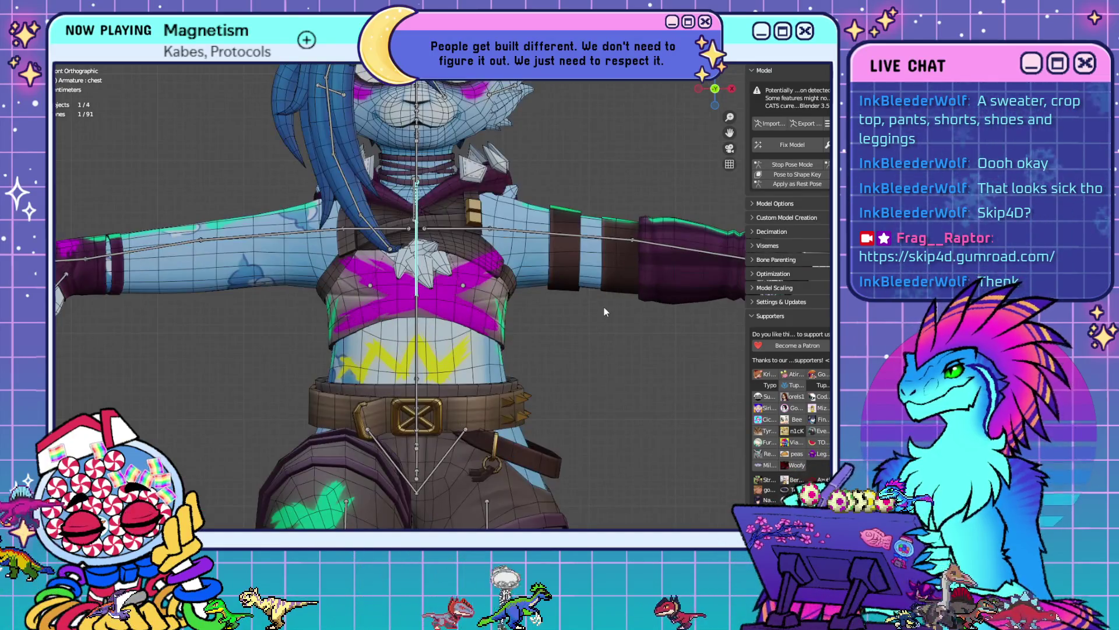
pyautogui.scroll(-3, 604, 306)
pyautogui.press('r')
pyautogui.scroll(3, 576, 359)
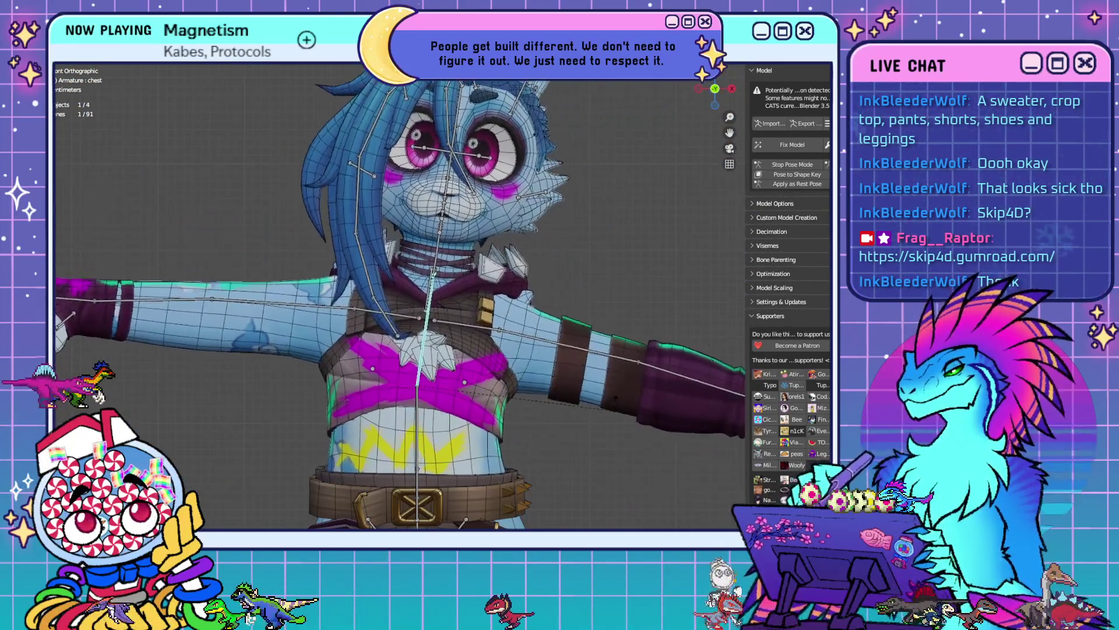
pyautogui.press('Escape')
# - Select the three hood bones and rotate them upward
pyautogui.press('KP_3')
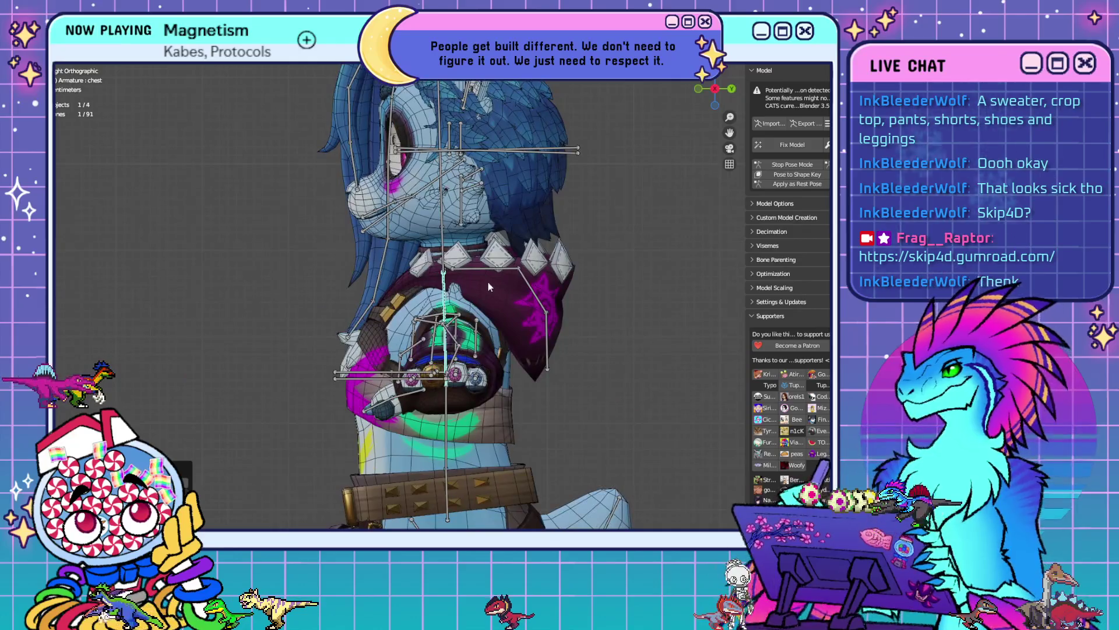
pyautogui.click(499, 273)
pyautogui.keyDown('shift'); pyautogui.click(532, 290); pyautogui.keyUp('shift')
pyautogui.keyDown('shift'); pyautogui.click(546, 344); pyautogui.keyUp('shift')
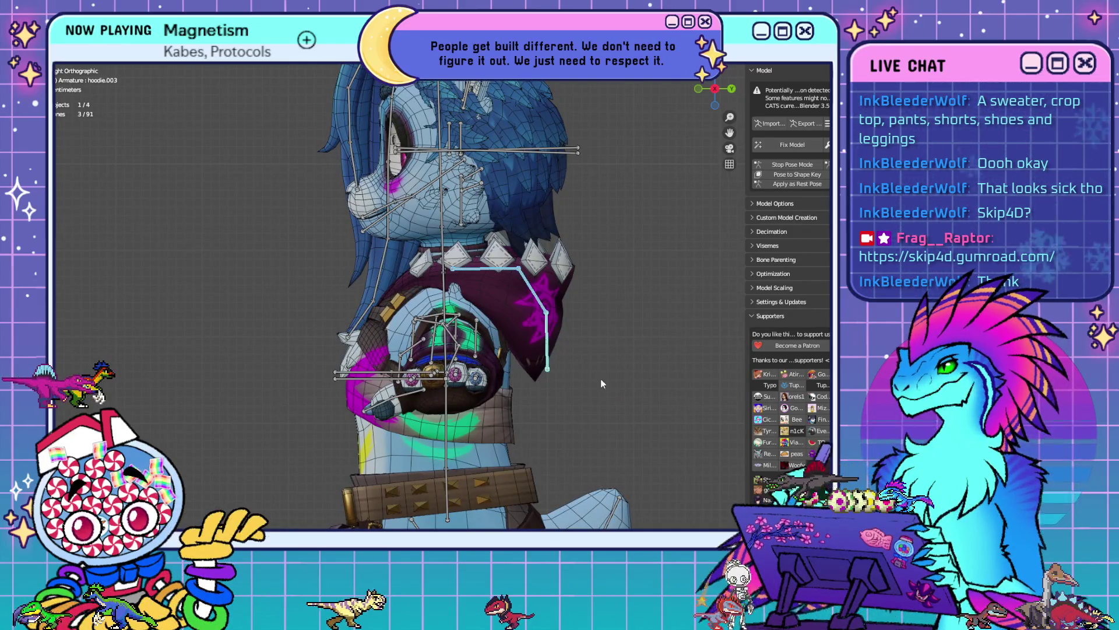
pyautogui.press('r')
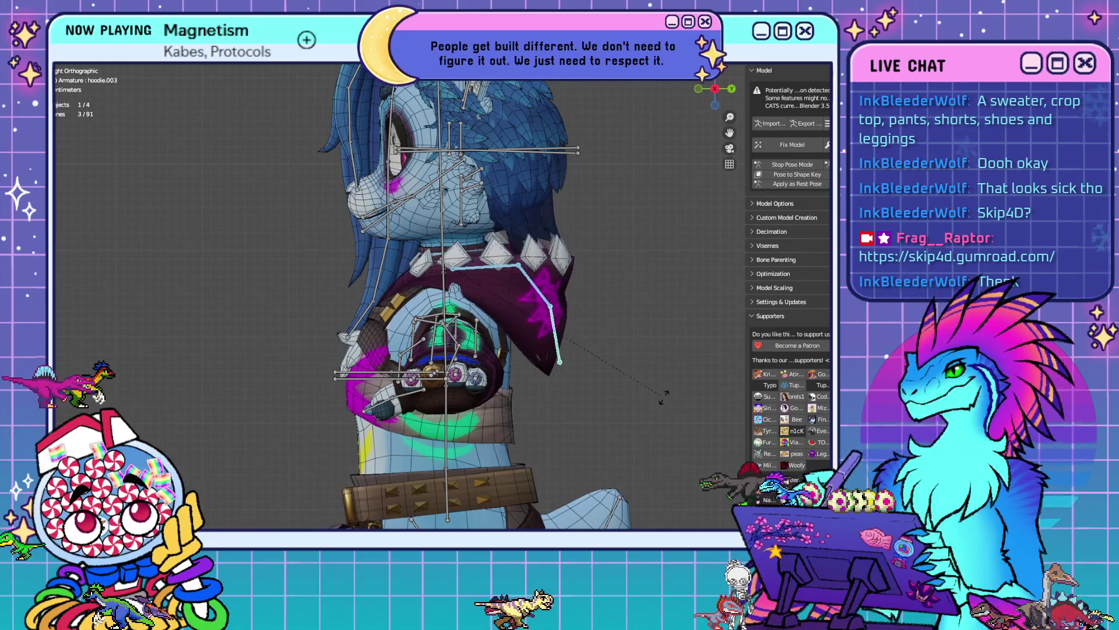
pyautogui.click(665, 253)
# - Return to the front view and select every bone of the armature
pyautogui.moveTo(666, 253)
pyautogui.mouseDown(button='middle')
pyautogui.moveTo(472, 352)
pyautogui.moveTo(516, 369)
pyautogui.moveTo(583, 346)
pyautogui.moveTo(667, 362)
pyautogui.moveTo(549, 360)
pyautogui.moveTo(616, 367)
pyautogui.moveTo(603, 373)
pyautogui.mouseUp(button='middle')
pyautogui.scroll(-5, 475, 358)
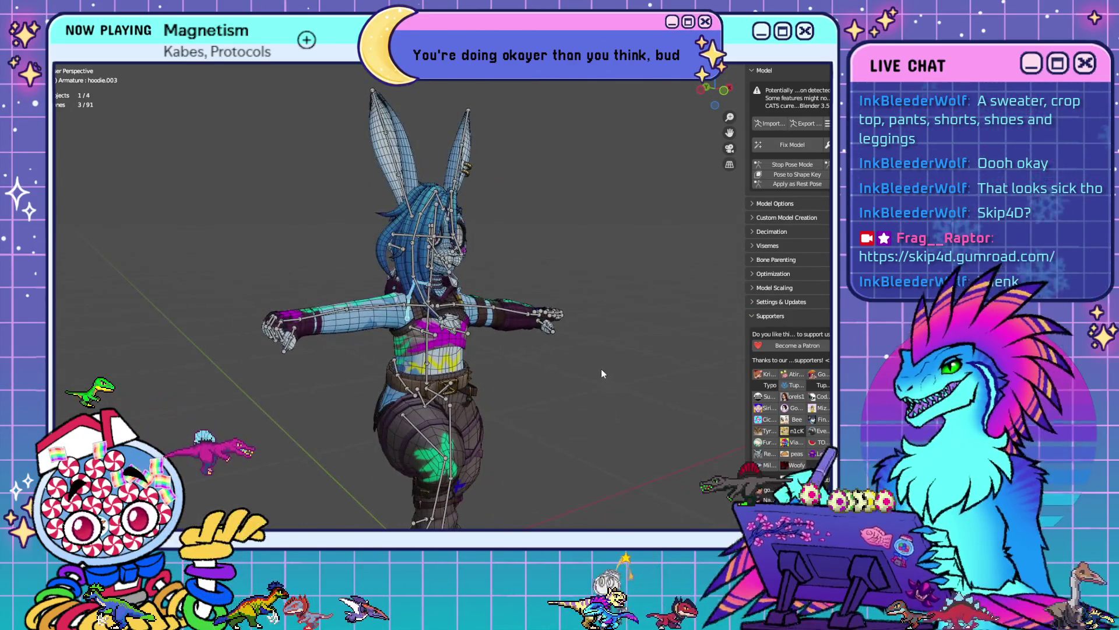
pyautogui.press('KP_1')
pyautogui.scroll(-2, 605, 376)
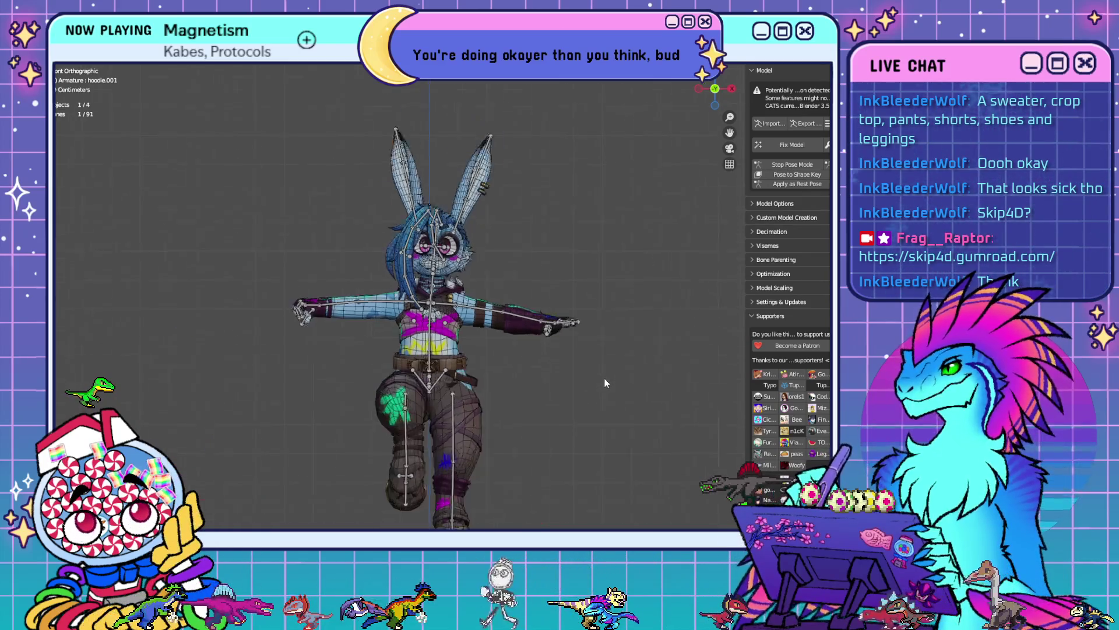
pyautogui.press('a')
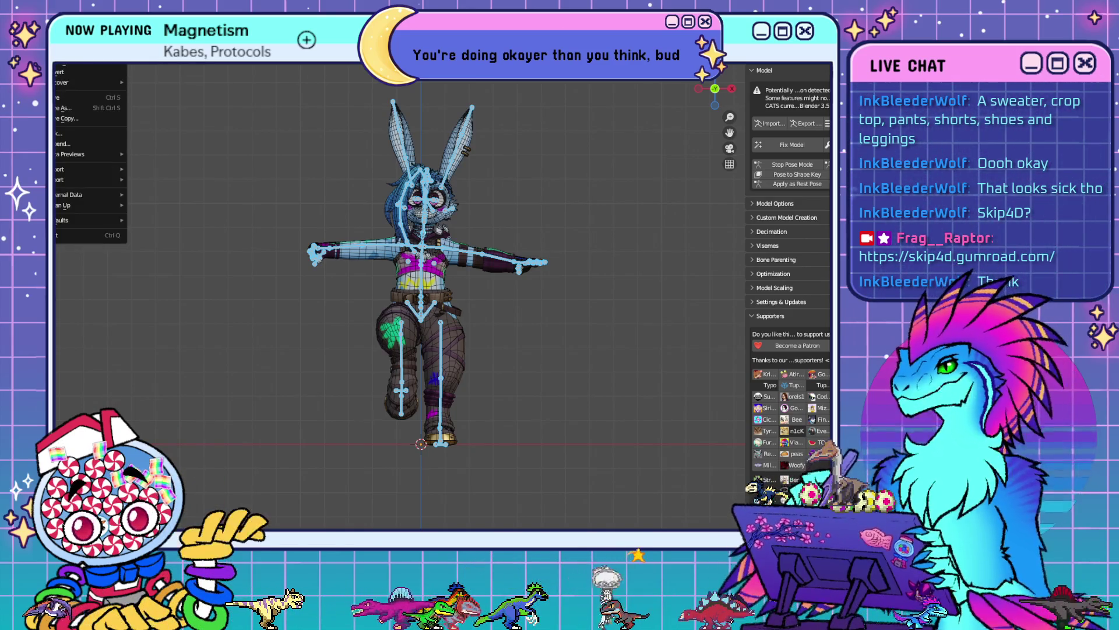
# - Close the rabbit file and bring the tan-coat character fully into view
pyautogui.hotkey('ctrl', 'q')
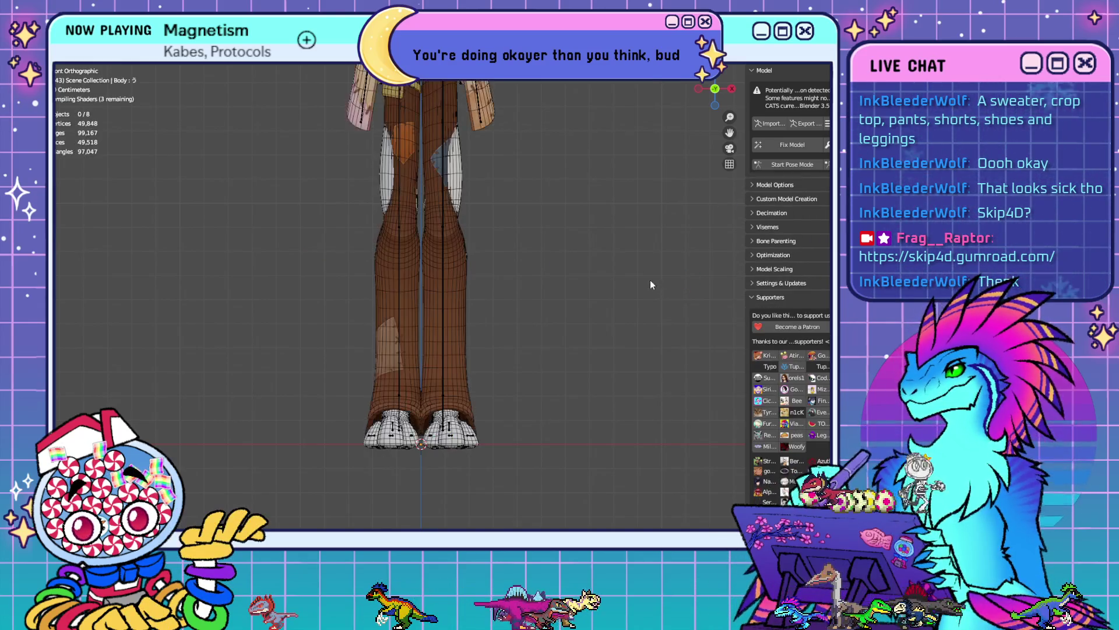
pyautogui.scroll(-3, 551, 187)
pyautogui.moveTo(550, 187)
pyautogui.keyDown('shift'); pyautogui.mouseDown(button='middle')
pyautogui.moveTo(561, 389)
pyautogui.moveTo(558, 361)
pyautogui.moveTo(576, 372)
pyautogui.mouseUp(button='middle'); pyautogui.keyUp('shift')
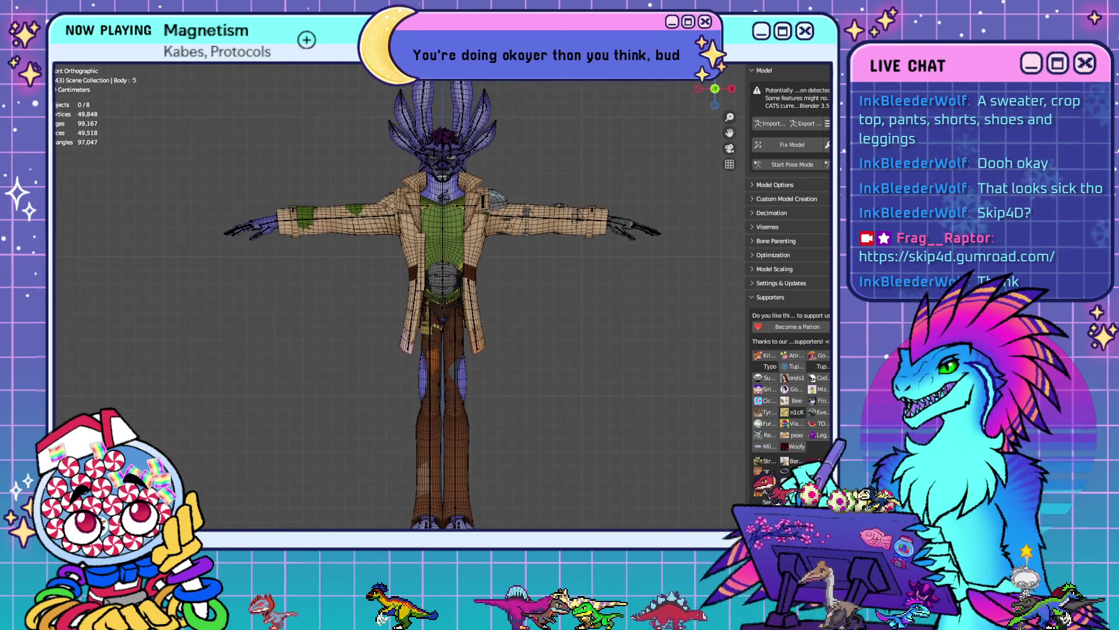
# - Turn off the Wireframe viewport overlay so the mesh edges are hidden
pyautogui.click(752, 57)
pyautogui.click(716, 230)
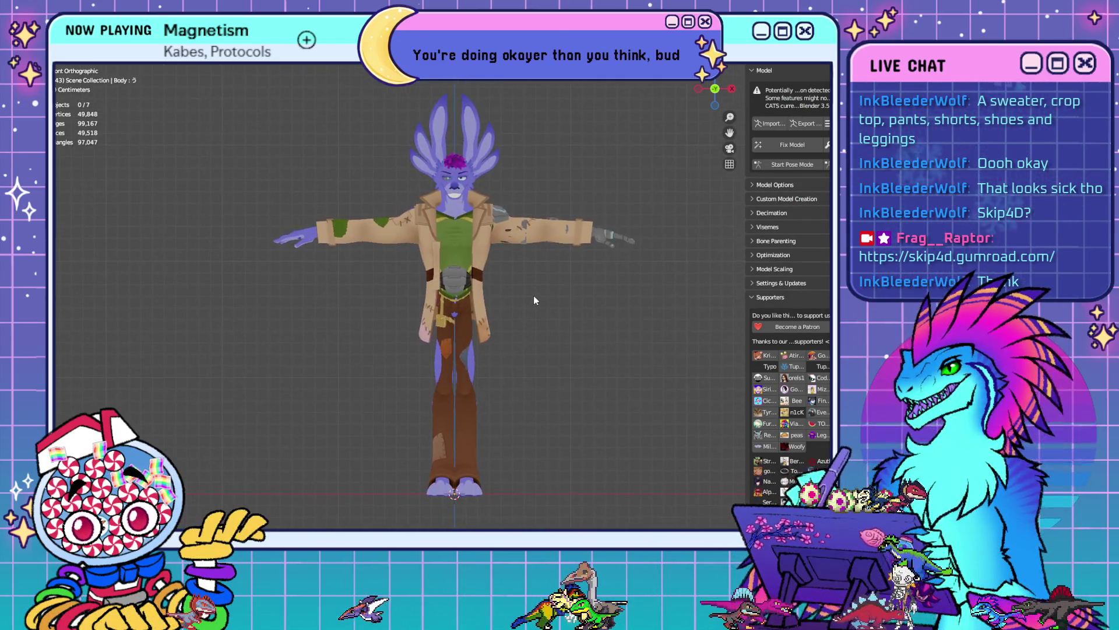
pyautogui.click(473, 360)
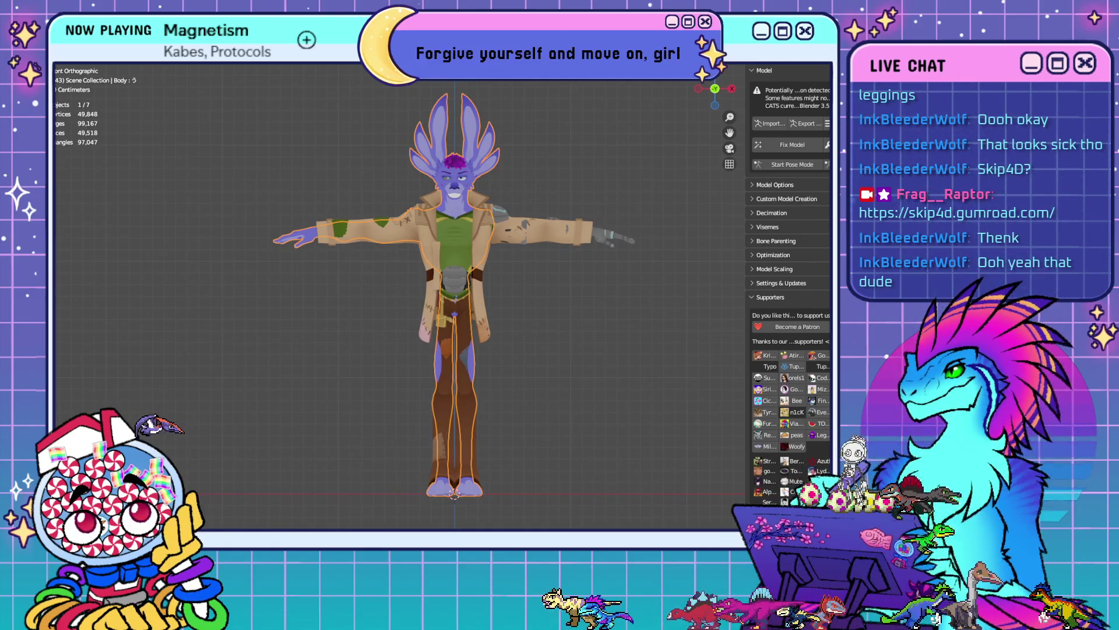
pyautogui.click(602, 390)
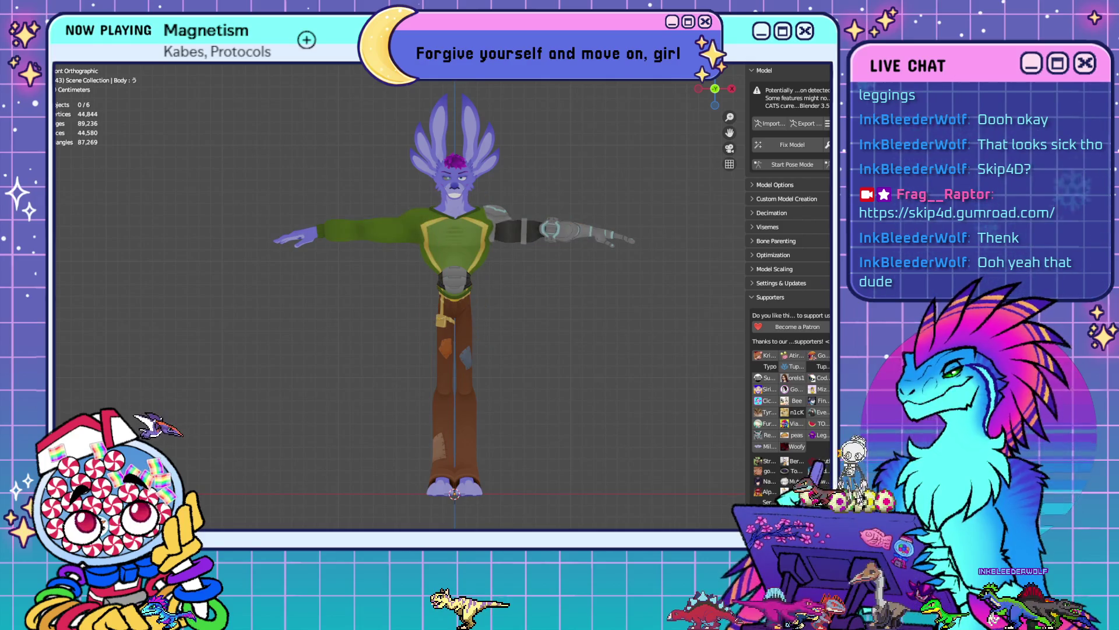
# - Remove the green shirt and belt from the model and inspect it from several angles
pyautogui.moveTo(582, 292)
pyautogui.mouseDown(button='middle')
pyautogui.moveTo(744, 290)
pyautogui.moveTo(476, 303)
pyautogui.moveTo(443, 282)
pyautogui.moveTo(379, 286)
pyautogui.mouseUp(button='middle')
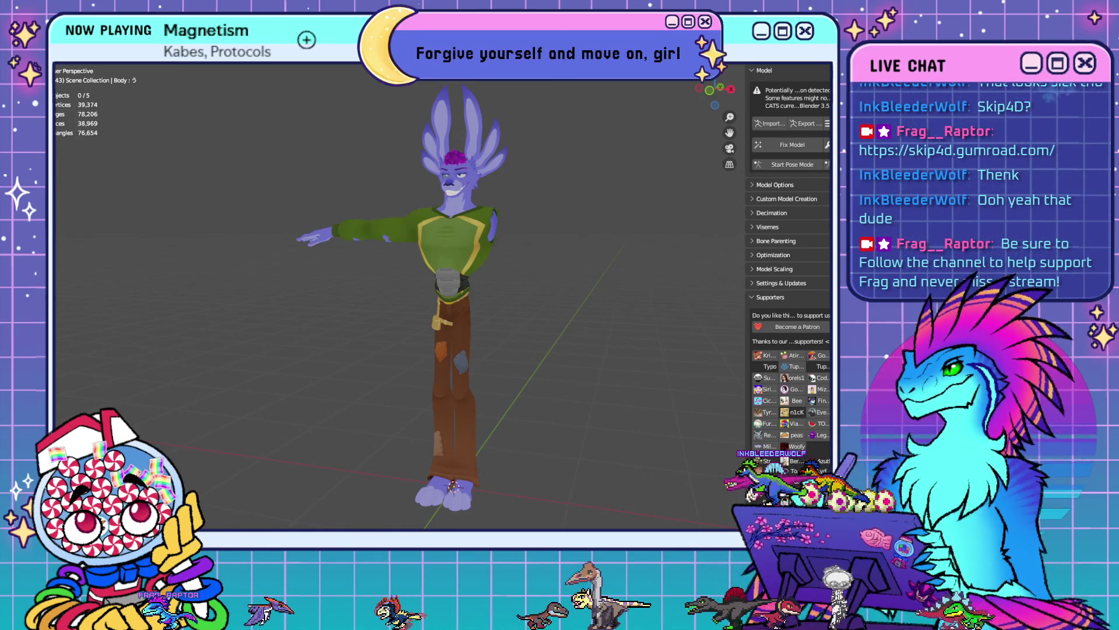
pyautogui.hotkey('ctrl', 'z')
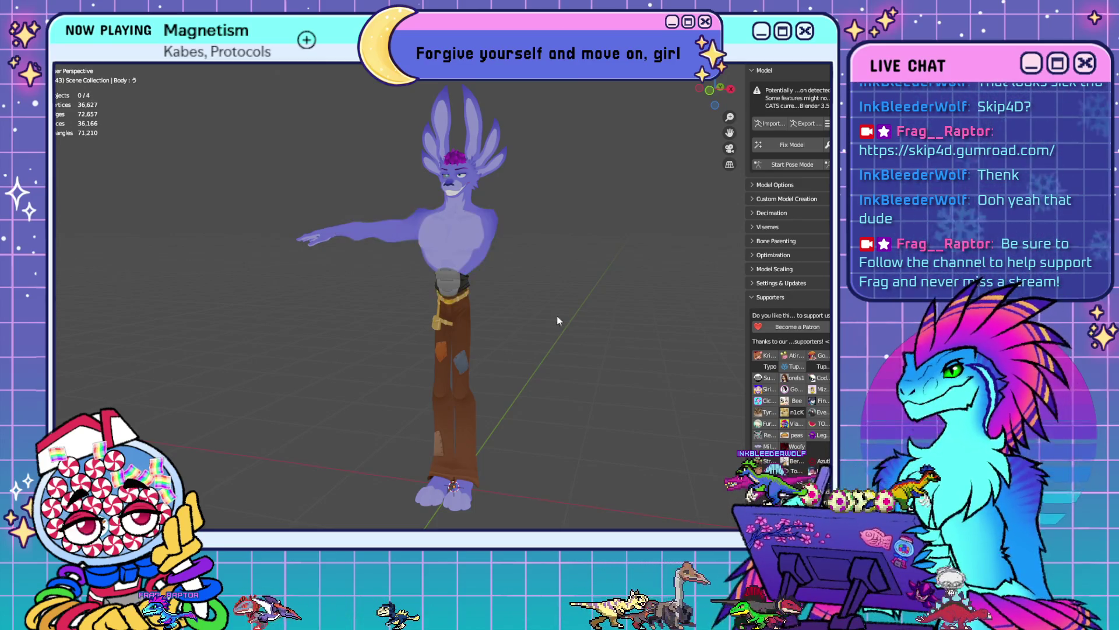
pyautogui.moveTo(597, 293); pyautogui.dragTo(647, 295, button='middle')
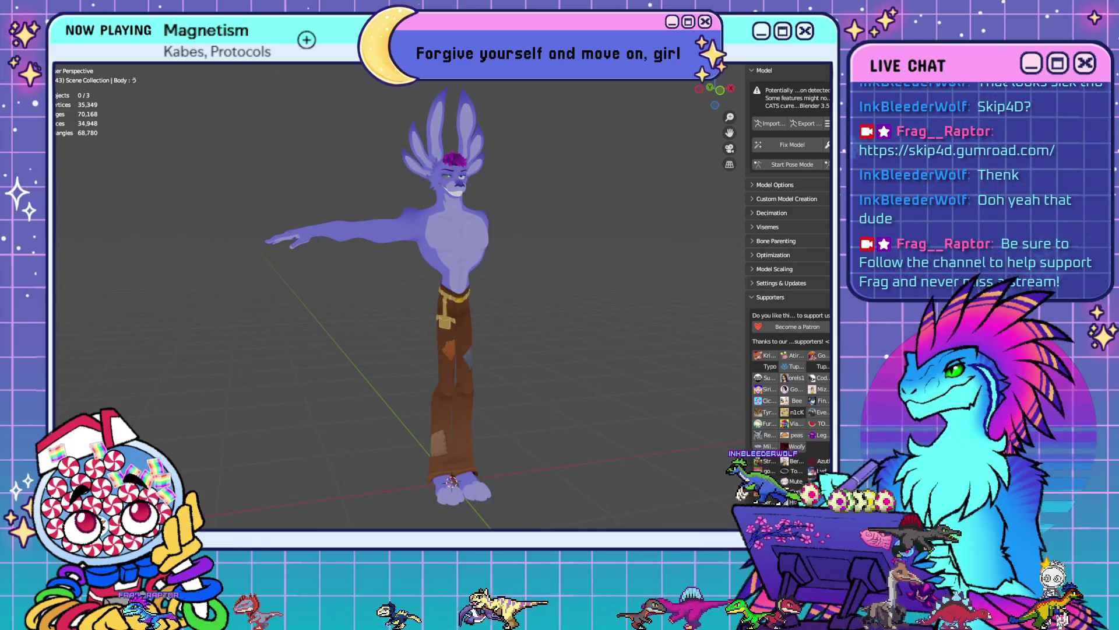
pyautogui.hotkey('ctrl', 'z')
pyautogui.moveTo(538, 345)
pyautogui.mouseDown(button='middle')
pyautogui.moveTo(592, 345)
pyautogui.moveTo(478, 347)
pyautogui.mouseUp(button='middle')
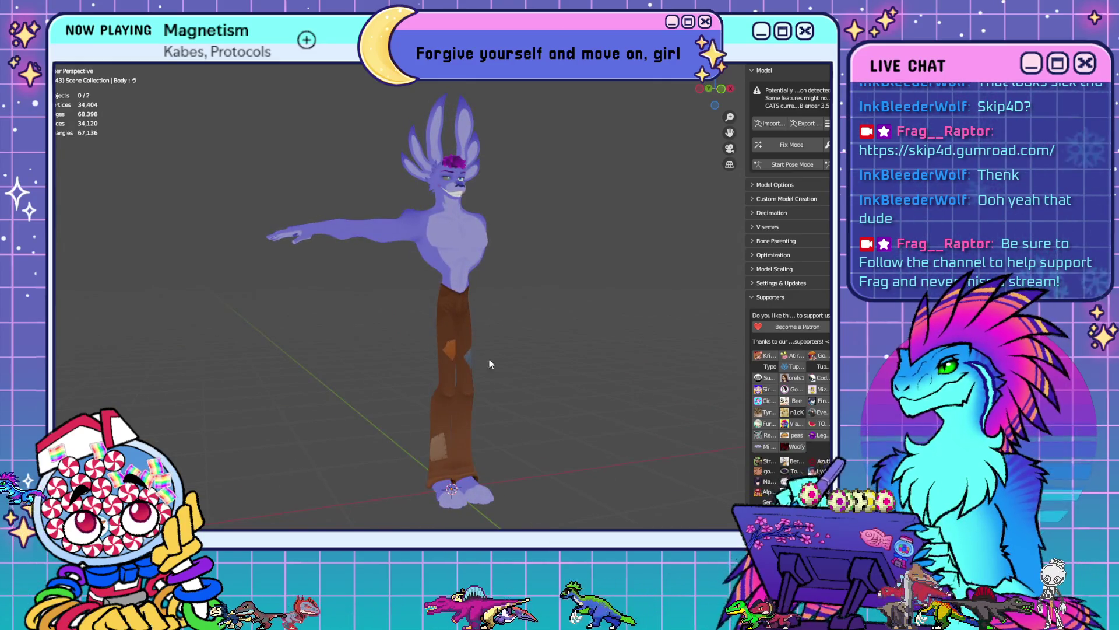
pyautogui.moveTo(575, 356)
pyautogui.mouseDown(button='middle')
pyautogui.moveTo(568, 387)
pyautogui.moveTo(536, 416)
pyautogui.moveTo(475, 404)
pyautogui.moveTo(532, 387)
pyautogui.moveTo(532, 418)
pyautogui.mouseUp(button='middle')
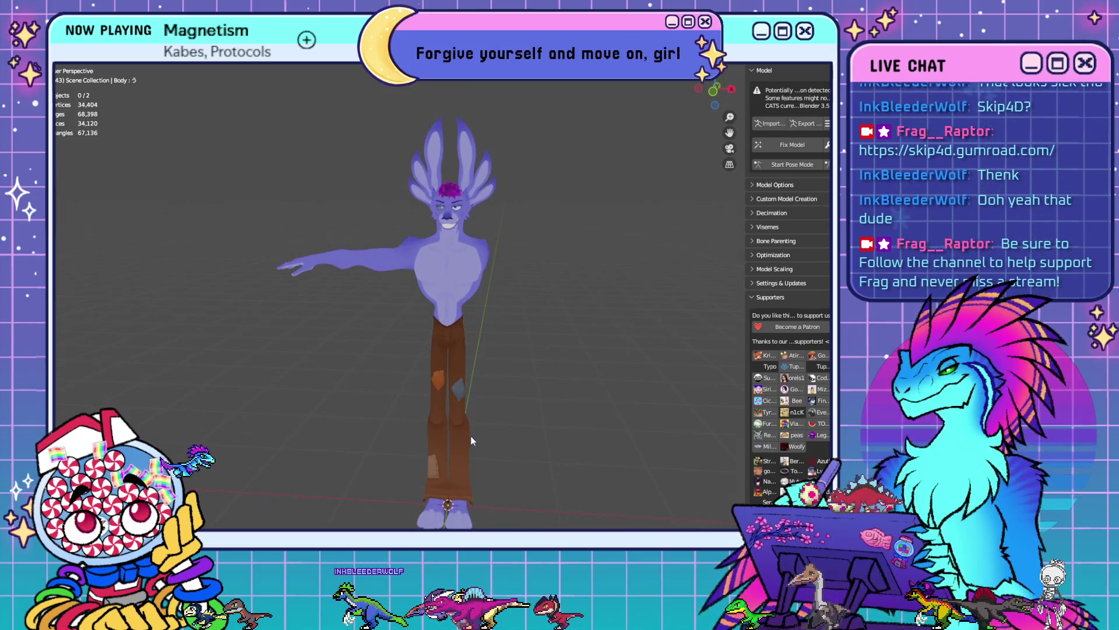
pyautogui.moveTo(471, 441); pyautogui.dragTo(474, 416, button='middle')
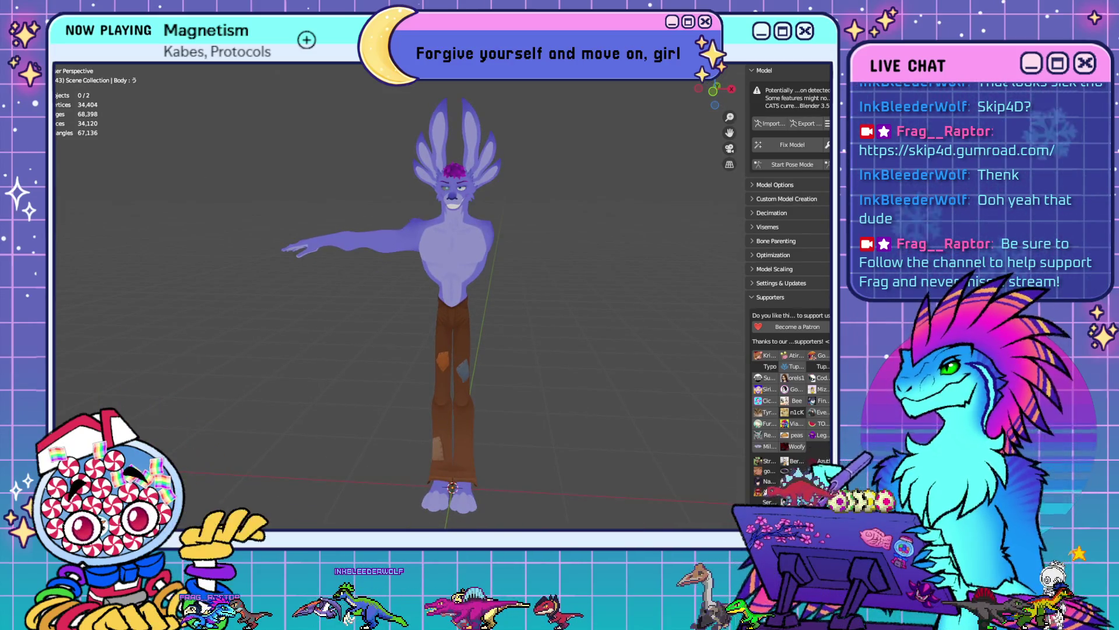
pyautogui.click(58, 57)
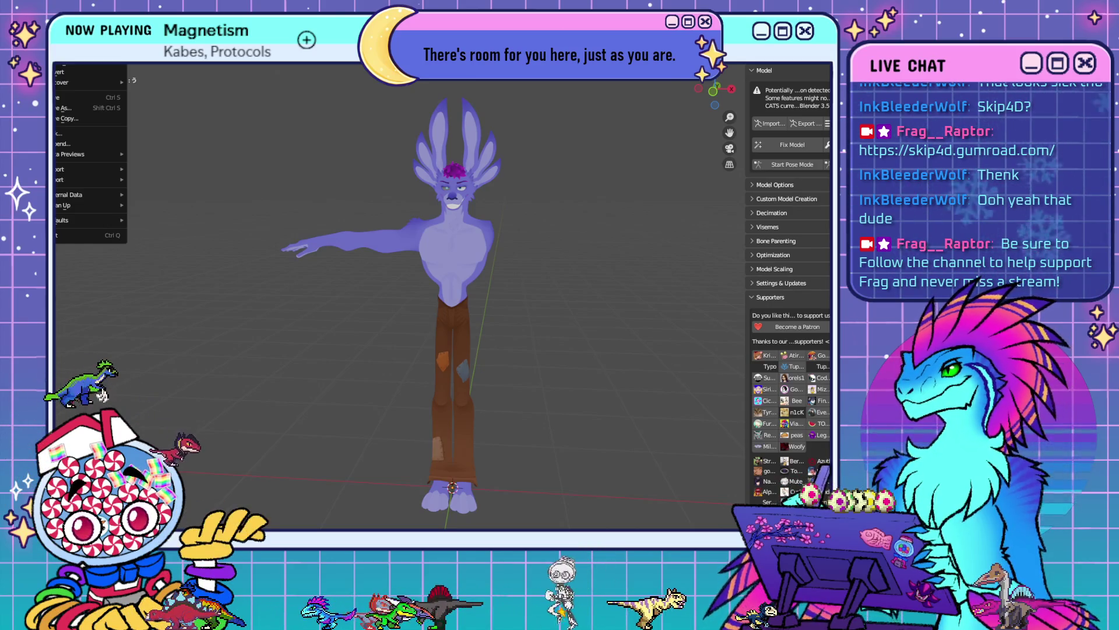
# - Open player 18 optimizing.blend from recent files without saving, then switch to PaintTool SAI
pyautogui.click(467, 243)
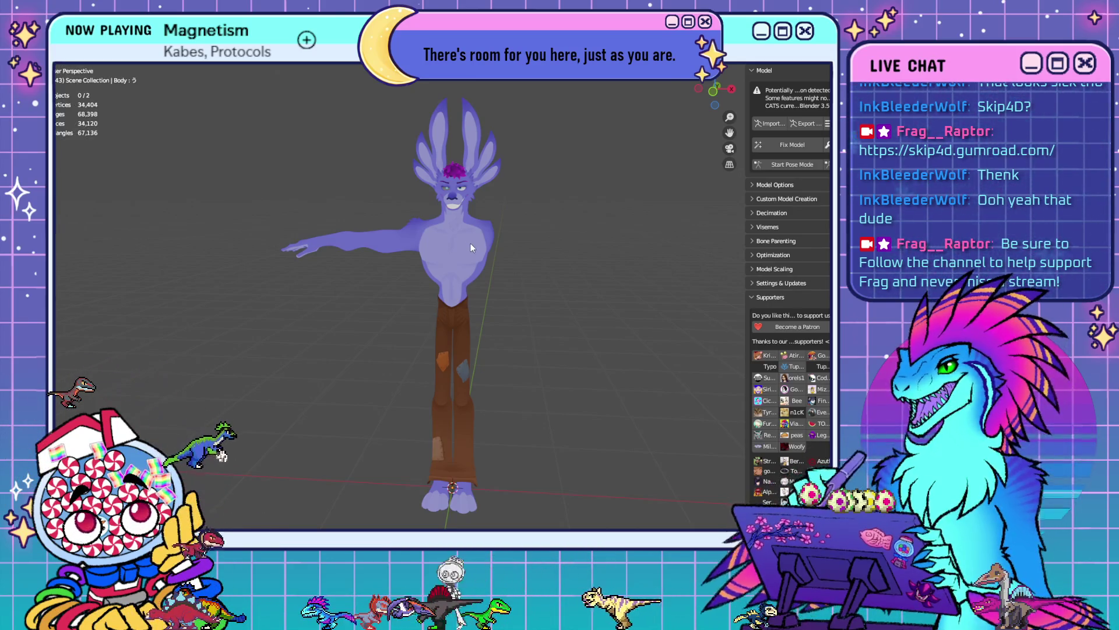
pyautogui.click(69, 64)
pyautogui.moveTo(87, 65)
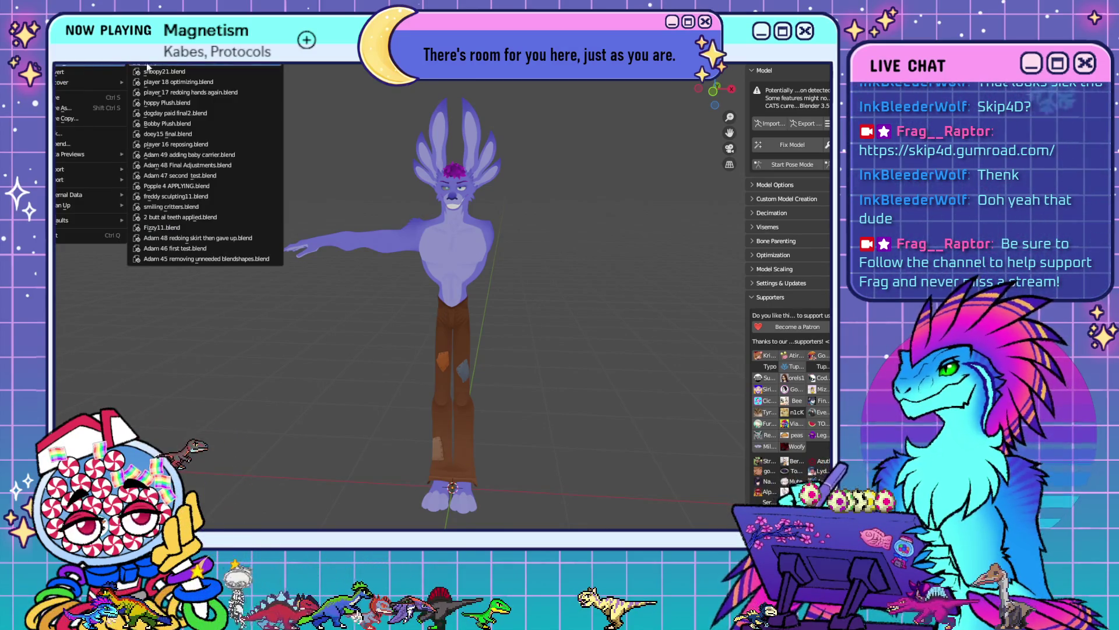
pyautogui.click(178, 83)
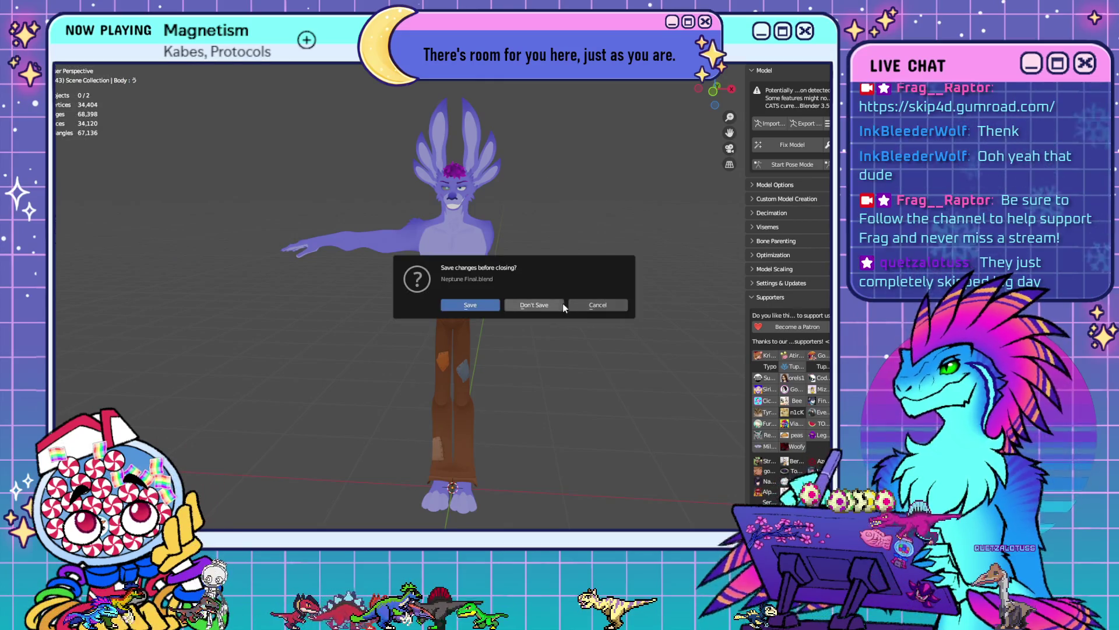
pyautogui.click(541, 306)
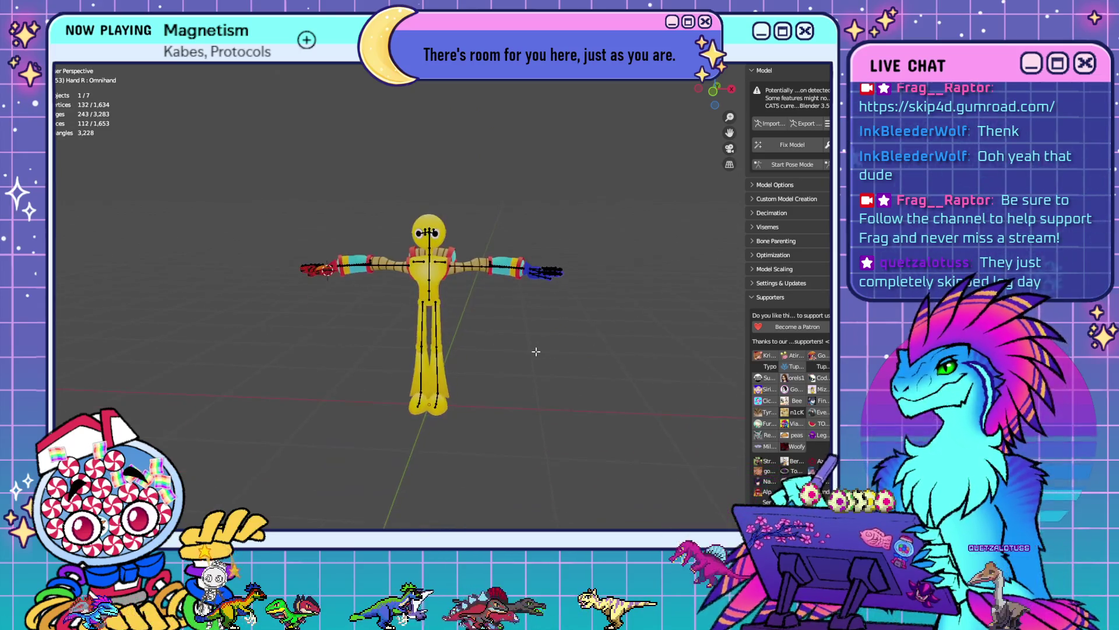
pyautogui.scroll(5, 535, 348)
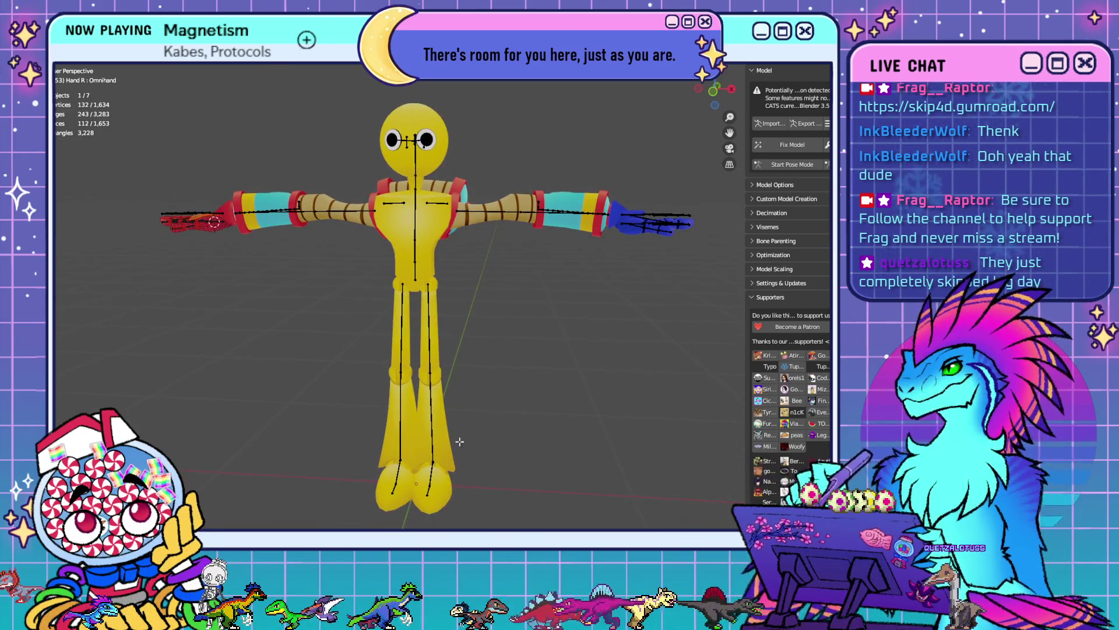
pyautogui.hotkey('alt', 'Tab')
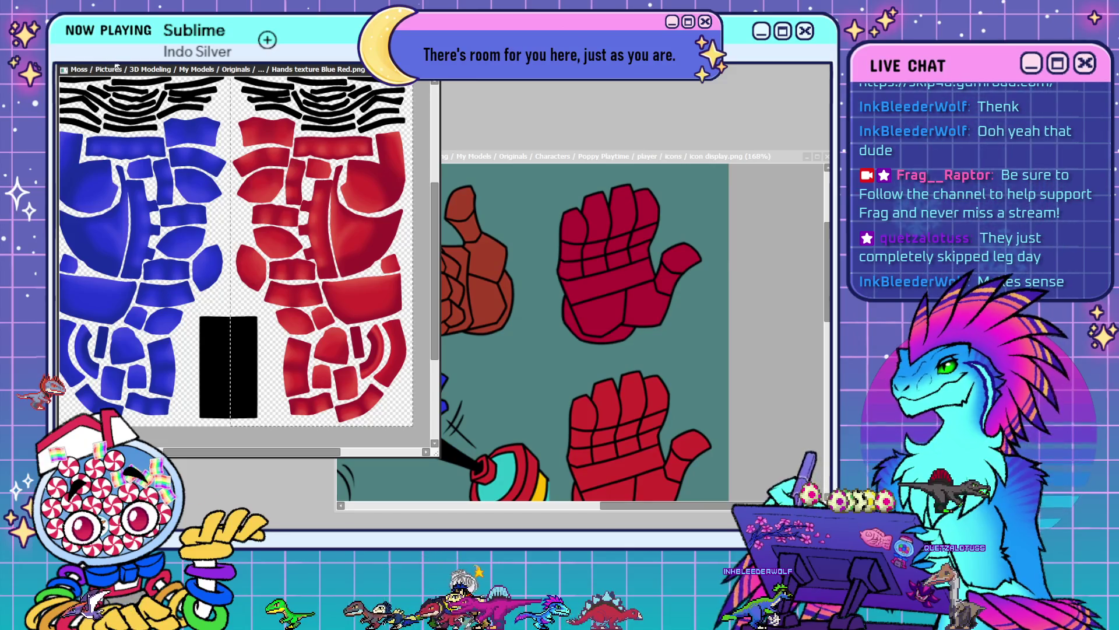
# - Shift the red hand islands to crimson and cycle documents until Hands texture5.sai2 is in front
pyautogui.hotkey('ctrl', 'z')
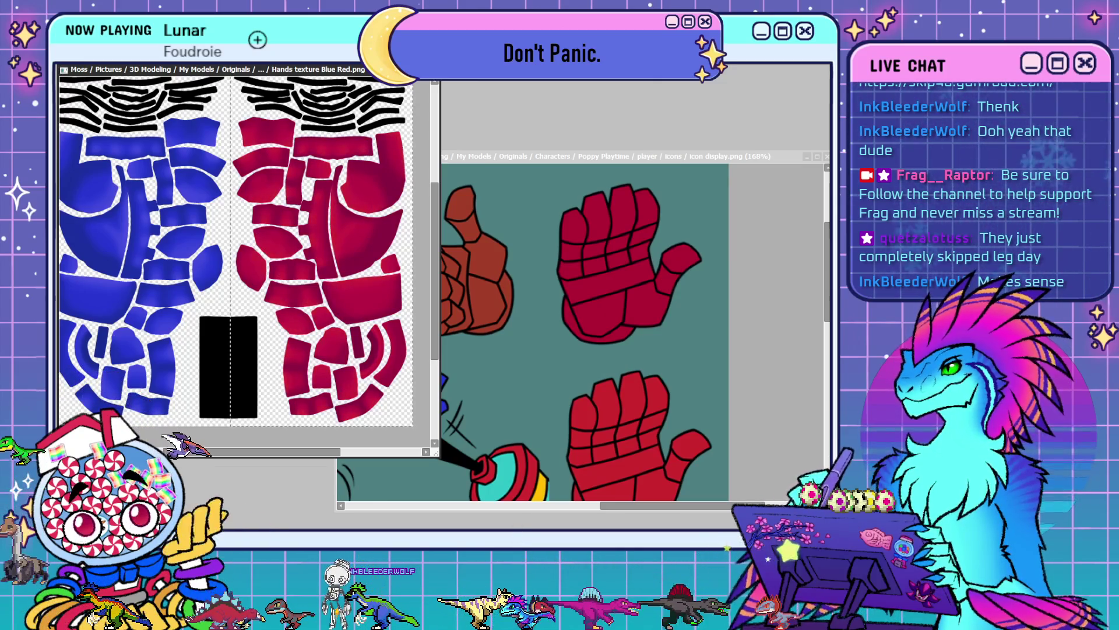
pyautogui.hotkey('ctrl', 'Tab')
pyautogui.hotkey('ctrl', 'Tab')
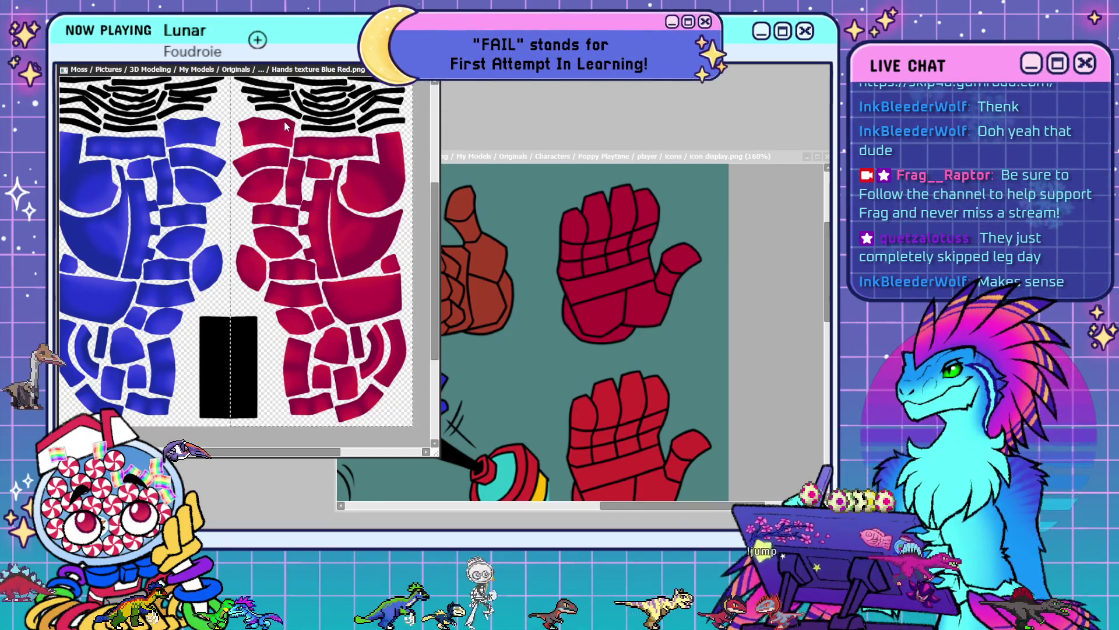
pyautogui.hotkey('ctrl', 'Tab')
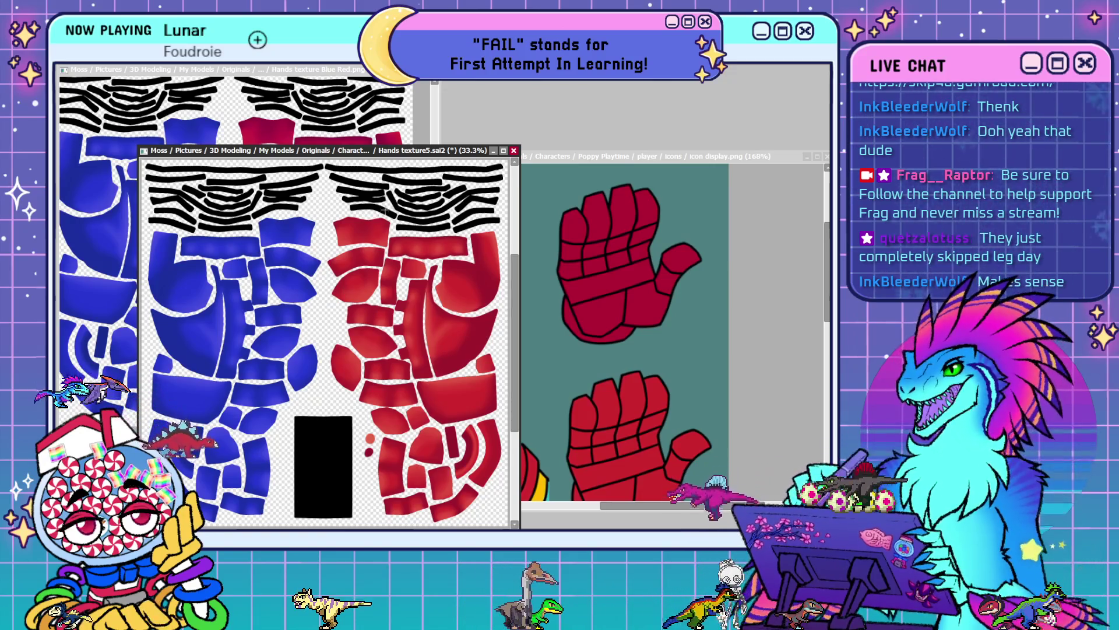
# - Close the Hands texture5.sai2 document and the icon display.png reference window
pyautogui.click(514, 153)
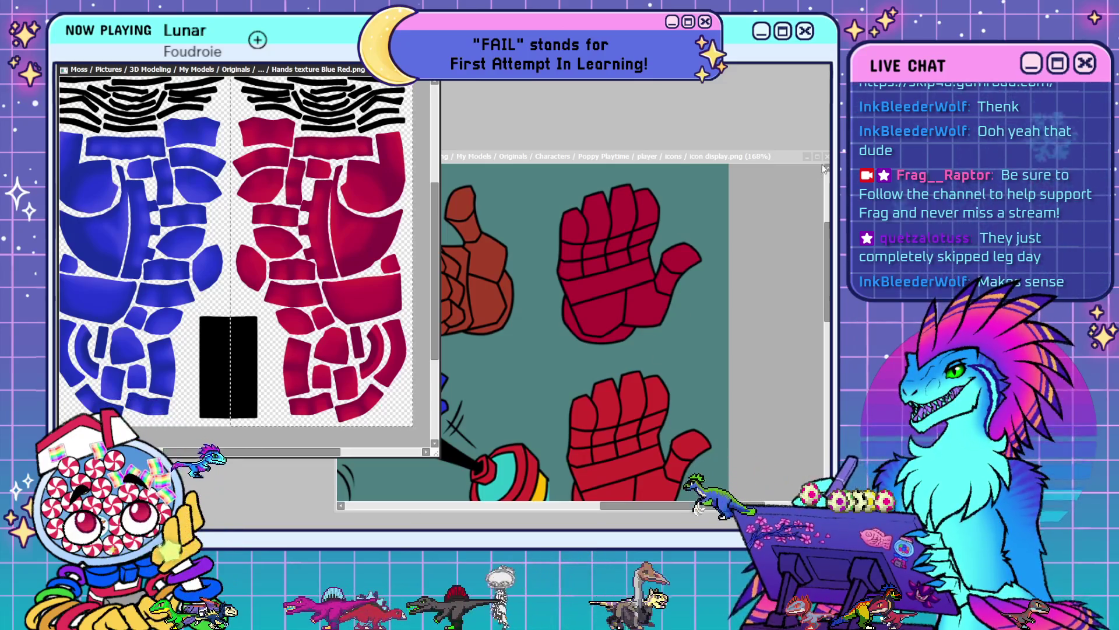
pyautogui.moveTo(807, 161); pyautogui.dragTo(661, 183)
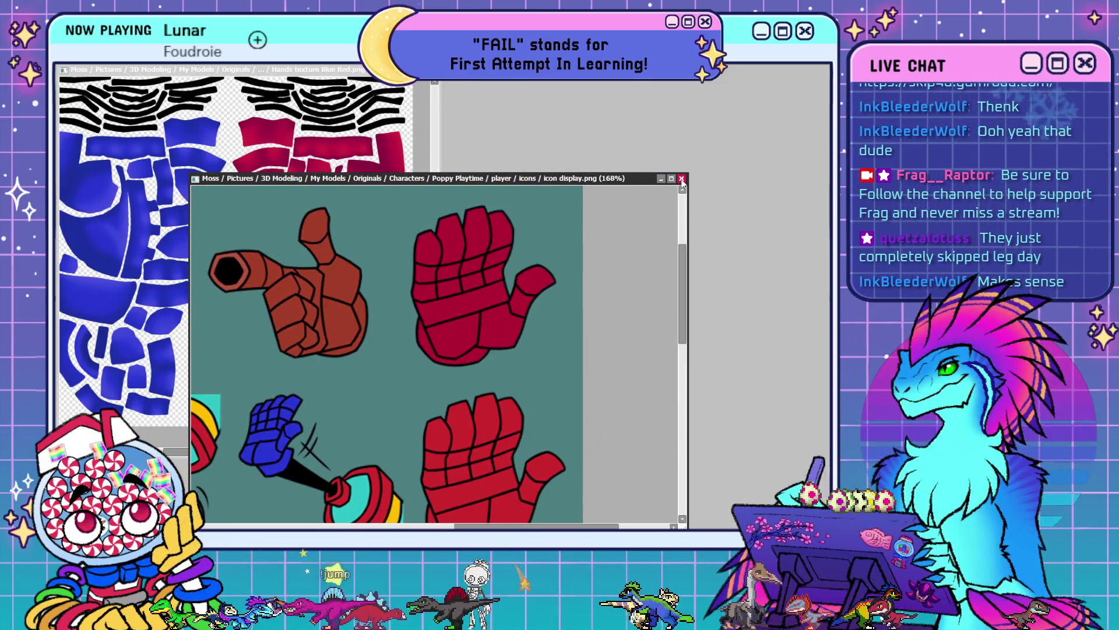
pyautogui.click(682, 179)
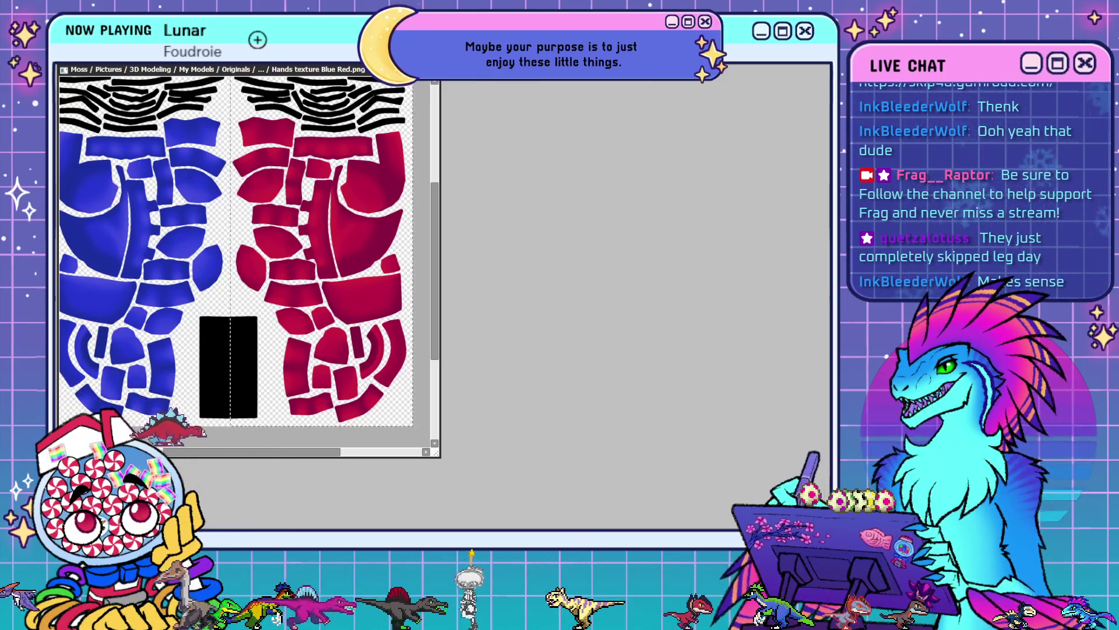
# - Paste the rendered robotic hand as a new canvas, discarding the mistaken NewCanvas2
pyautogui.hotkey('ctrl', 'v')
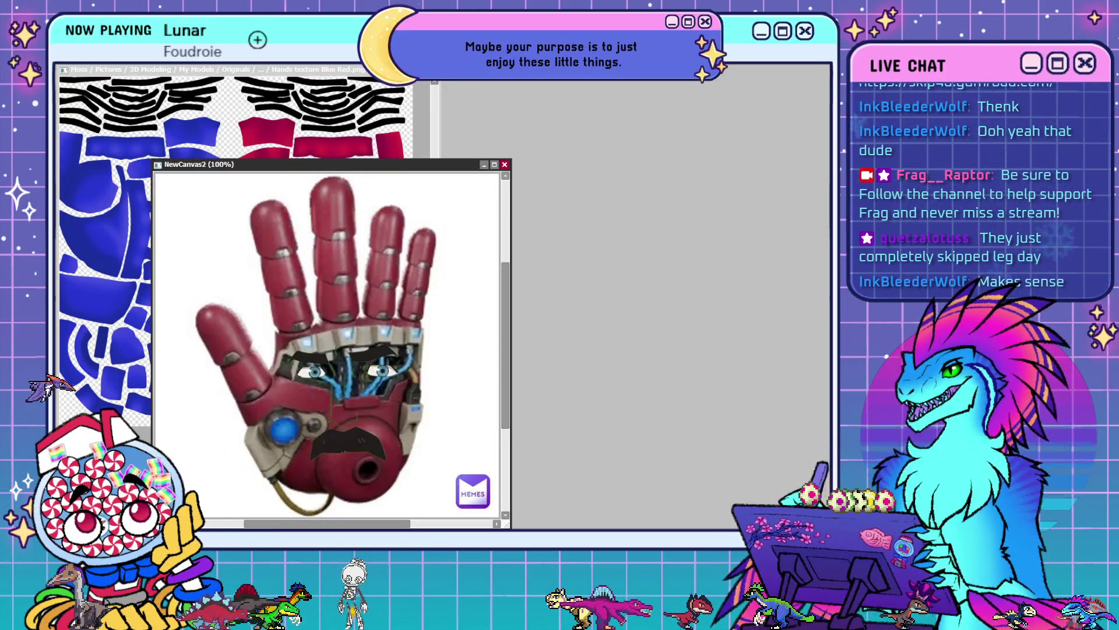
pyautogui.hotkey('alt', 'Tab')
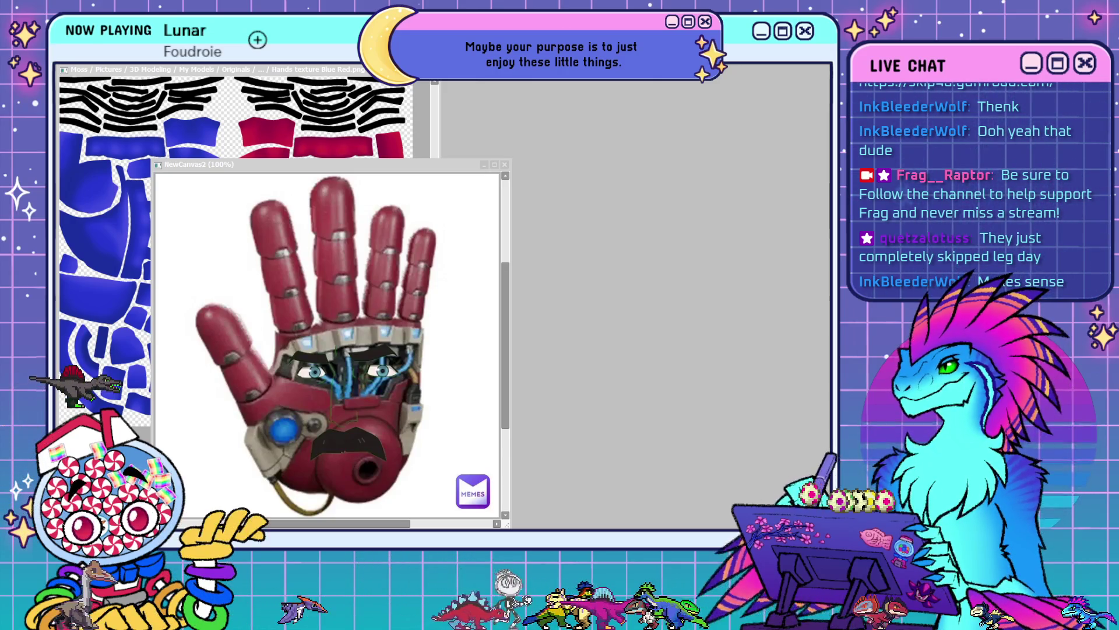
pyautogui.click(268, 269)
pyautogui.hotkey('ctrl', 'w')
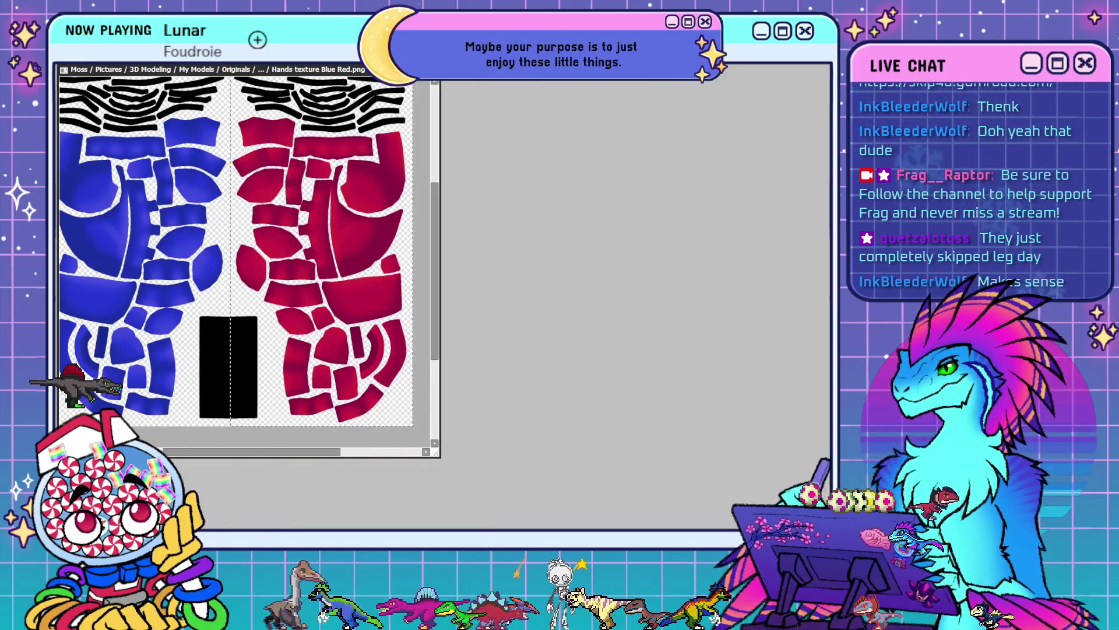
pyautogui.hotkey('ctrl', 'v')
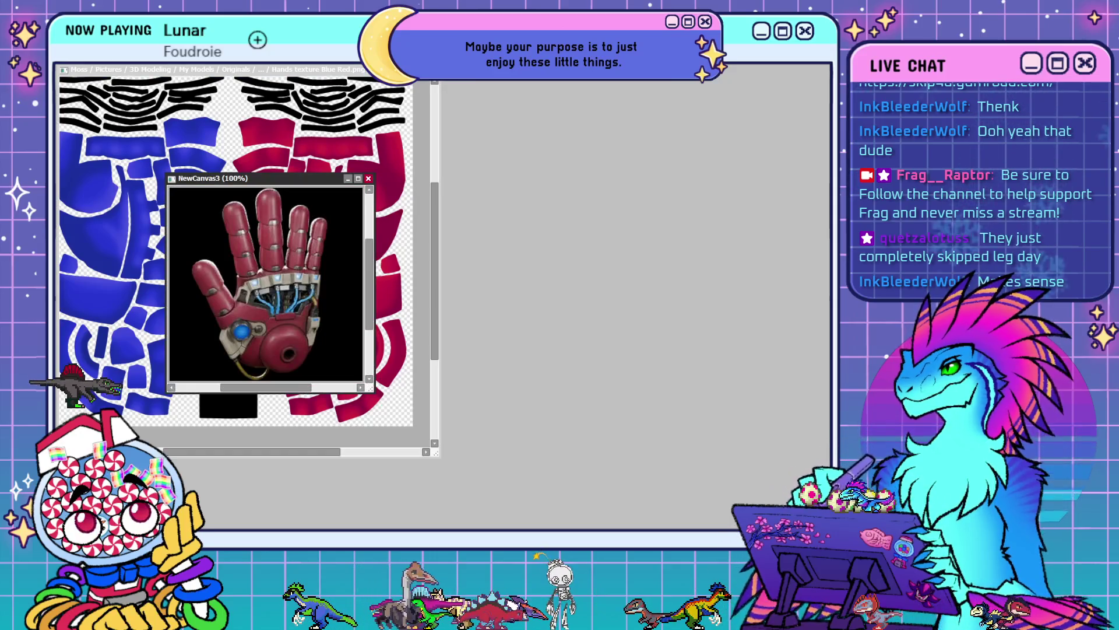
pyautogui.hotkey('alt', 'Tab')
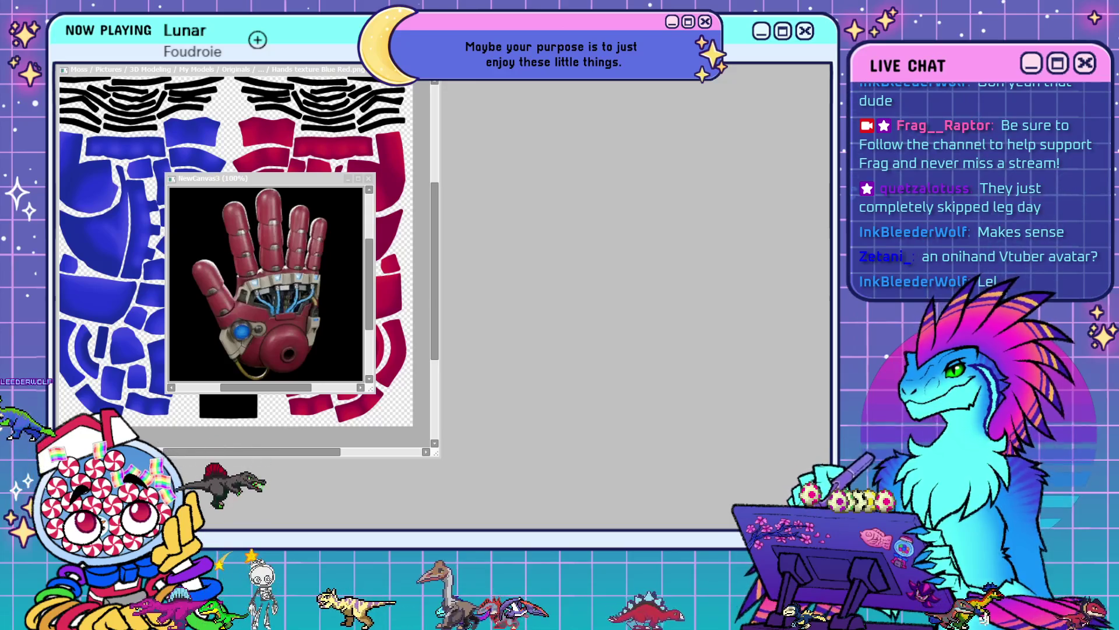
# - Place the hand reference beside an enlarged, zoomed and flipped view of the hand texture
pyautogui.moveTo(314, 178); pyautogui.dragTo(204, 72)
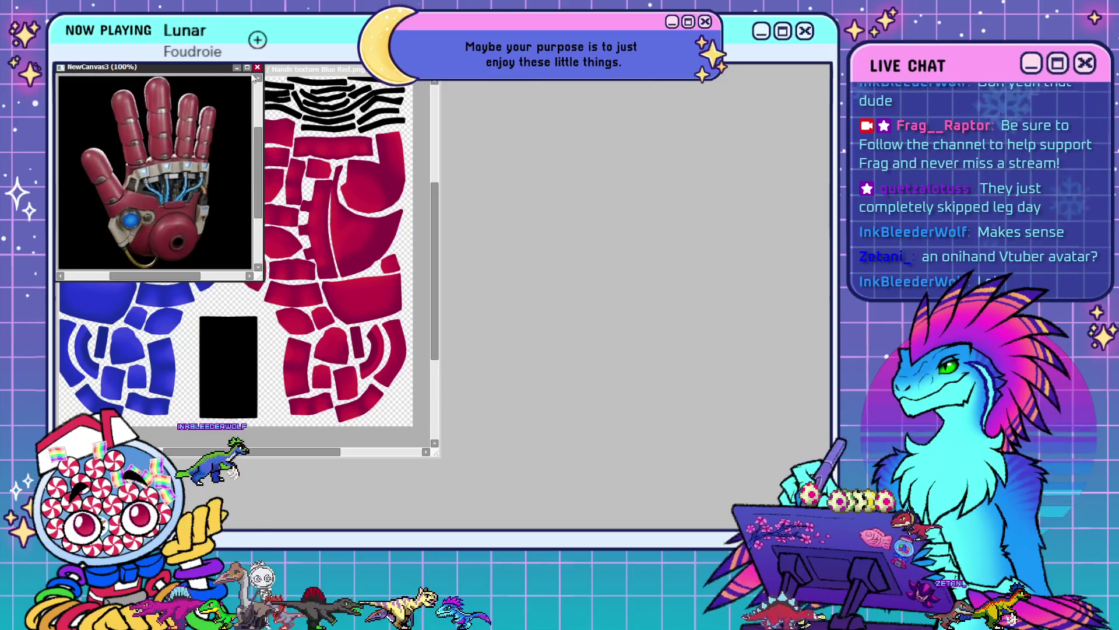
pyautogui.moveTo(315, 68)
pyautogui.mouseDown()
pyautogui.moveTo(653, 110)
pyautogui.moveTo(513, 66)
pyautogui.mouseUp()
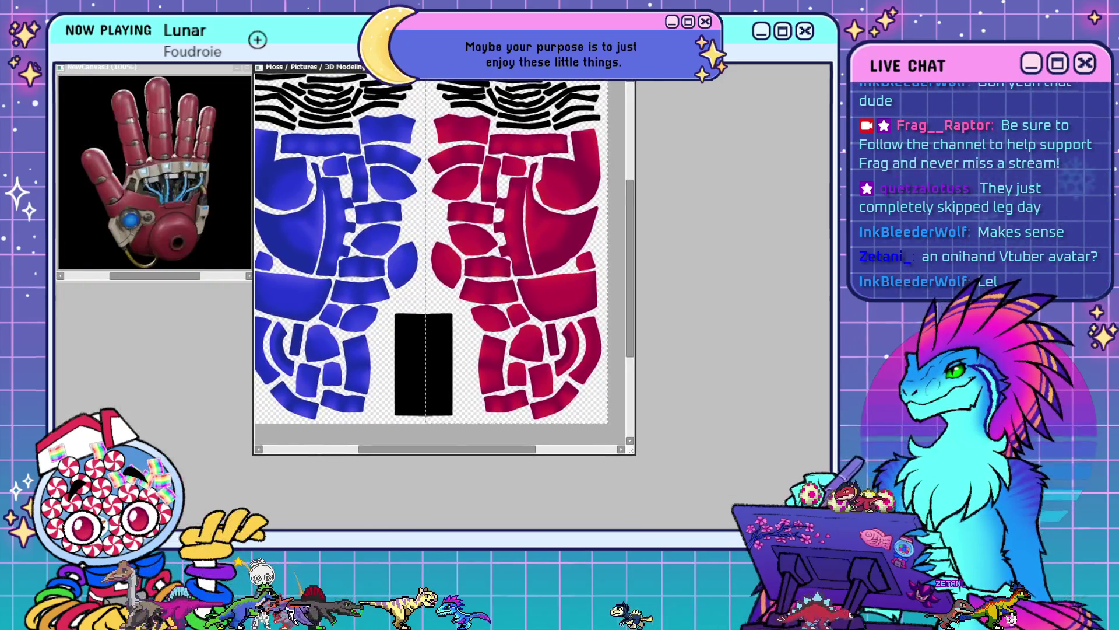
pyautogui.moveTo(629, 453); pyautogui.dragTo(830, 528)
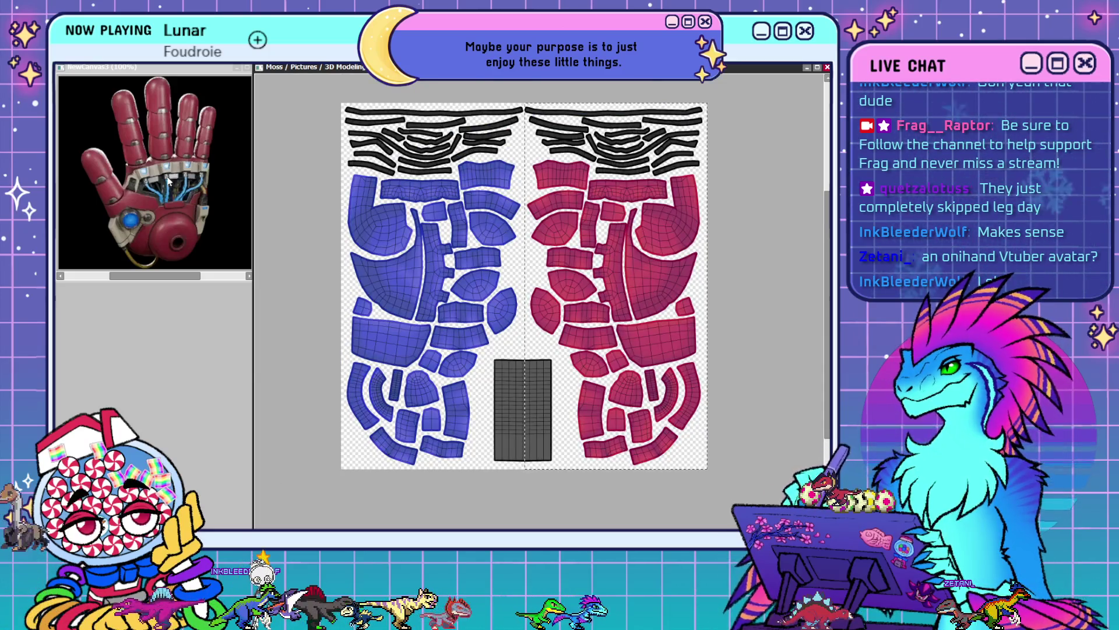
pyautogui.scroll(3, 479, 246)
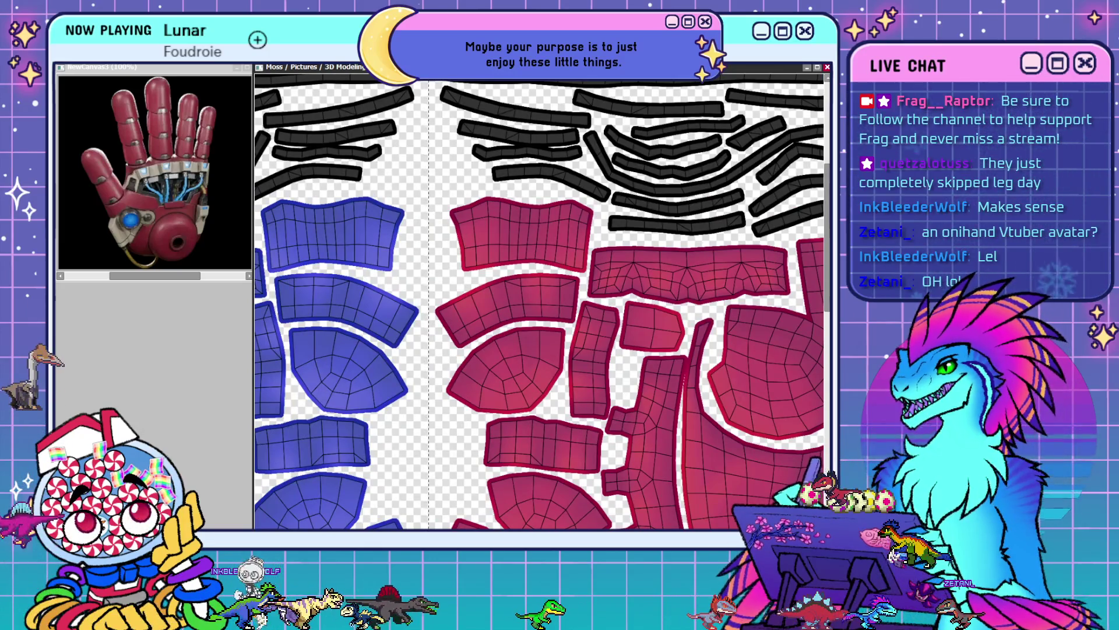
pyautogui.press('End')
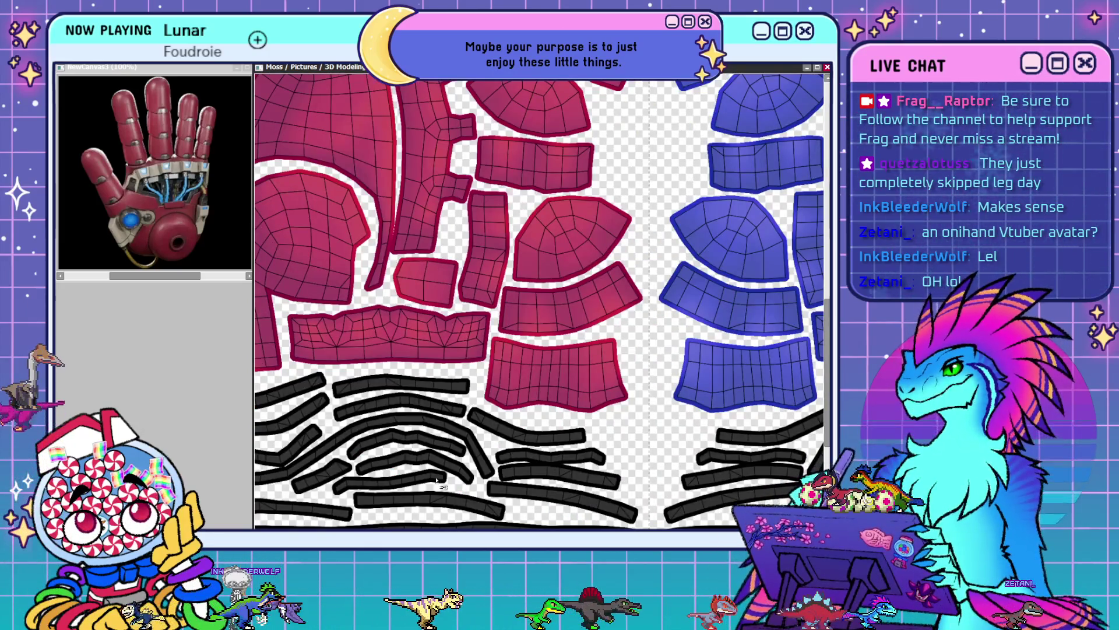